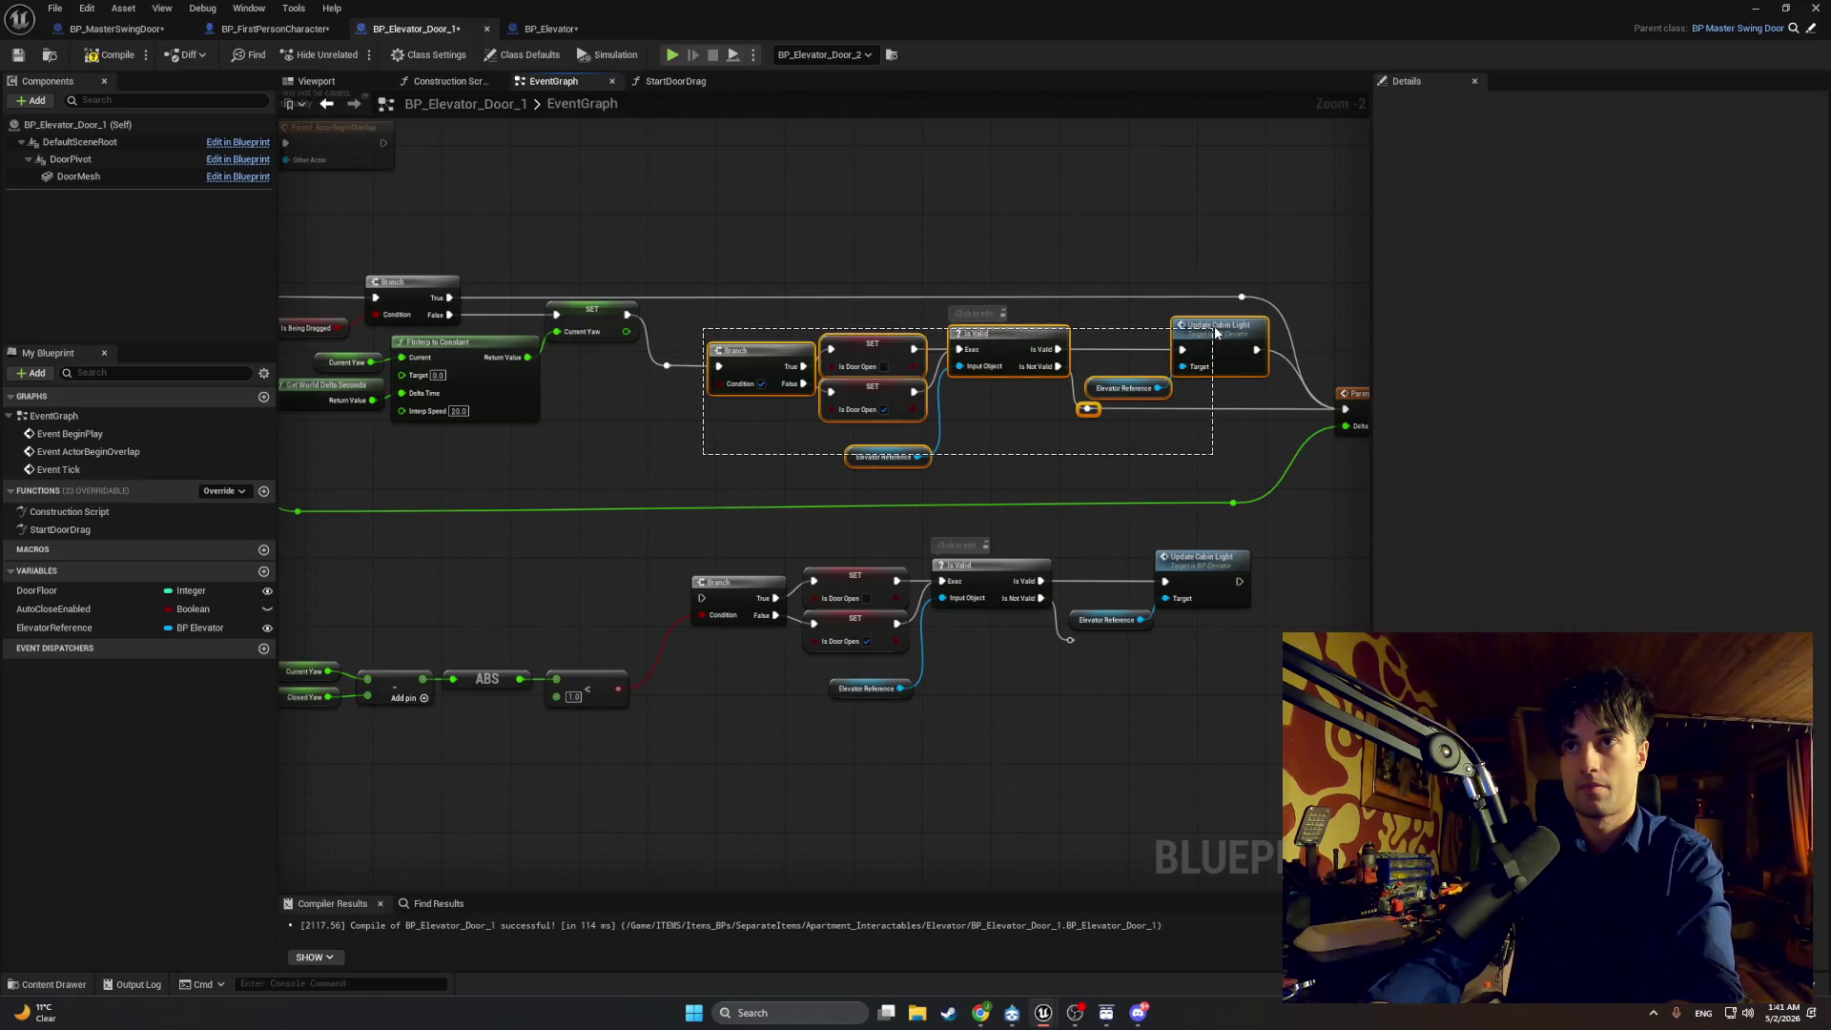
Step: Delete the extra door-state nodes, wire SET Current Yaw into Parent: Tick, and pull reroutes closer
key(Delete)
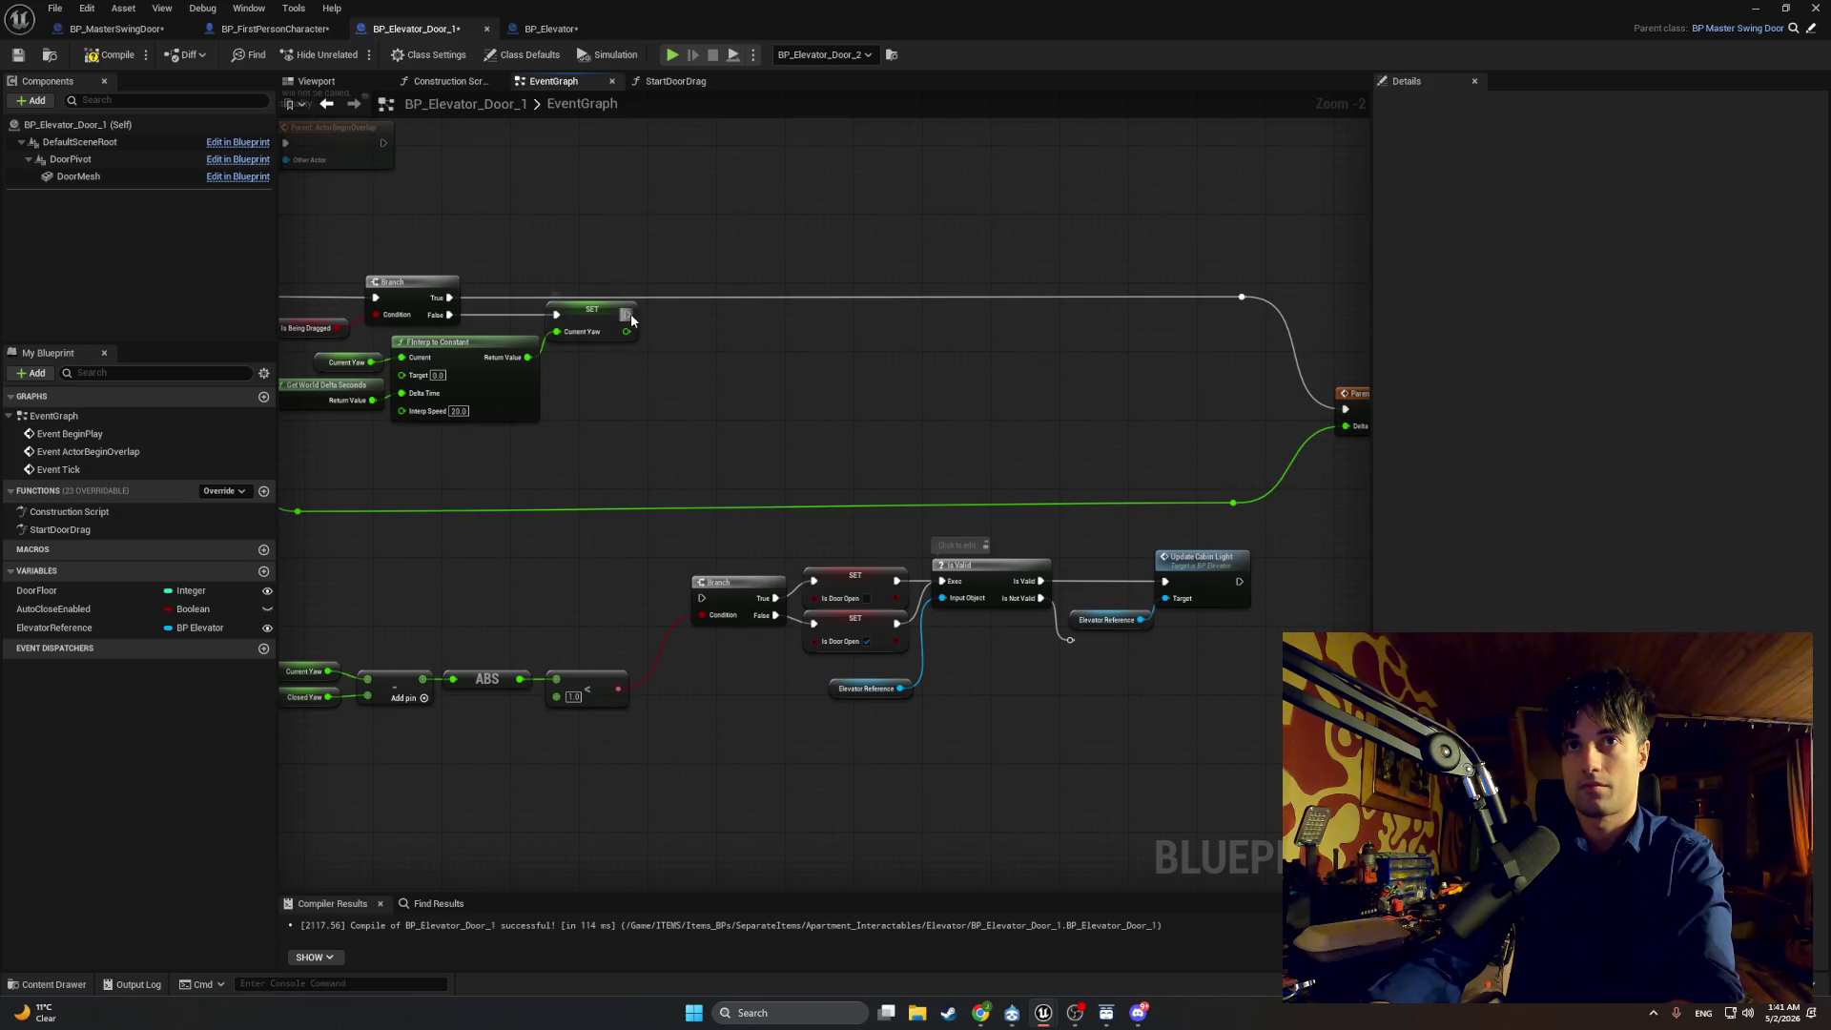
drag(628, 316, 1344, 408)
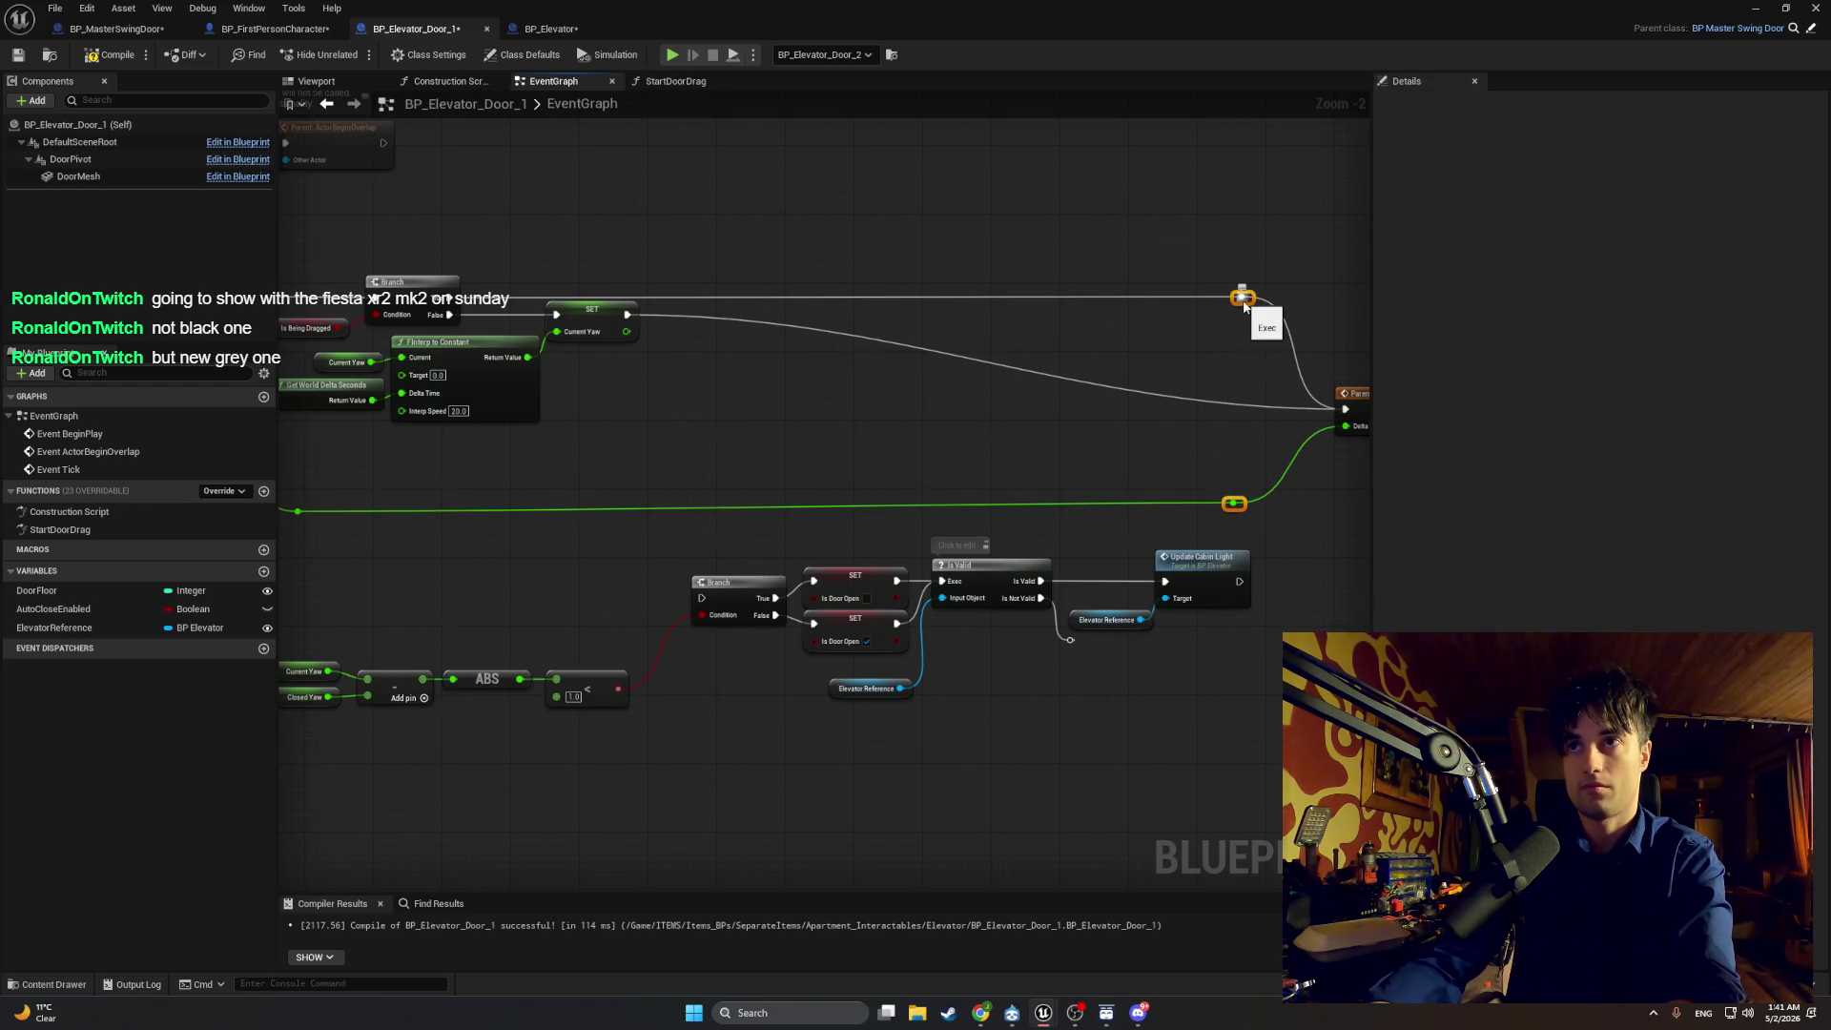
drag(1249, 301, 665, 301)
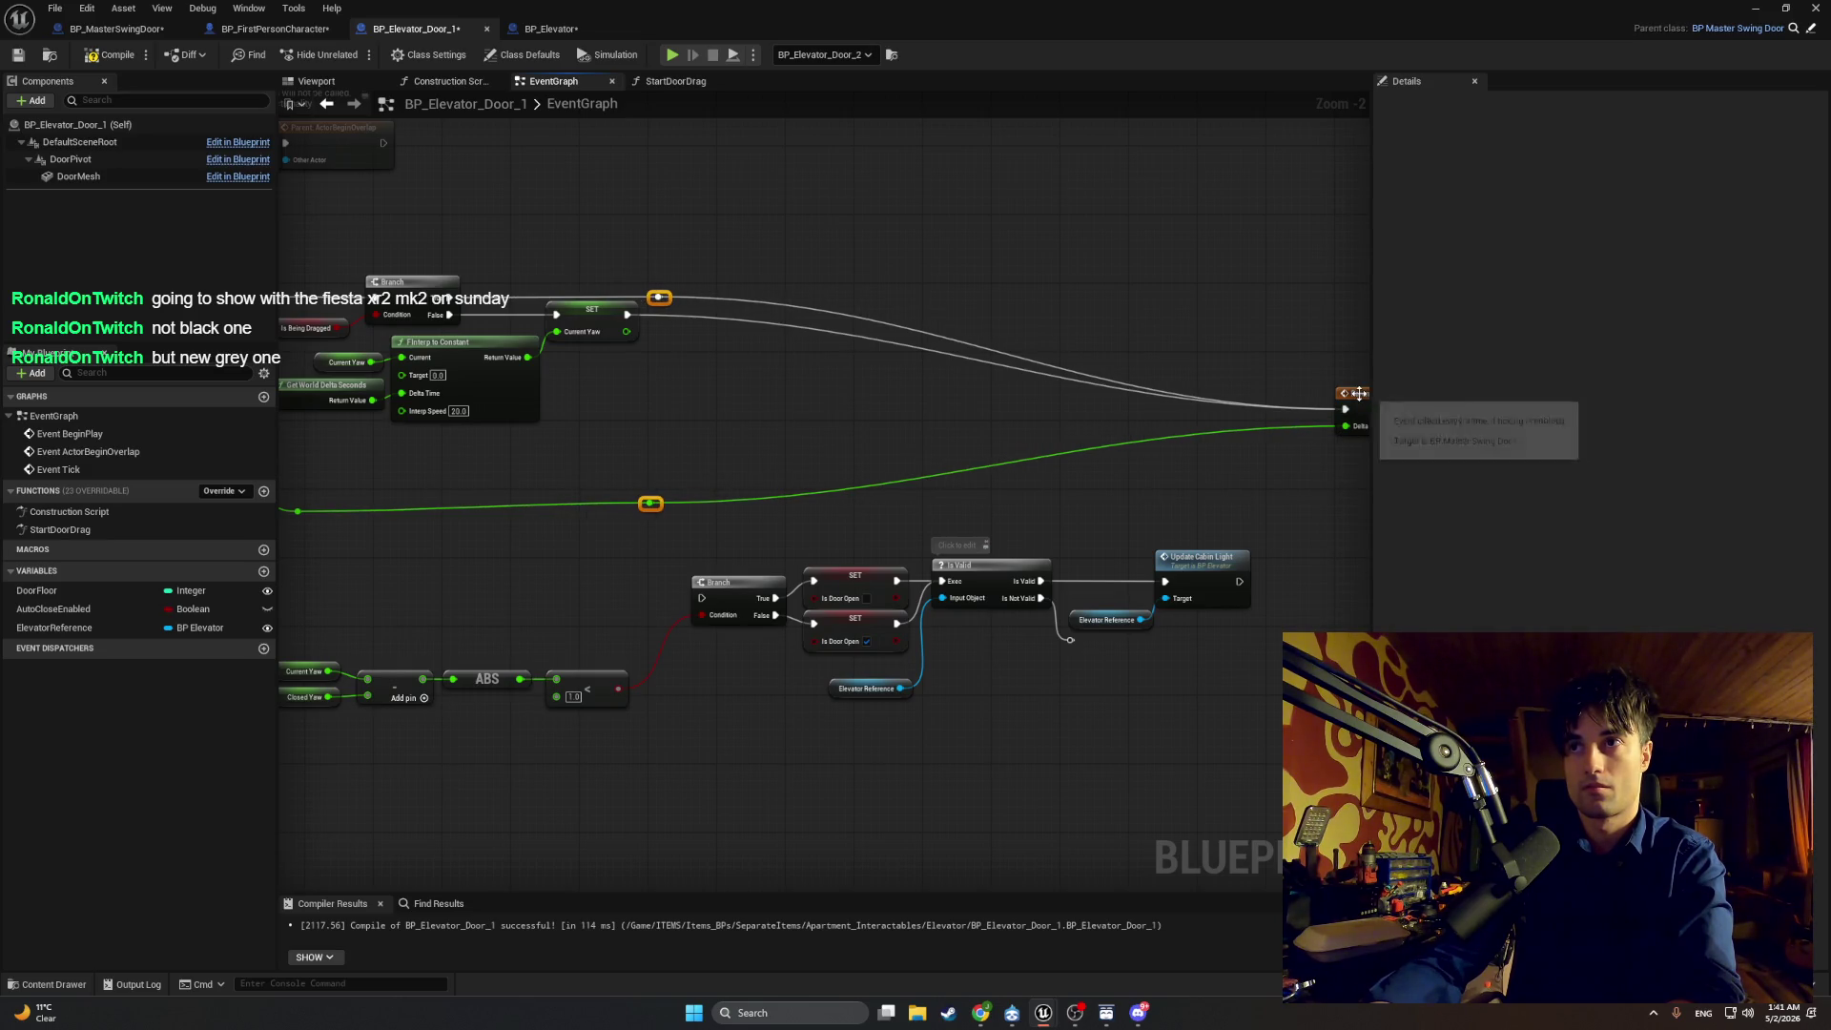
drag(1346, 393, 715, 387)
drag(1111, 340, 1089, 442)
Step: Screenshot the tidied Event Tick graph and select its door-open check nodes
key(shift+super+s)
mouse_move(1126, 616)
mouse_down()
mouse_move(716, 358)
mouse_move(410, 334)
mouse_up()
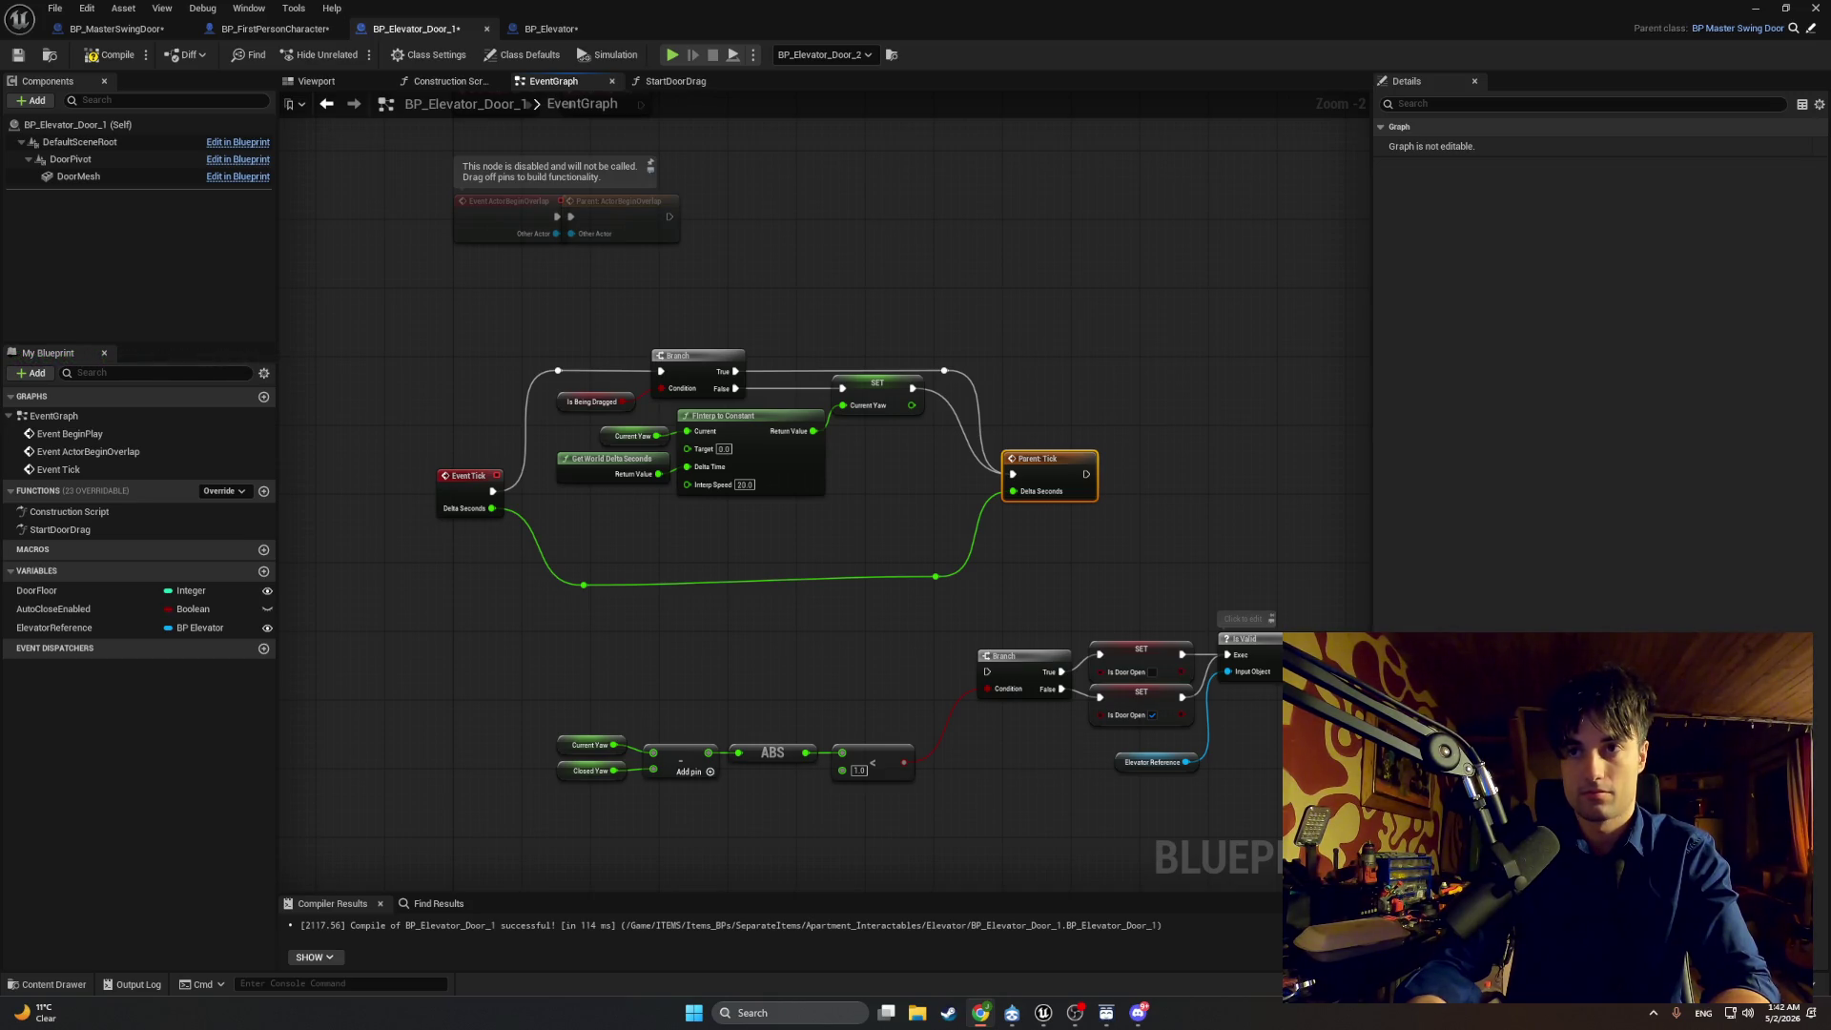
scroll(964, 761, down, 1)
mouse_move(964, 760)
mouse_down()
mouse_move(613, 709)
mouse_move(916, 725)
mouse_up()
drag(1257, 772, 391, 568)
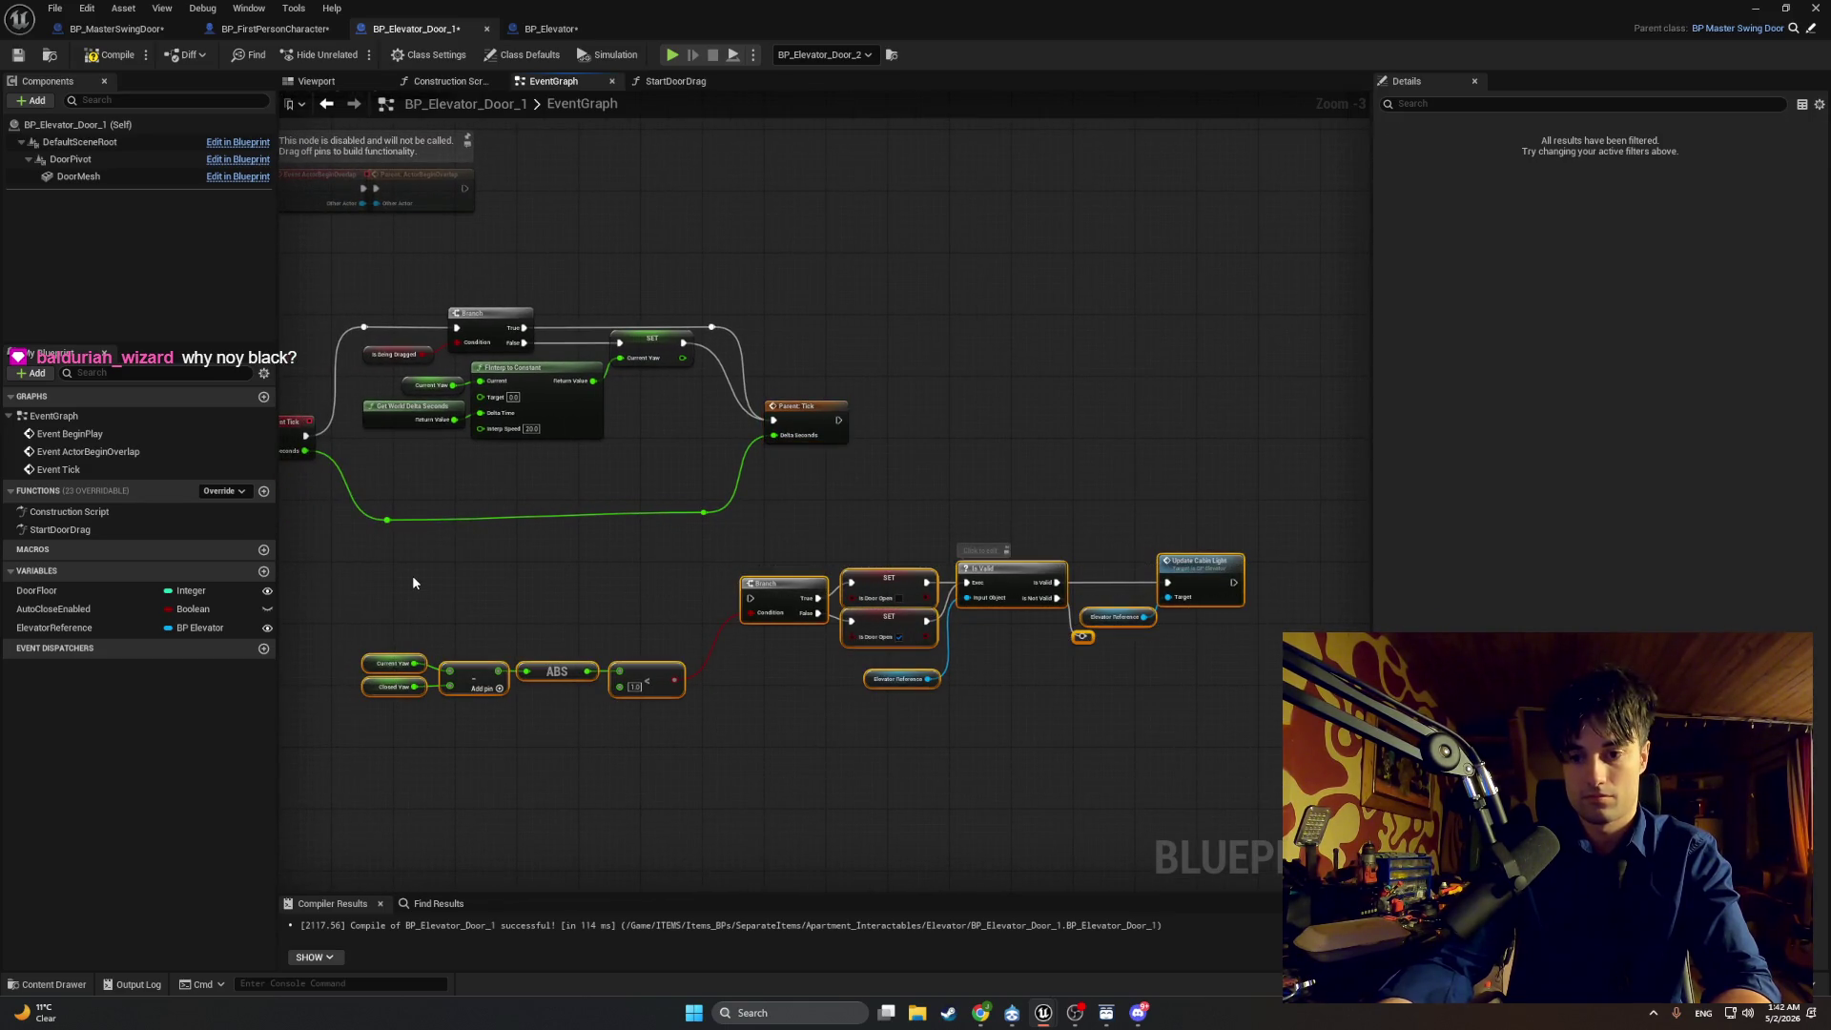
click(550, 28)
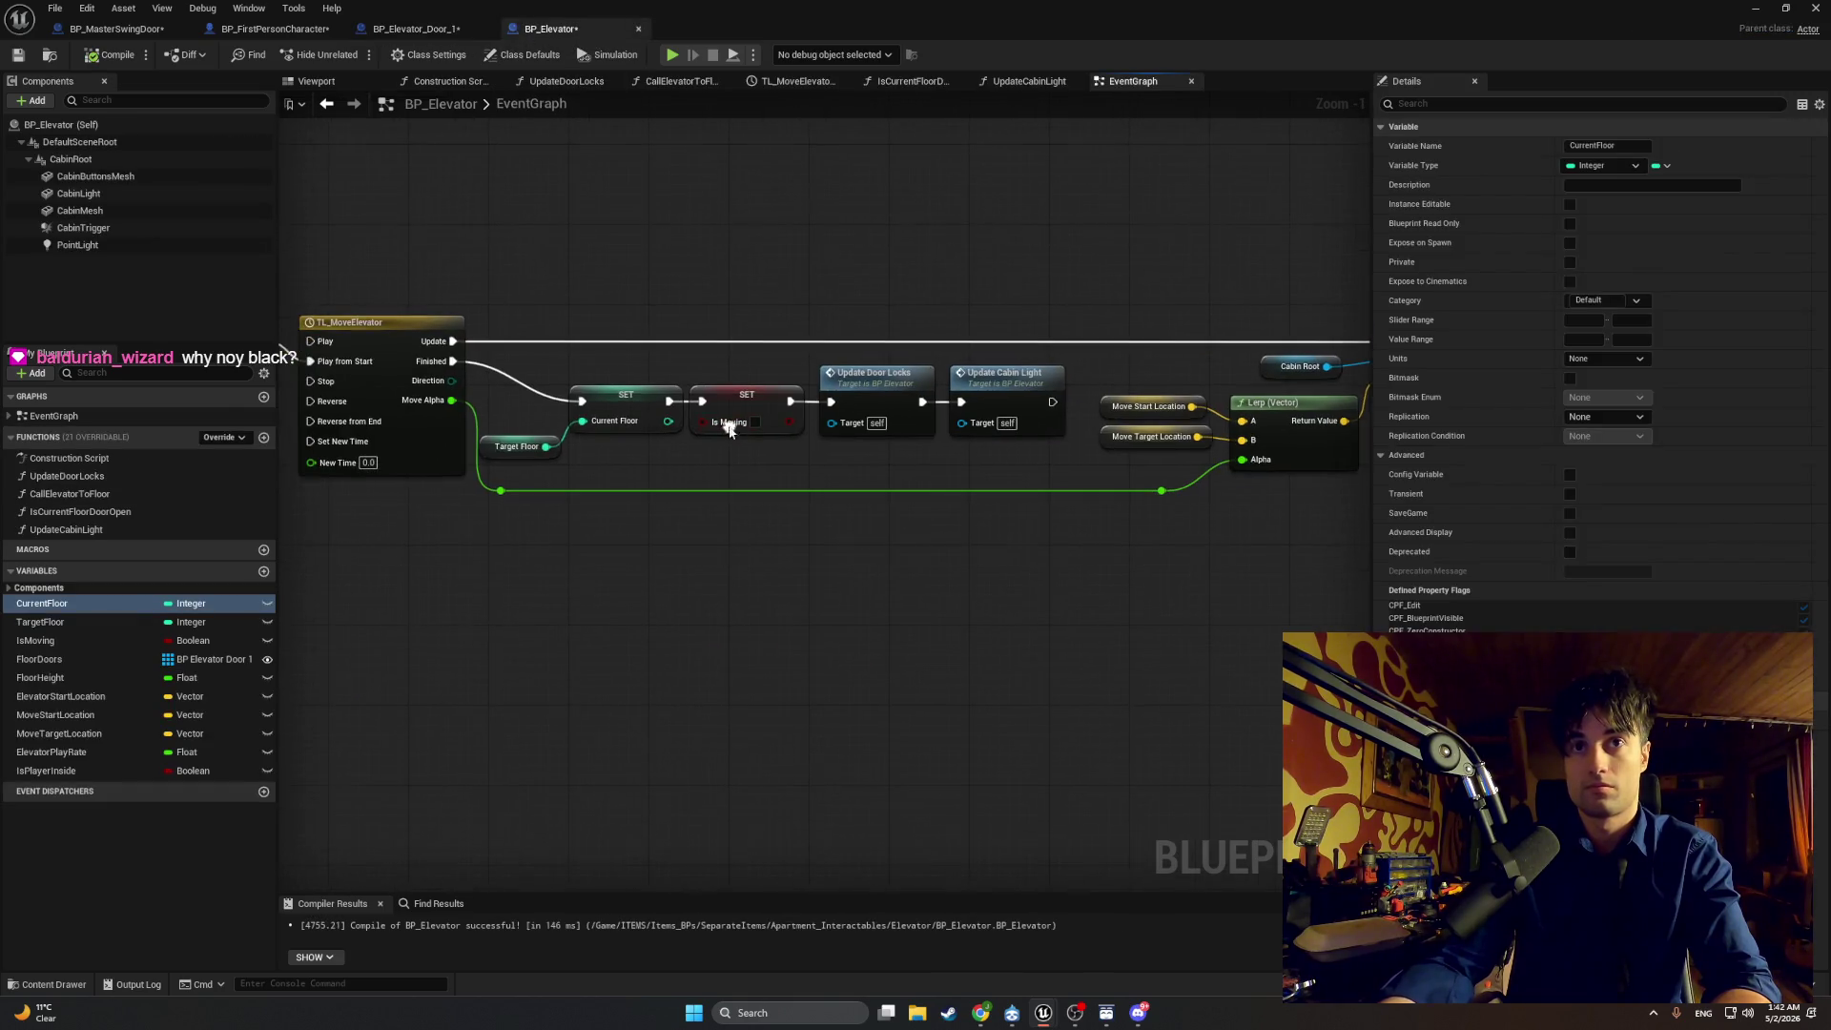
click(416, 29)
Step: Paste the door-open check nodes into StartDoorDrag and route the Player Location wire below them
double_click(60, 530)
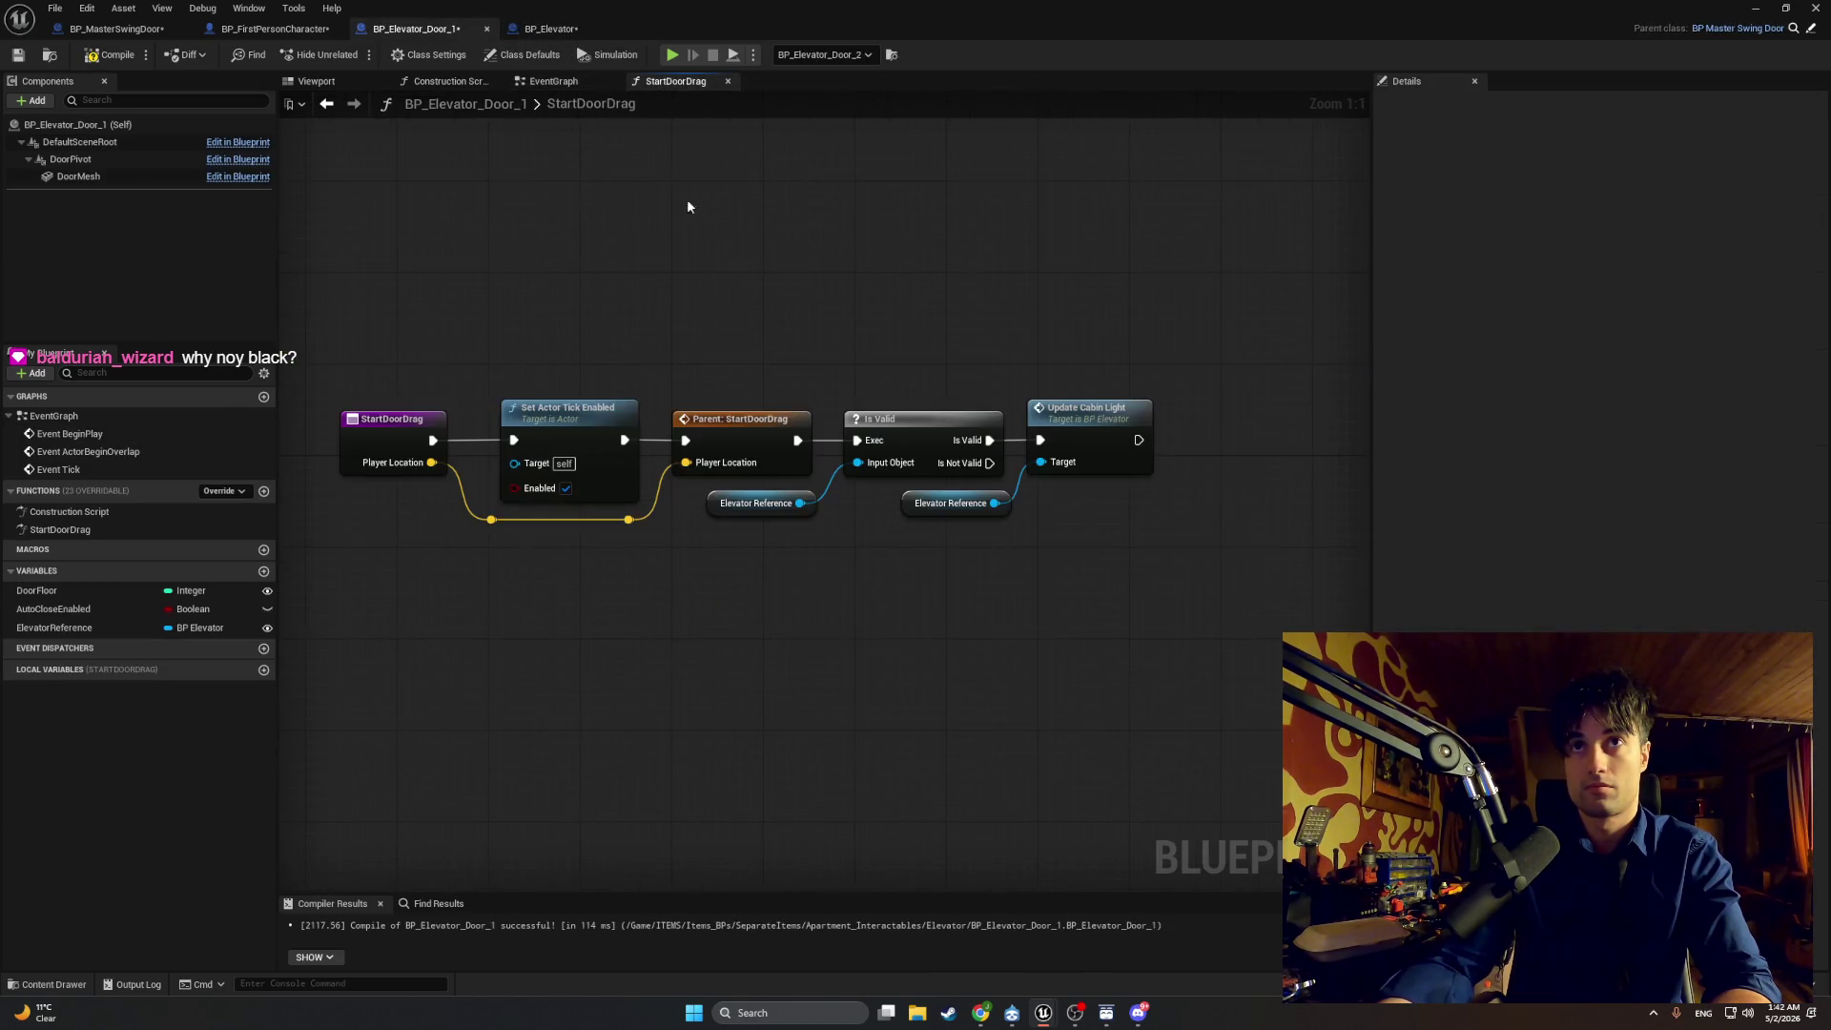
key(ctrl+v)
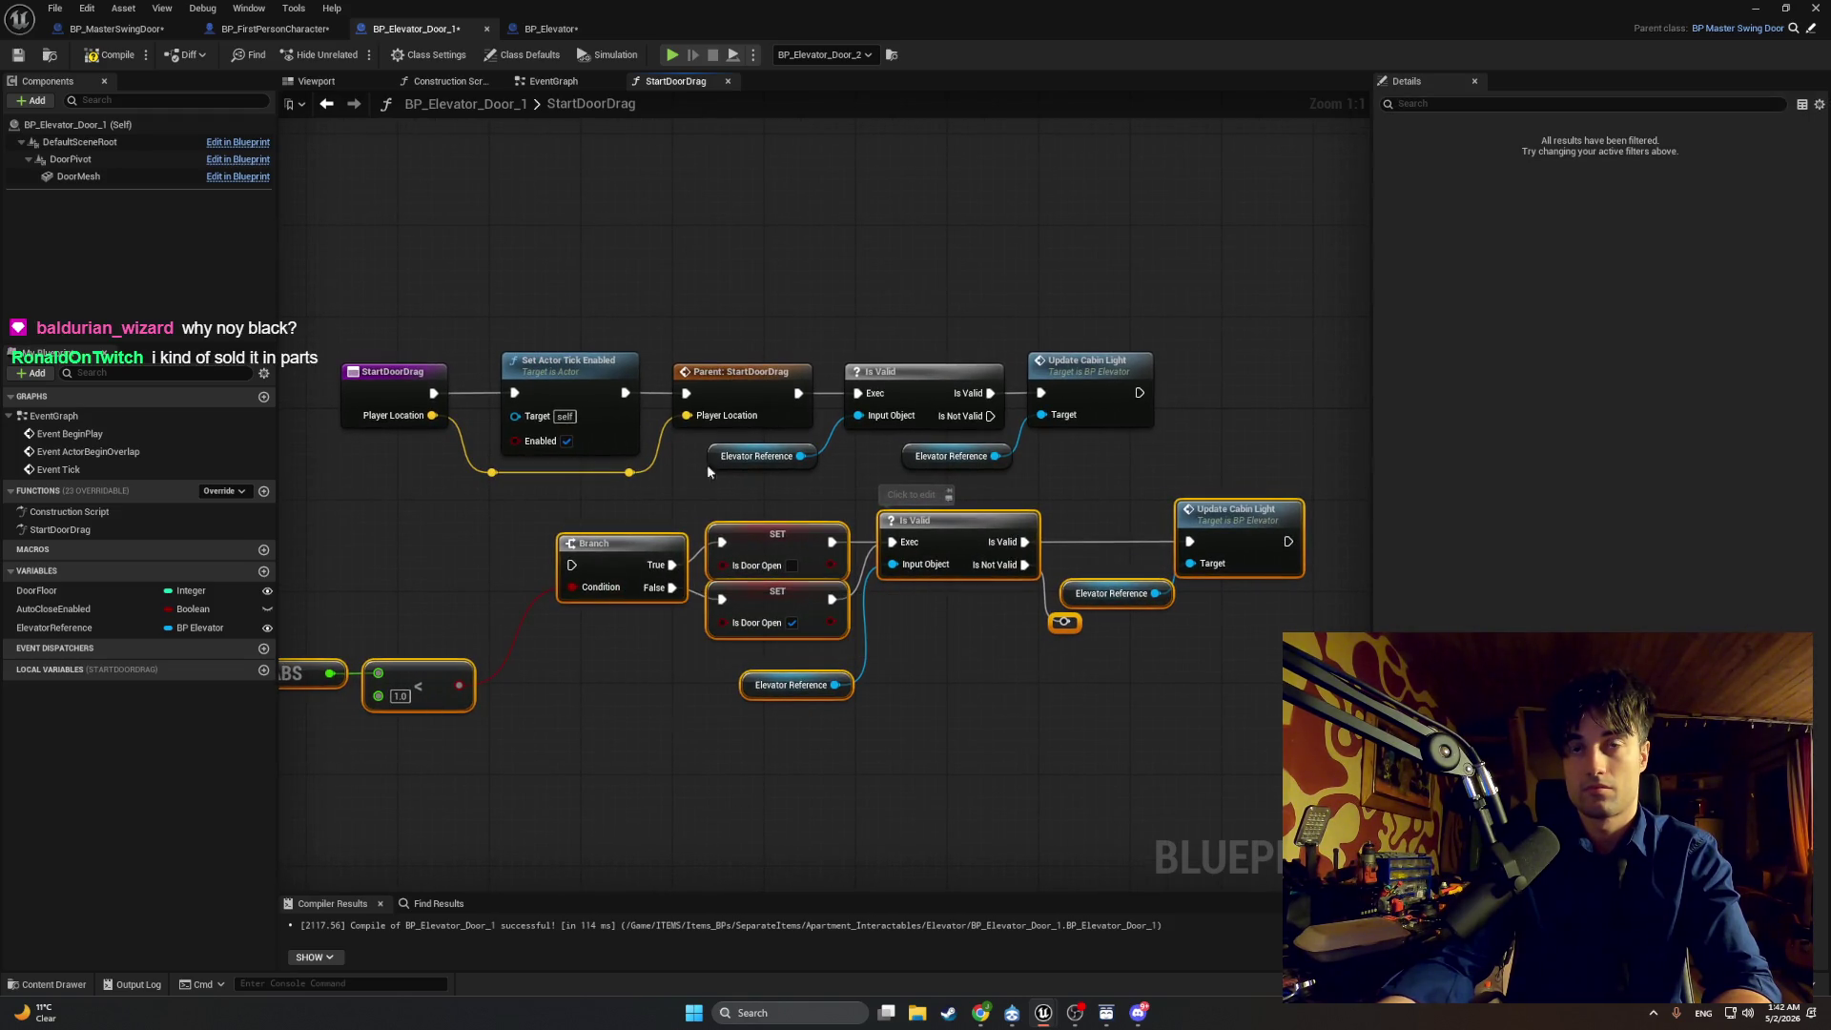
mouse_move(1099, 477)
mouse_down()
mouse_move(668, 306)
mouse_move(692, 334)
mouse_move(907, 377)
mouse_move(1022, 376)
mouse_up()
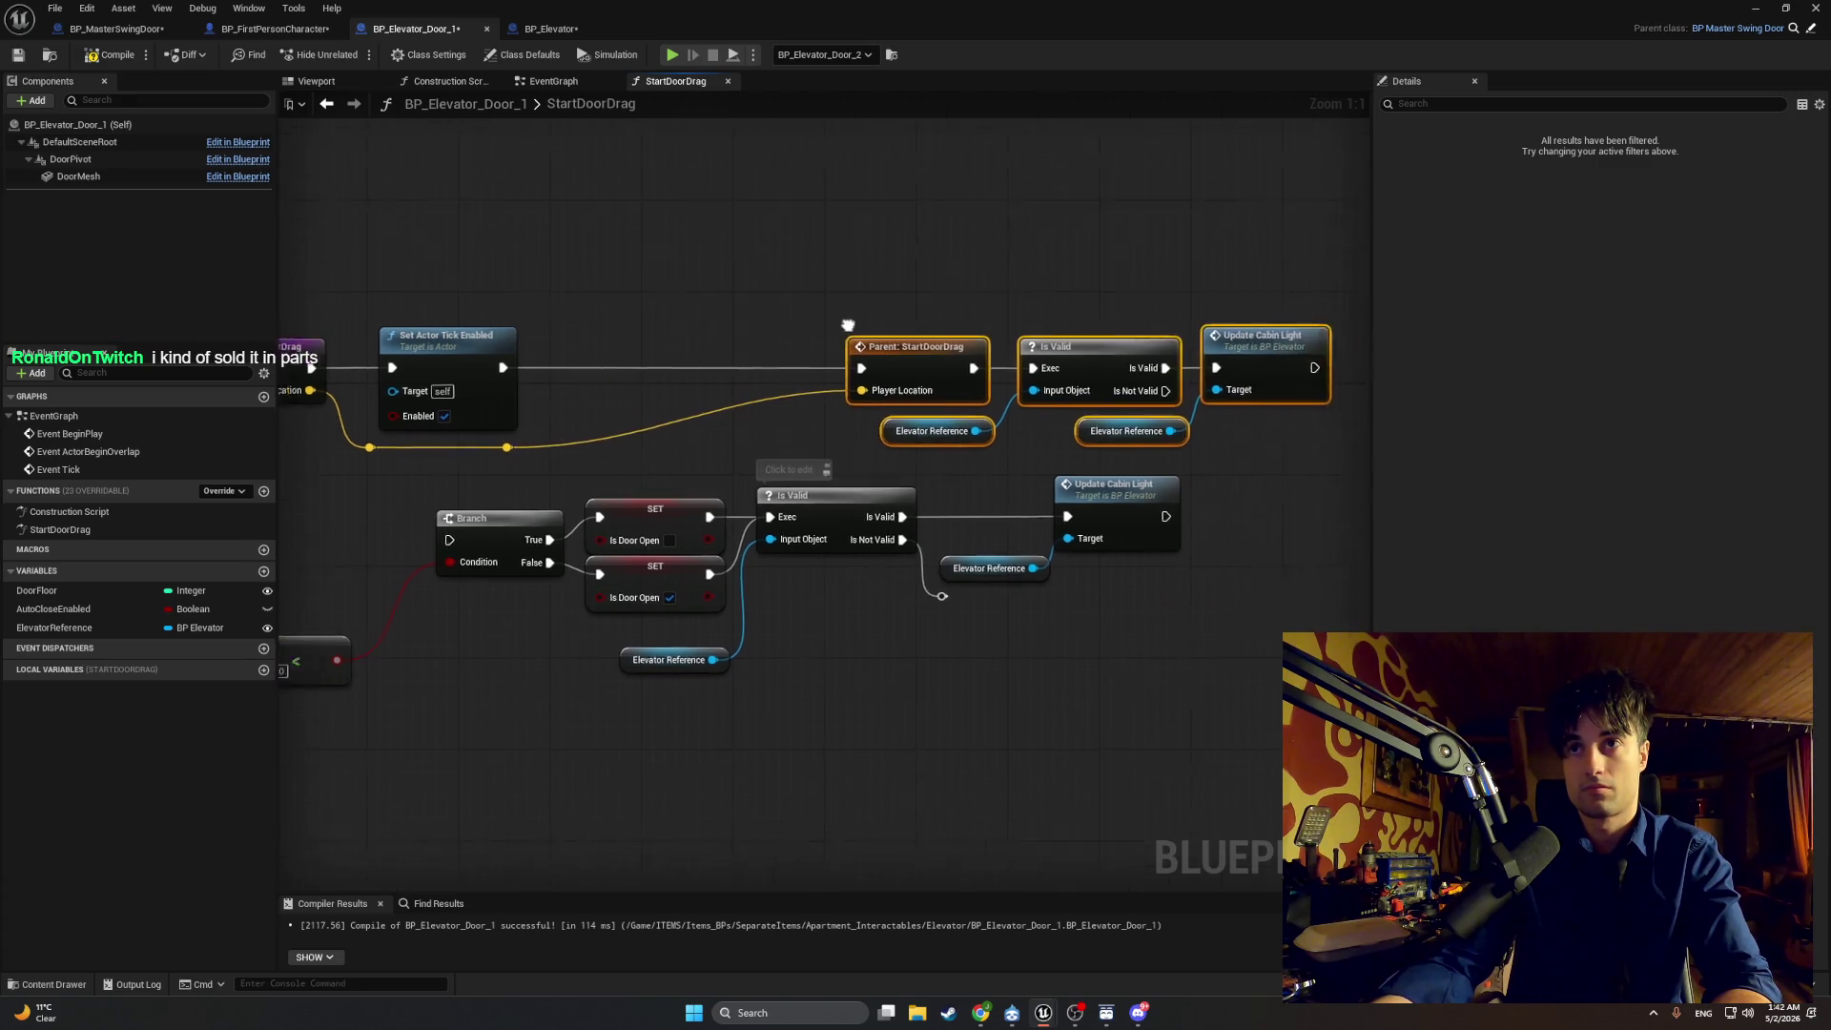
key(Home)
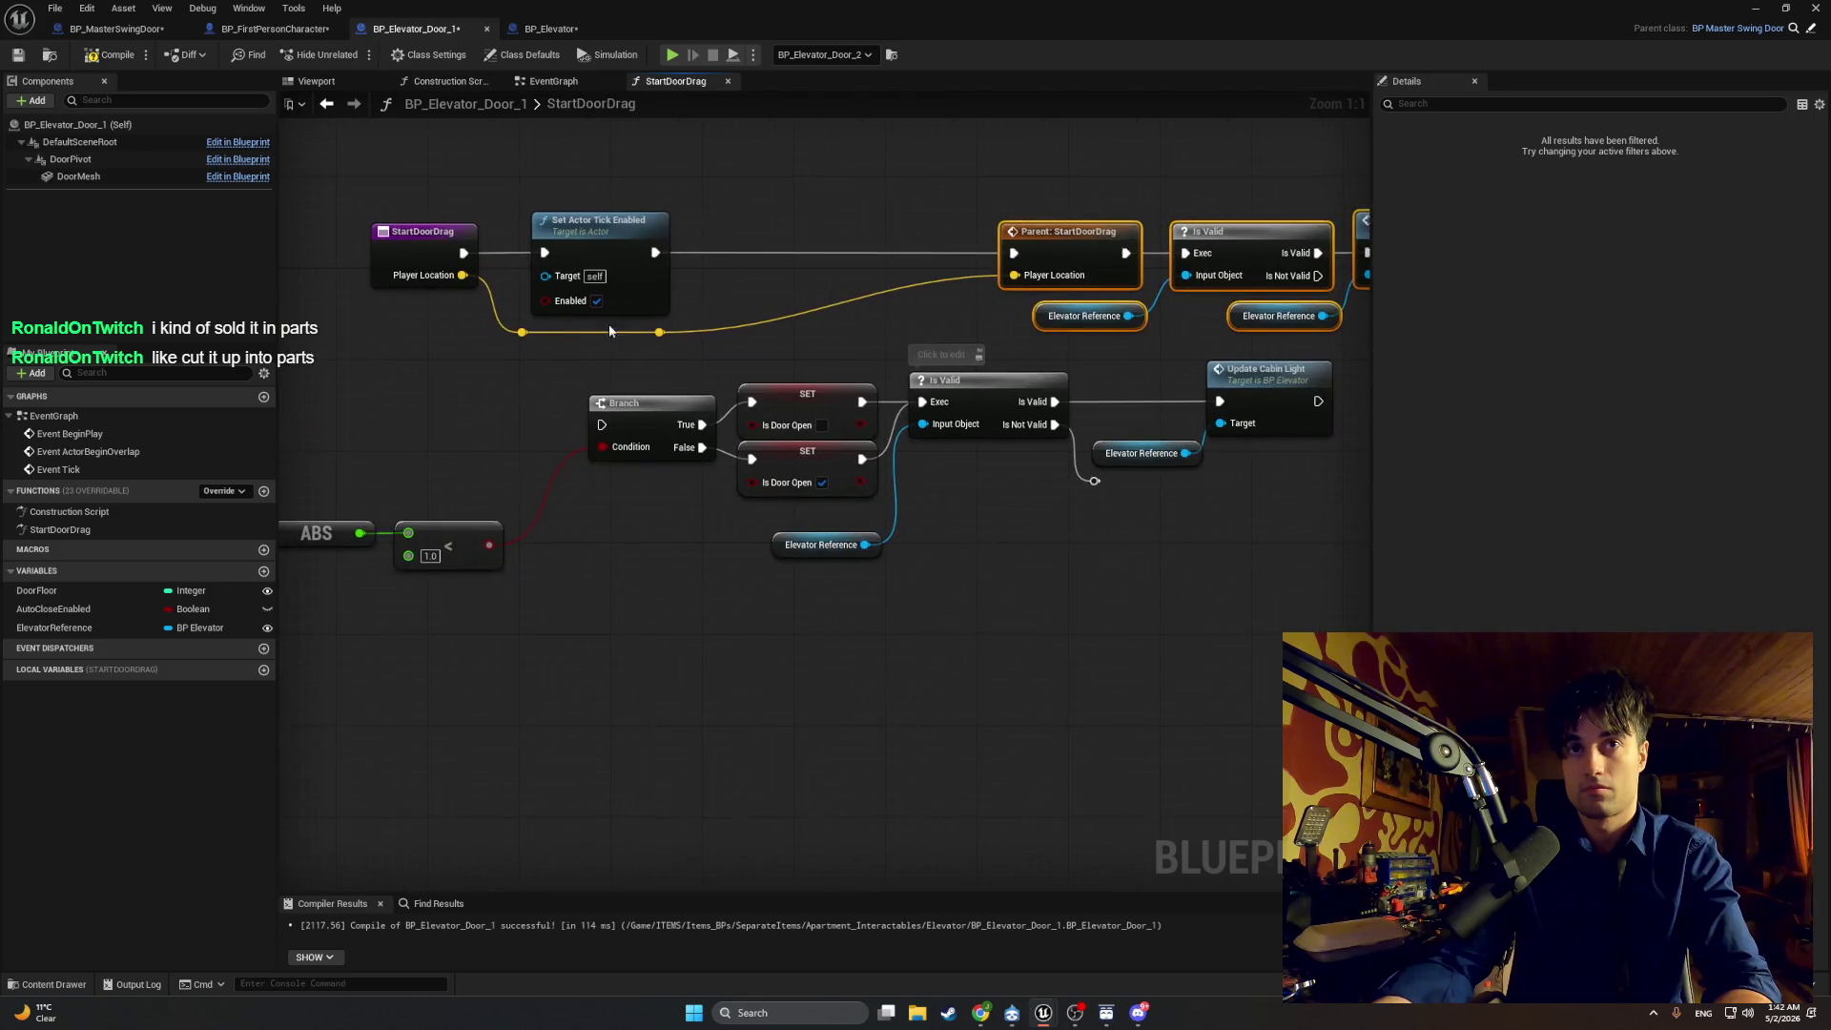
mouse_move(524, 336)
mouse_down()
mouse_move(519, 639)
mouse_move(563, 644)
mouse_move(604, 606)
mouse_up()
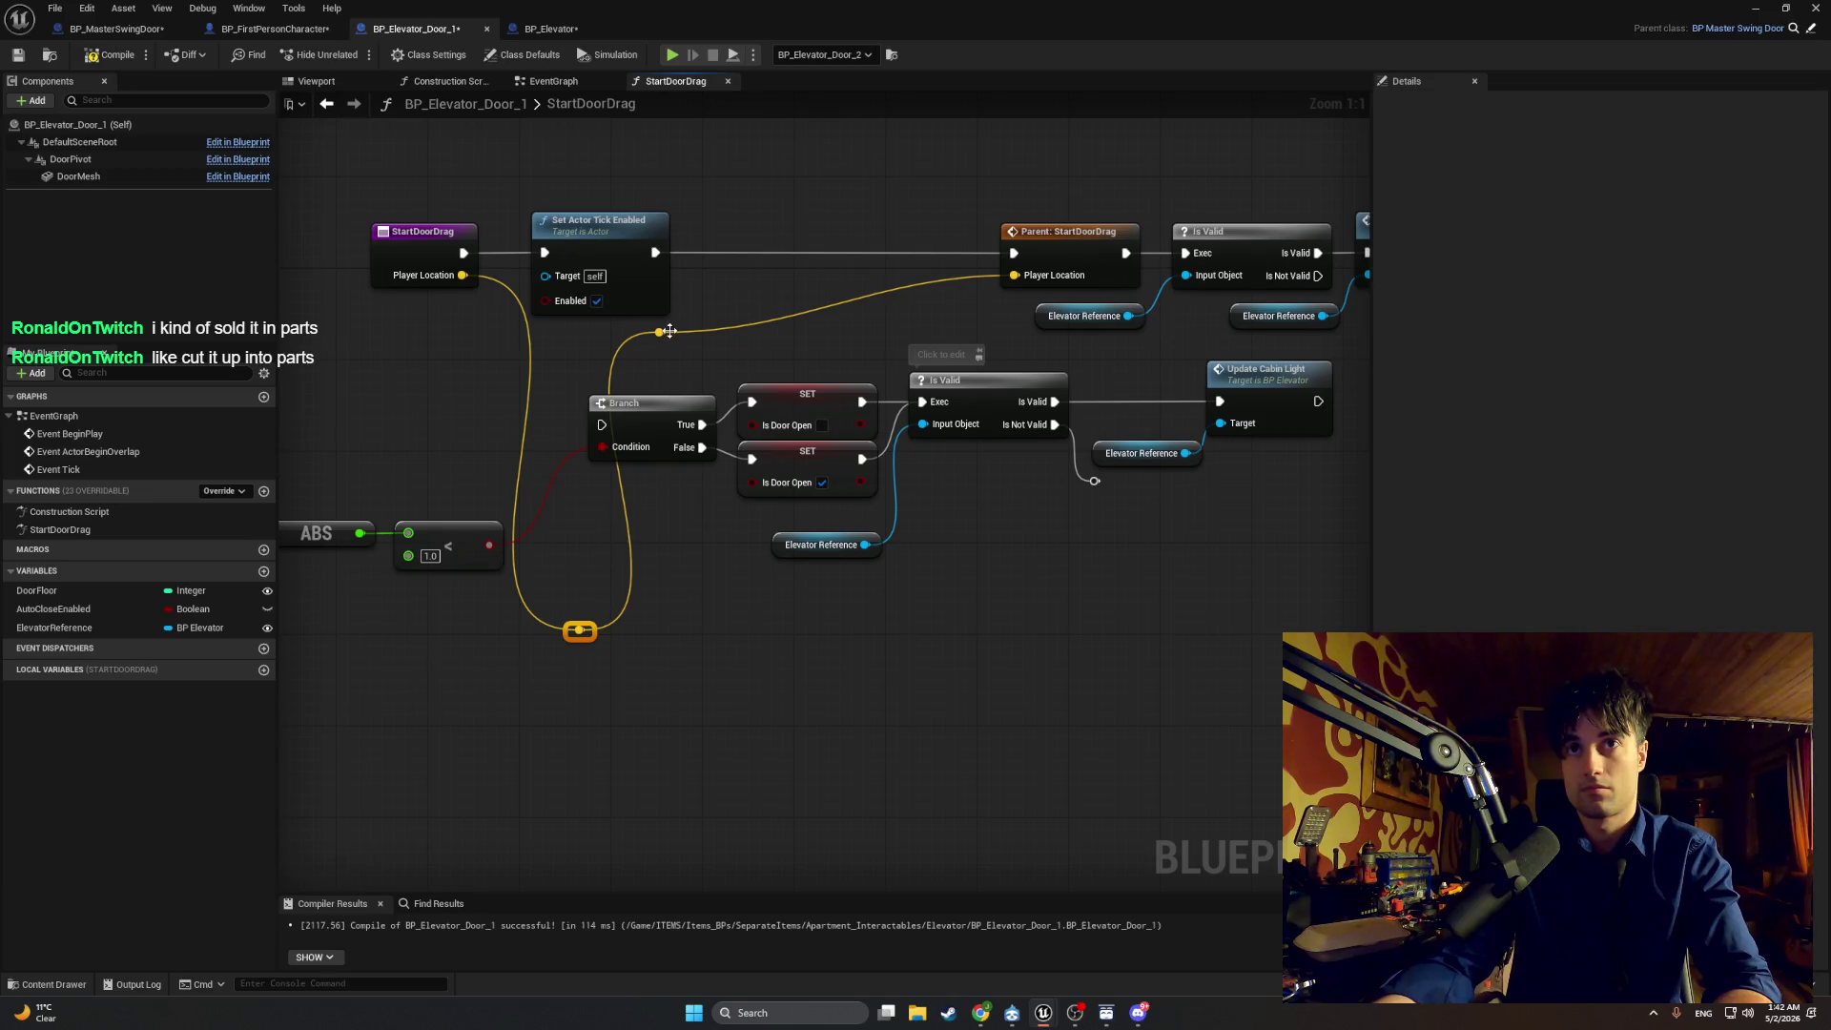
mouse_move(670, 331)
mouse_down()
mouse_move(753, 458)
mouse_move(1255, 585)
mouse_move(1206, 662)
mouse_move(1110, 630)
mouse_up()
Step: Shift the Parent: StartDoorDrag group and Player Location reroute further right to make room
drag(1358, 457, 997, 477)
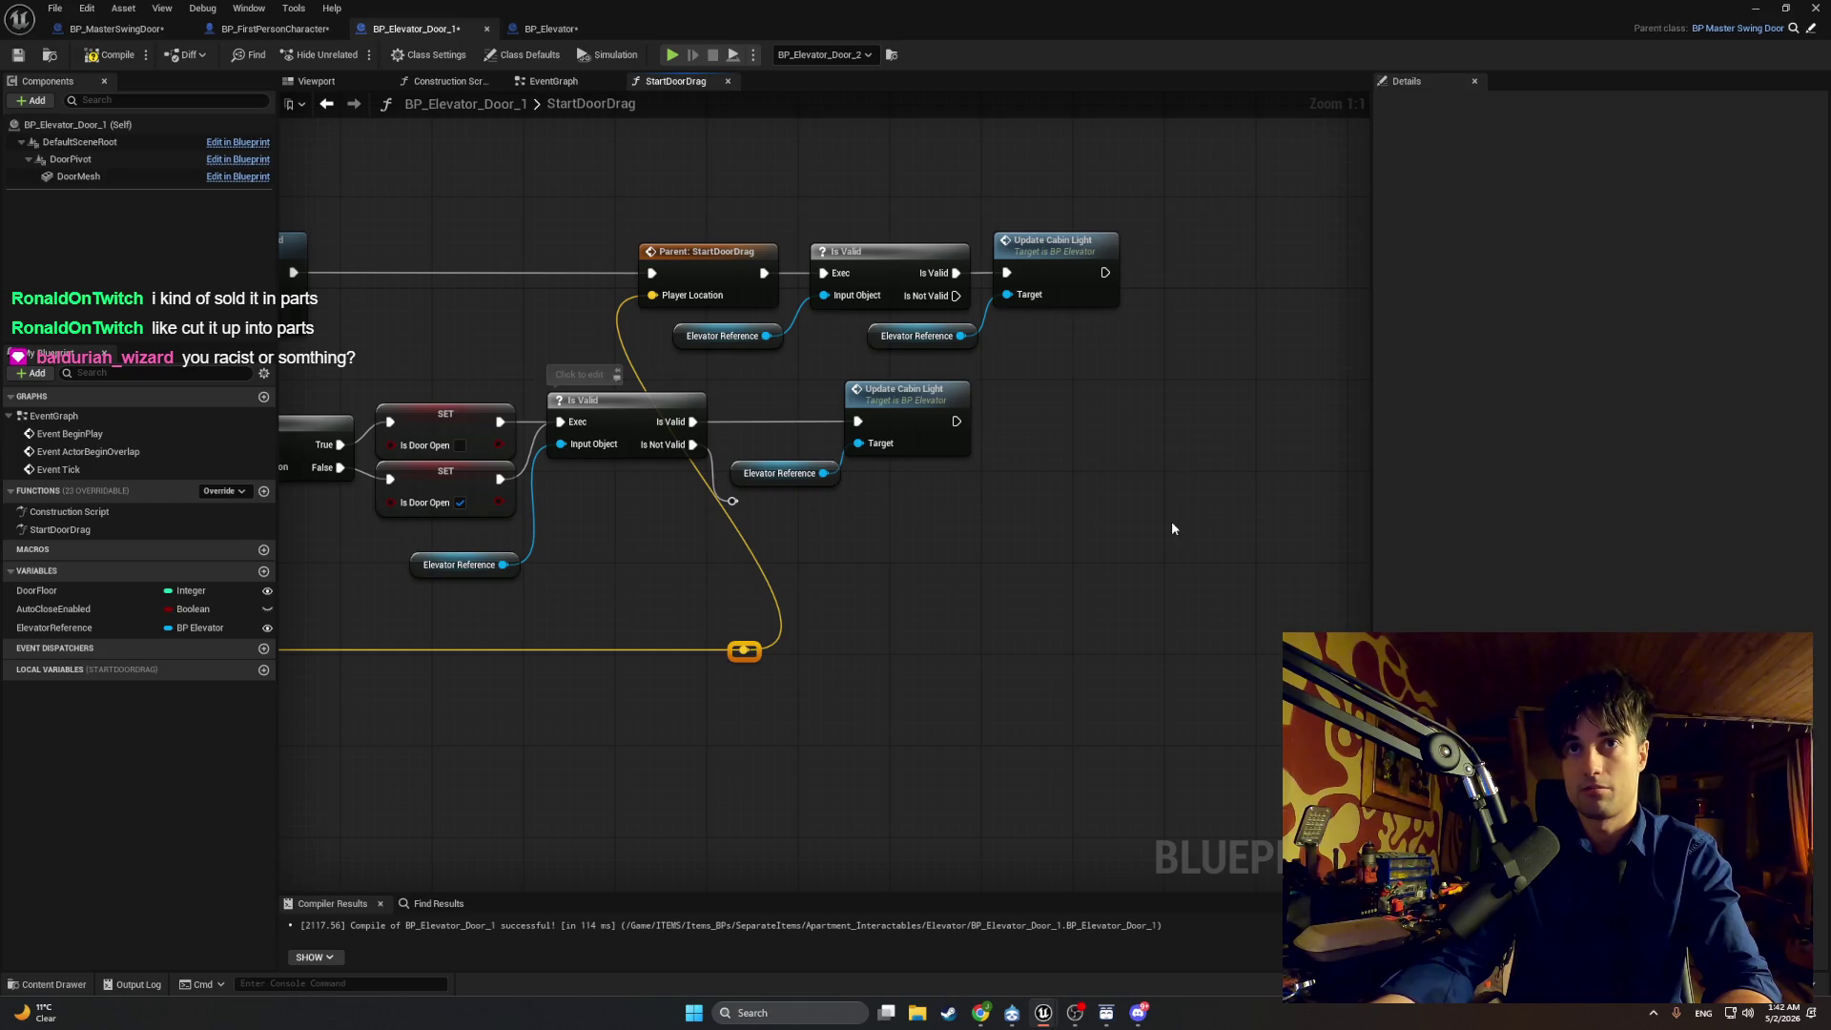
drag(1185, 371, 598, 203)
scroll(675, 219, down, 2)
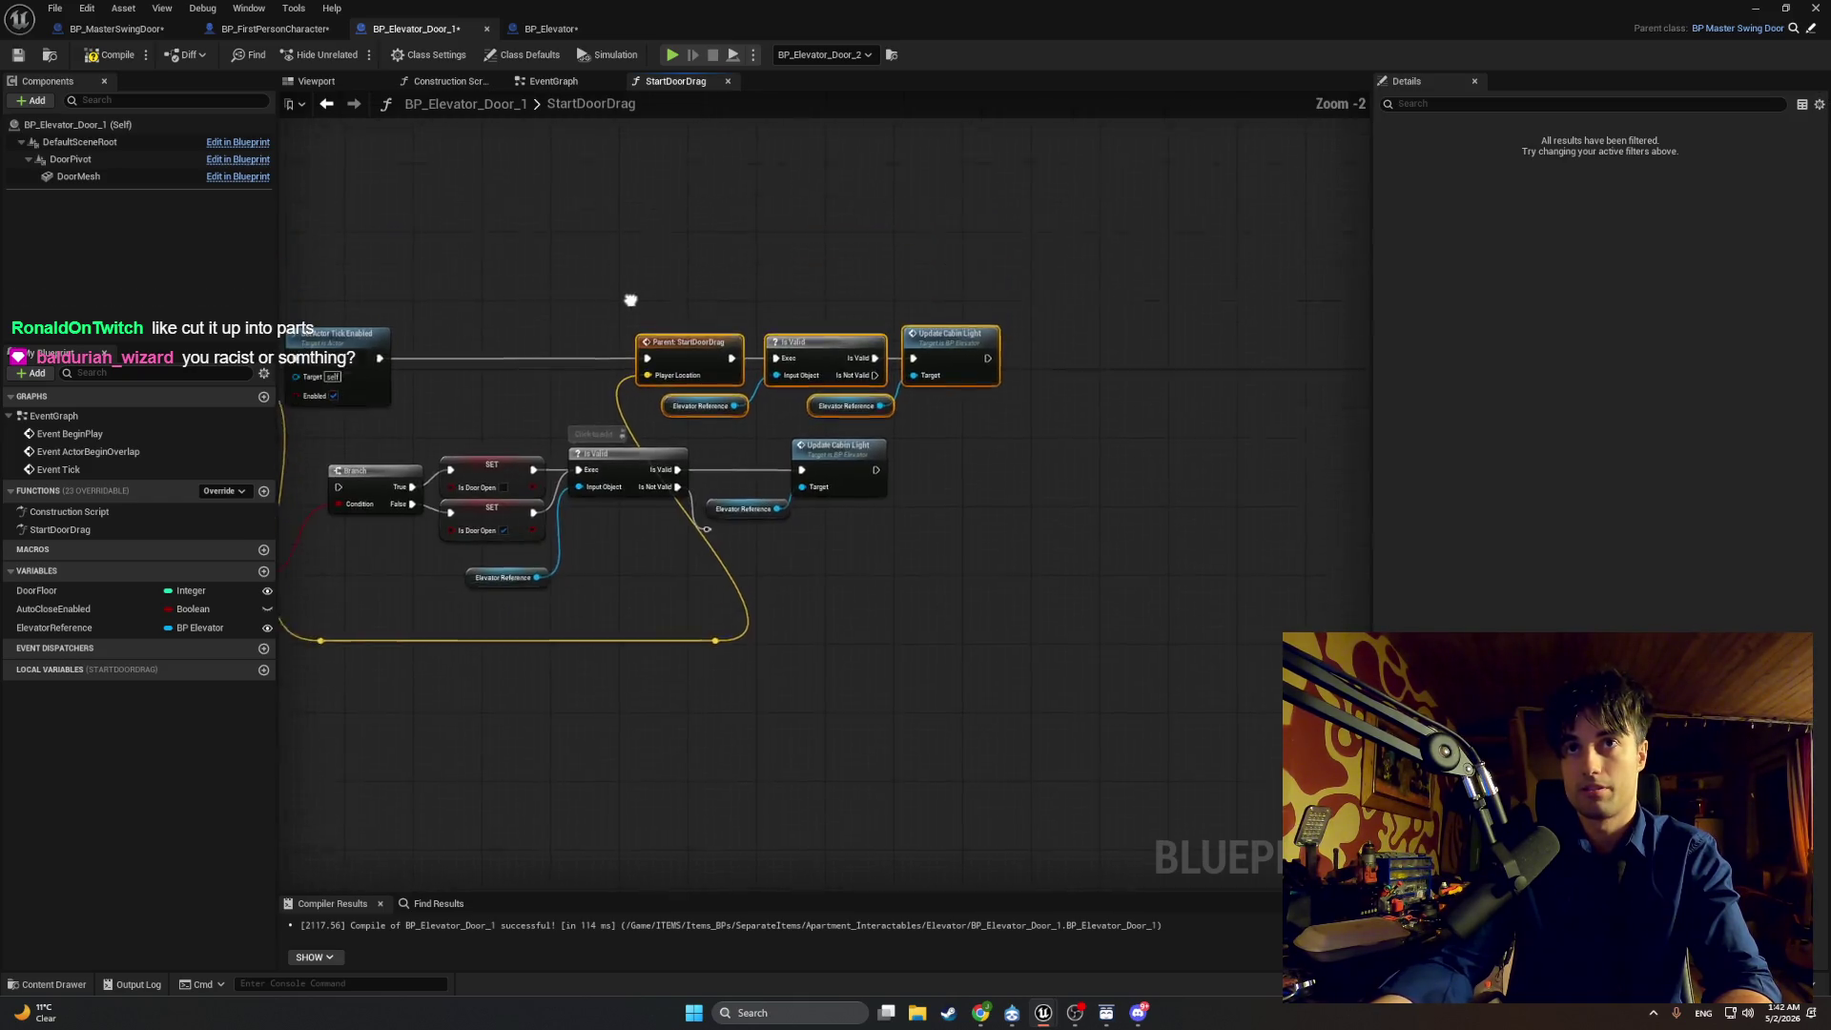
drag(679, 423, 1104, 425)
scroll(873, 387, down, 3)
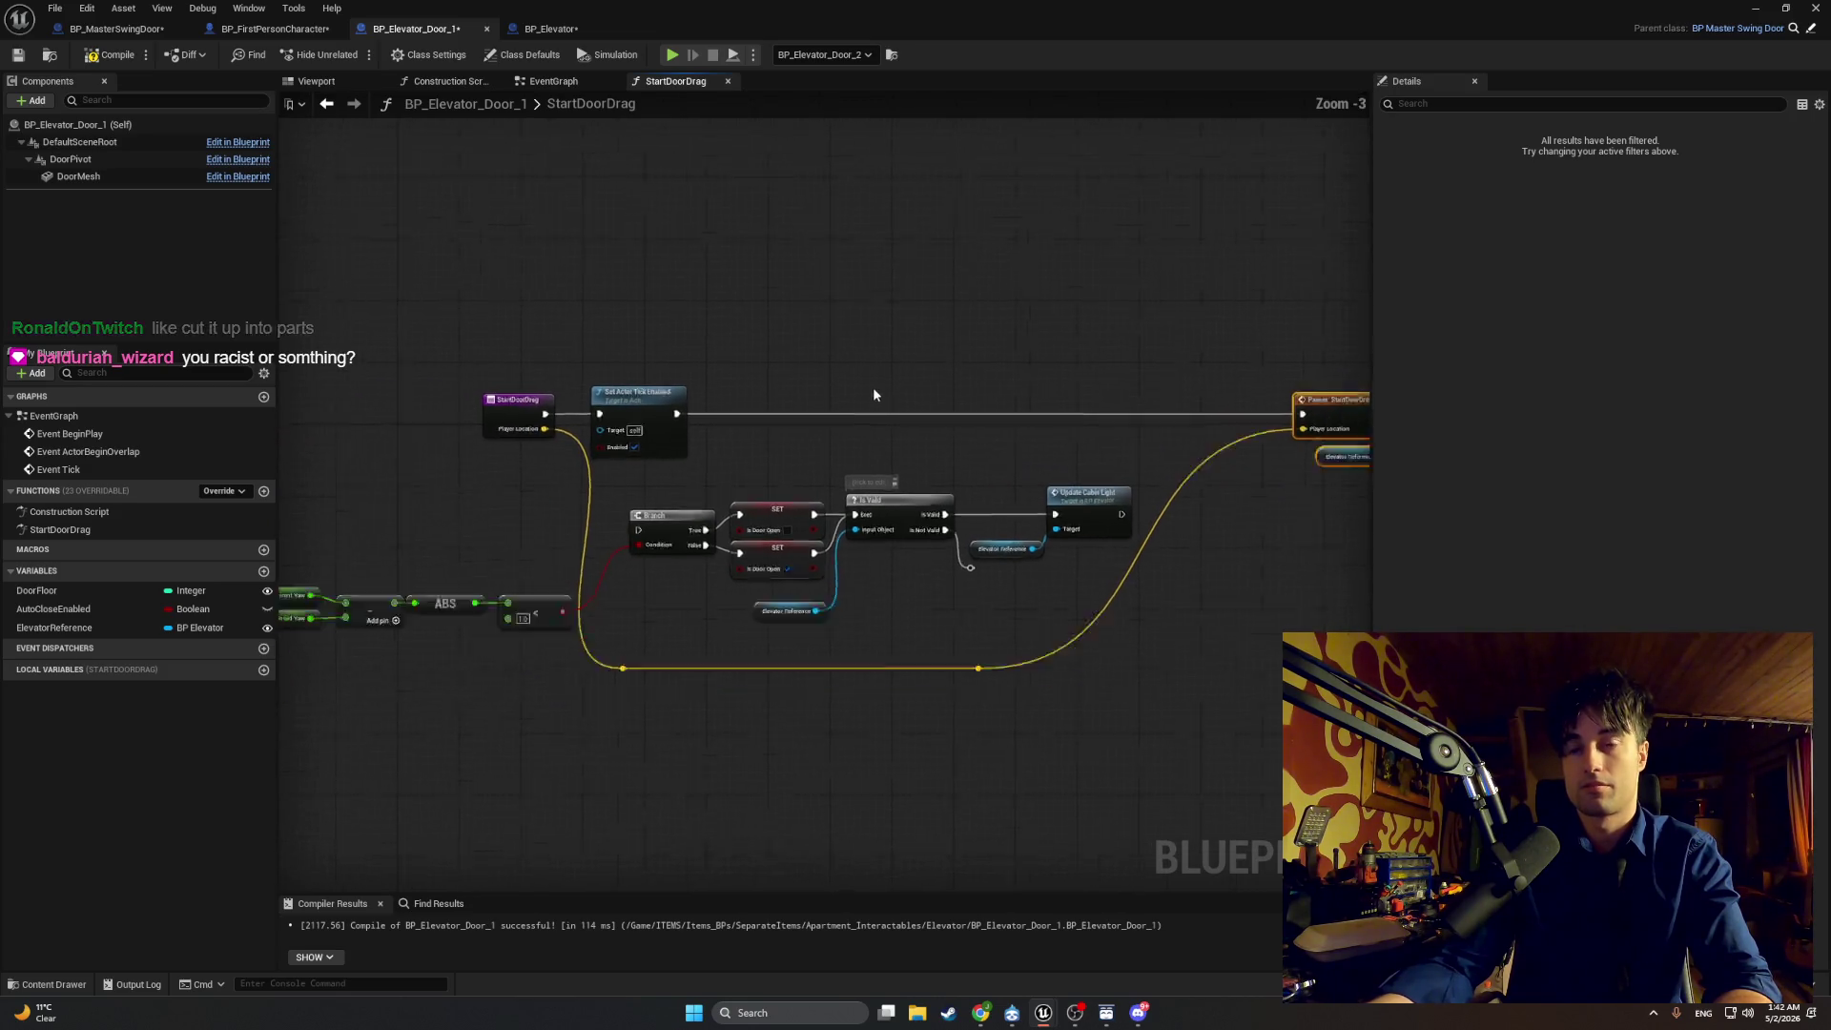
drag(809, 380, 716, 370)
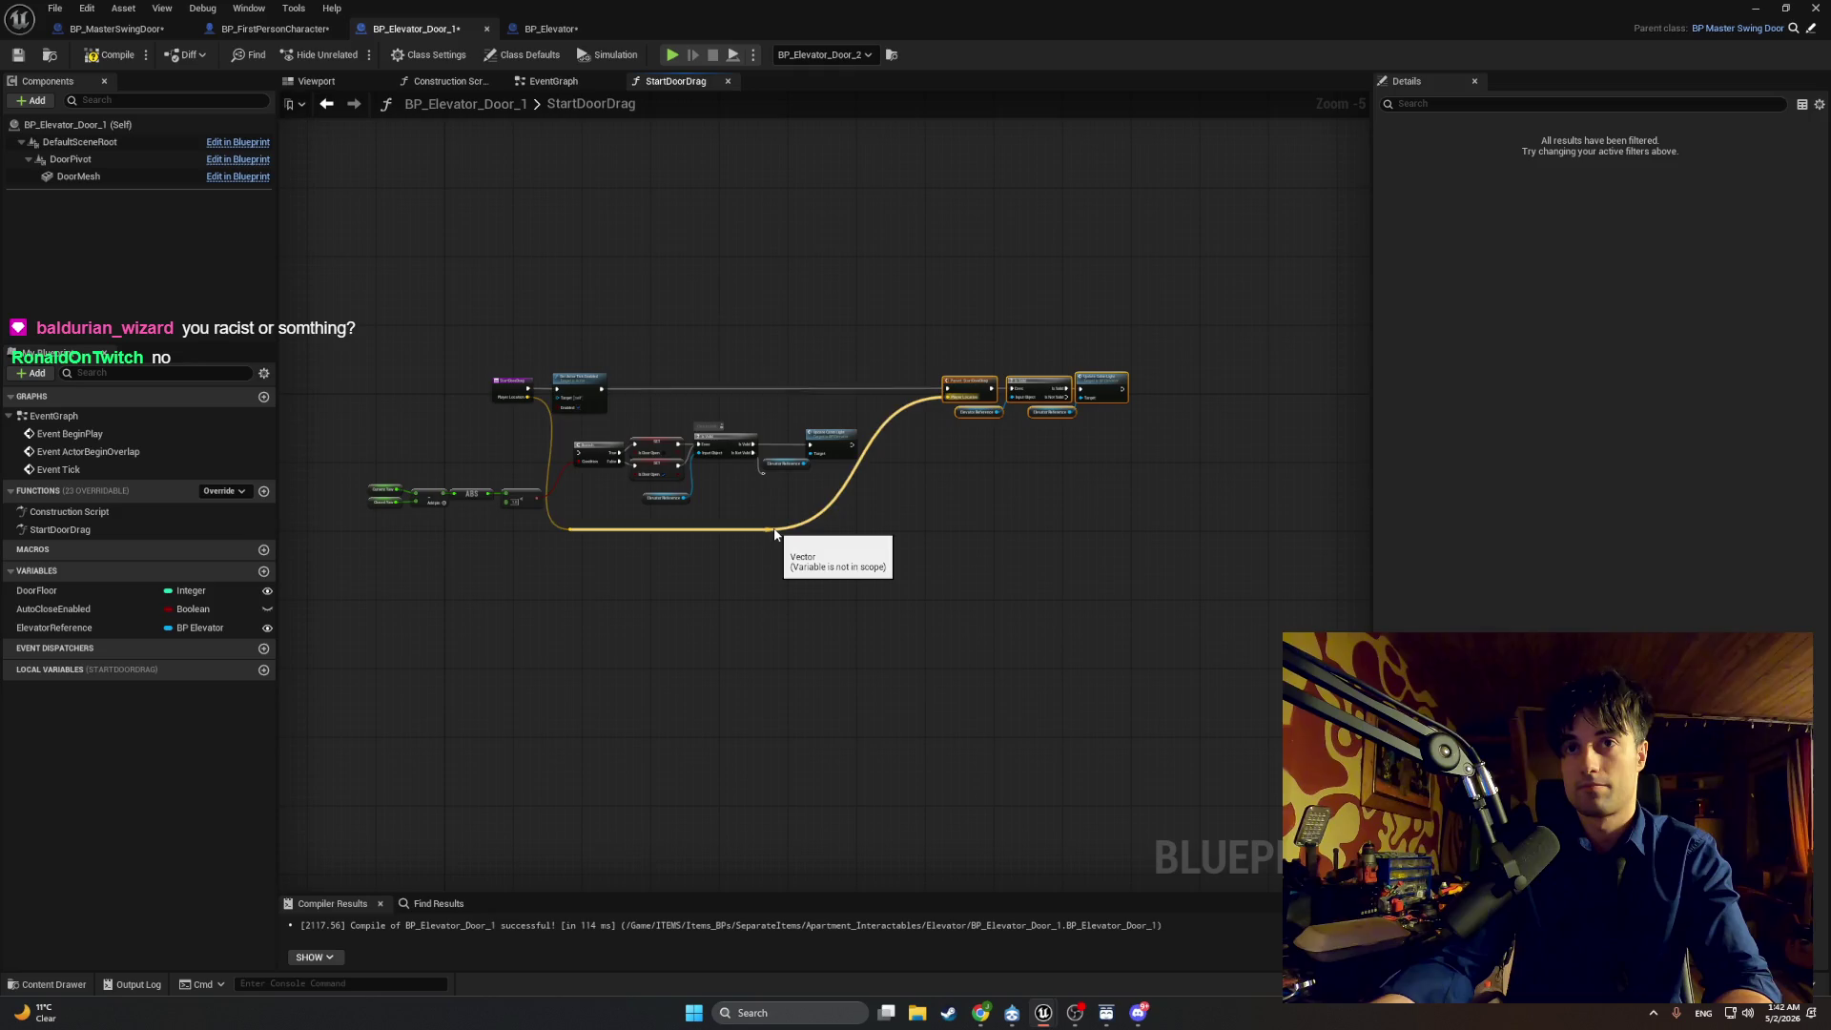
drag(773, 529, 1147, 534)
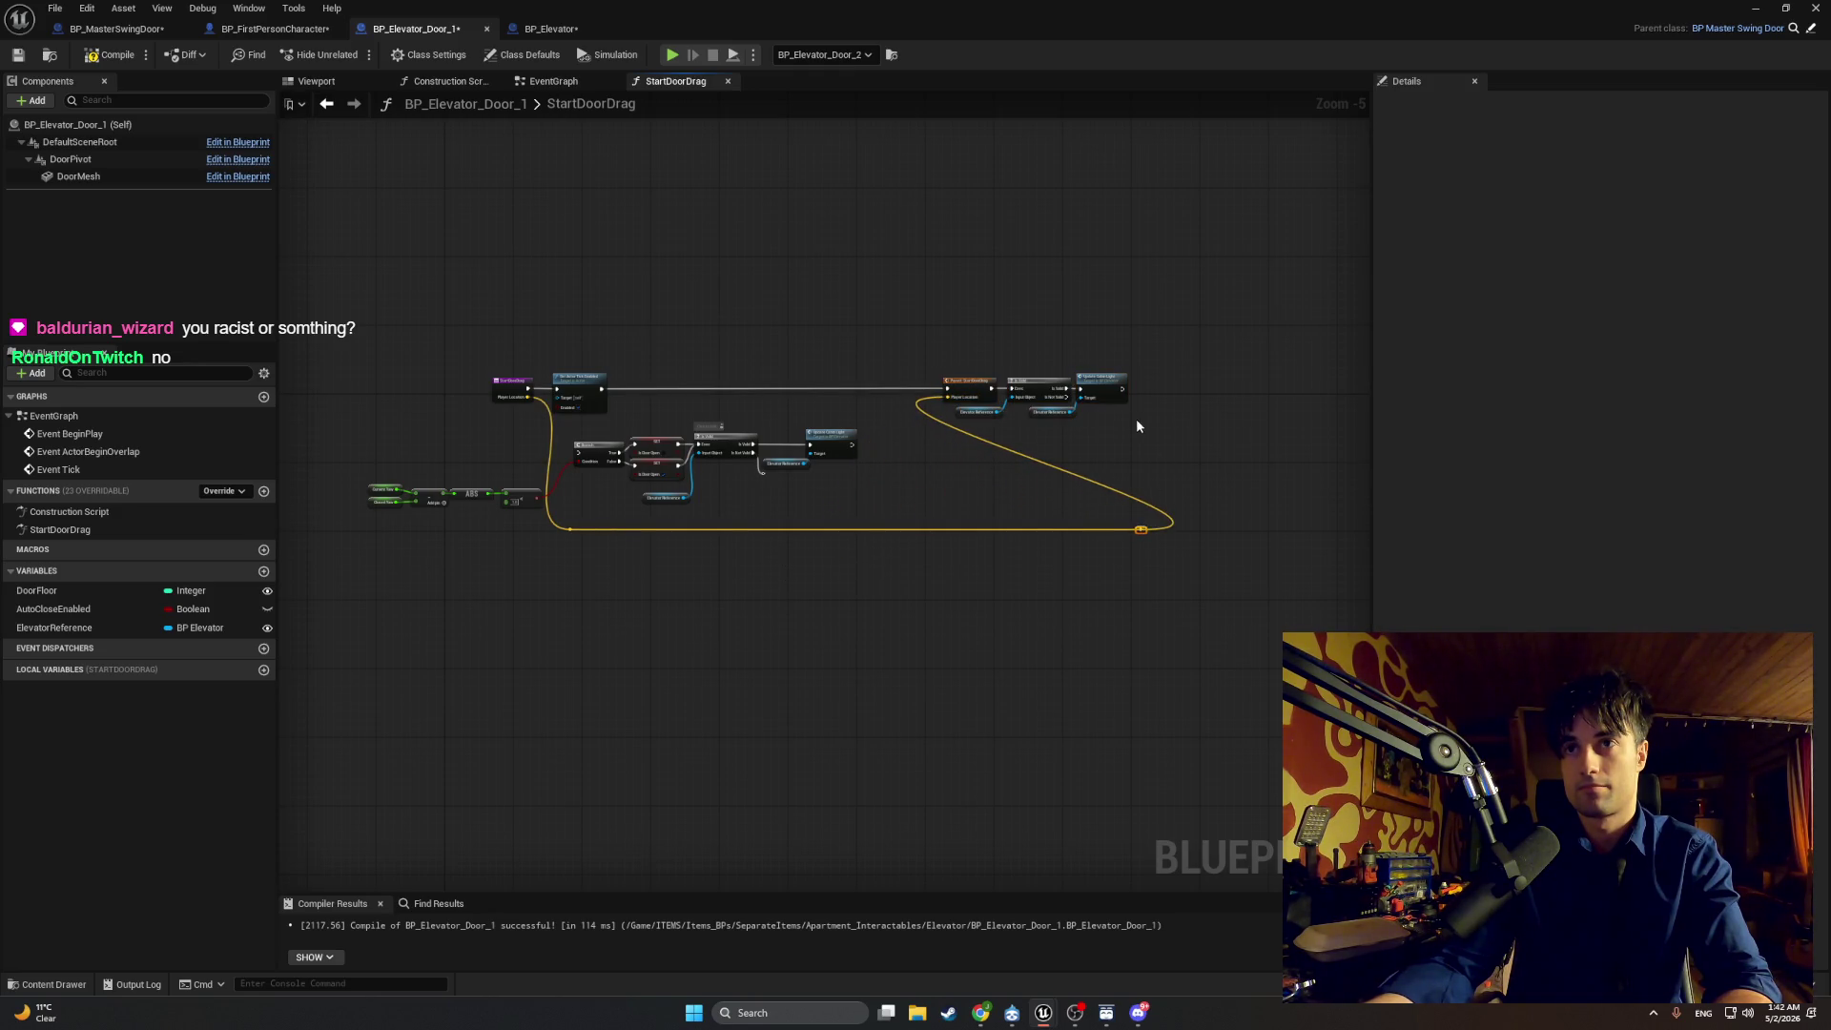
scroll(1138, 426, up, 3)
drag(1144, 446, 665, 265)
drag(828, 344, 1135, 353)
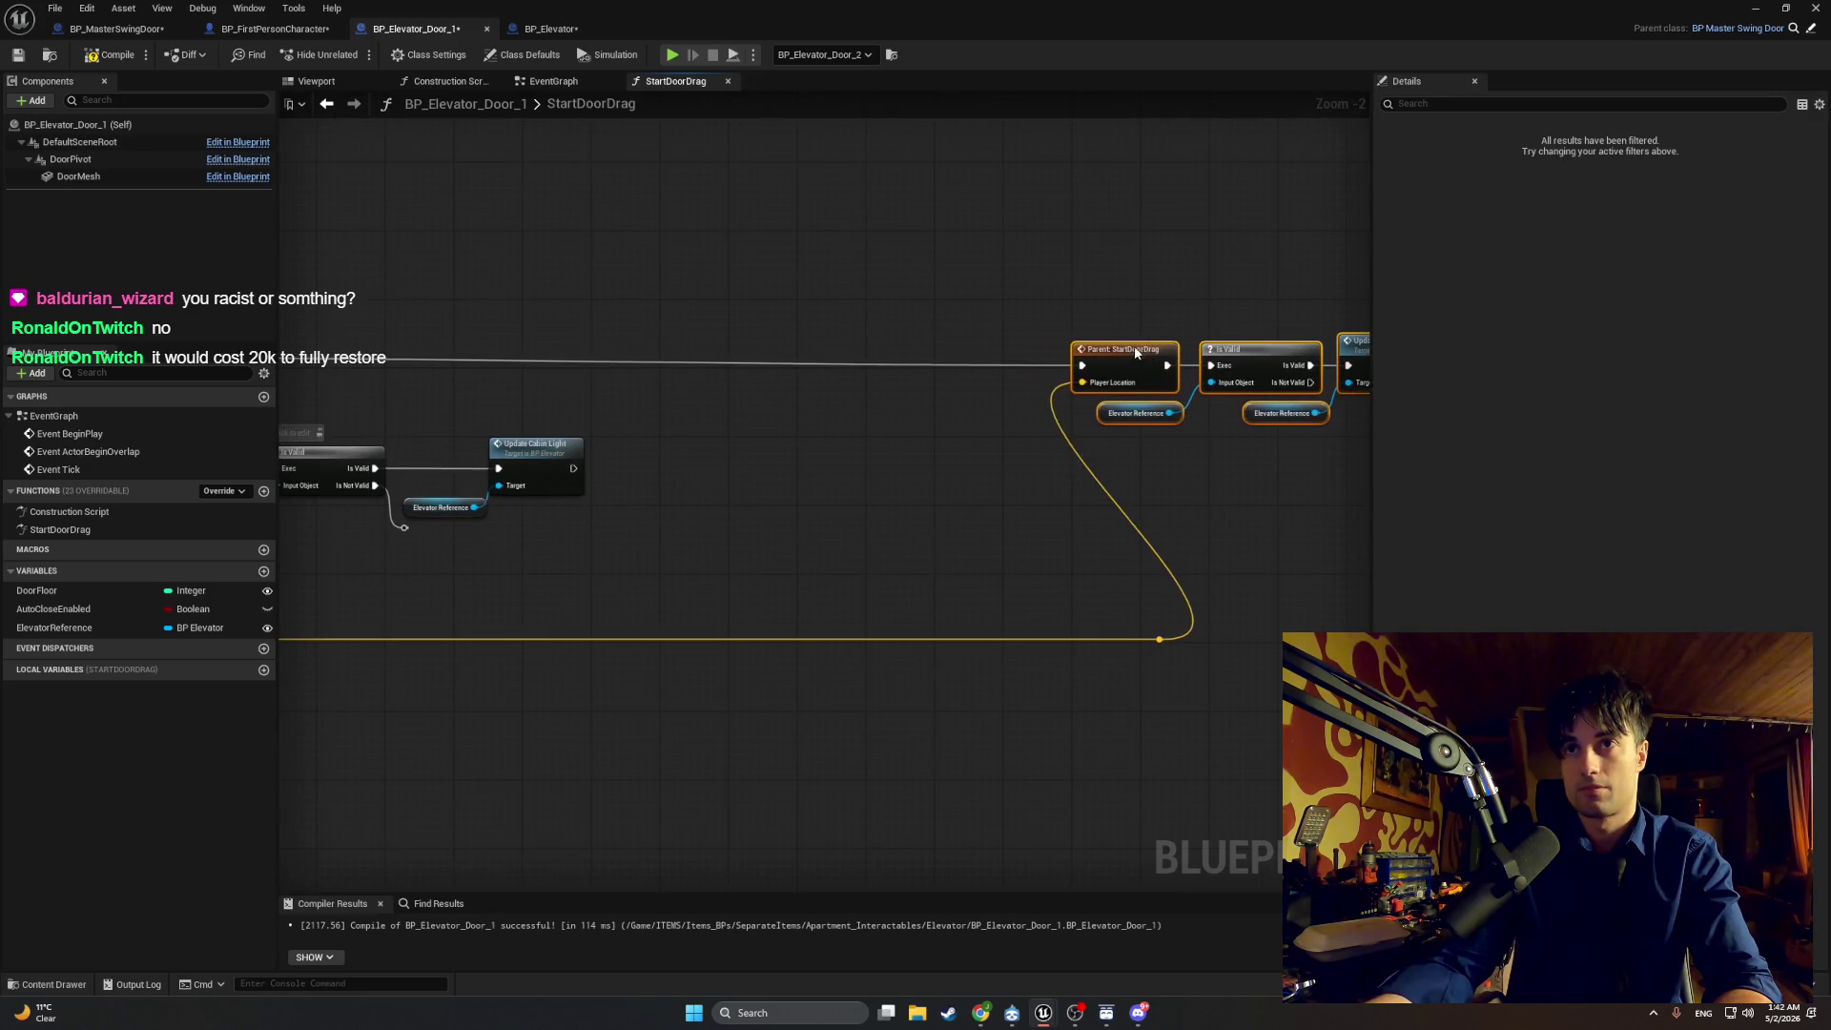
drag(597, 563, 1070, 510)
scroll(681, 475, down, 1)
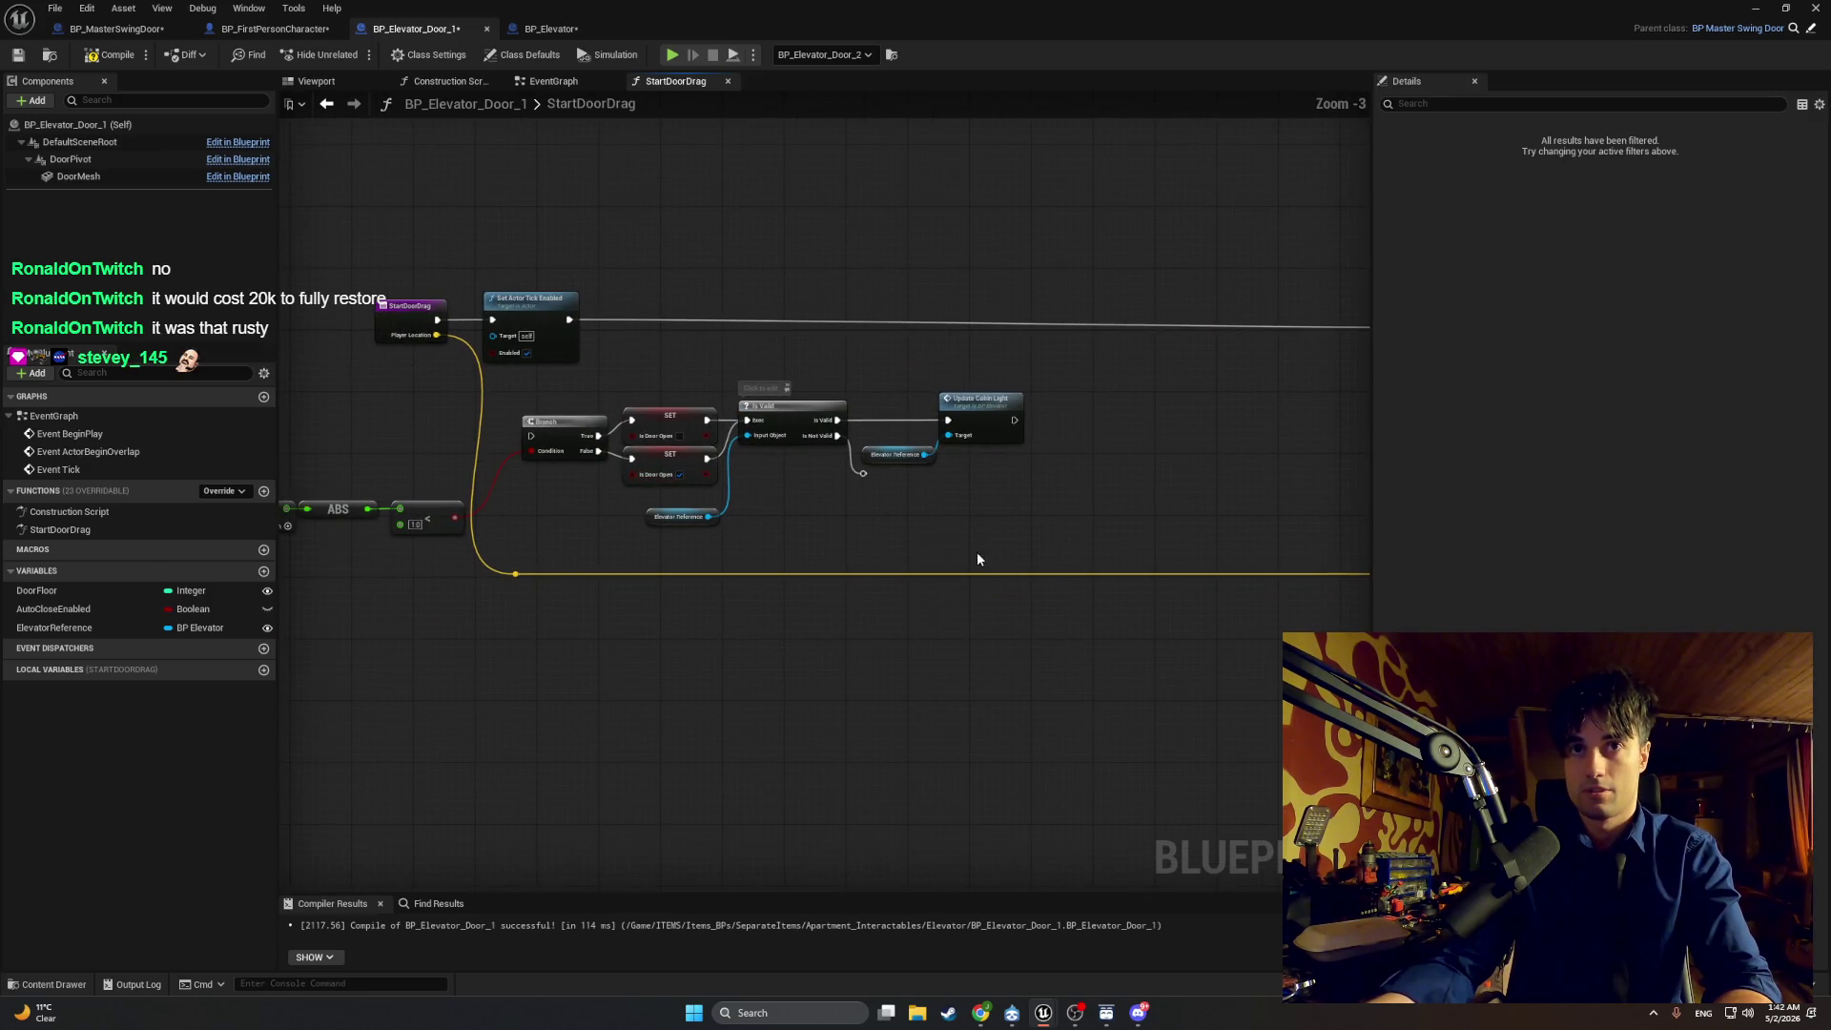
Step: Line the pasted row up in the main chain and wire Set Actor Tick Enabled into its Branch
drag(977, 556, 1222, 531)
drag(396, 528, 1324, 413)
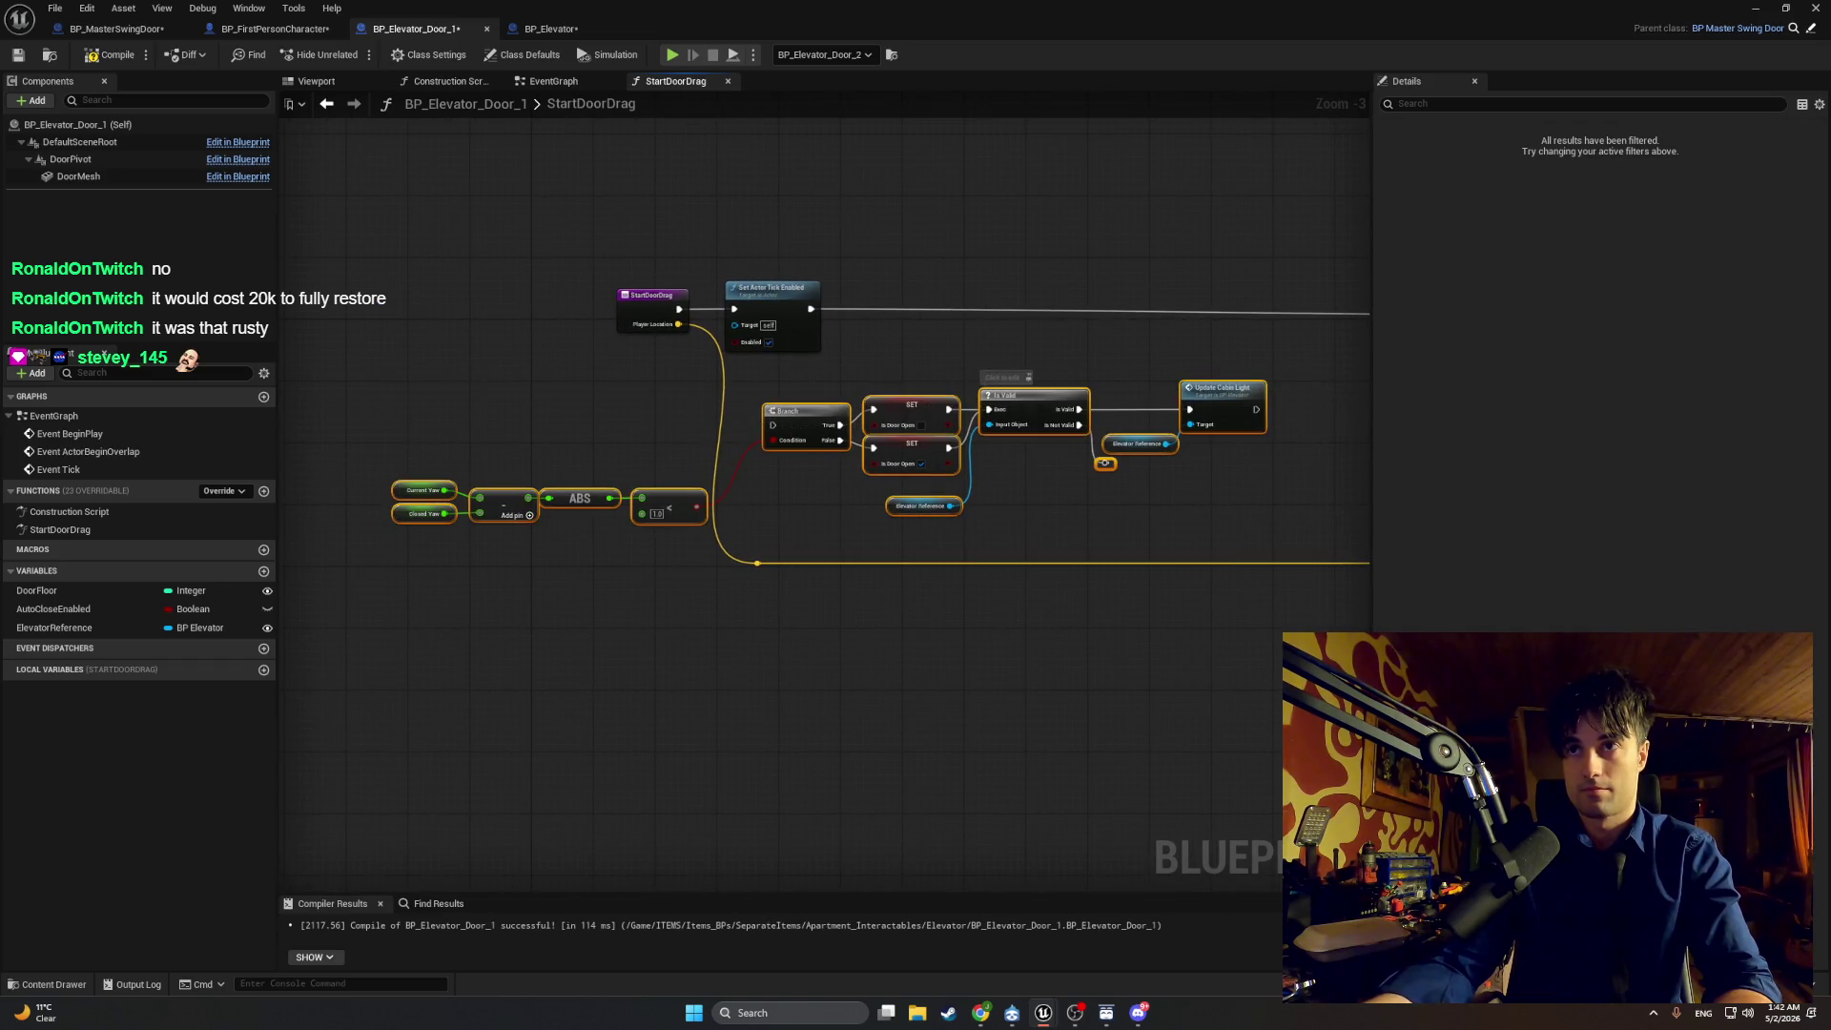
drag(1116, 358, 642, 317)
mouse_move(734, 352)
mouse_down()
mouse_move(966, 325)
mouse_move(1069, 273)
mouse_up()
drag(511, 225, 668, 246)
mouse_move(505, 288)
mouse_down()
mouse_move(563, 303)
mouse_move(1023, 277)
mouse_move(813, 311)
mouse_up()
drag(771, 250, 515, 207)
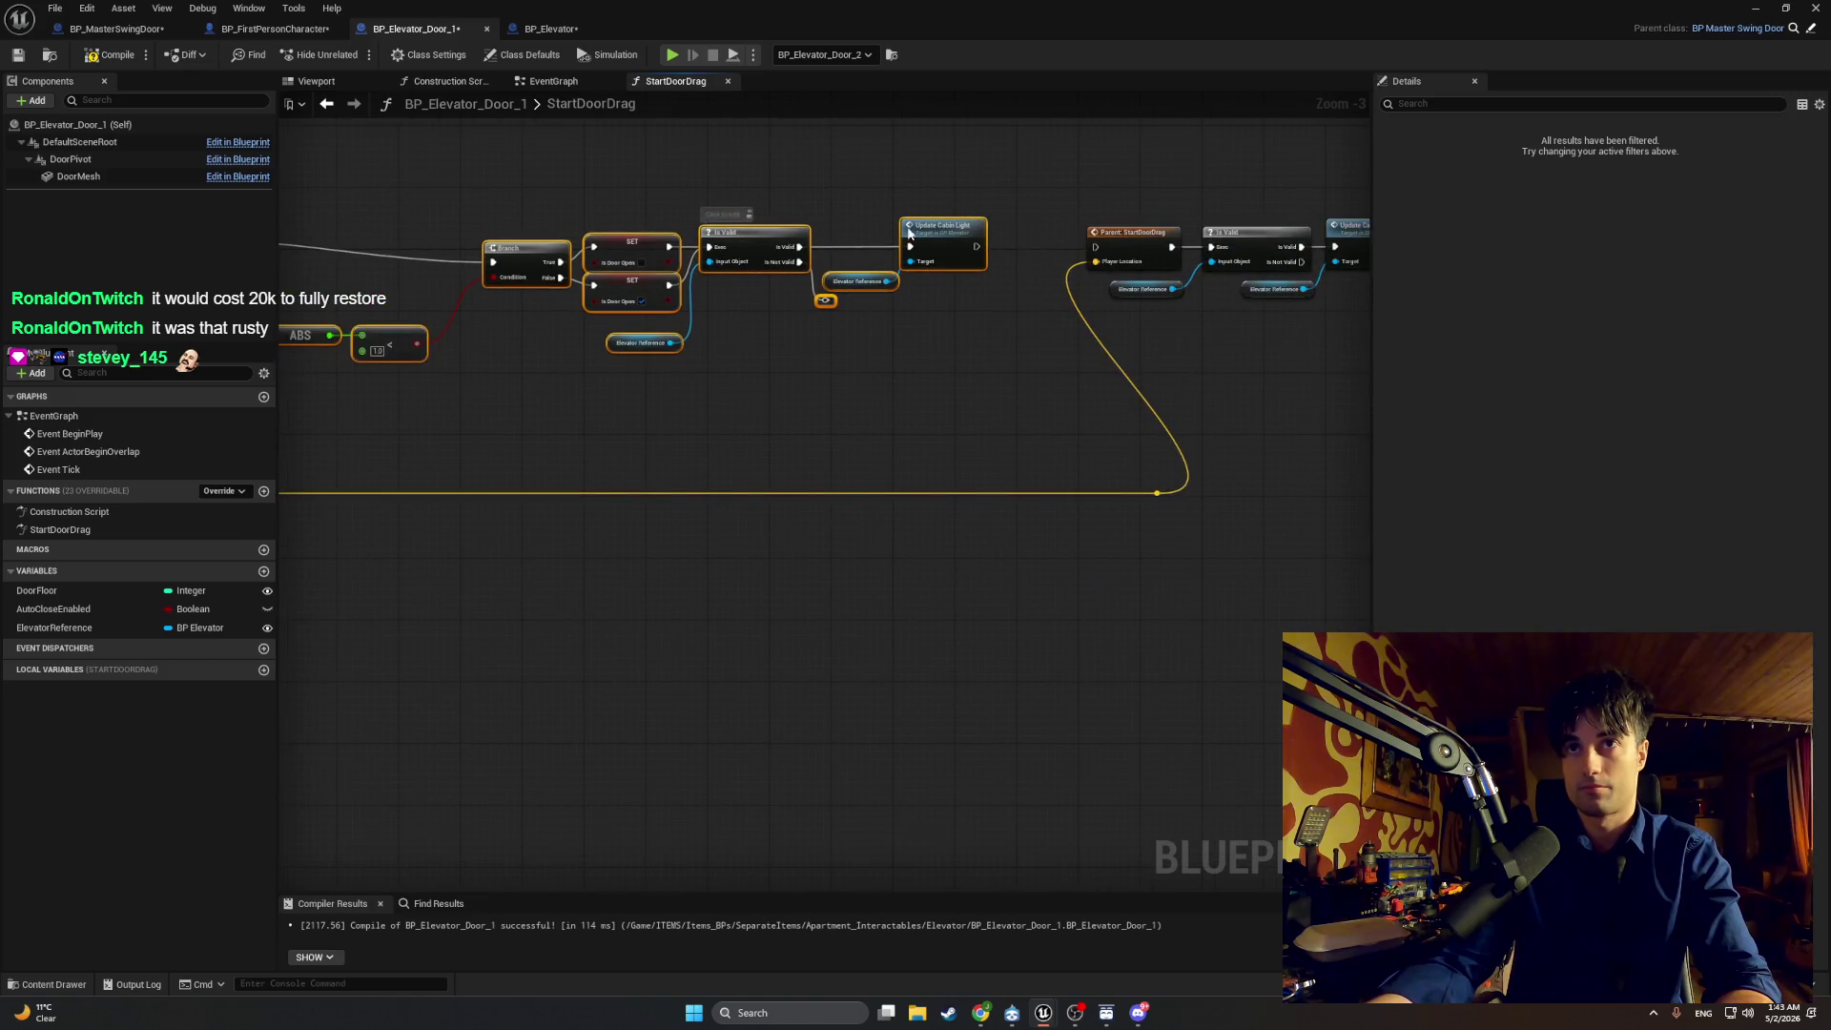
mouse_move(982, 253)
mouse_down()
mouse_move(1009, 253)
mouse_move(925, 231)
mouse_move(1050, 270)
mouse_move(1095, 248)
mouse_up()
scroll(832, 282, up, 2)
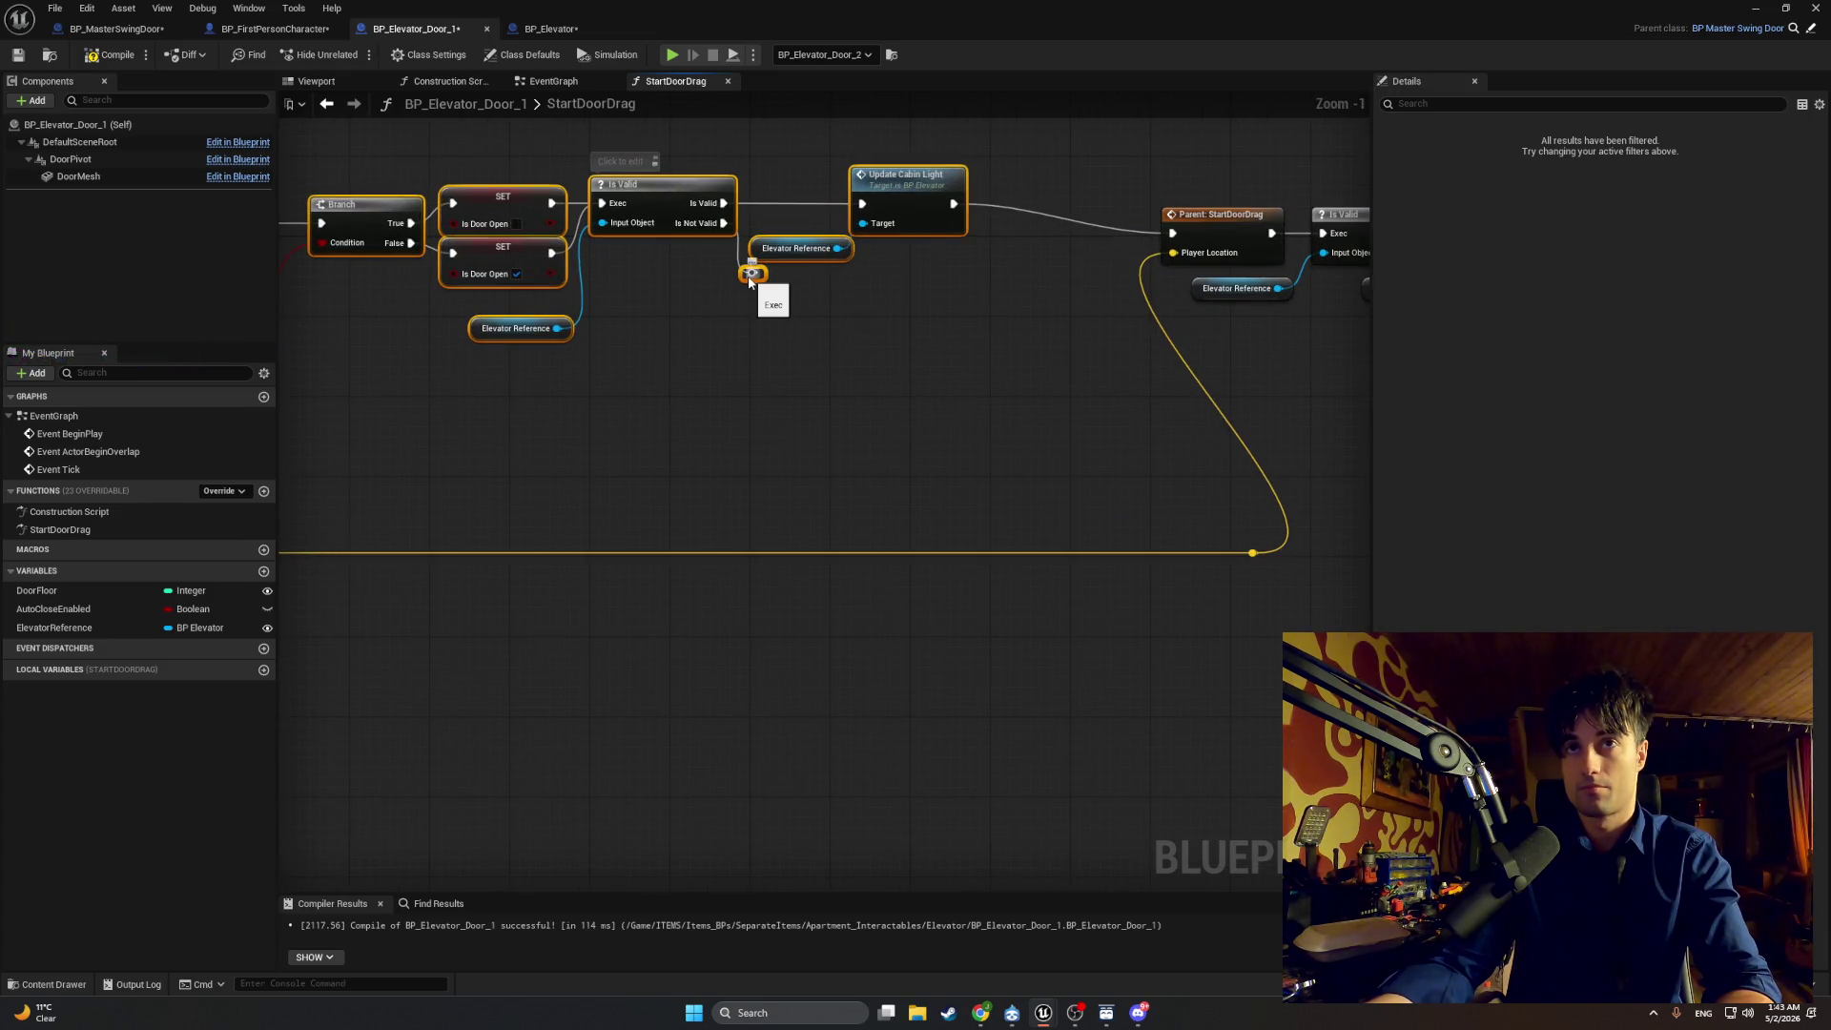
Step: Replace the stray reroute with a new Is Not Valid wire to Parent: StartDoorDrag, routed low via two reroutes
click(753, 274)
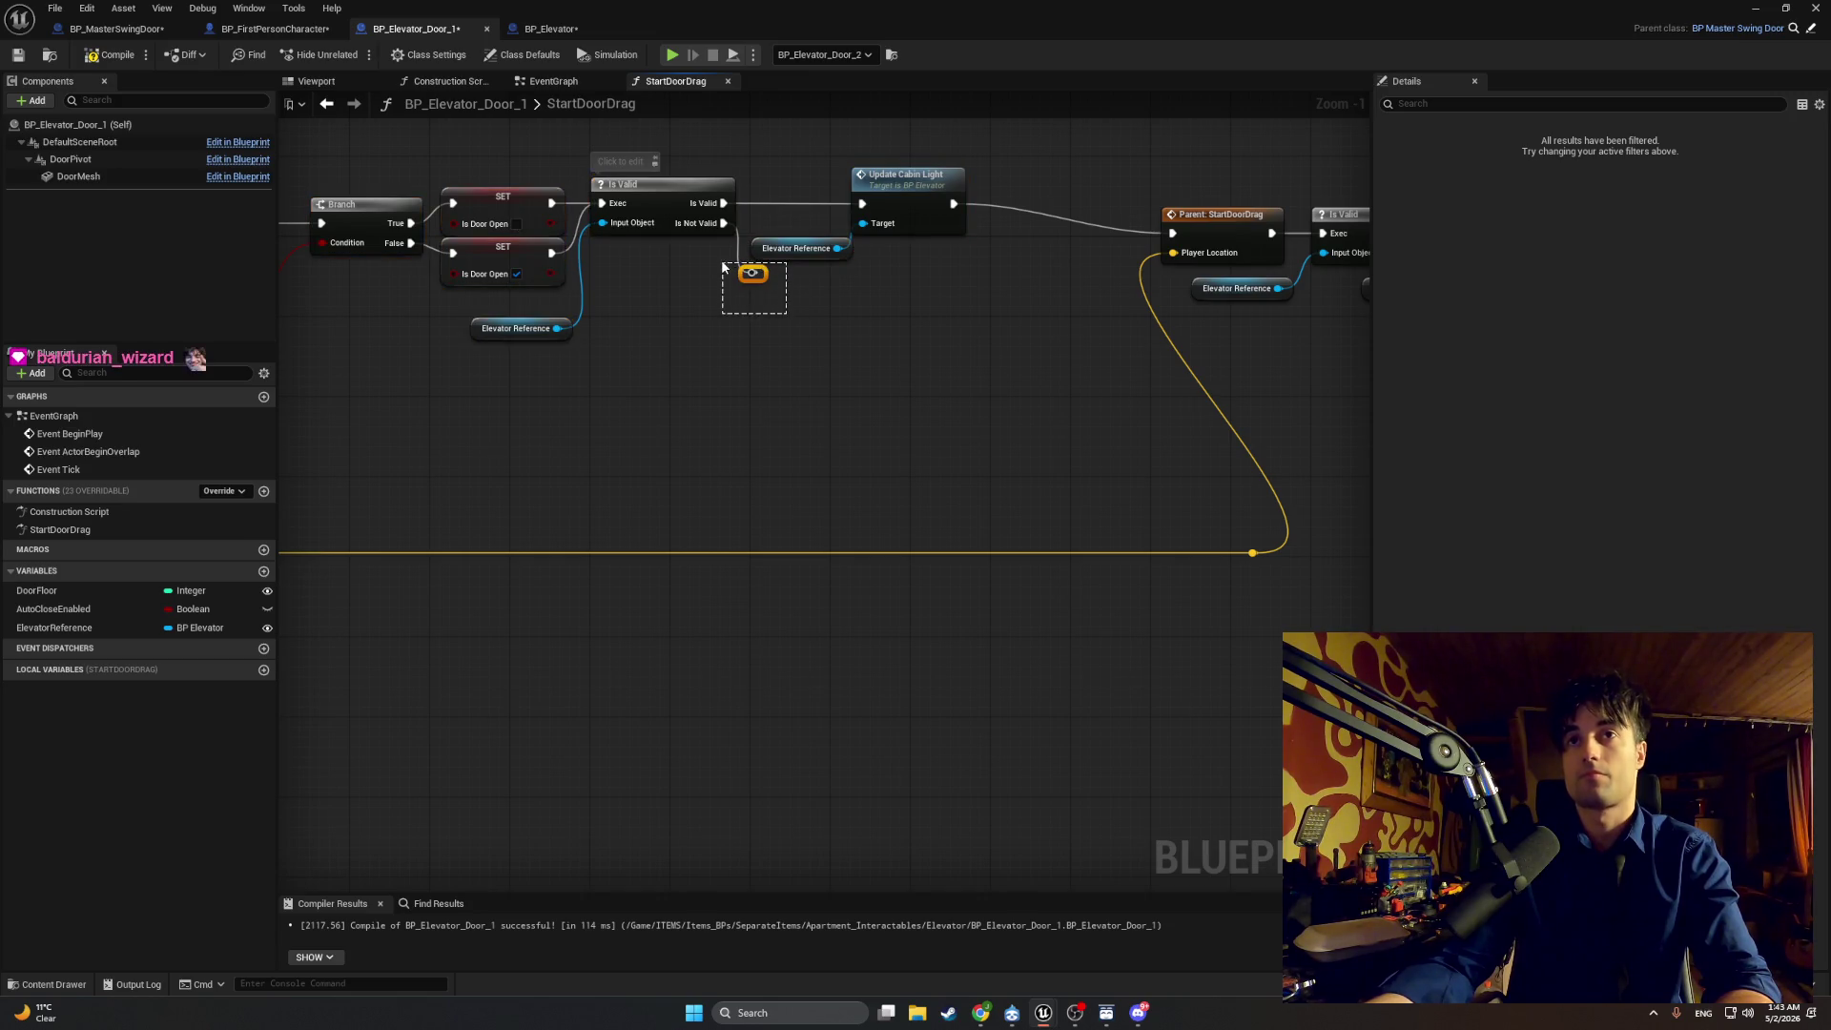
key(Delete)
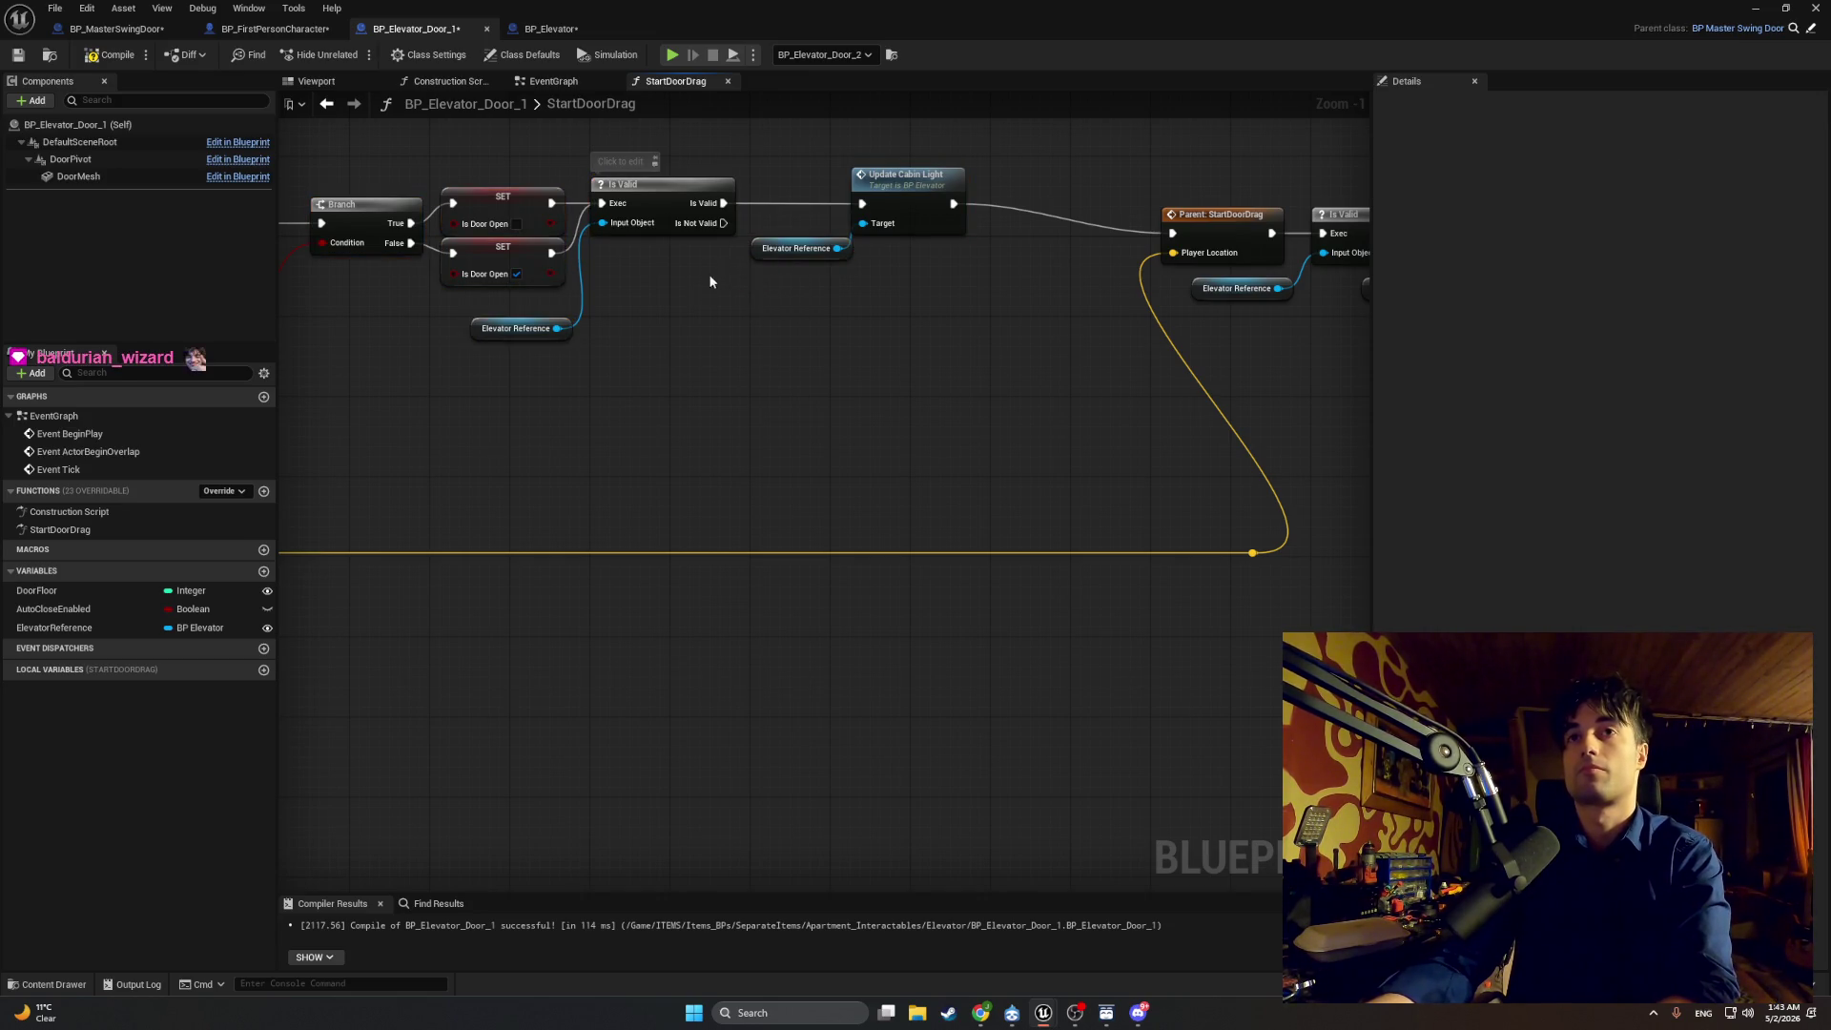
drag(725, 224, 1174, 233)
double_click(780, 226)
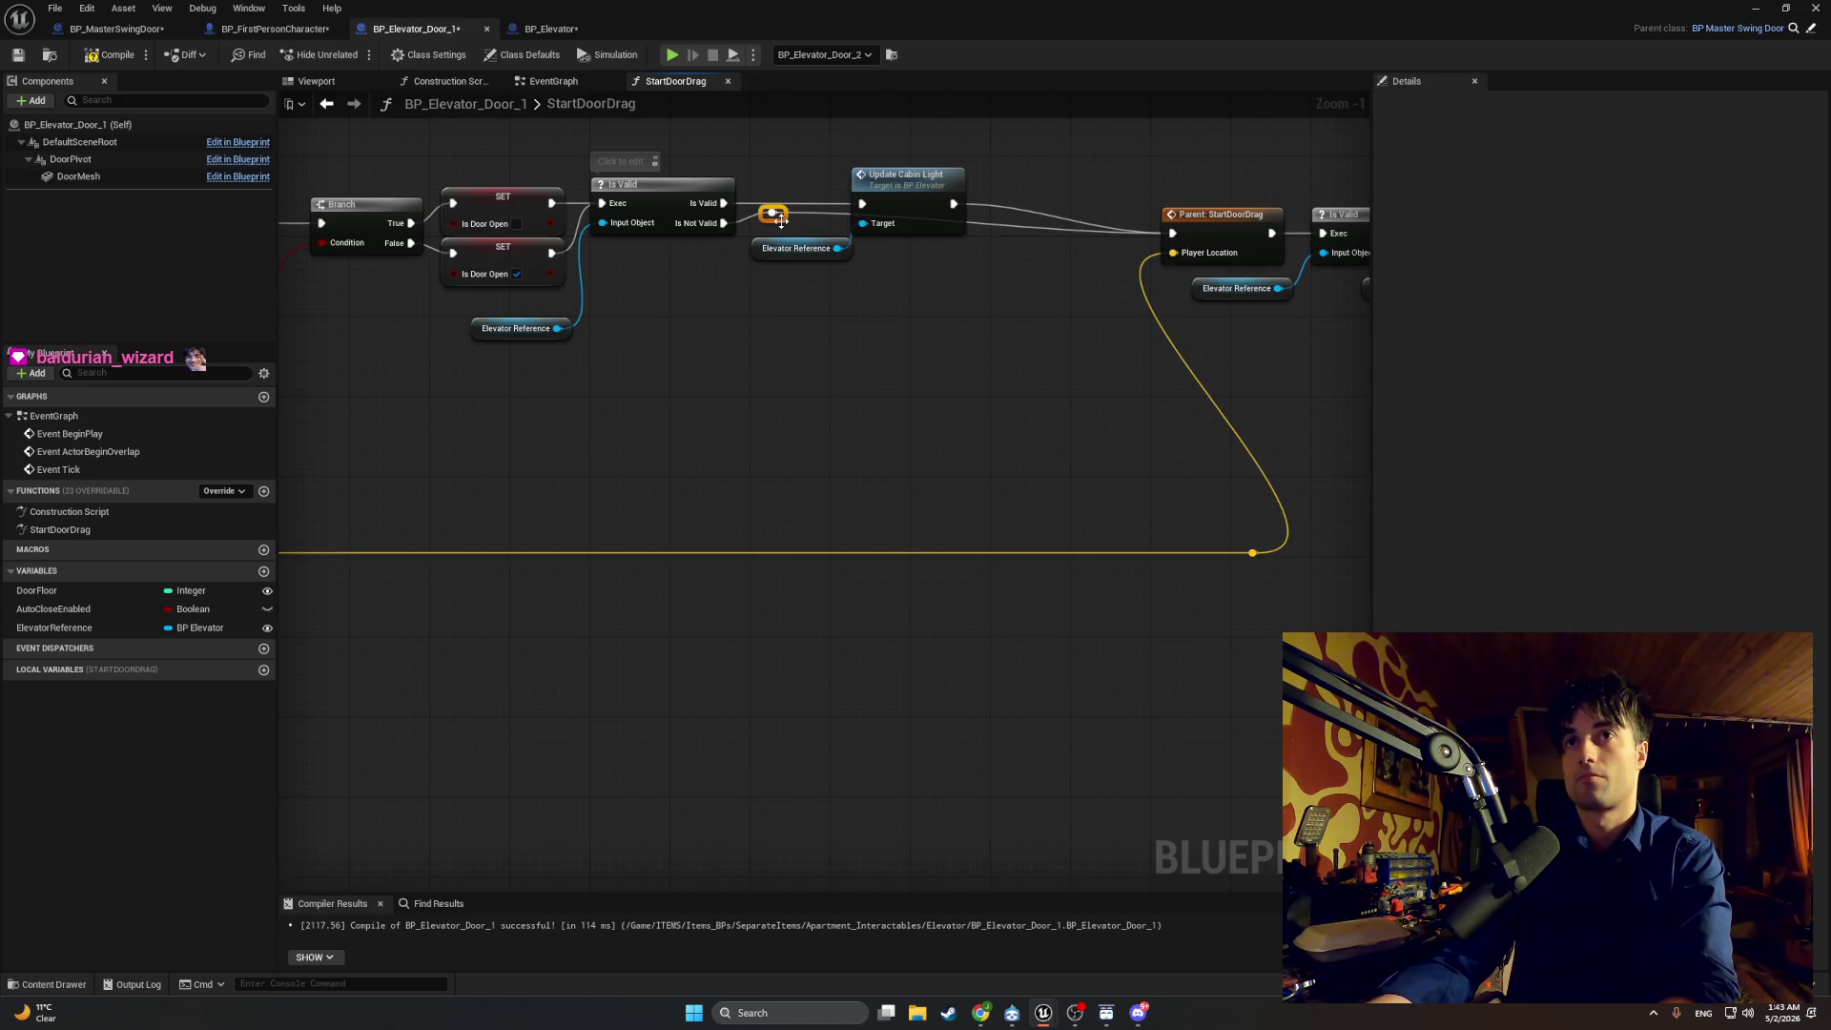
drag(781, 220, 772, 301)
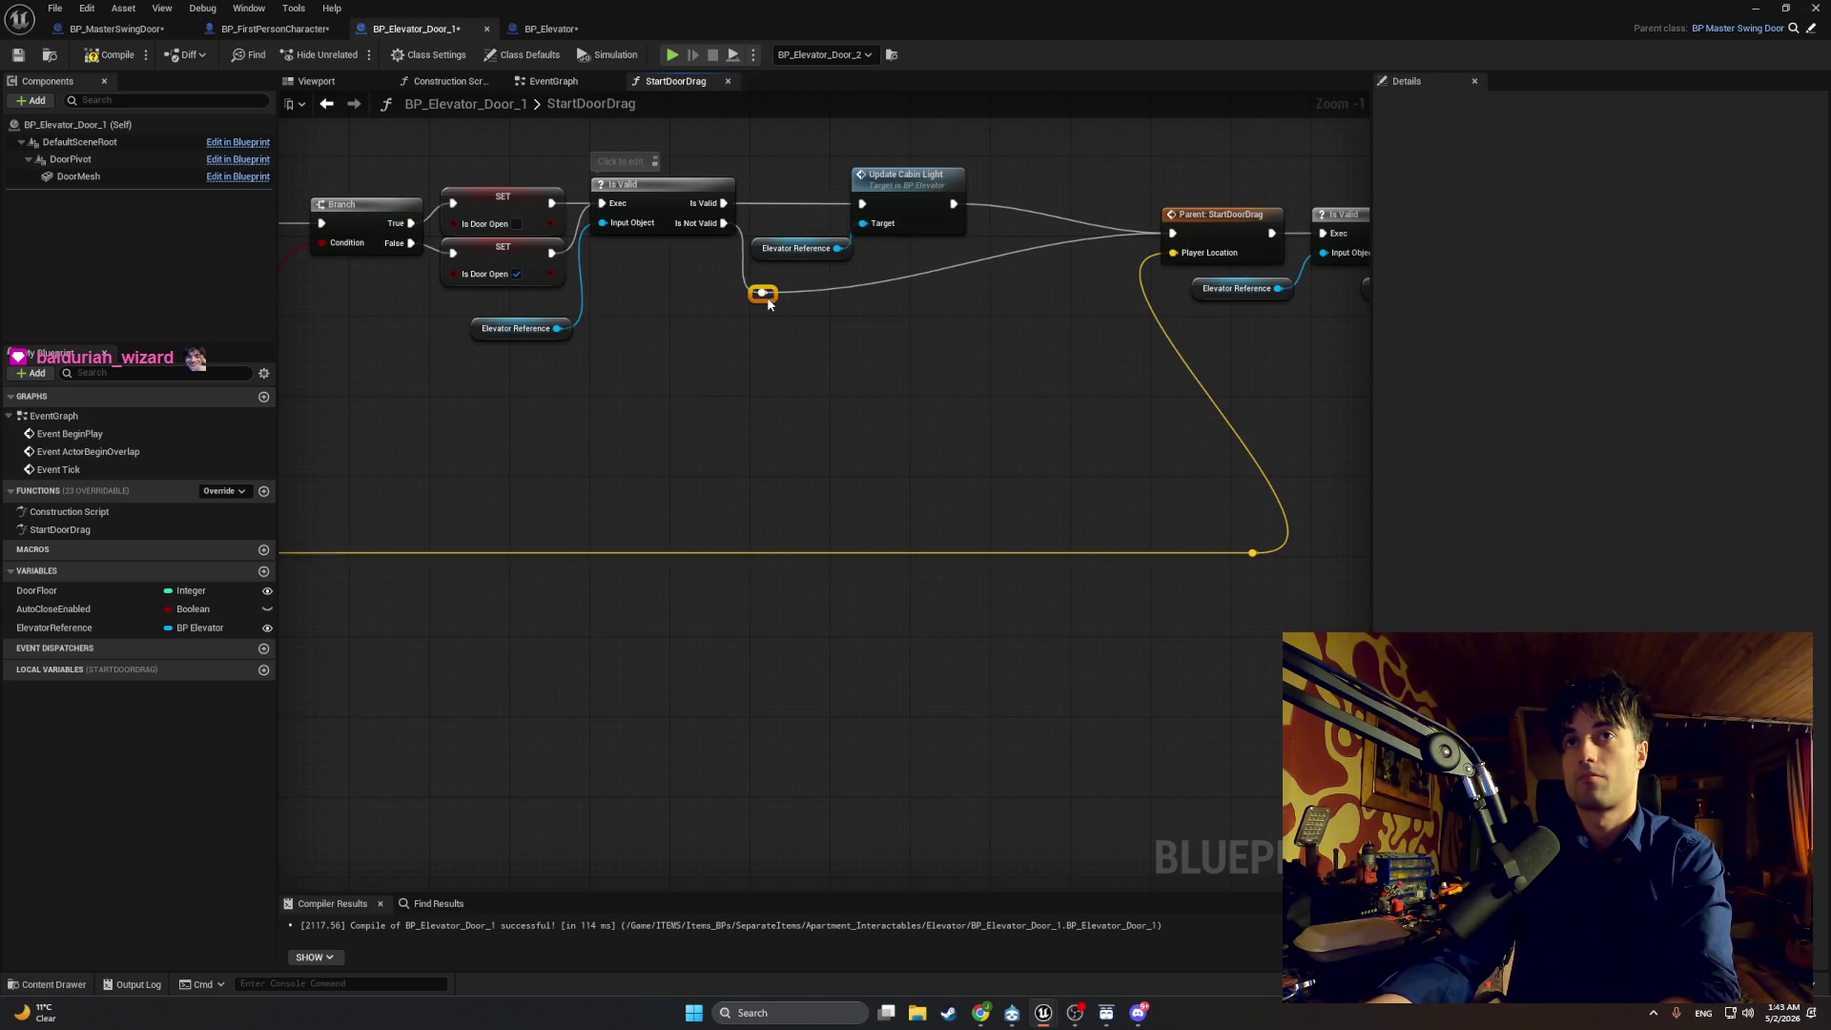
double_click(1003, 254)
drag(1006, 262, 1010, 298)
Step: Reframe the StartDoorDrag chain and move the wire's reroute point further right
scroll(810, 352, down, 3)
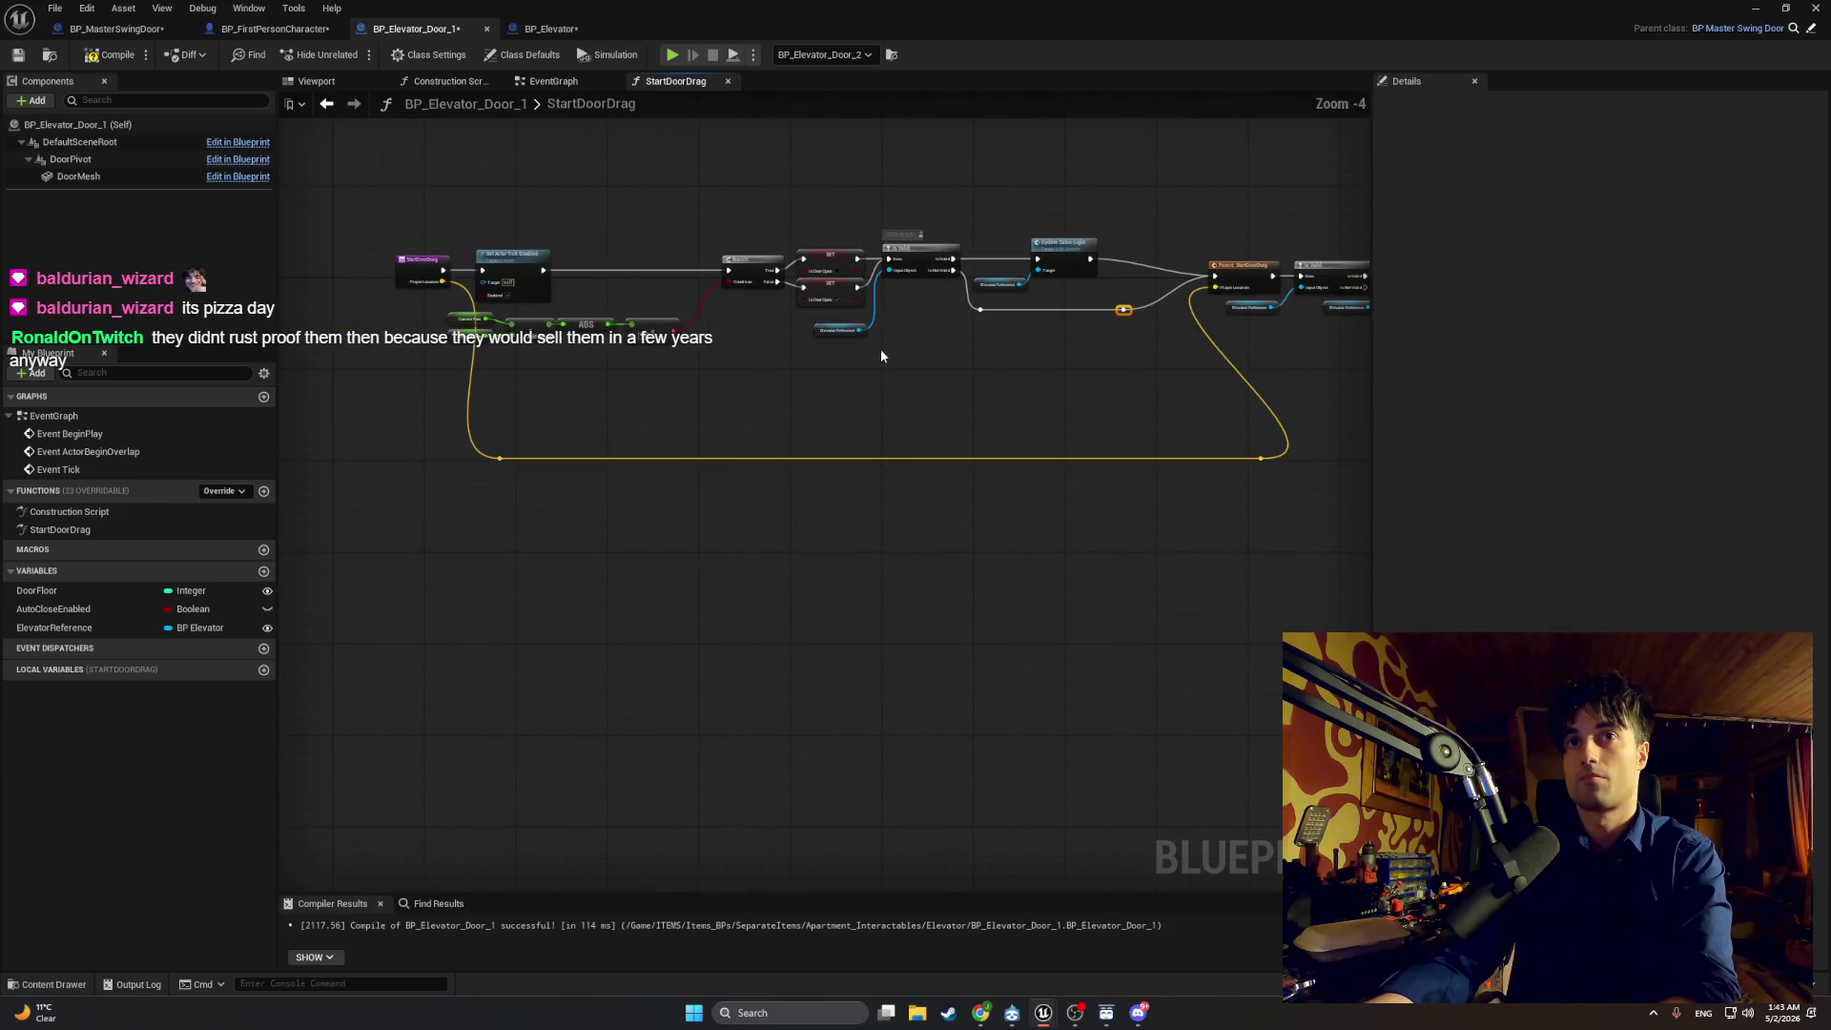
mouse_move(676, 362)
mouse_down()
mouse_move(496, 322)
mouse_move(579, 324)
mouse_up()
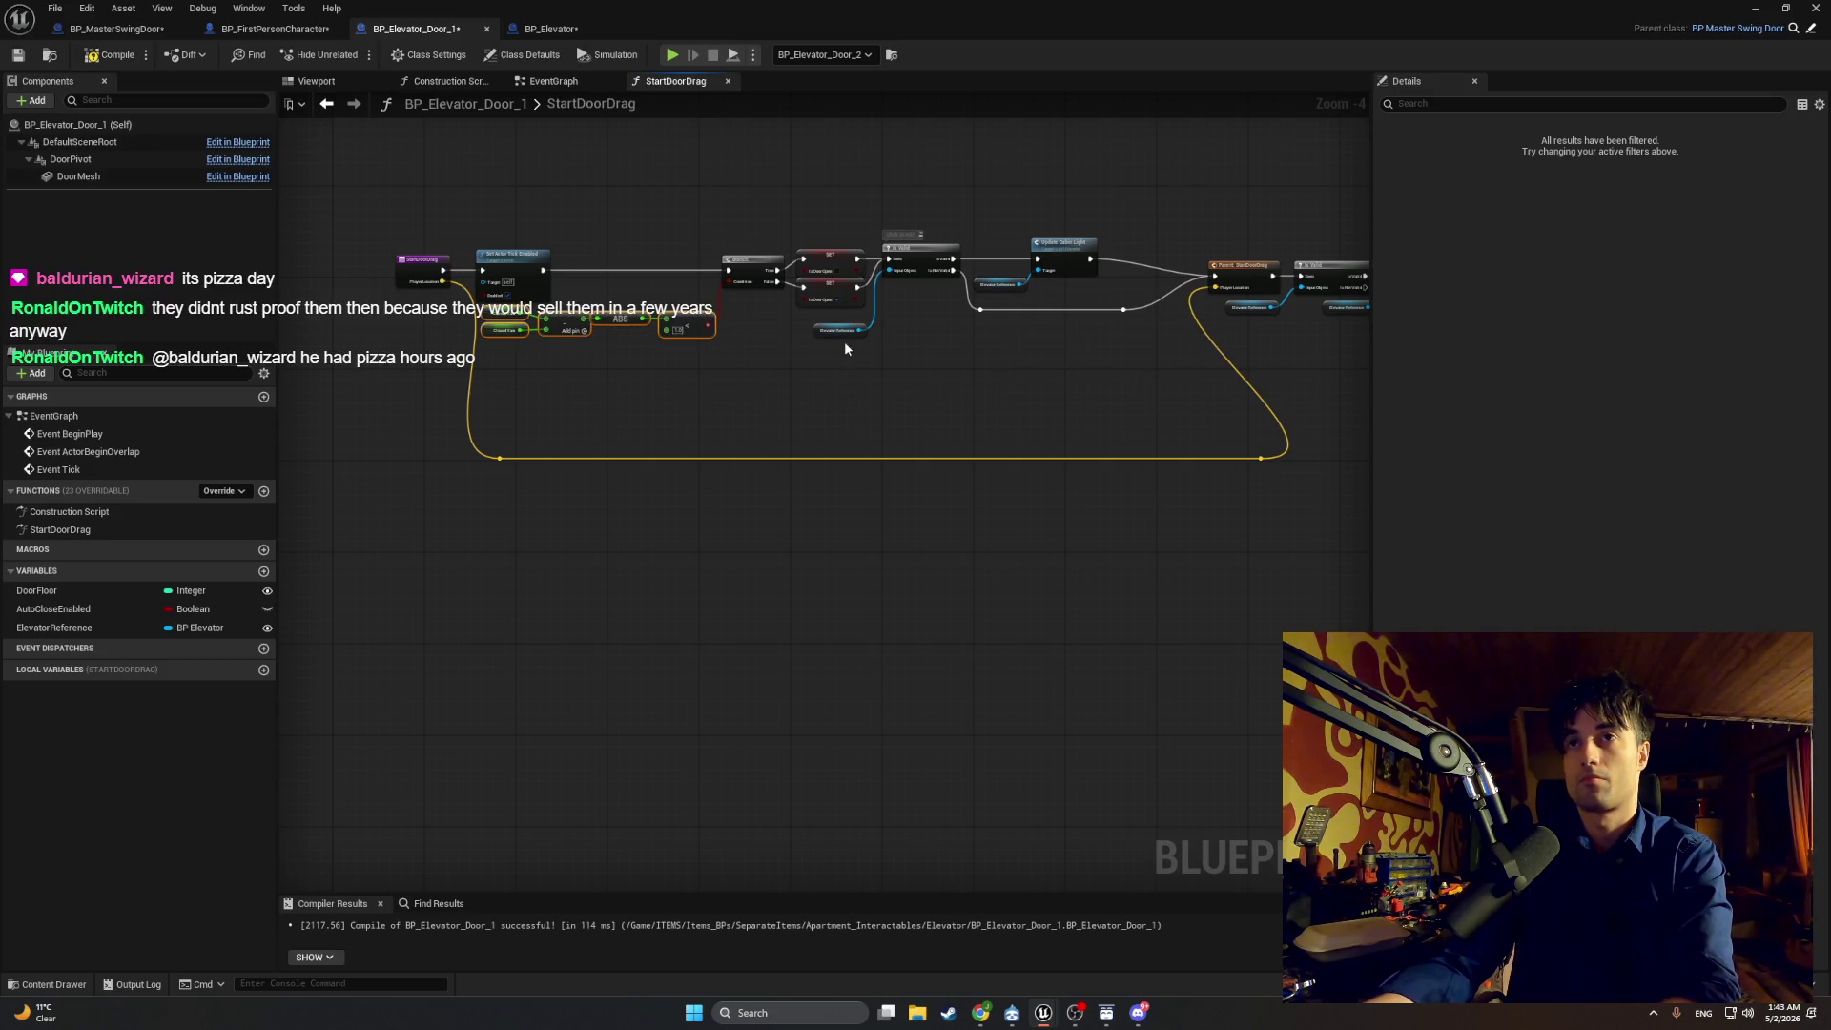
drag(844, 342, 798, 357)
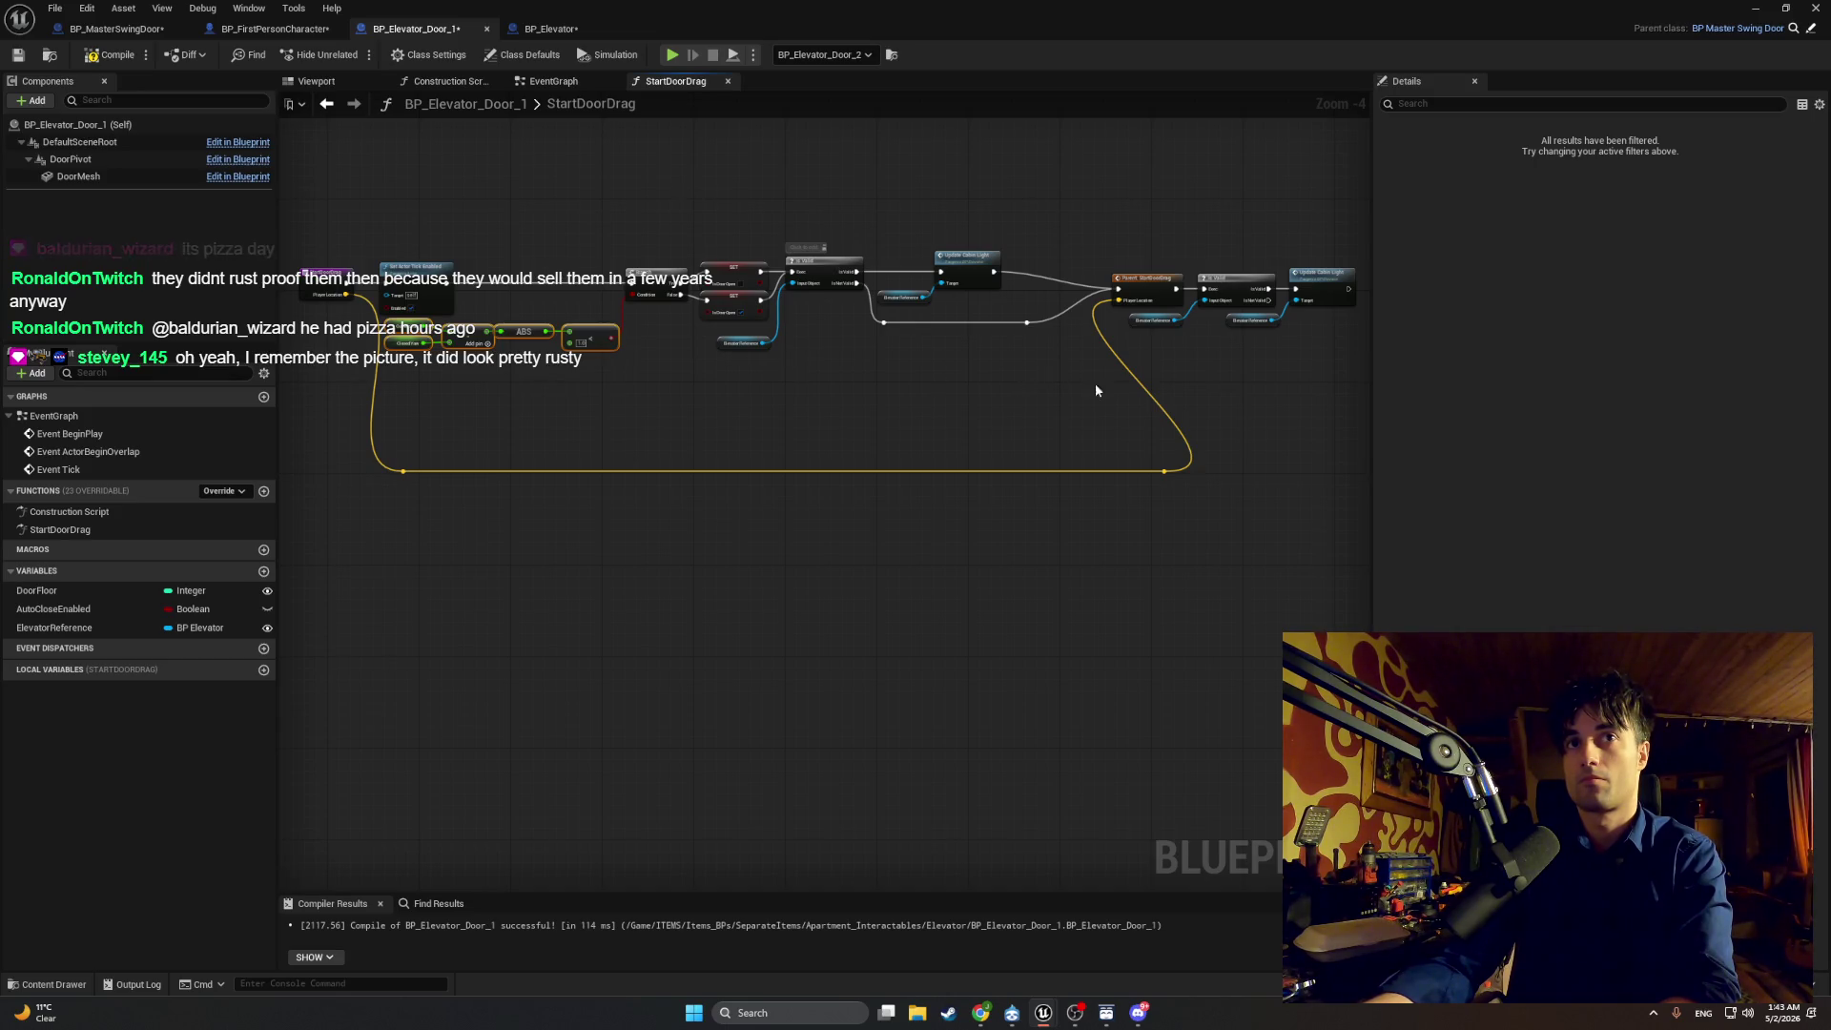
mouse_move(1169, 291)
mouse_down()
mouse_move(1014, 332)
mouse_move(1114, 318)
mouse_up()
scroll(700, 399, up, 2)
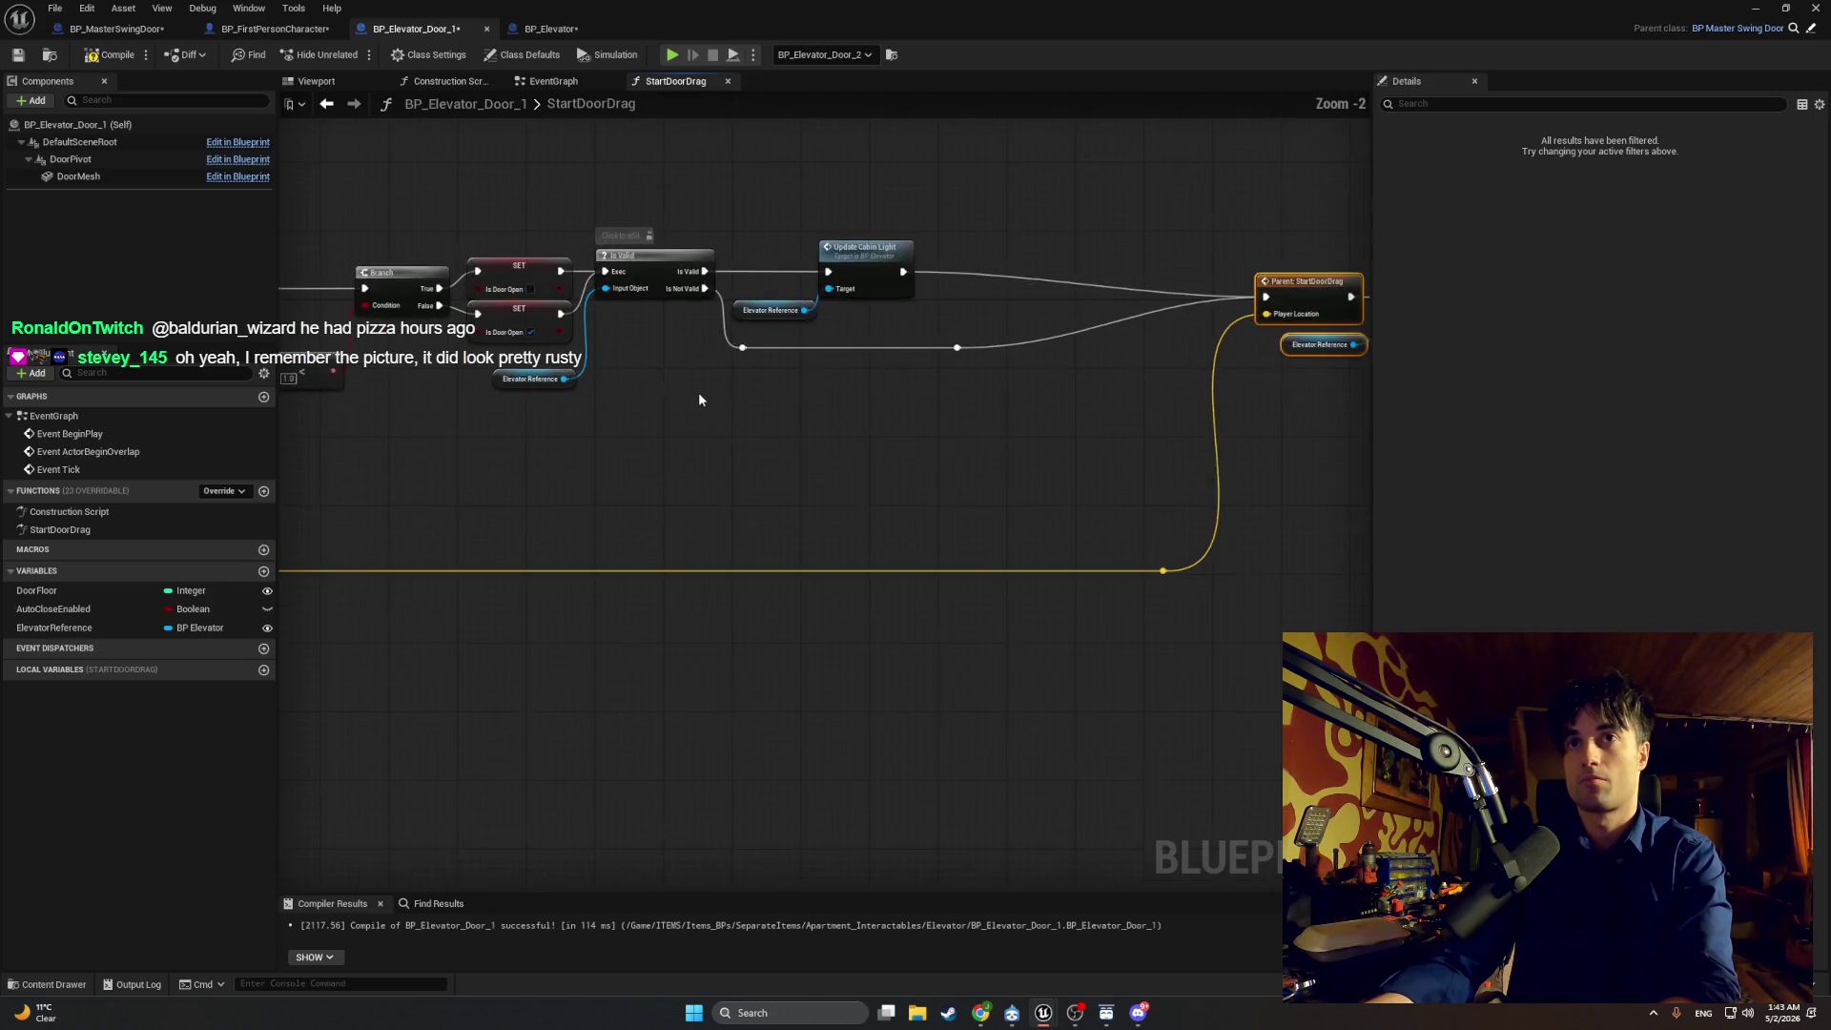
scroll(883, 404, down, 2)
scroll(859, 382, up, 2)
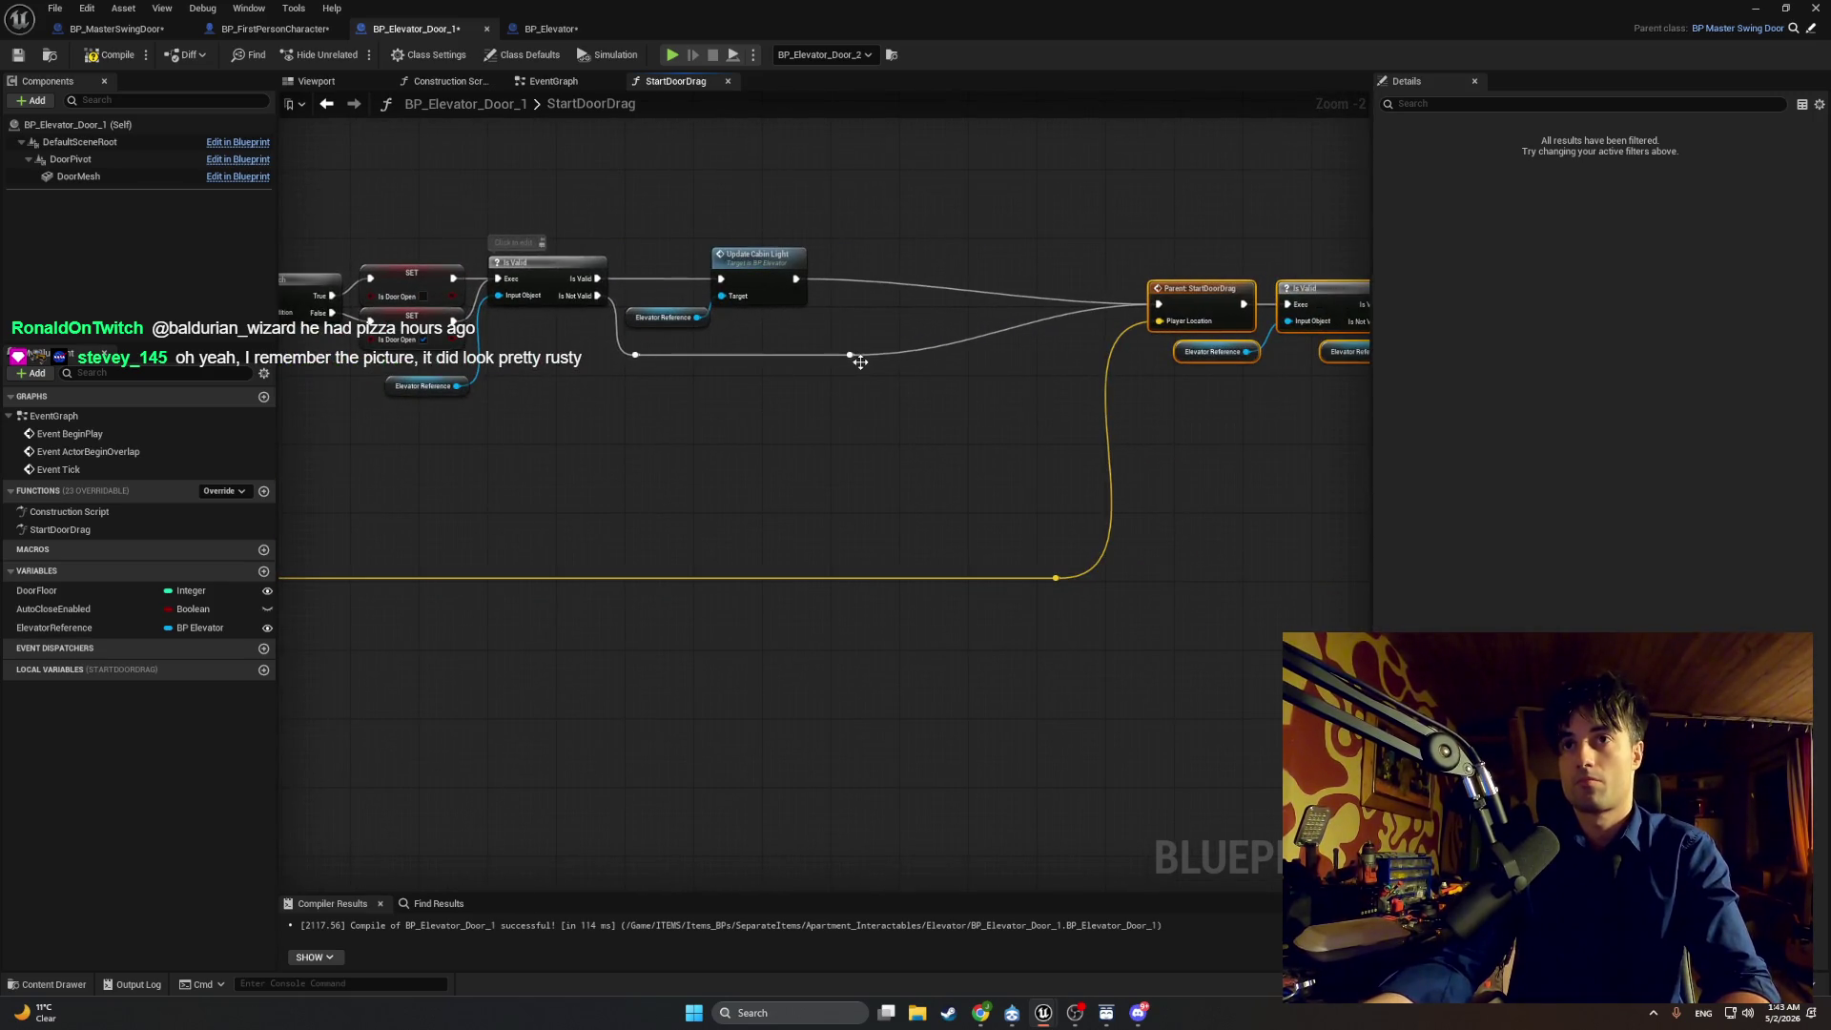
mouse_move(861, 361)
mouse_down()
mouse_move(1067, 360)
mouse_move(987, 416)
mouse_up()
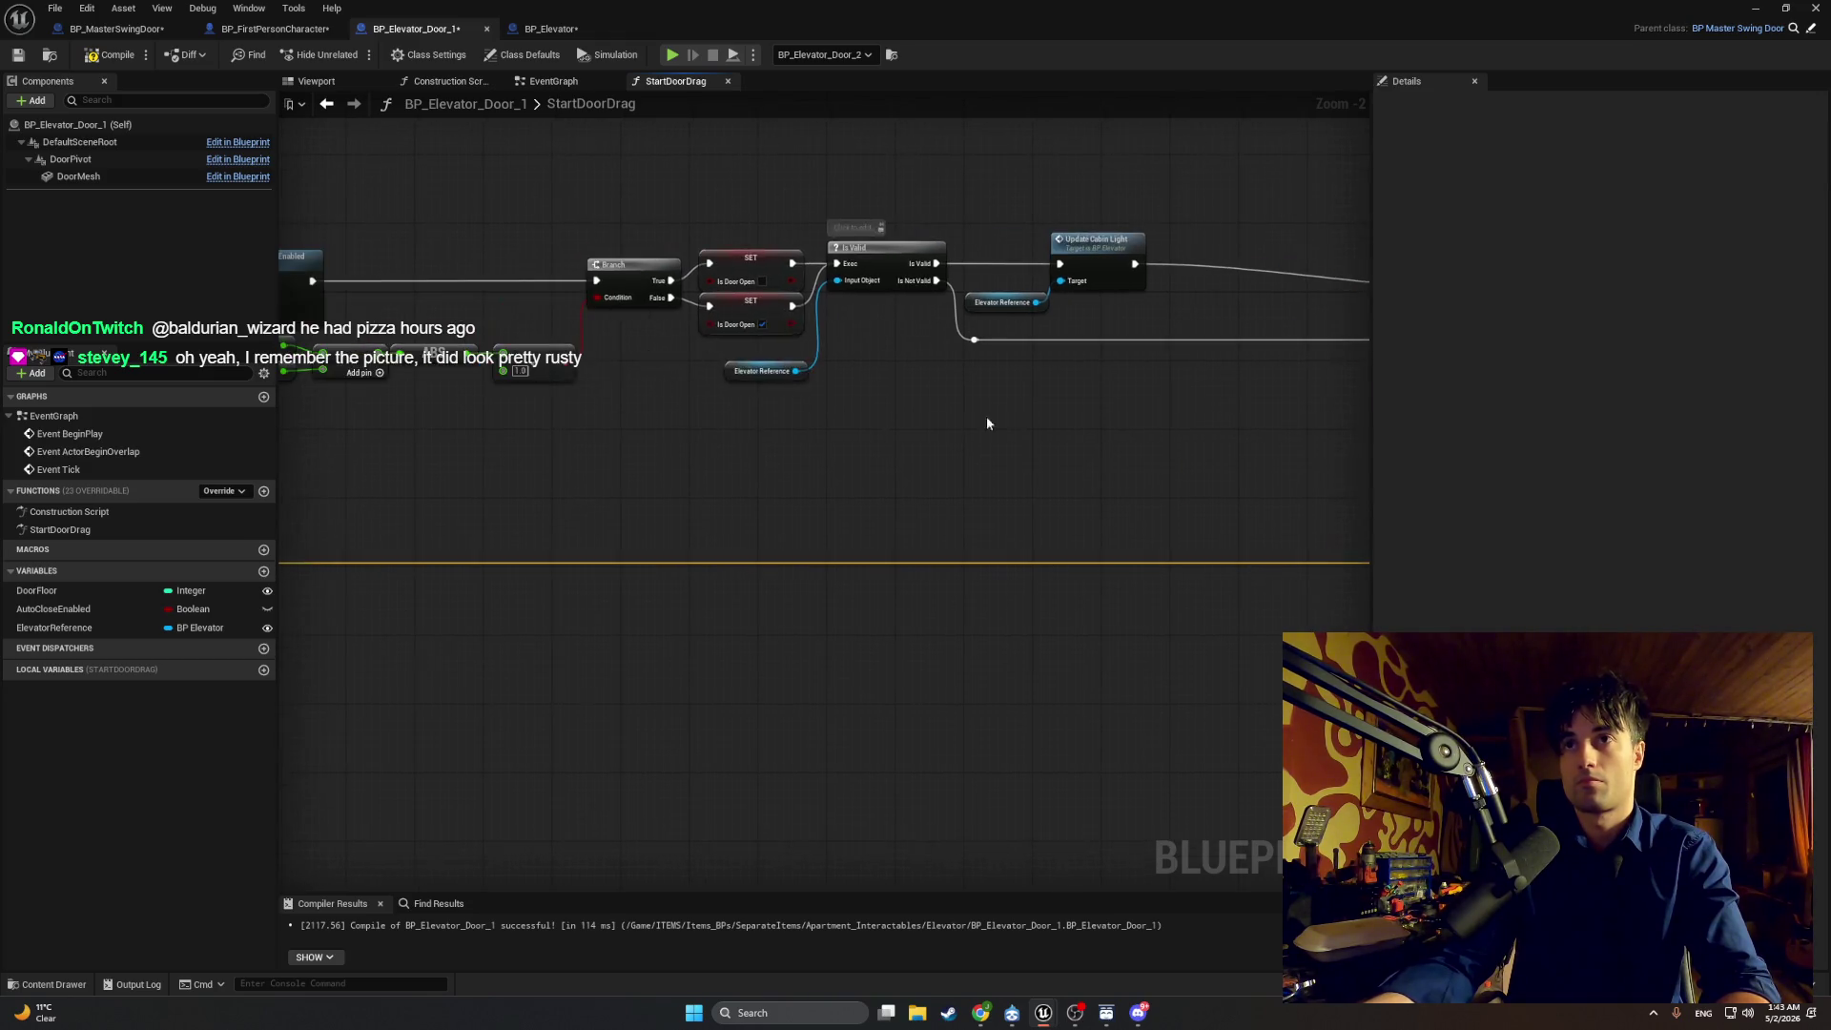
scroll(954, 439, down, 1)
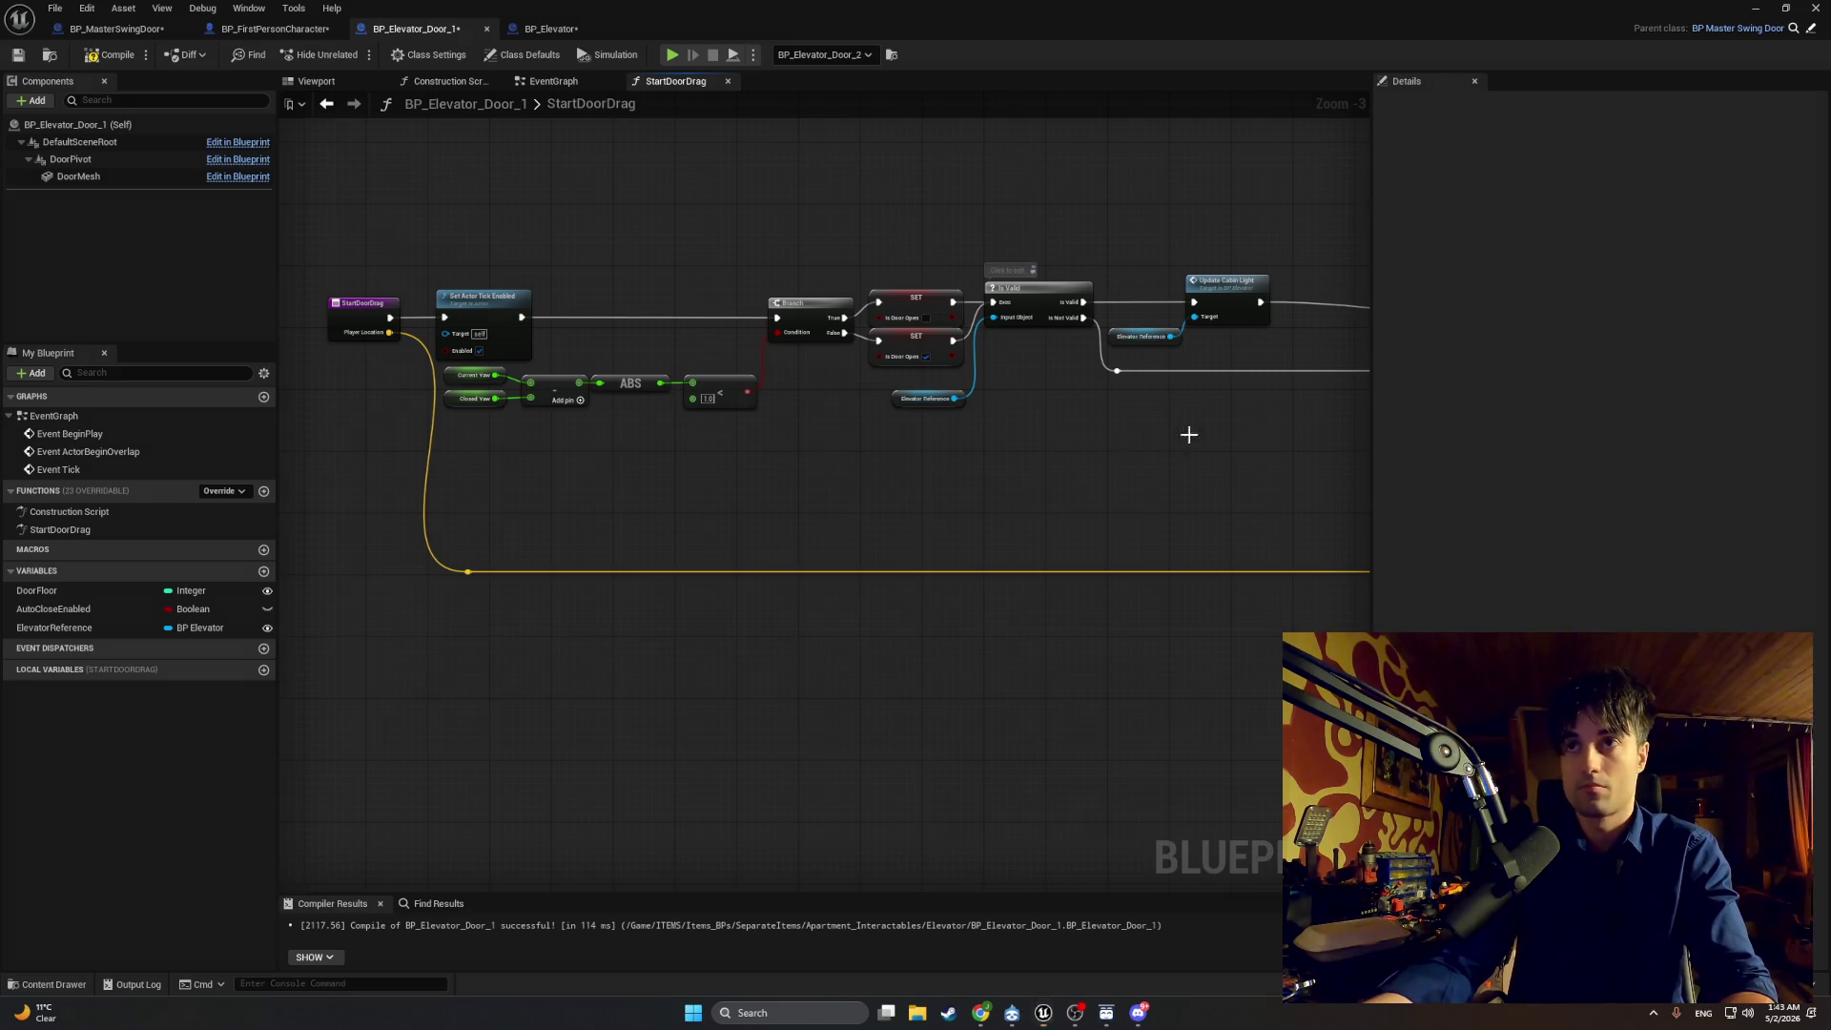
key(super+shift+s)
drag(1292, 503, 325, 169)
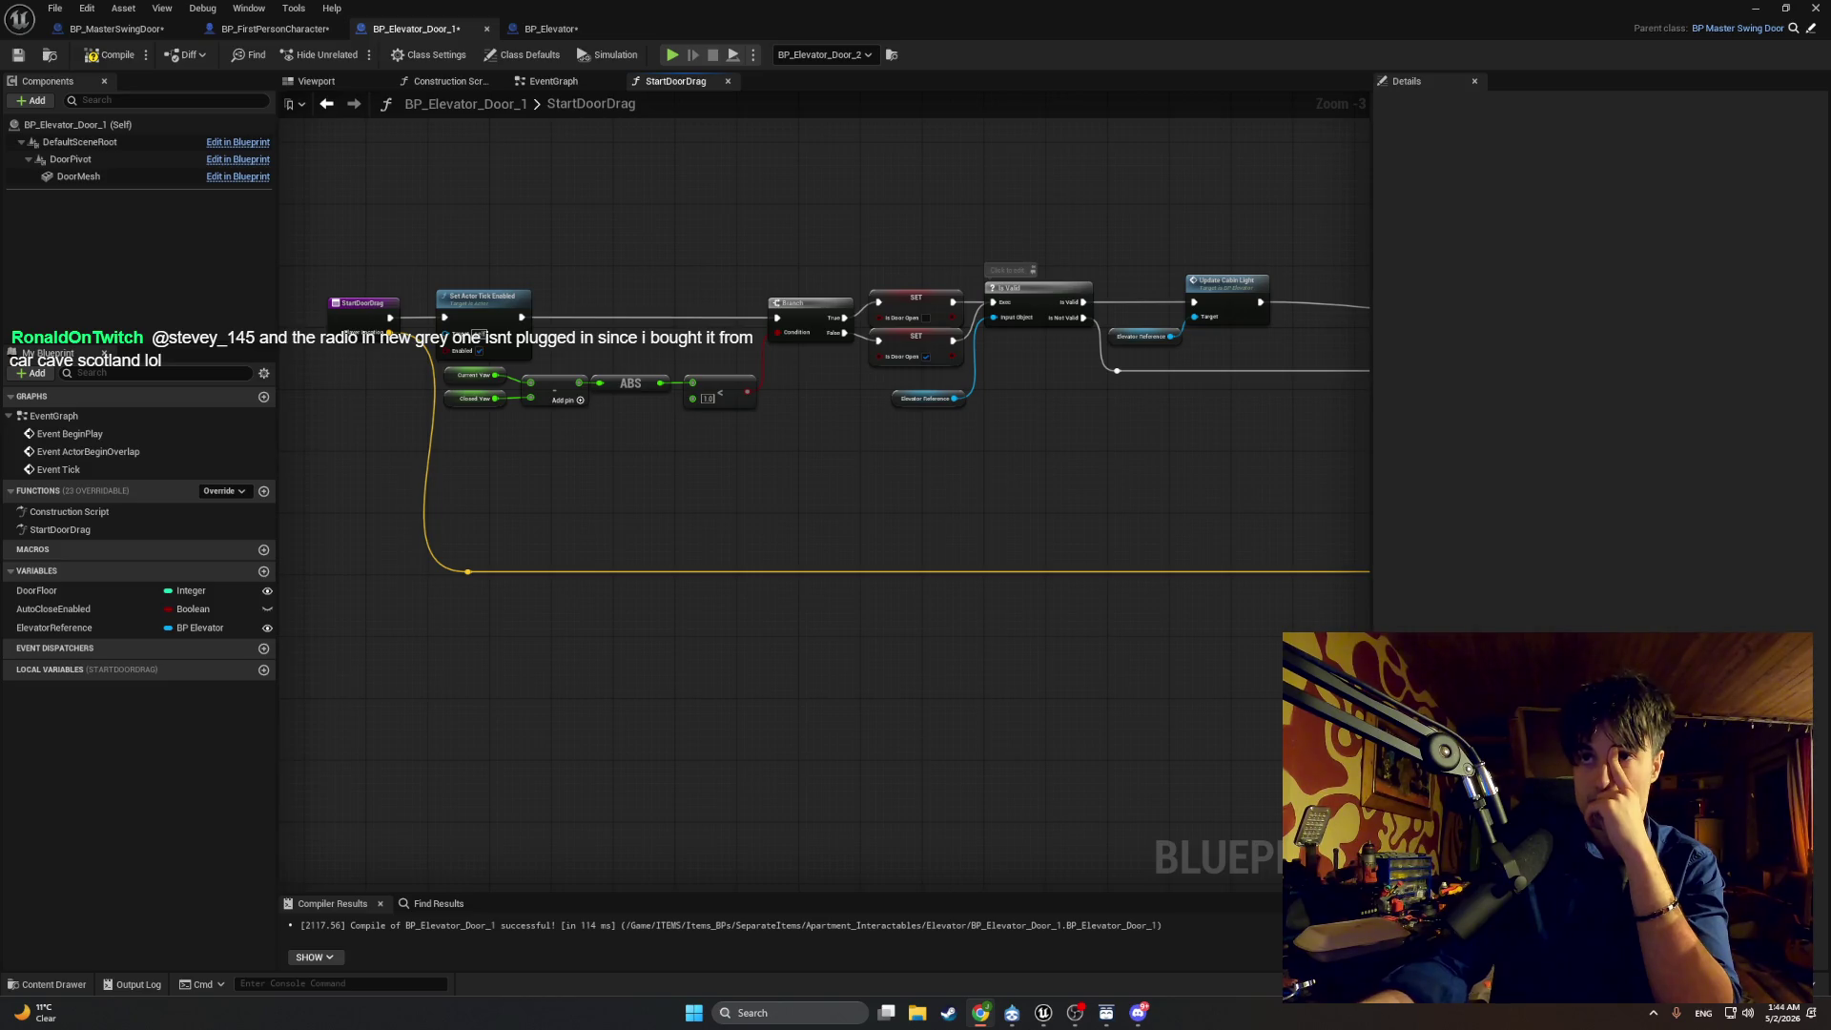
scroll(965, 391, up, 3)
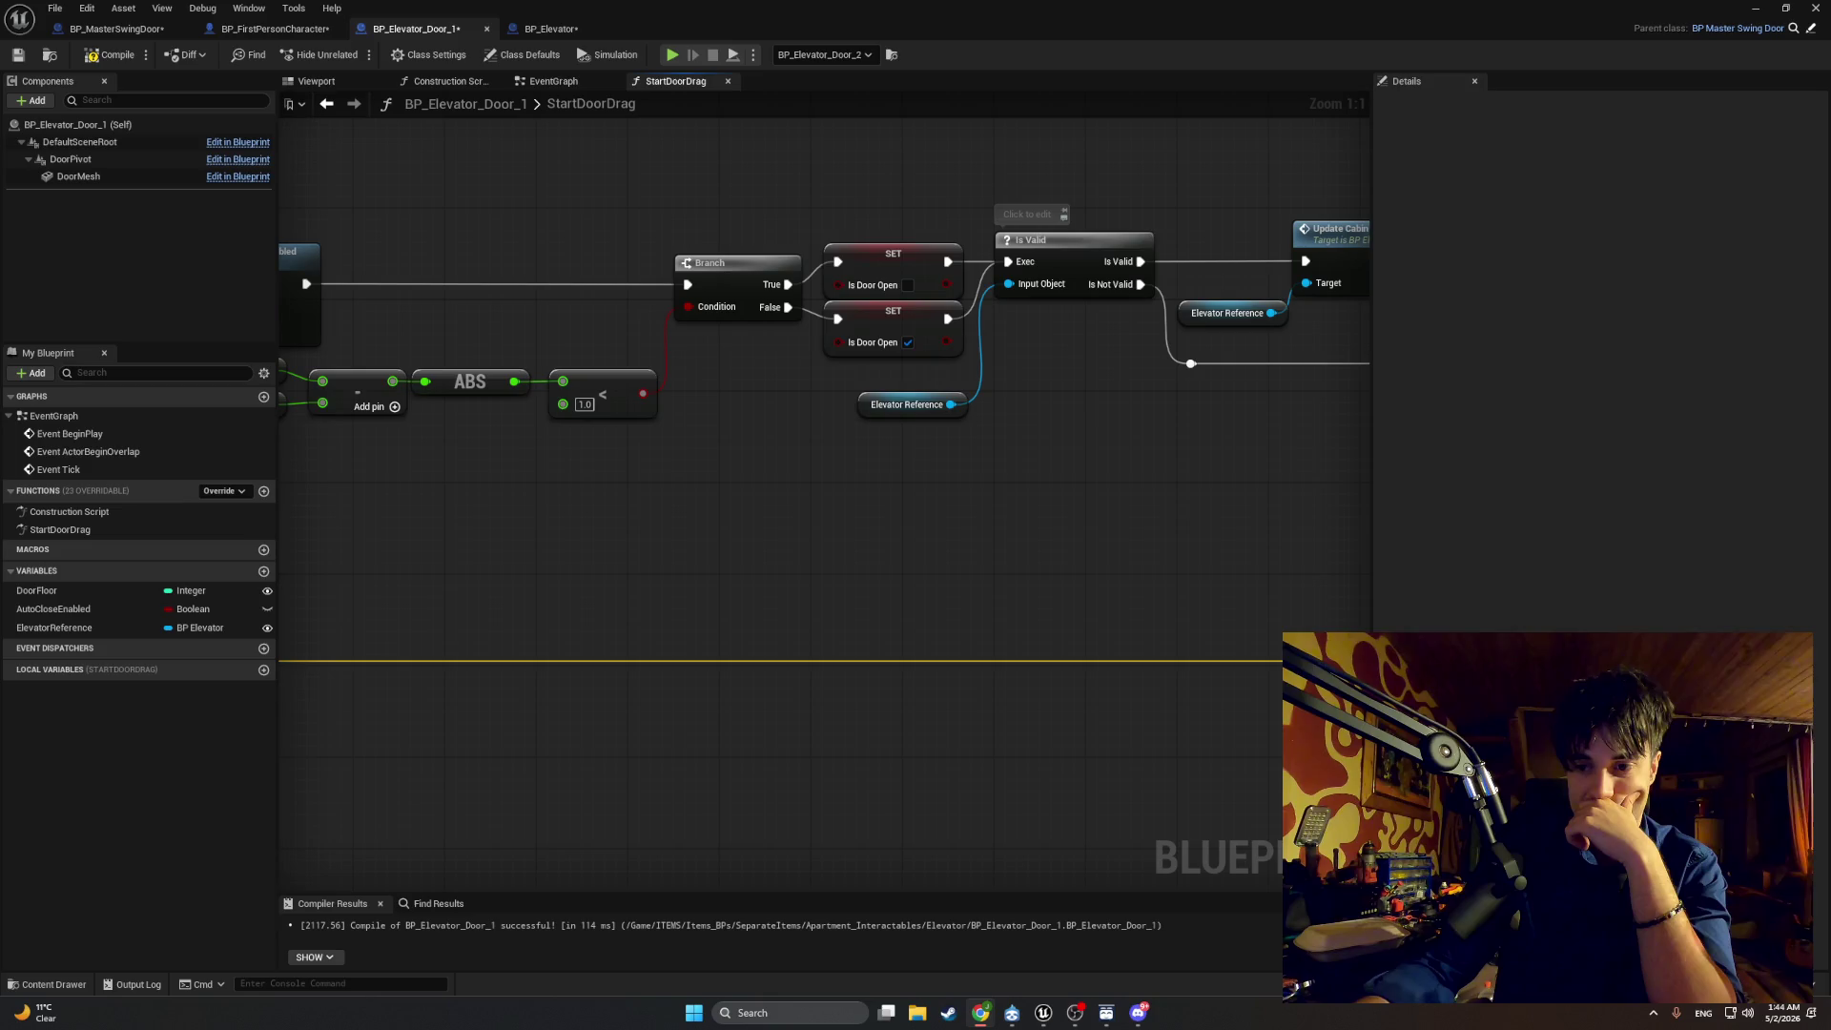
Step: In the EventGraph, frame the closed-check chain and select Parent: Tick with its reroute knots
click(548, 84)
scroll(582, 410, up, 3)
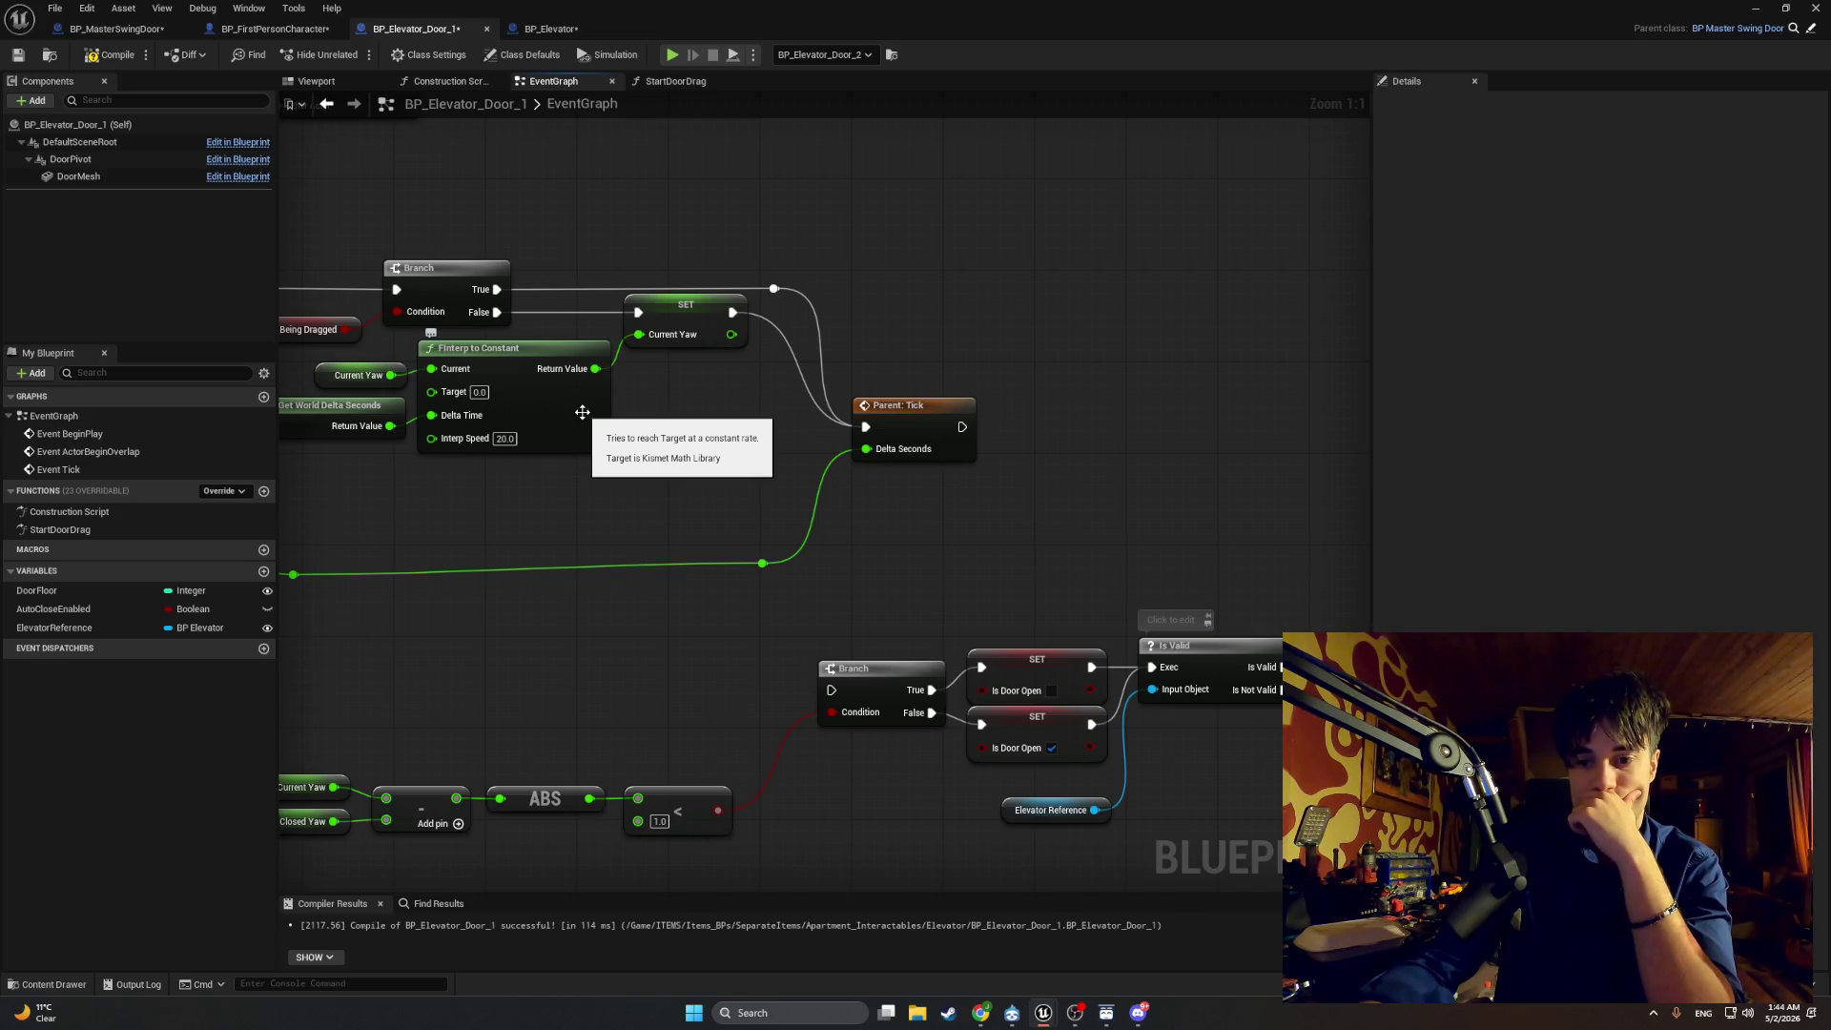
mouse_move(581, 412)
mouse_down()
mouse_move(637, 302)
mouse_move(687, 311)
mouse_up()
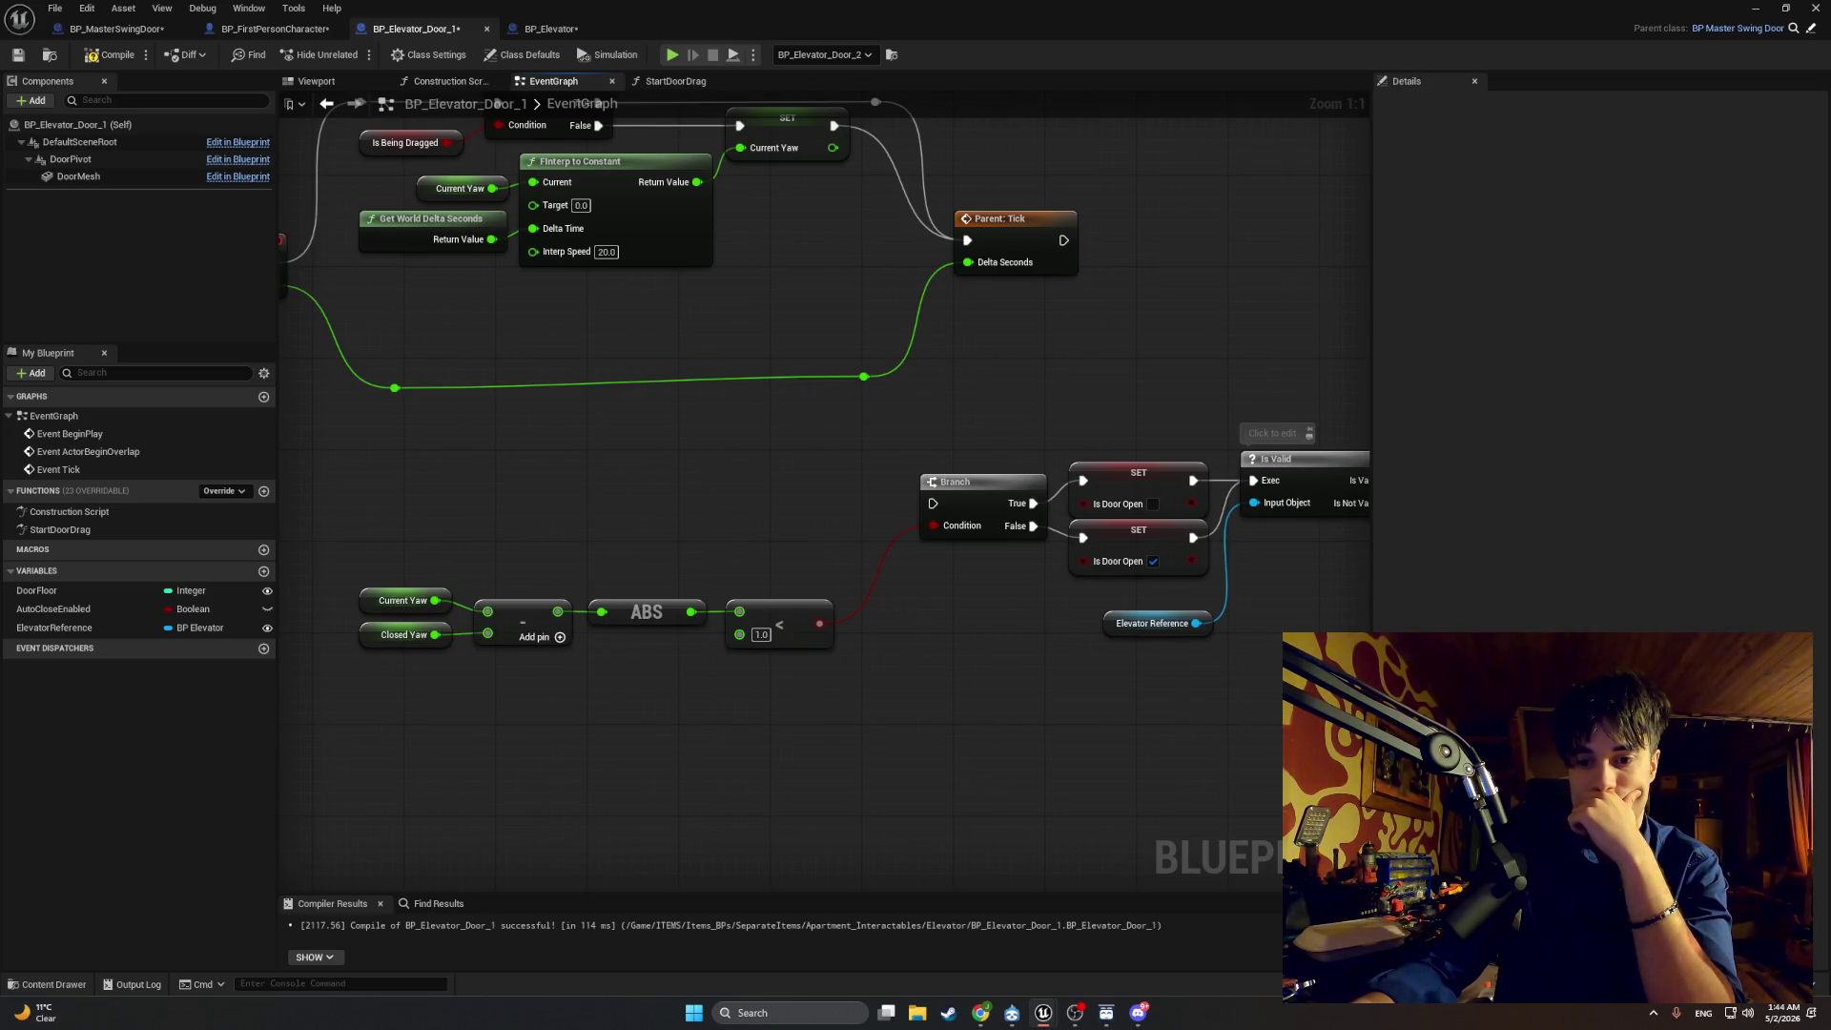
mouse_move(1046, 759)
mouse_down()
mouse_move(847, 667)
mouse_move(721, 682)
mouse_move(745, 606)
mouse_up()
scroll(764, 341, down, 1)
mouse_move(764, 340)
mouse_down()
mouse_move(596, 198)
mouse_move(1249, 226)
mouse_up()
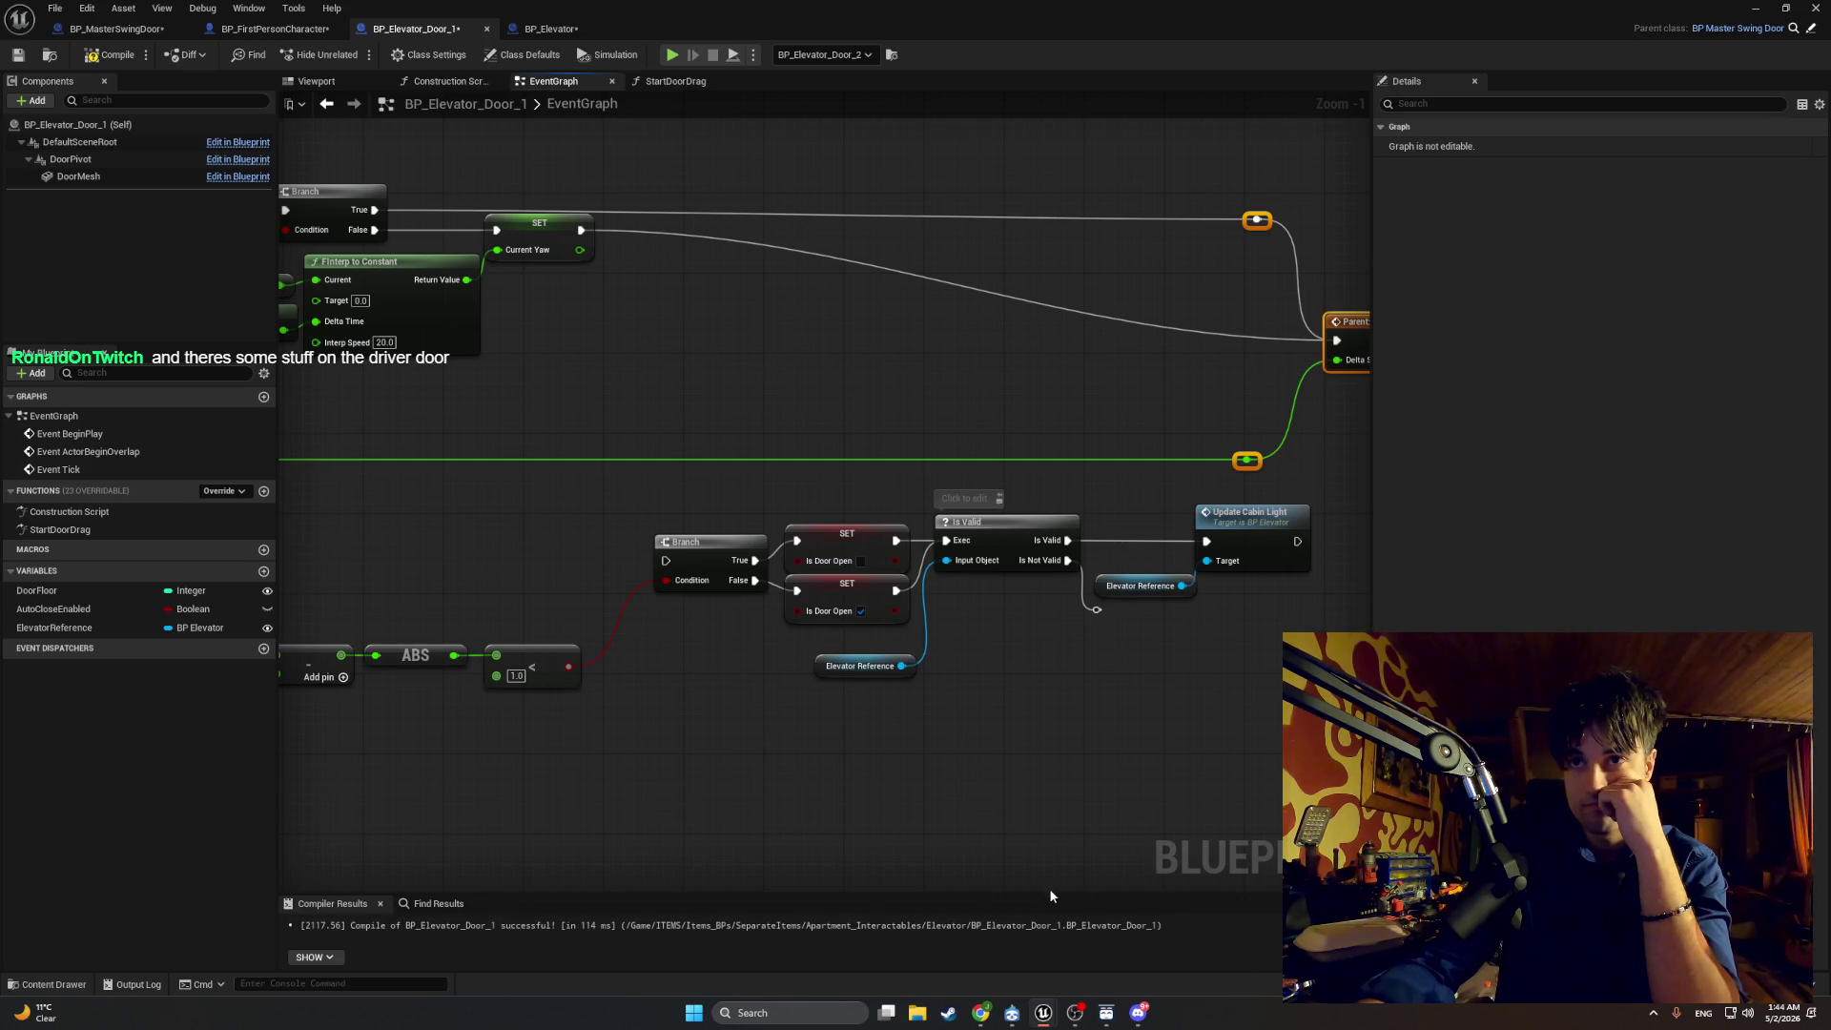
Step: Delete the Is Valid, Update Cabin Light and Elevator Reference nodes from Event Tick
mouse_move(1256, 780)
mouse_down()
mouse_move(1211, 683)
mouse_move(1014, 529)
mouse_up()
key(Delete)
click(856, 667)
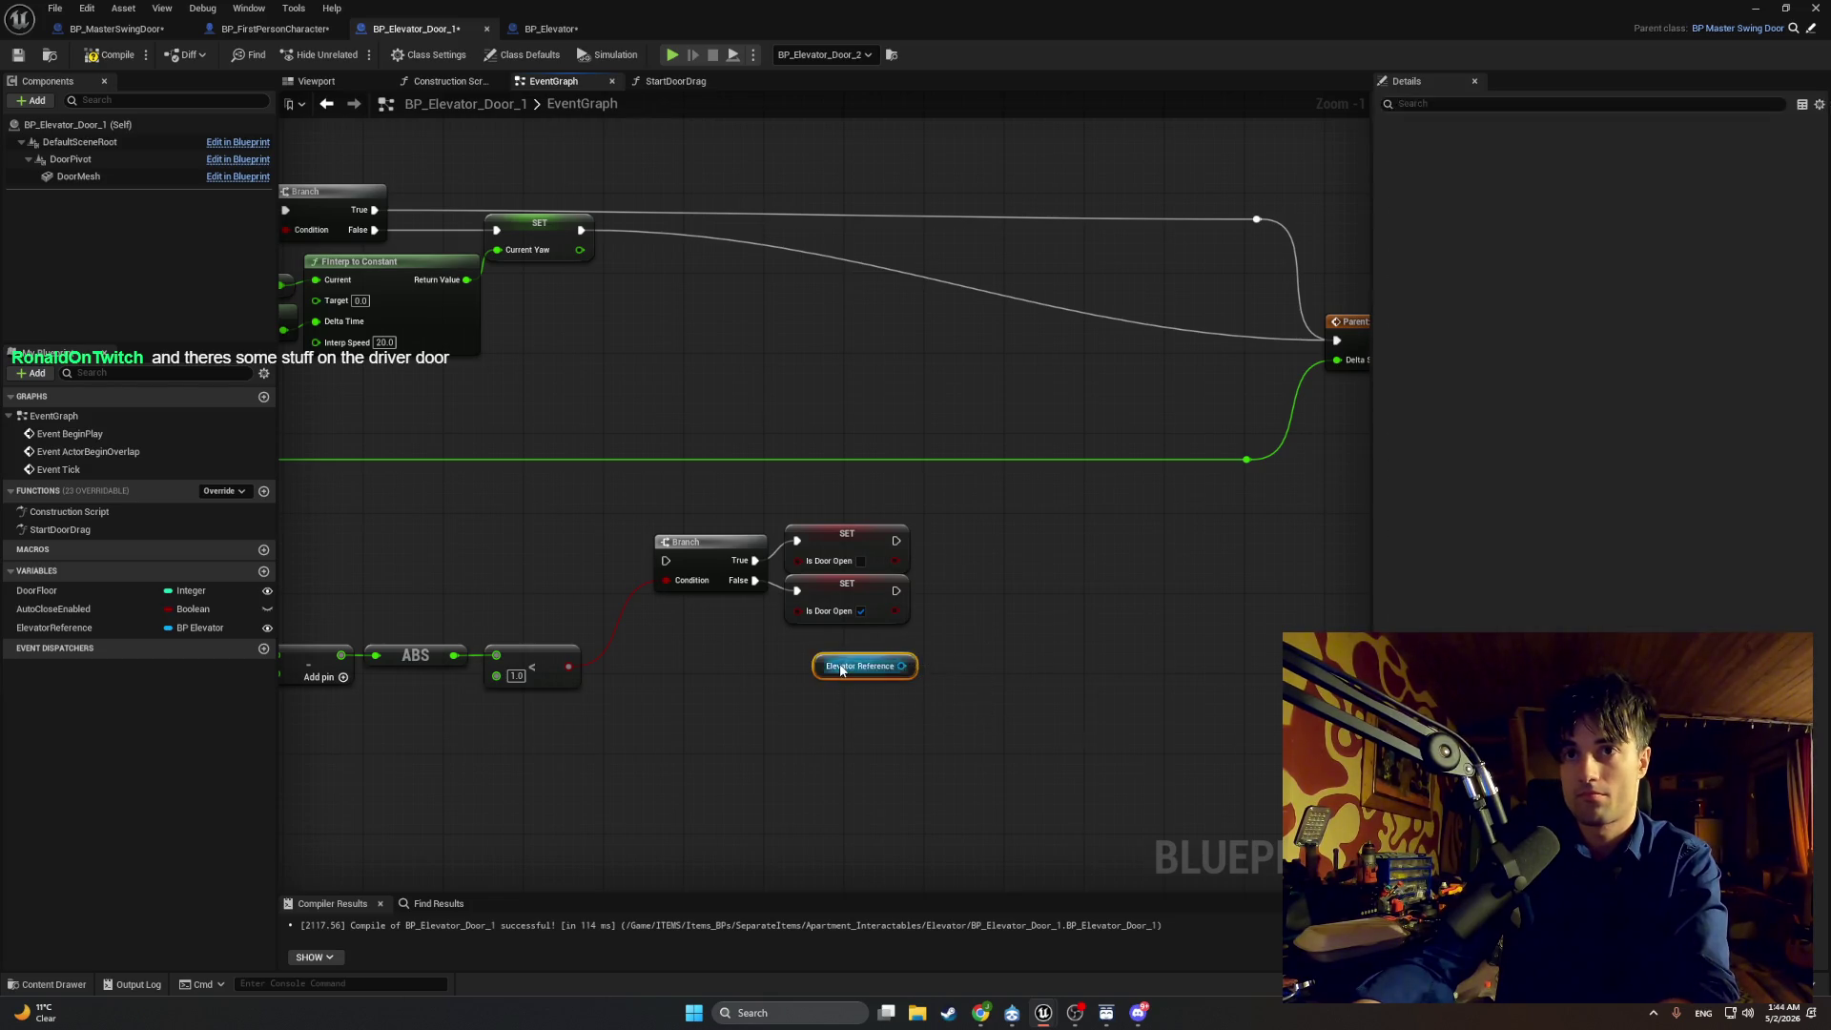
key(Delete)
scroll(1383, 914, down, 1)
Step: Realign the lower Branch and yaw nodes, wiring Current Yaw to the Branch and both Is Door Open setters to Parent: Tick
mouse_move(1028, 730)
mouse_down()
mouse_move(769, 583)
mouse_move(799, 618)
mouse_move(756, 644)
mouse_up()
mouse_move(962, 788)
mouse_down()
mouse_move(486, 599)
mouse_move(376, 585)
mouse_up()
mouse_move(764, 623)
mouse_down()
mouse_move(826, 400)
mouse_move(784, 406)
mouse_up()
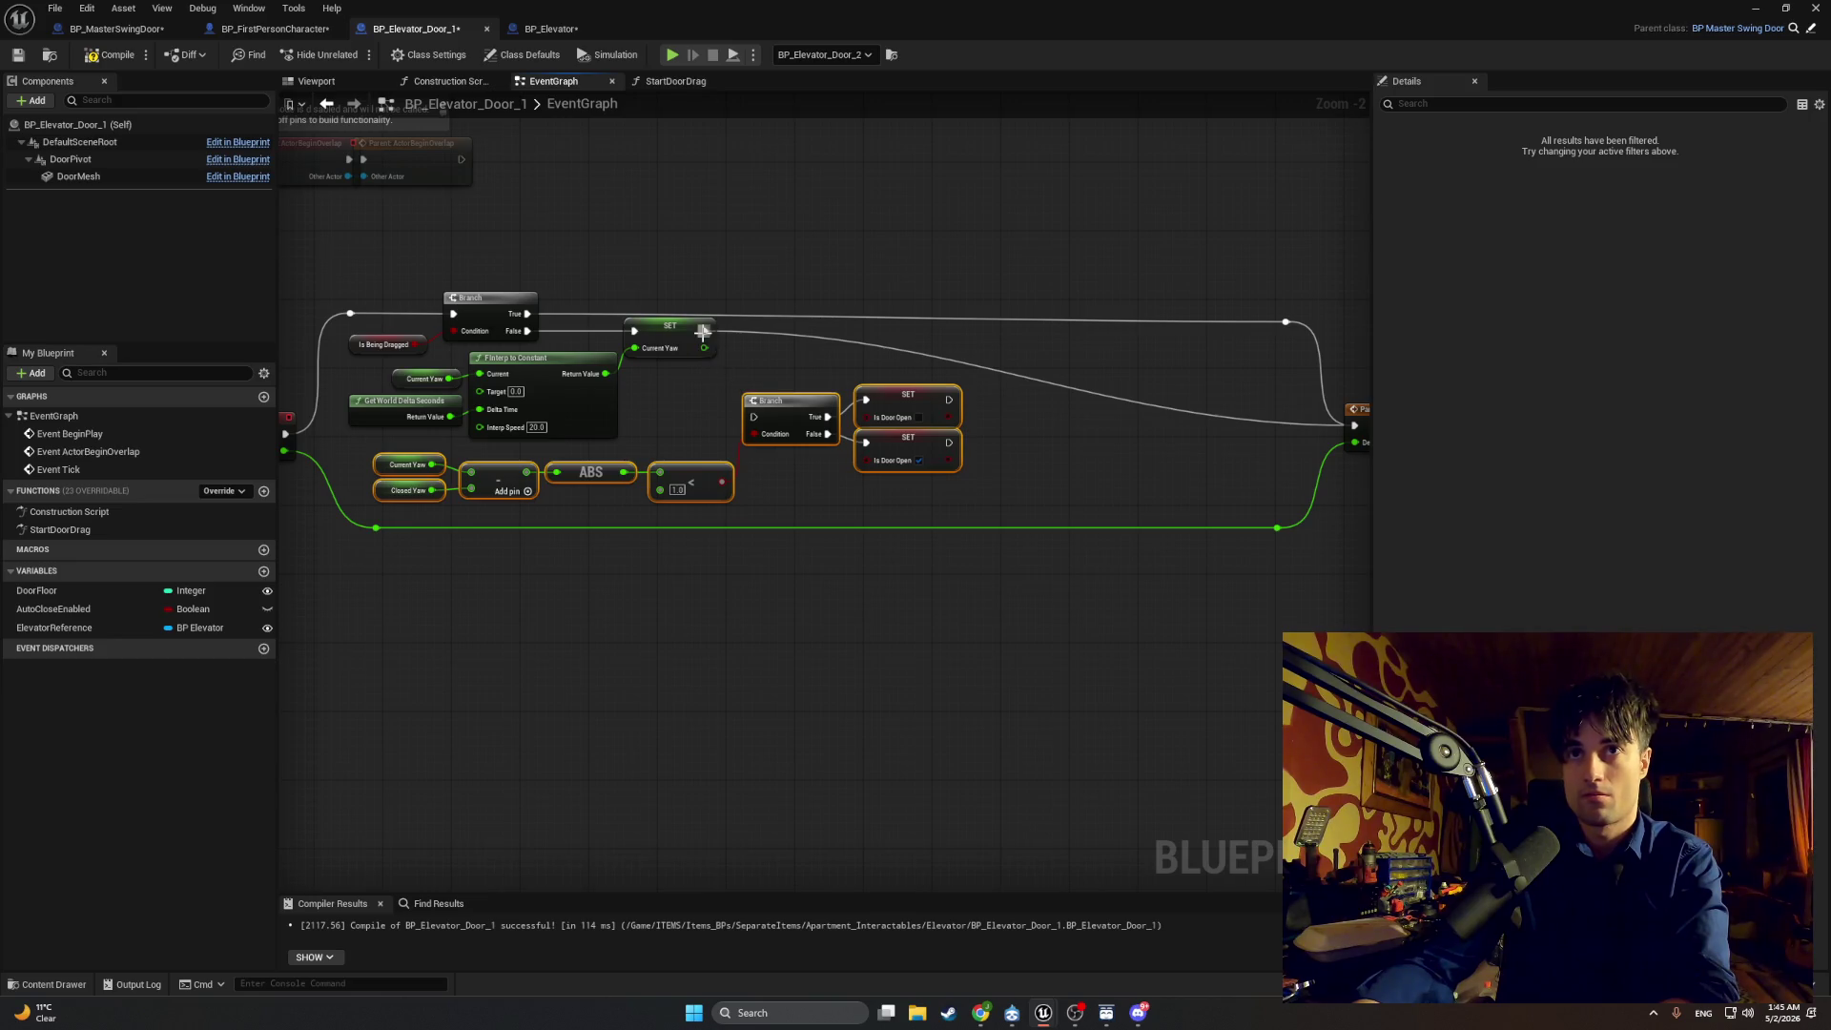
drag(702, 331, 756, 417)
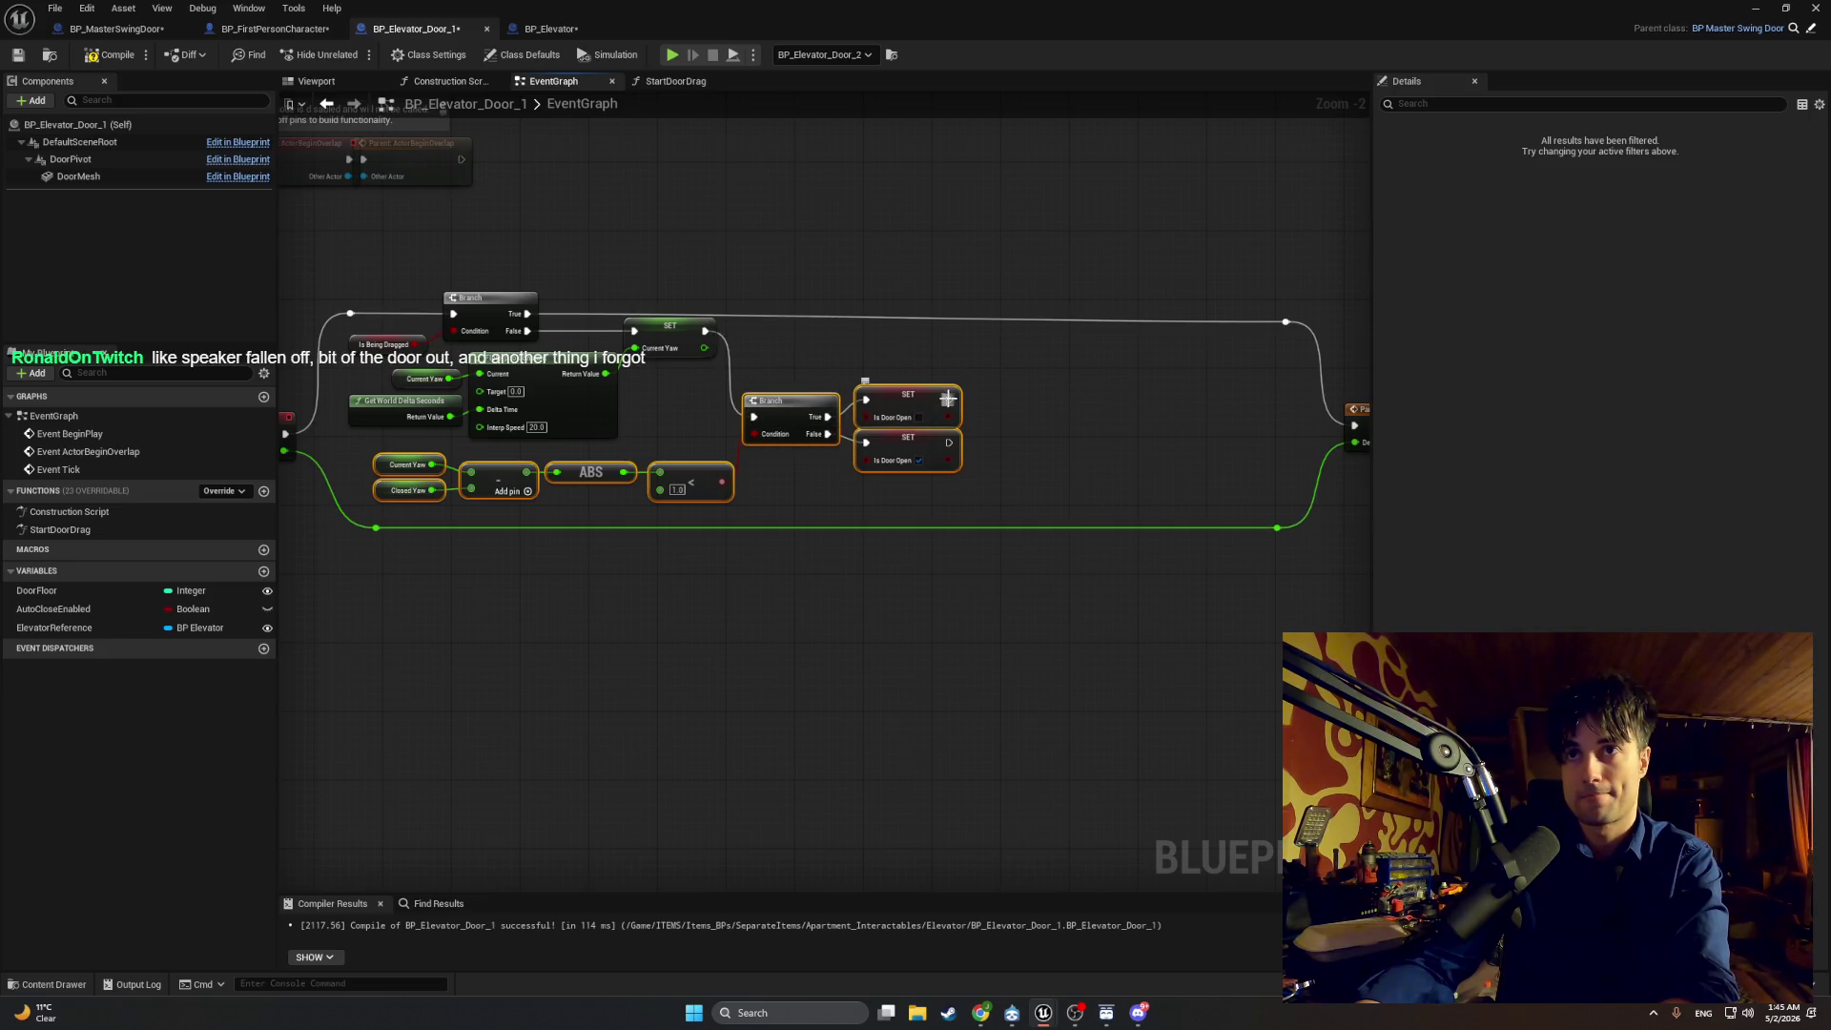
mouse_move(949, 398)
mouse_down()
mouse_move(1329, 410)
mouse_move(1309, 429)
mouse_up()
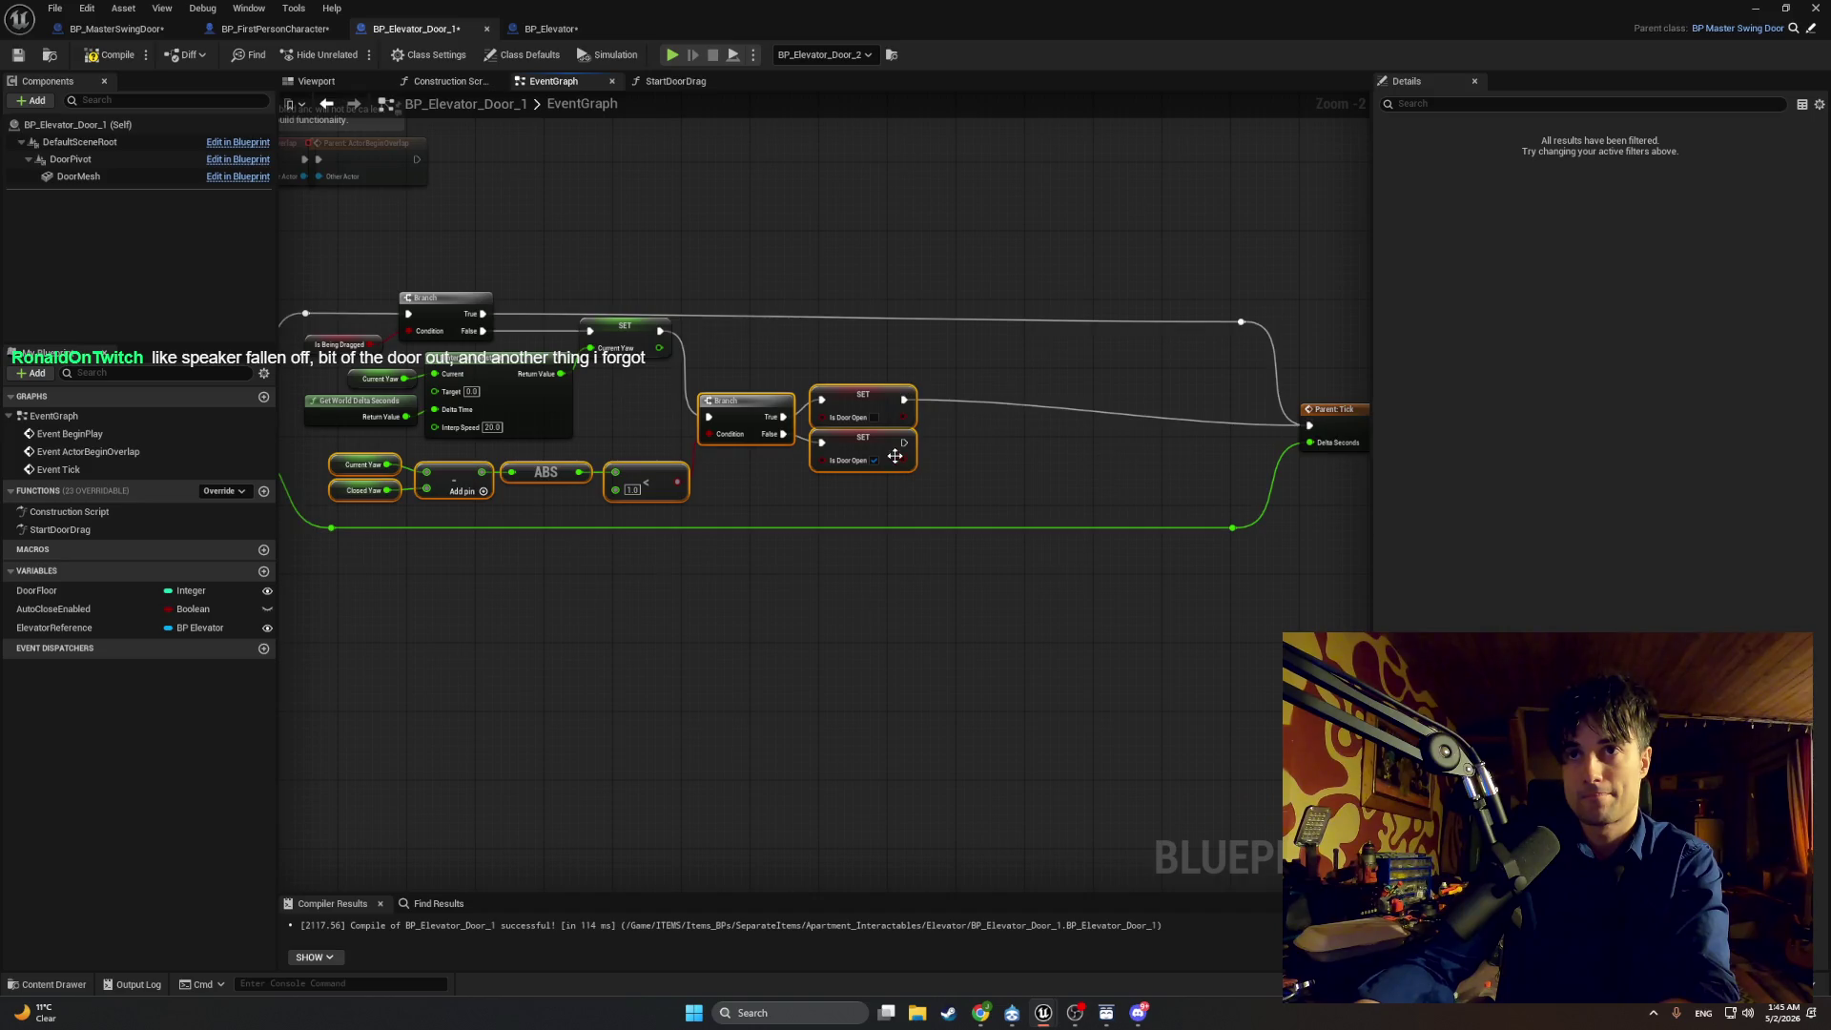
drag(904, 442, 1310, 428)
Step: Move Parent: Tick and its reroutes closer to the other nodes and compile the blueprint
mouse_move(1368, 615)
mouse_down()
mouse_move(1207, 378)
mouse_move(1216, 315)
mouse_up()
drag(1315, 421, 980, 420)
click(1131, 741)
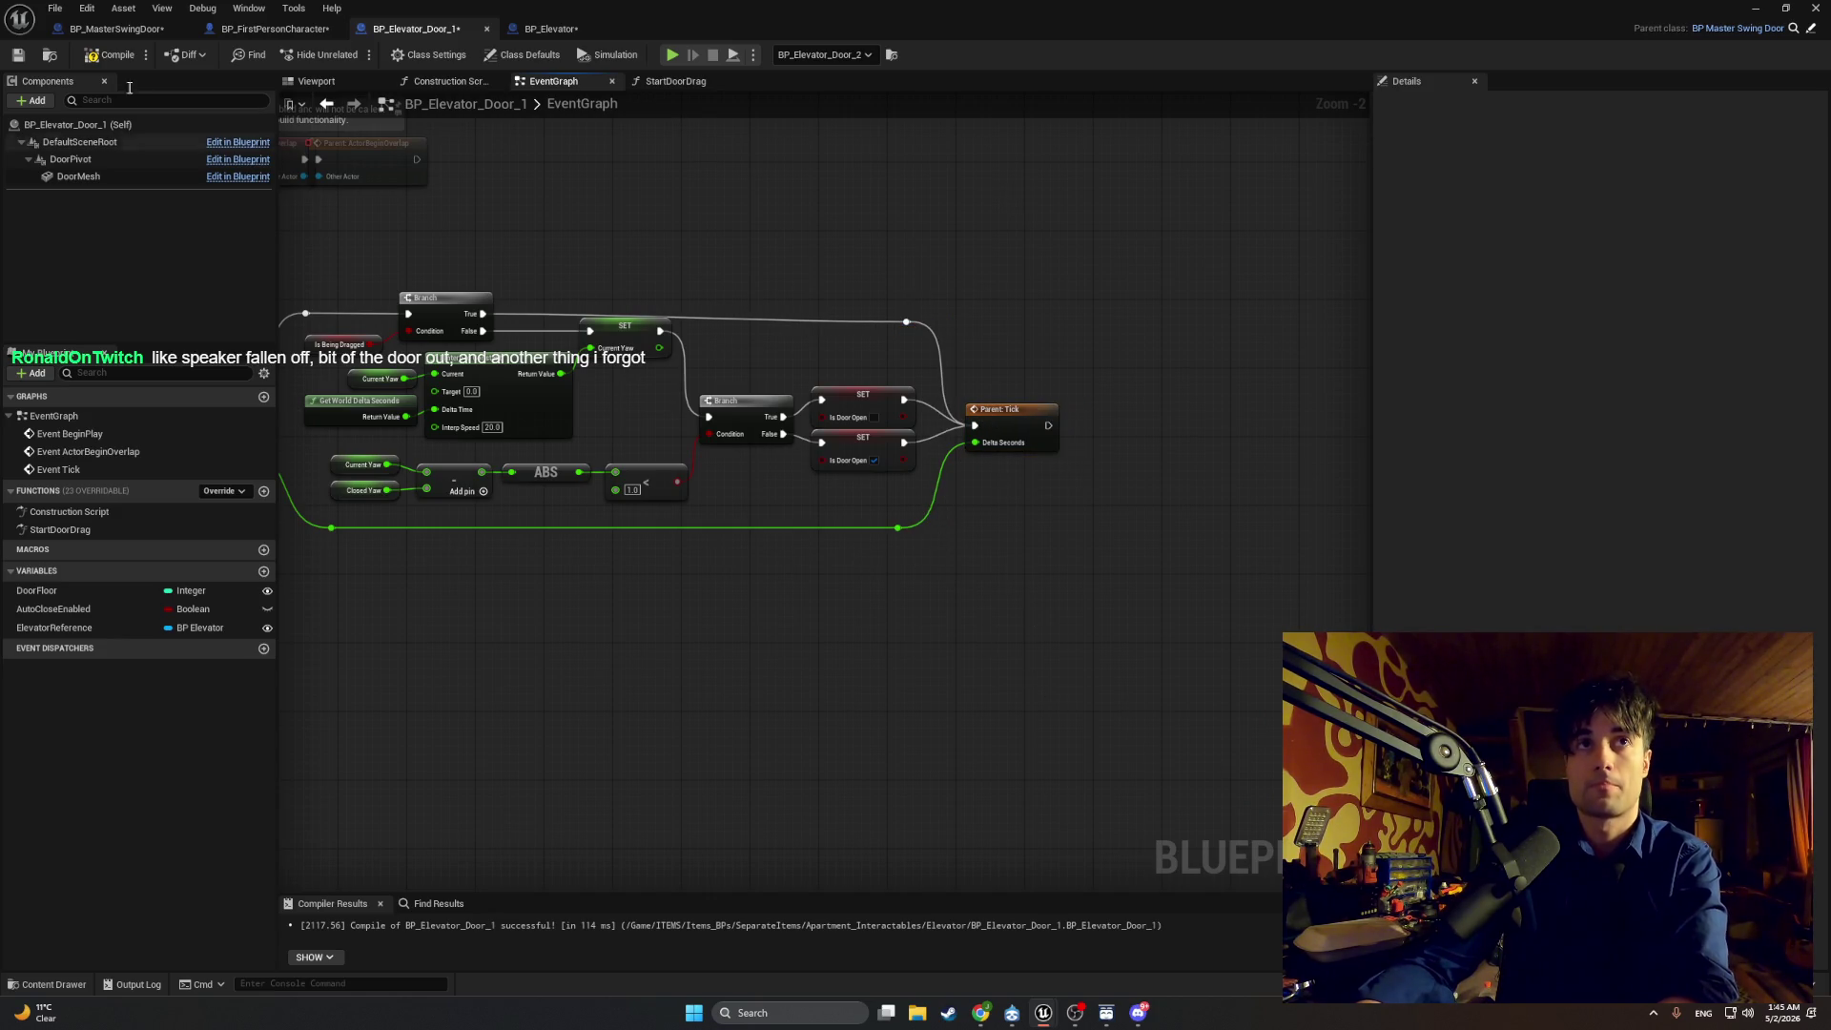
drag(568, 493, 746, 511)
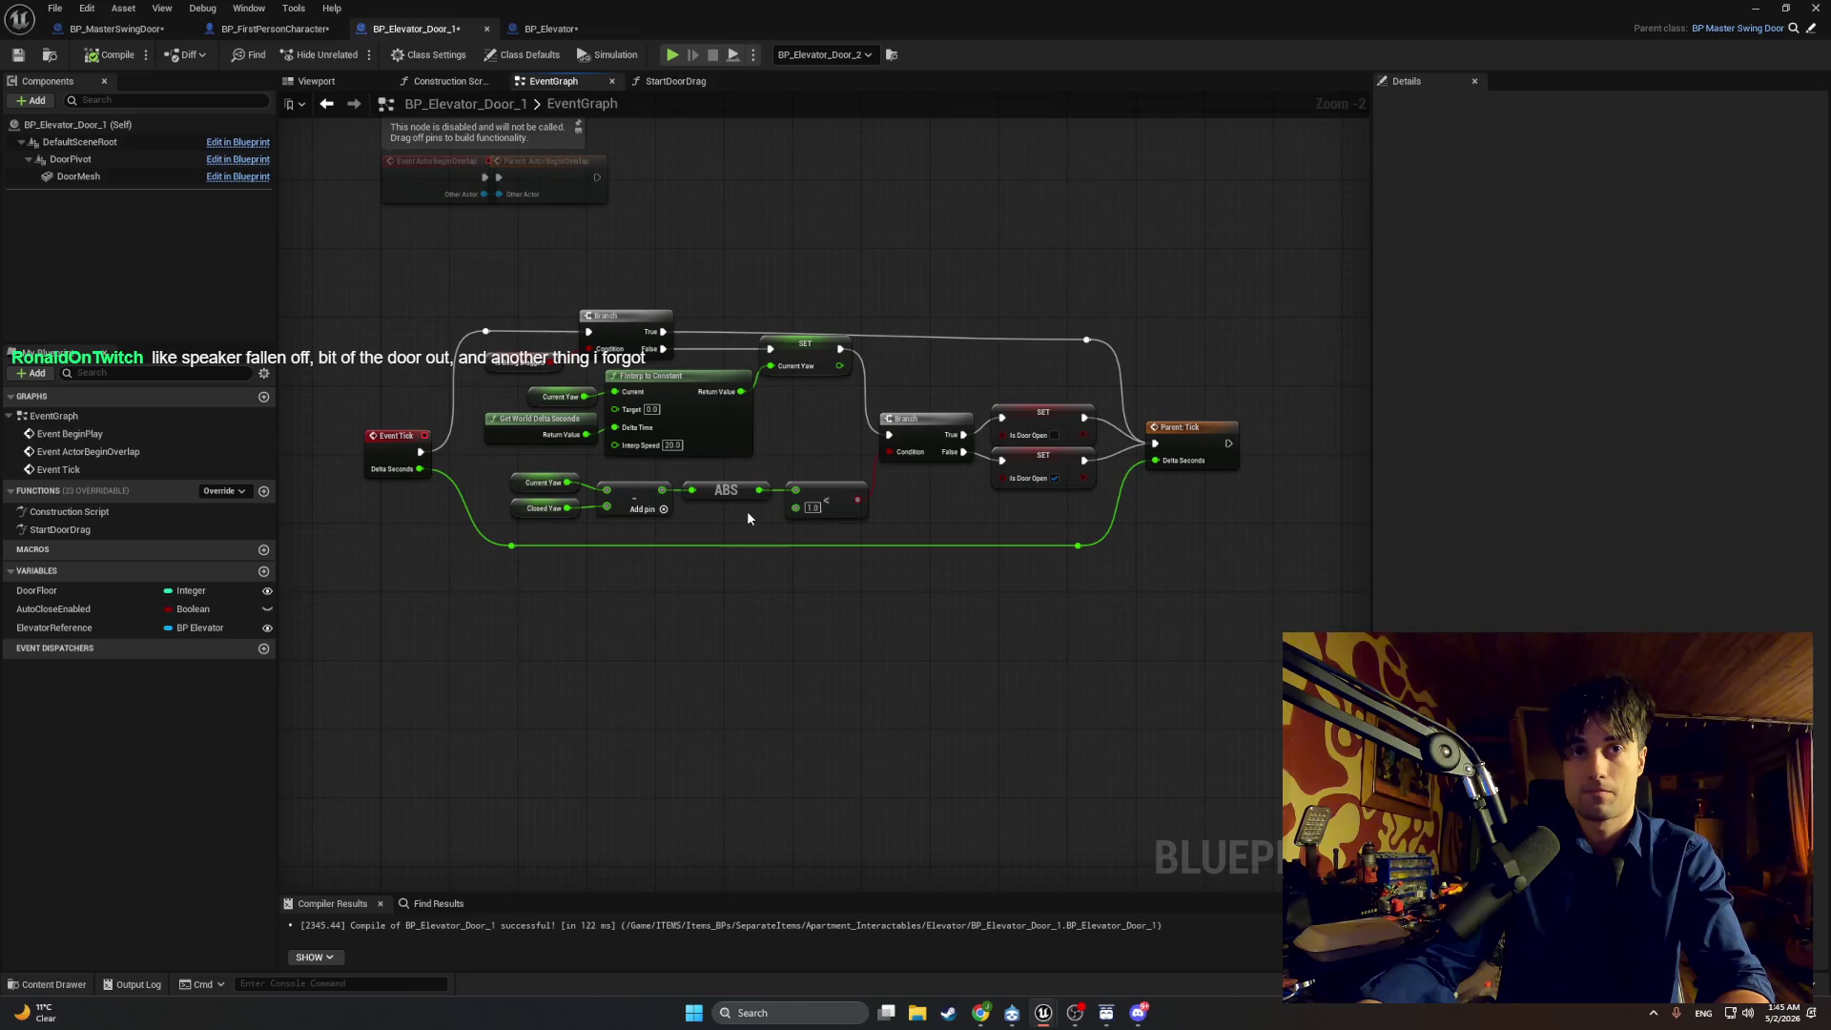
mouse_move(1154, 645)
mouse_down()
mouse_move(837, 409)
mouse_move(335, 274)
mouse_up()
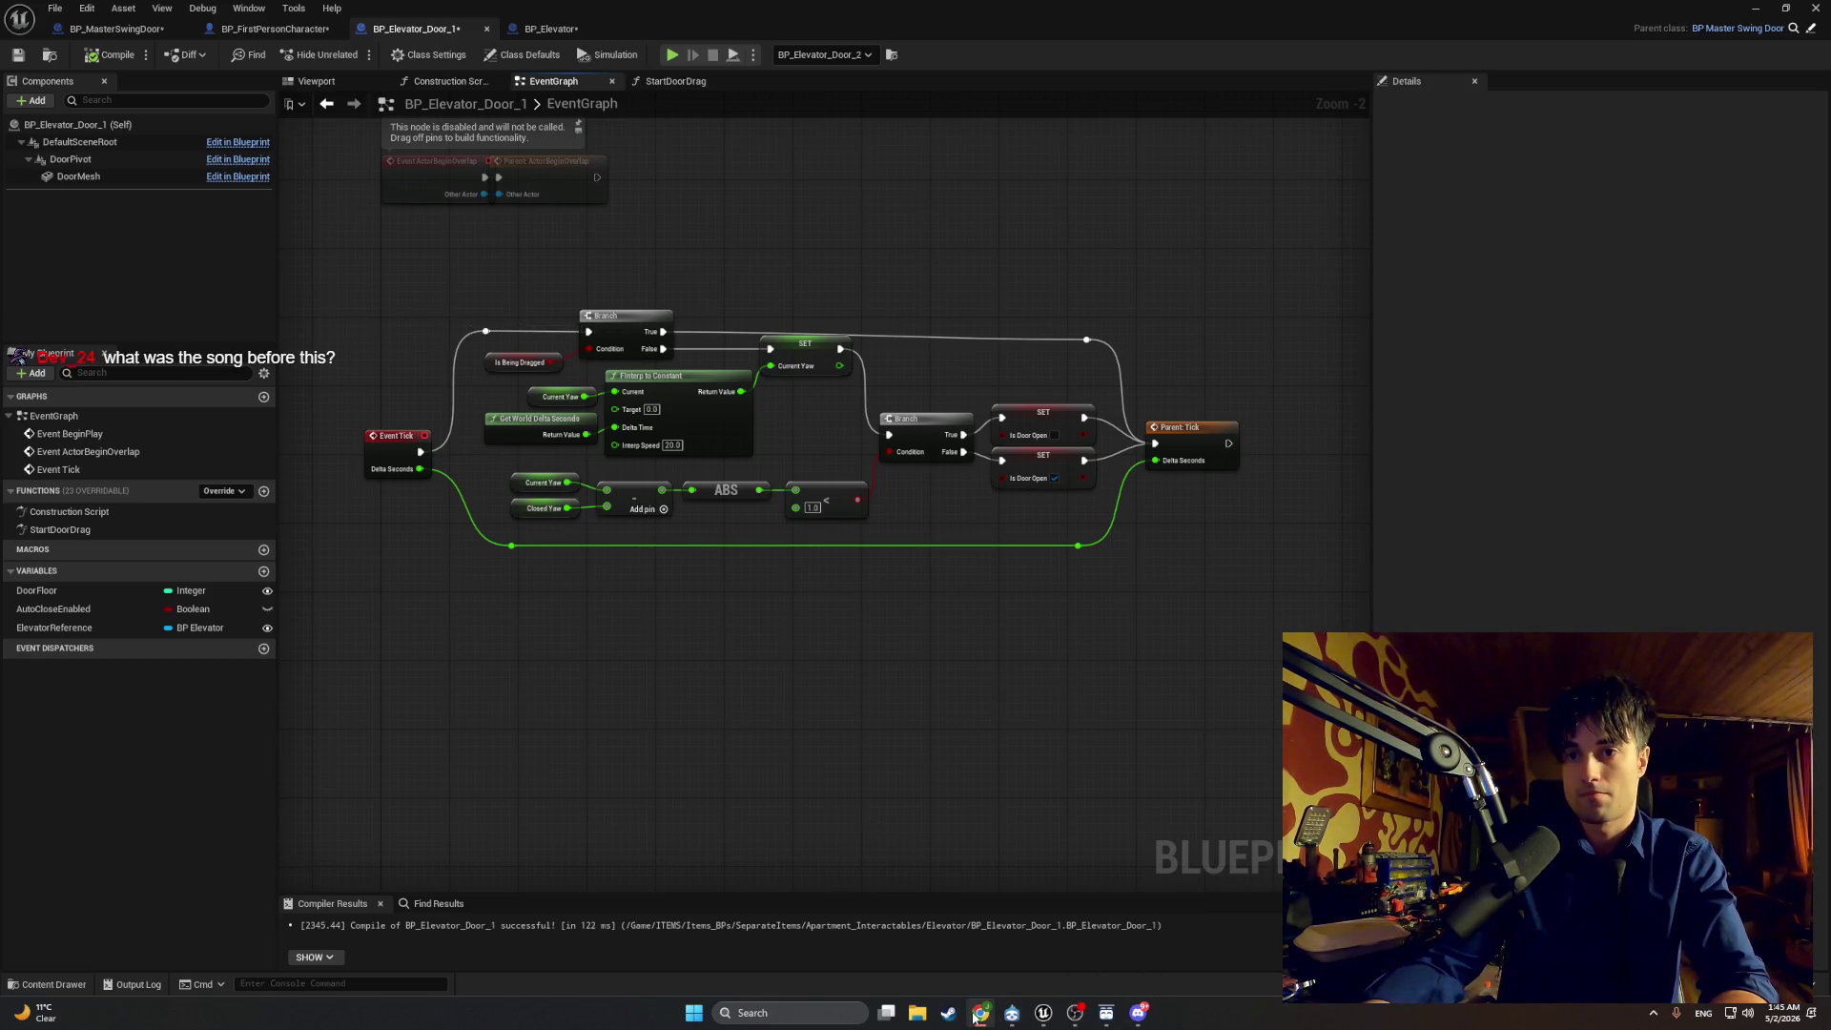
mouse_move(975, 1018)
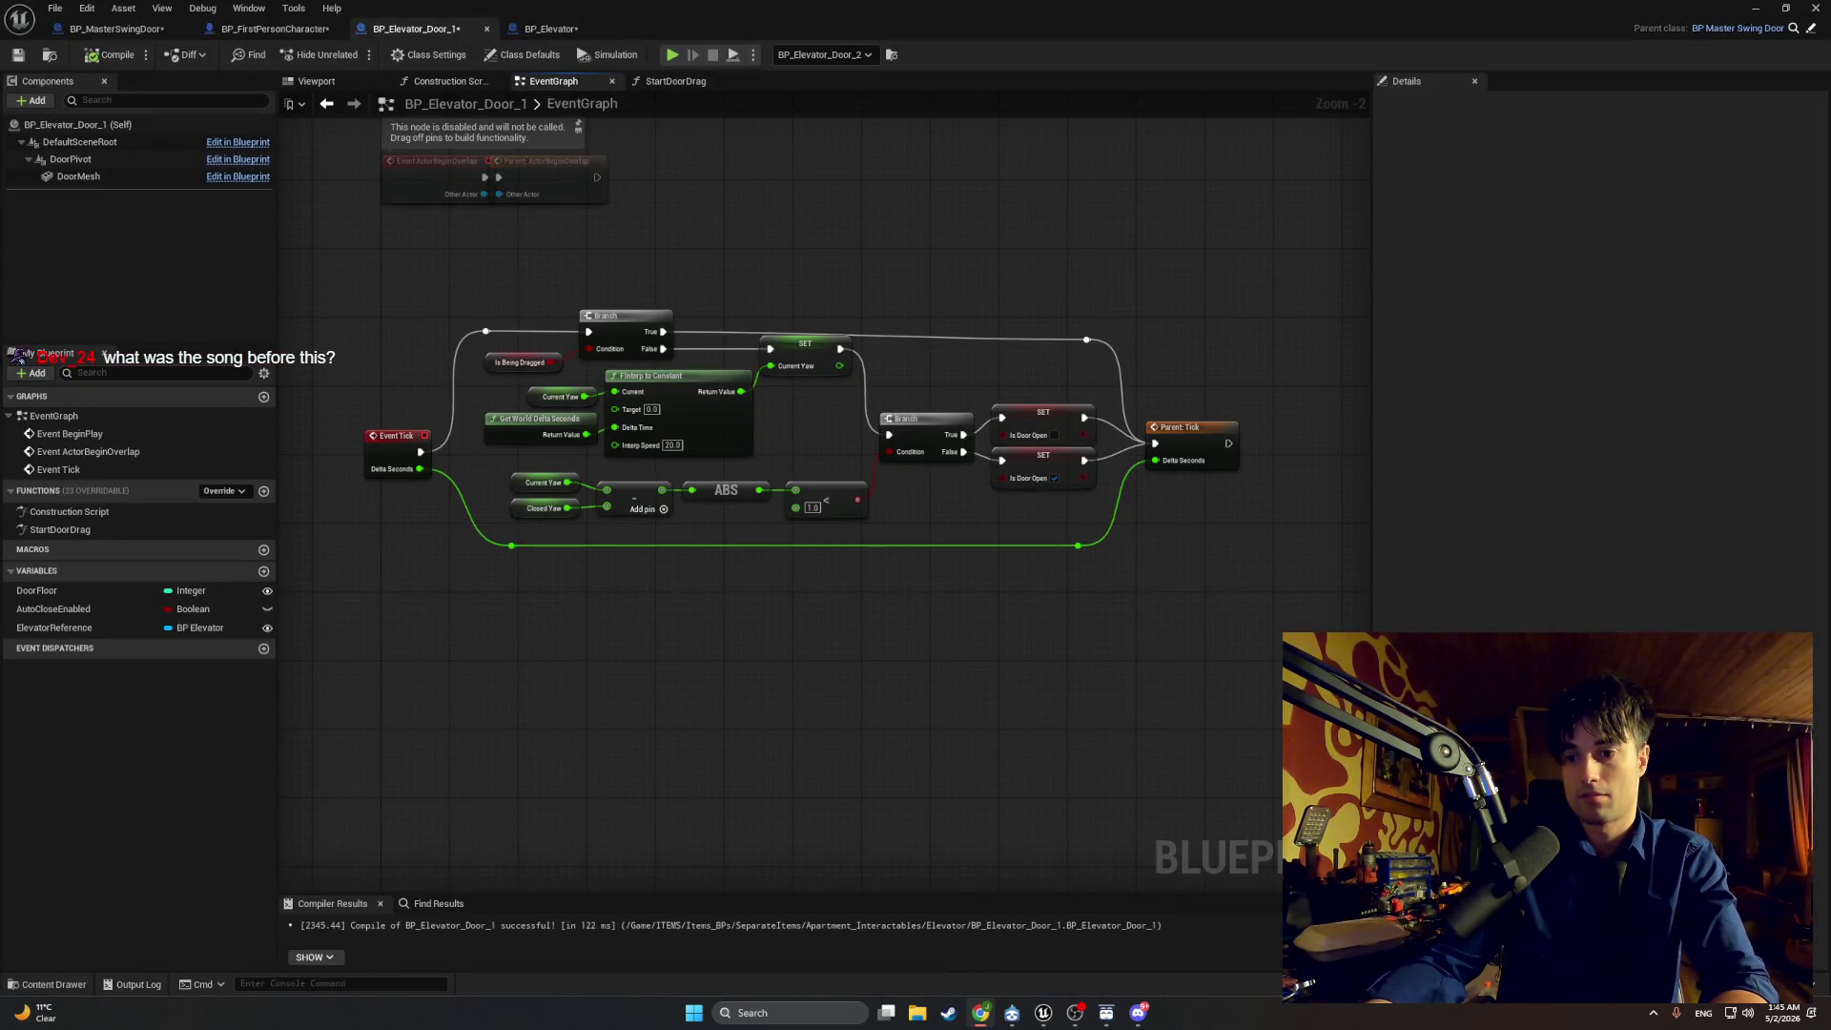
Step: Bring the YouTube window forward, skip back to the previous playlist song, and reposition the window
click(980, 1013)
key(shift+p)
drag(1210, 437, 999, 272)
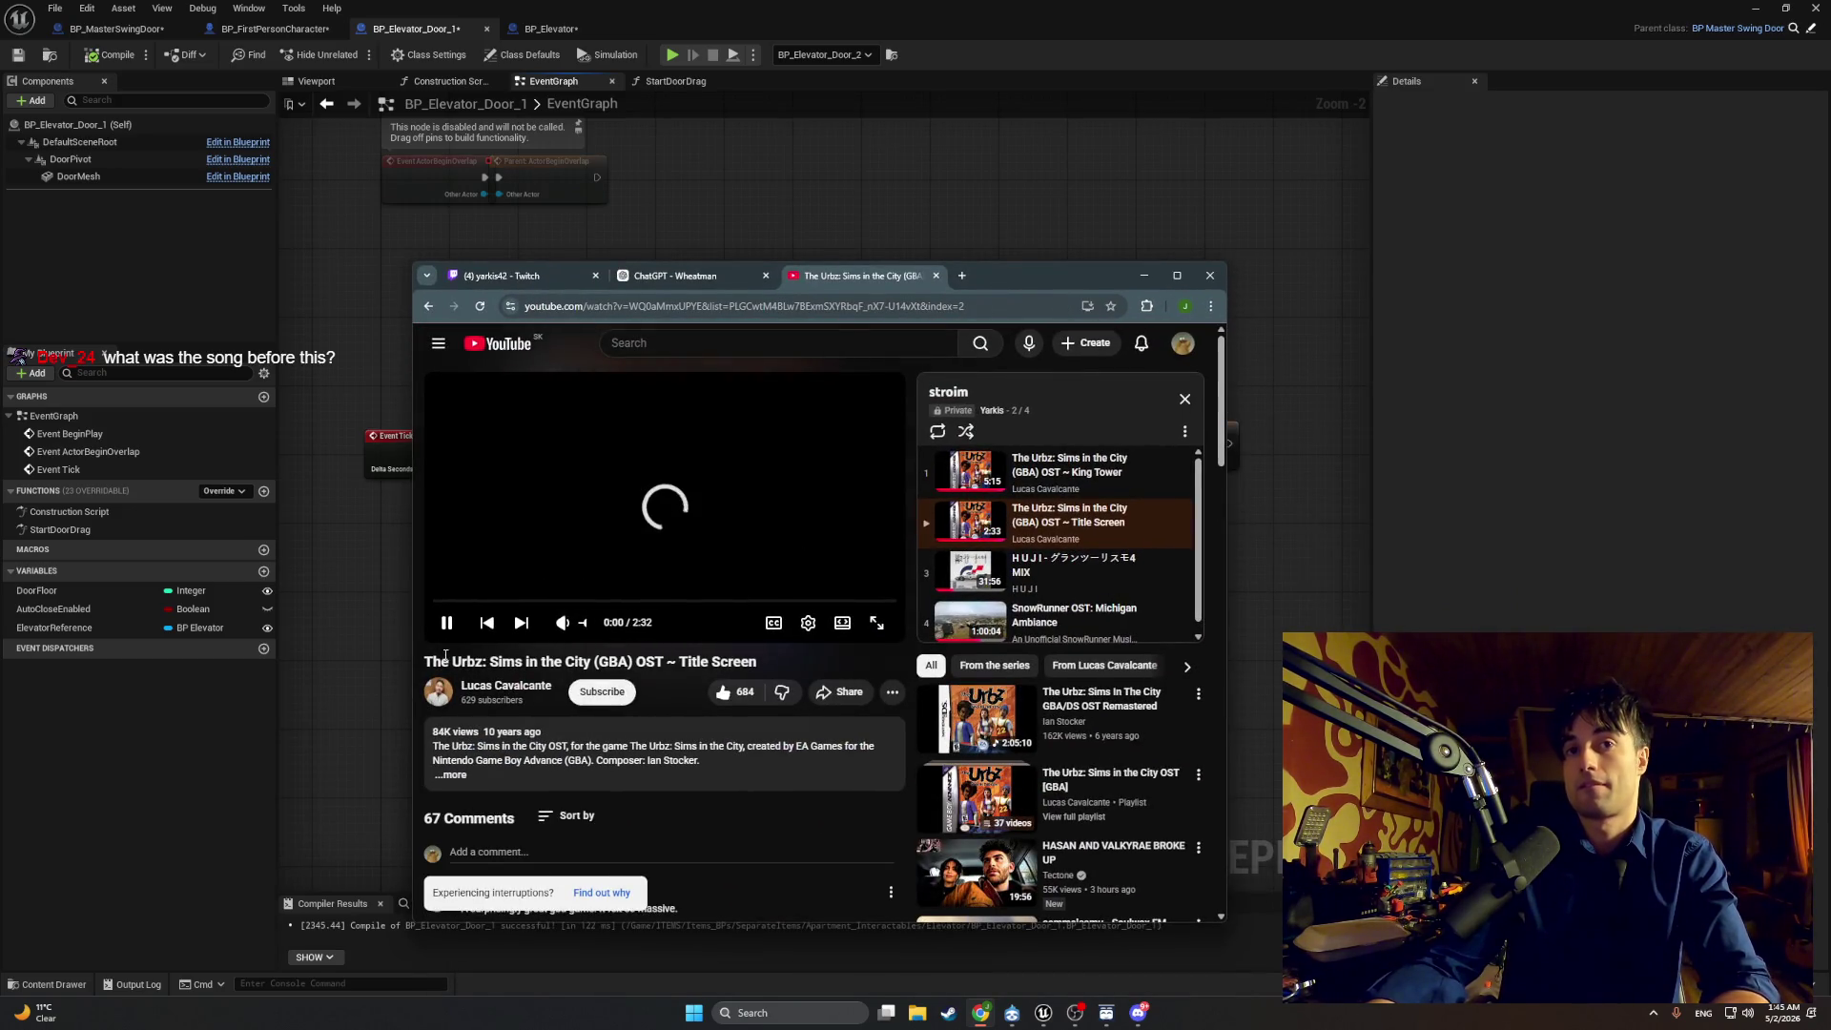
drag(455, 661, 749, 663)
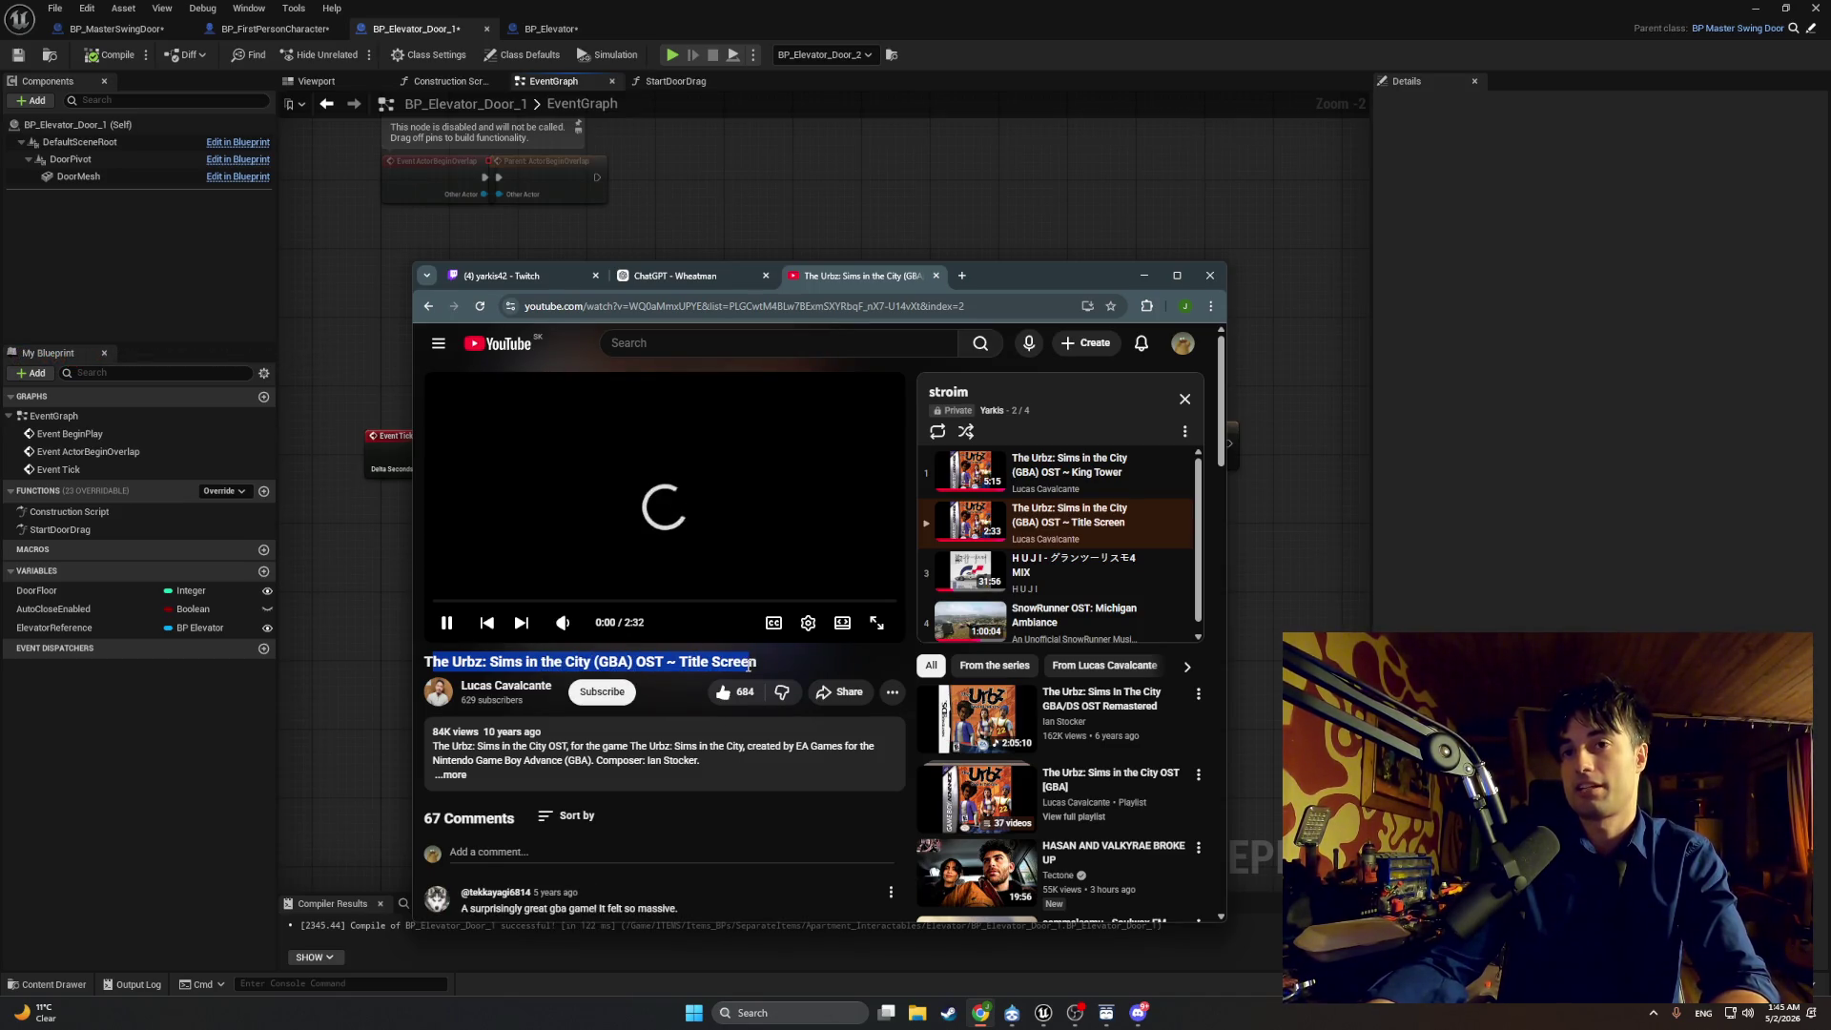
scroll(899, 705, down, 3)
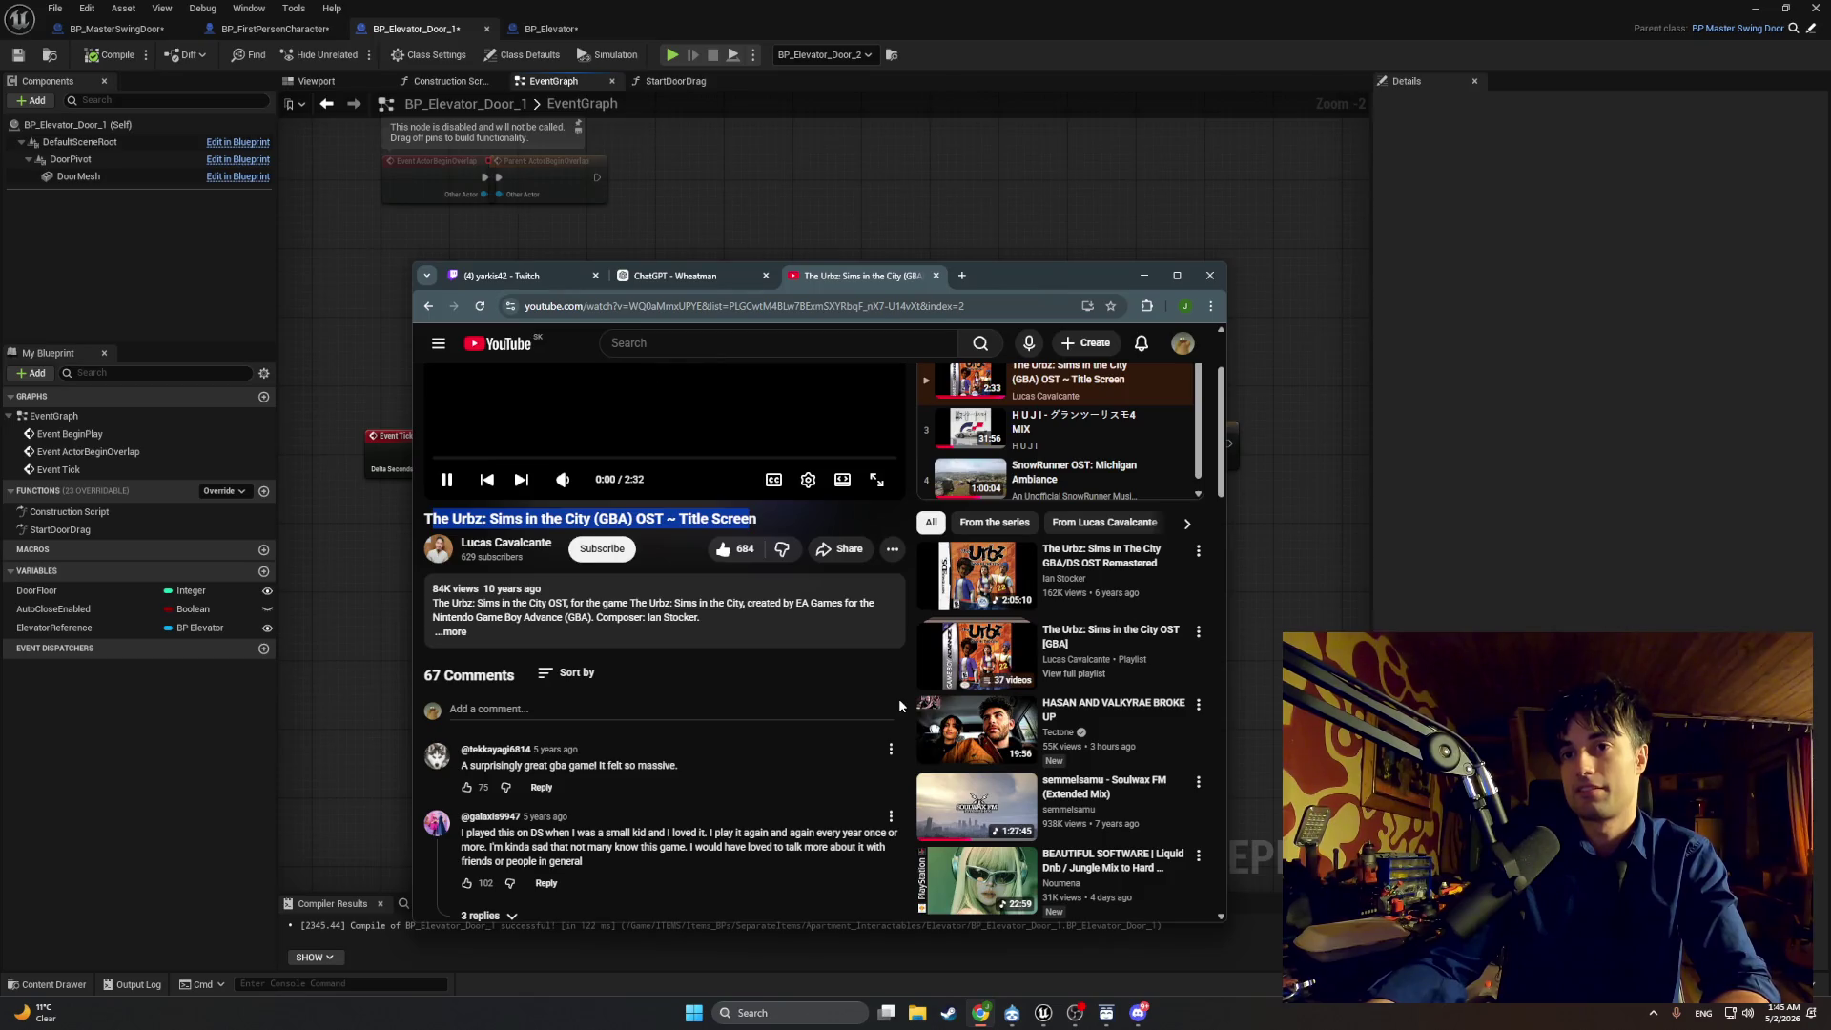
scroll(898, 705, down, 3)
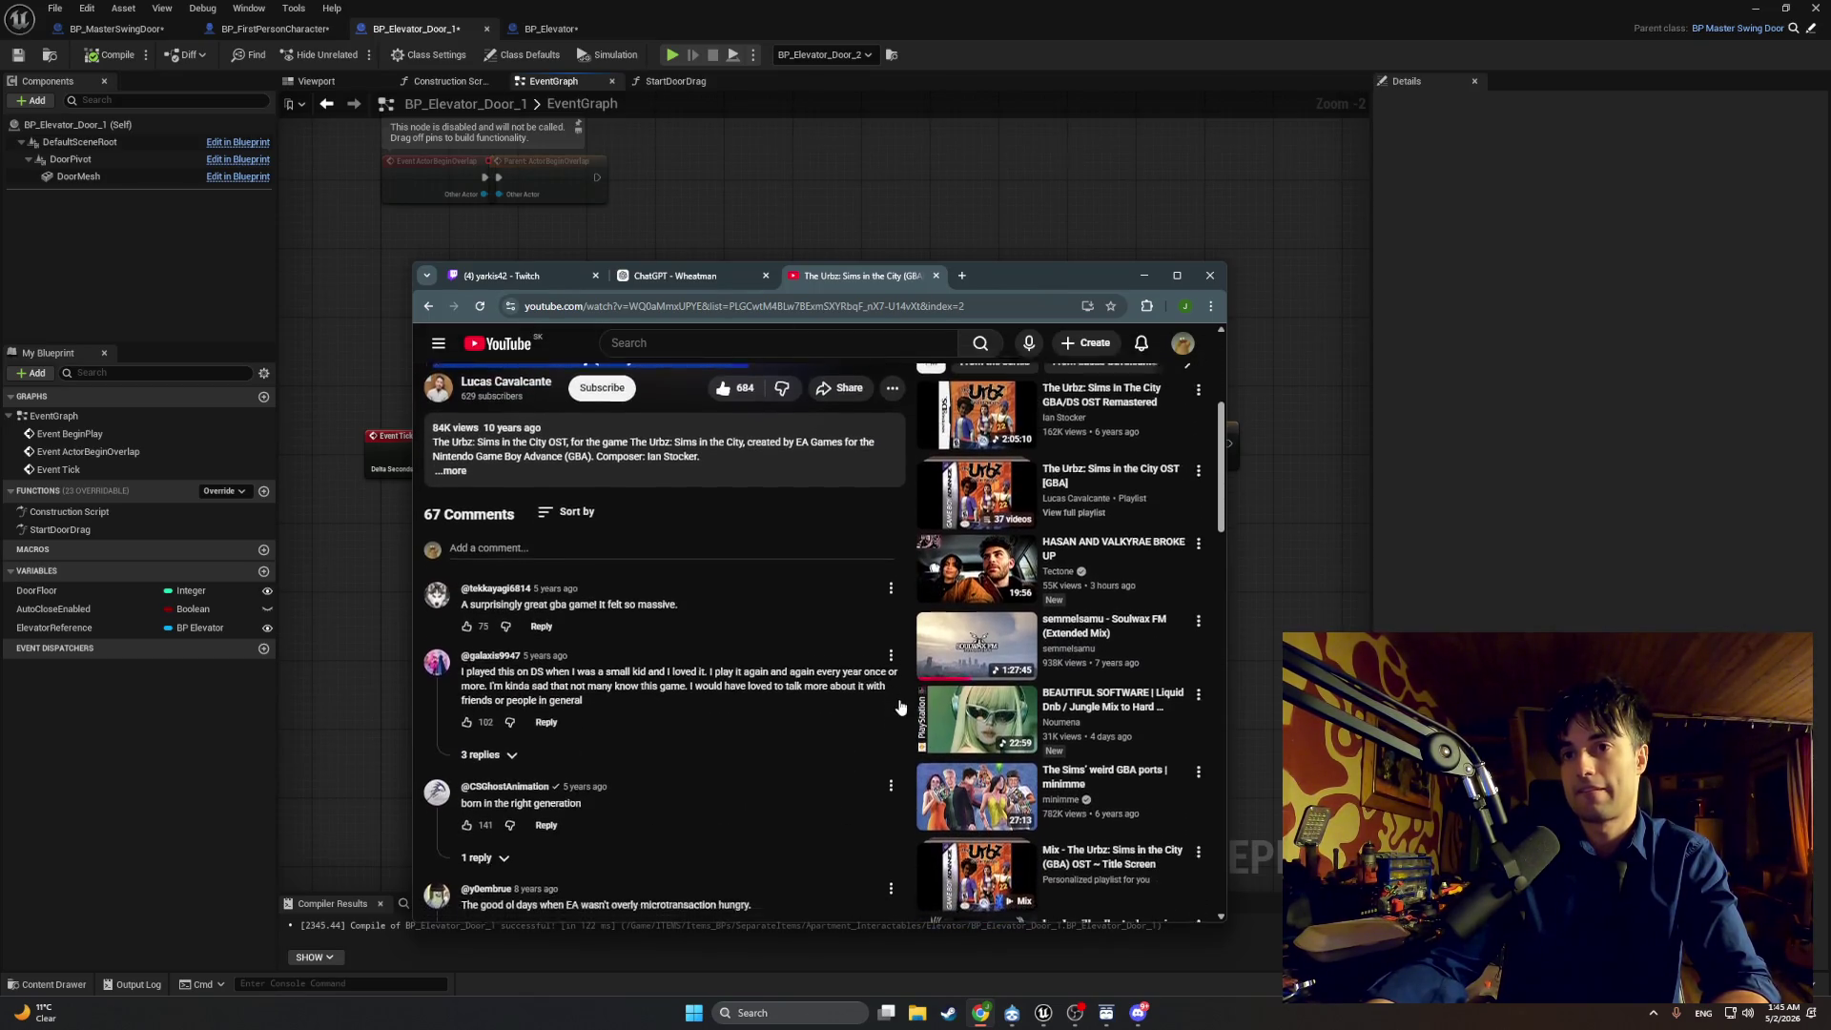
scroll(901, 705, down, 3)
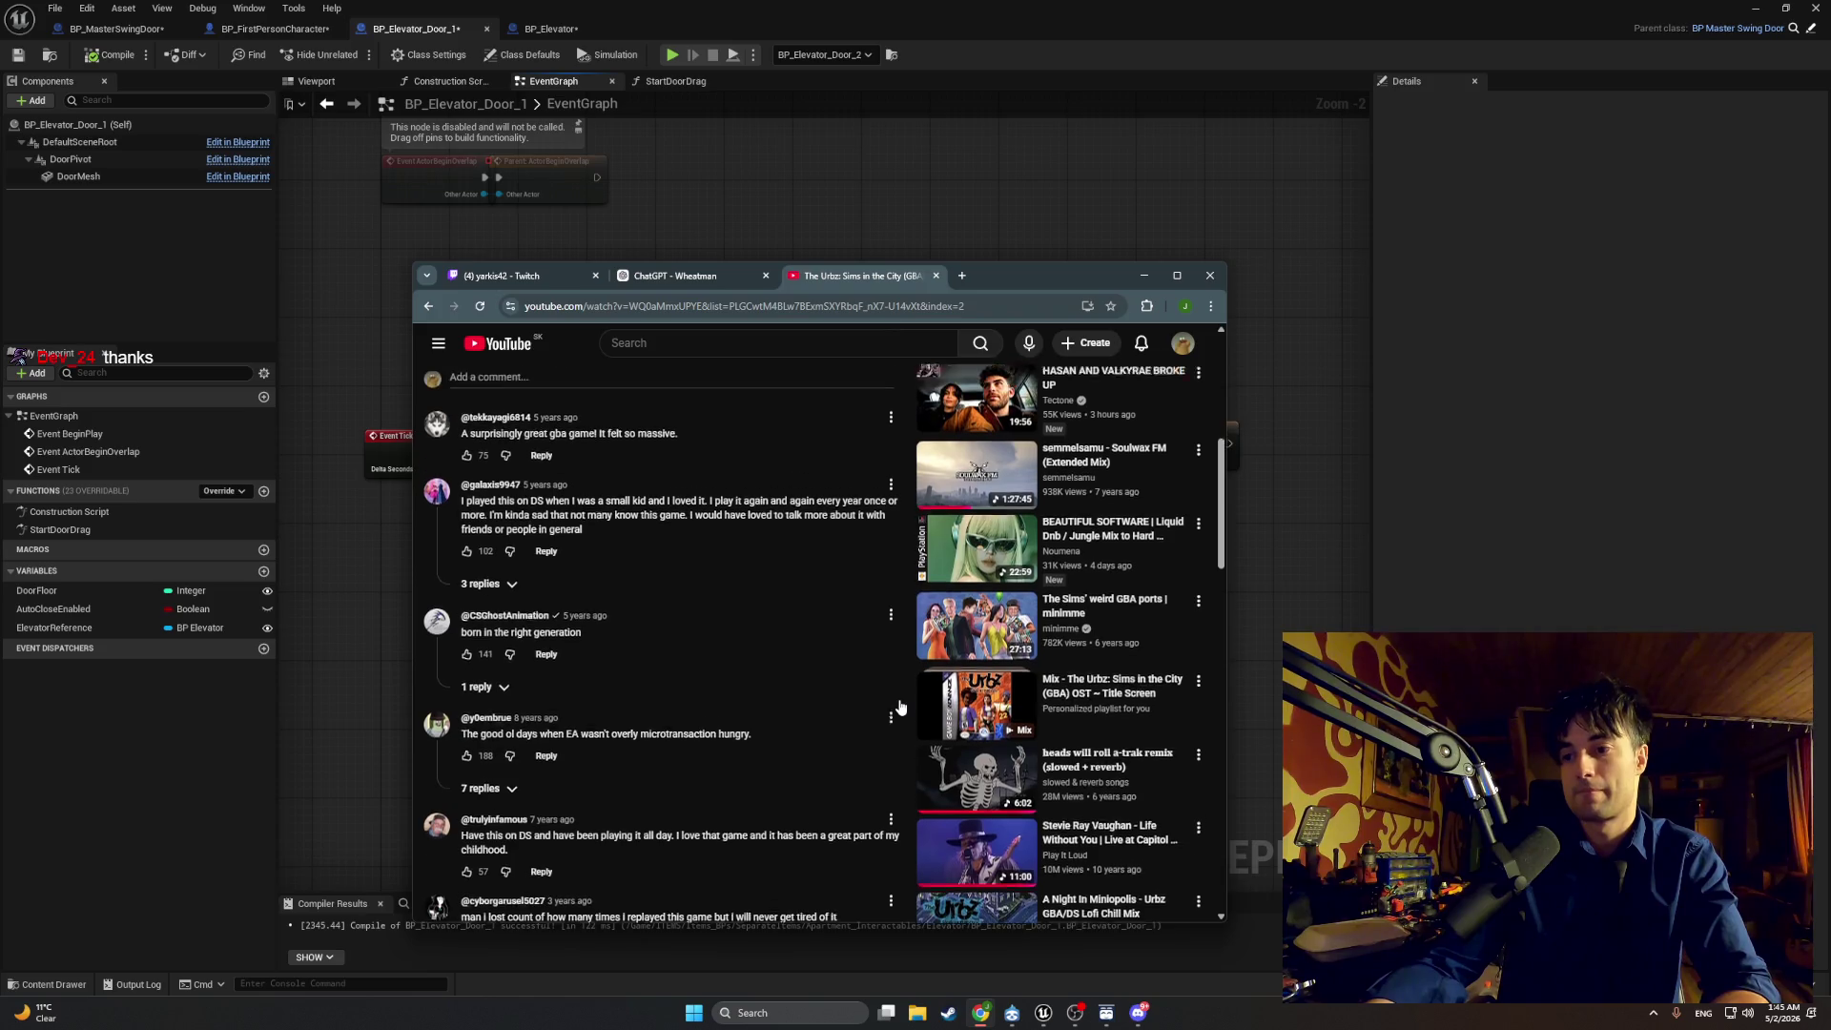
scroll(698, 404, up, 10)
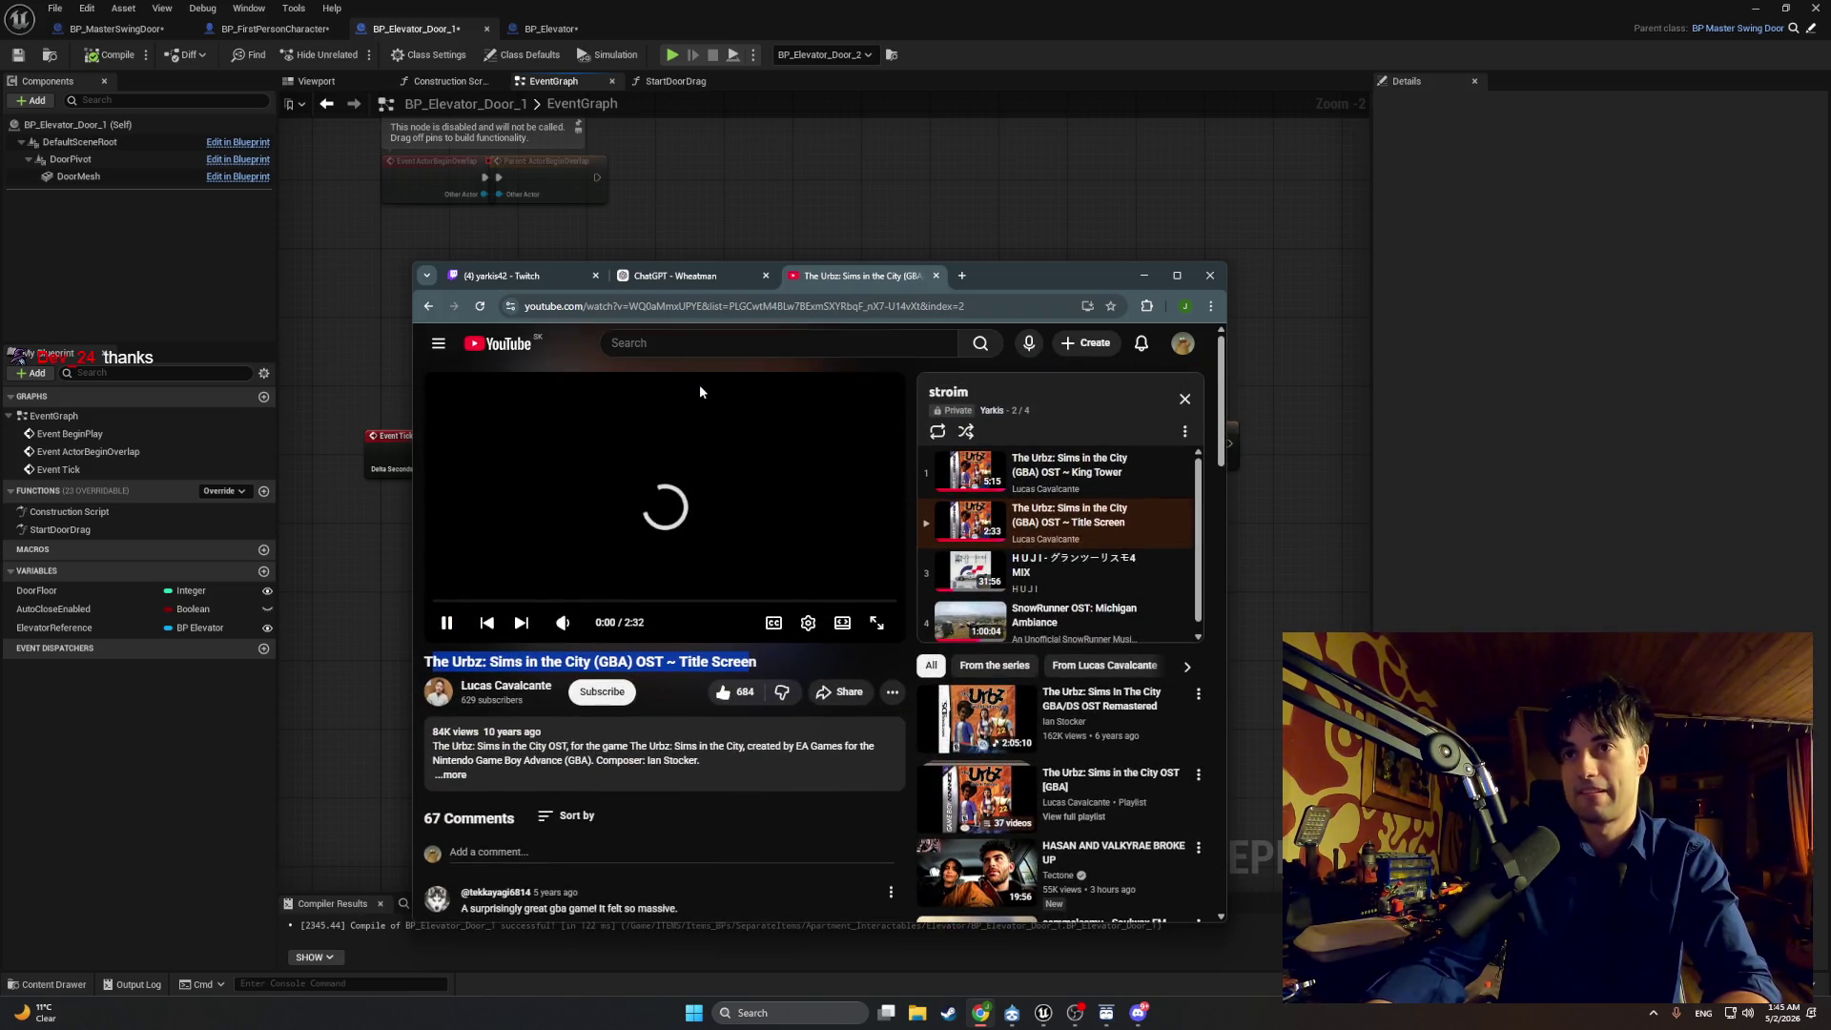
Step: Search YouTube for 'omega boost ost' and open the Zone 5 music video
click(665, 343)
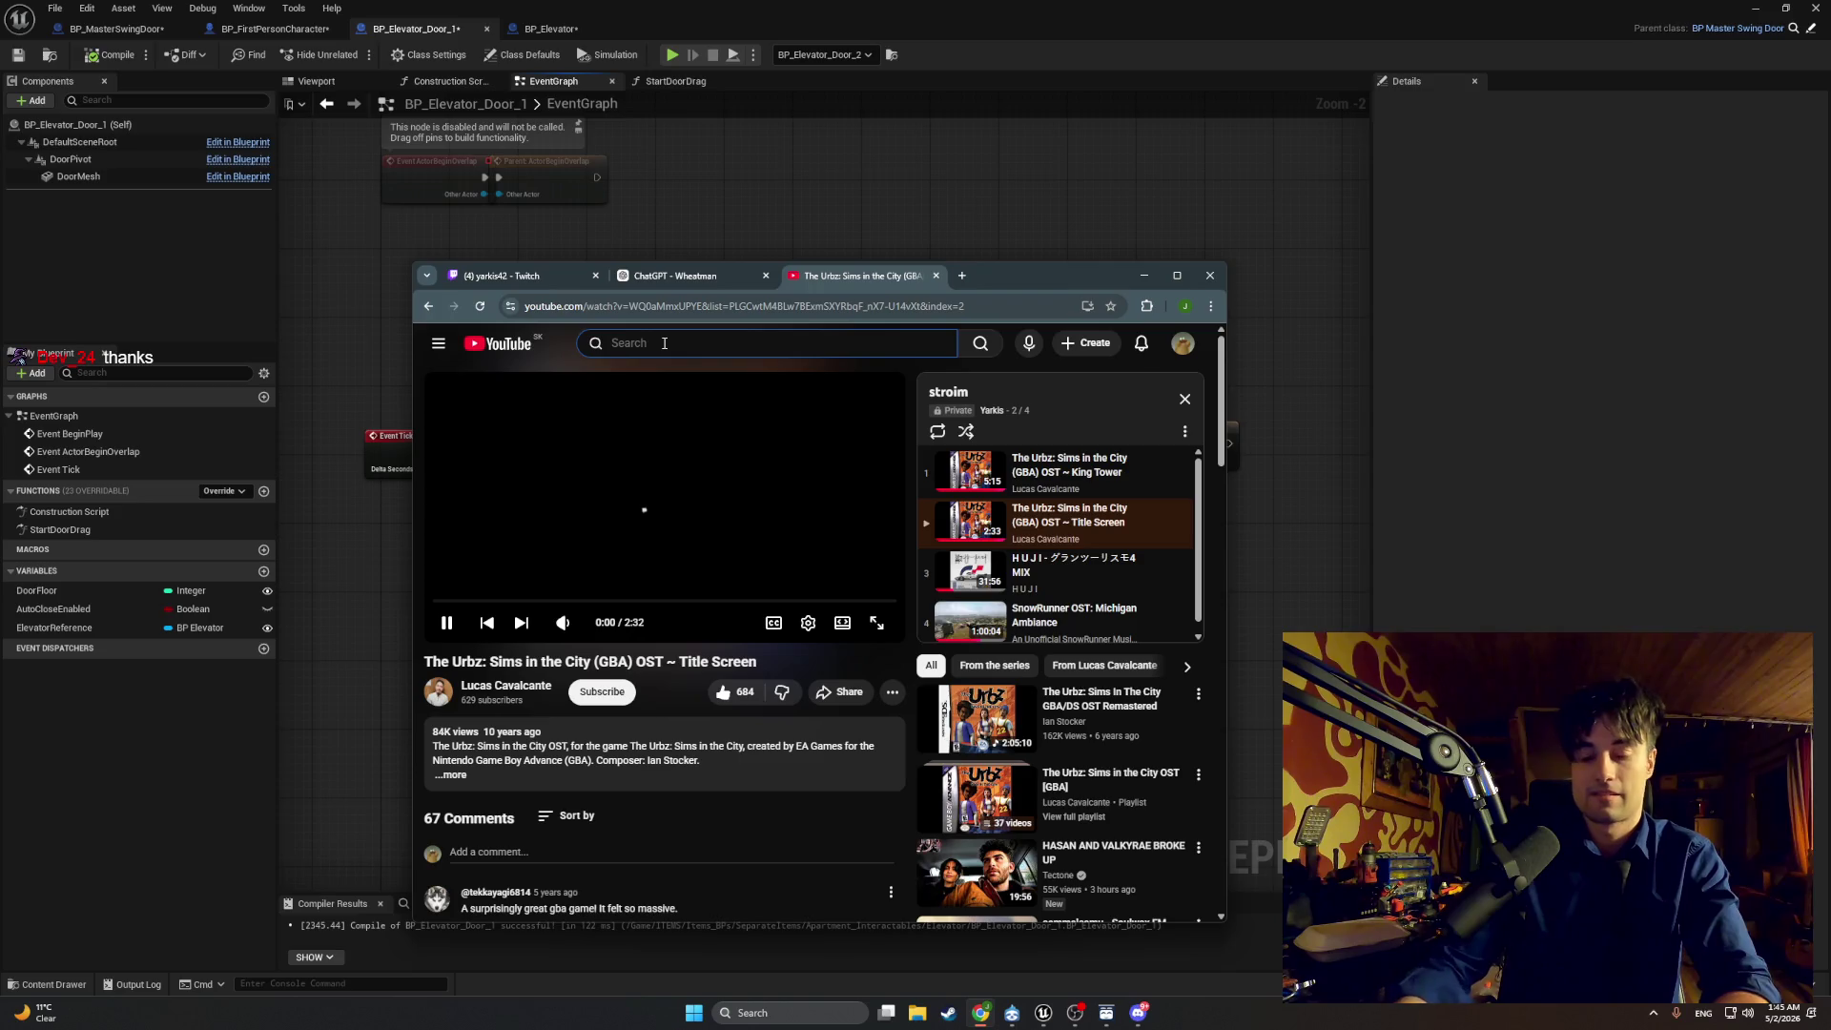
text(omega boost )
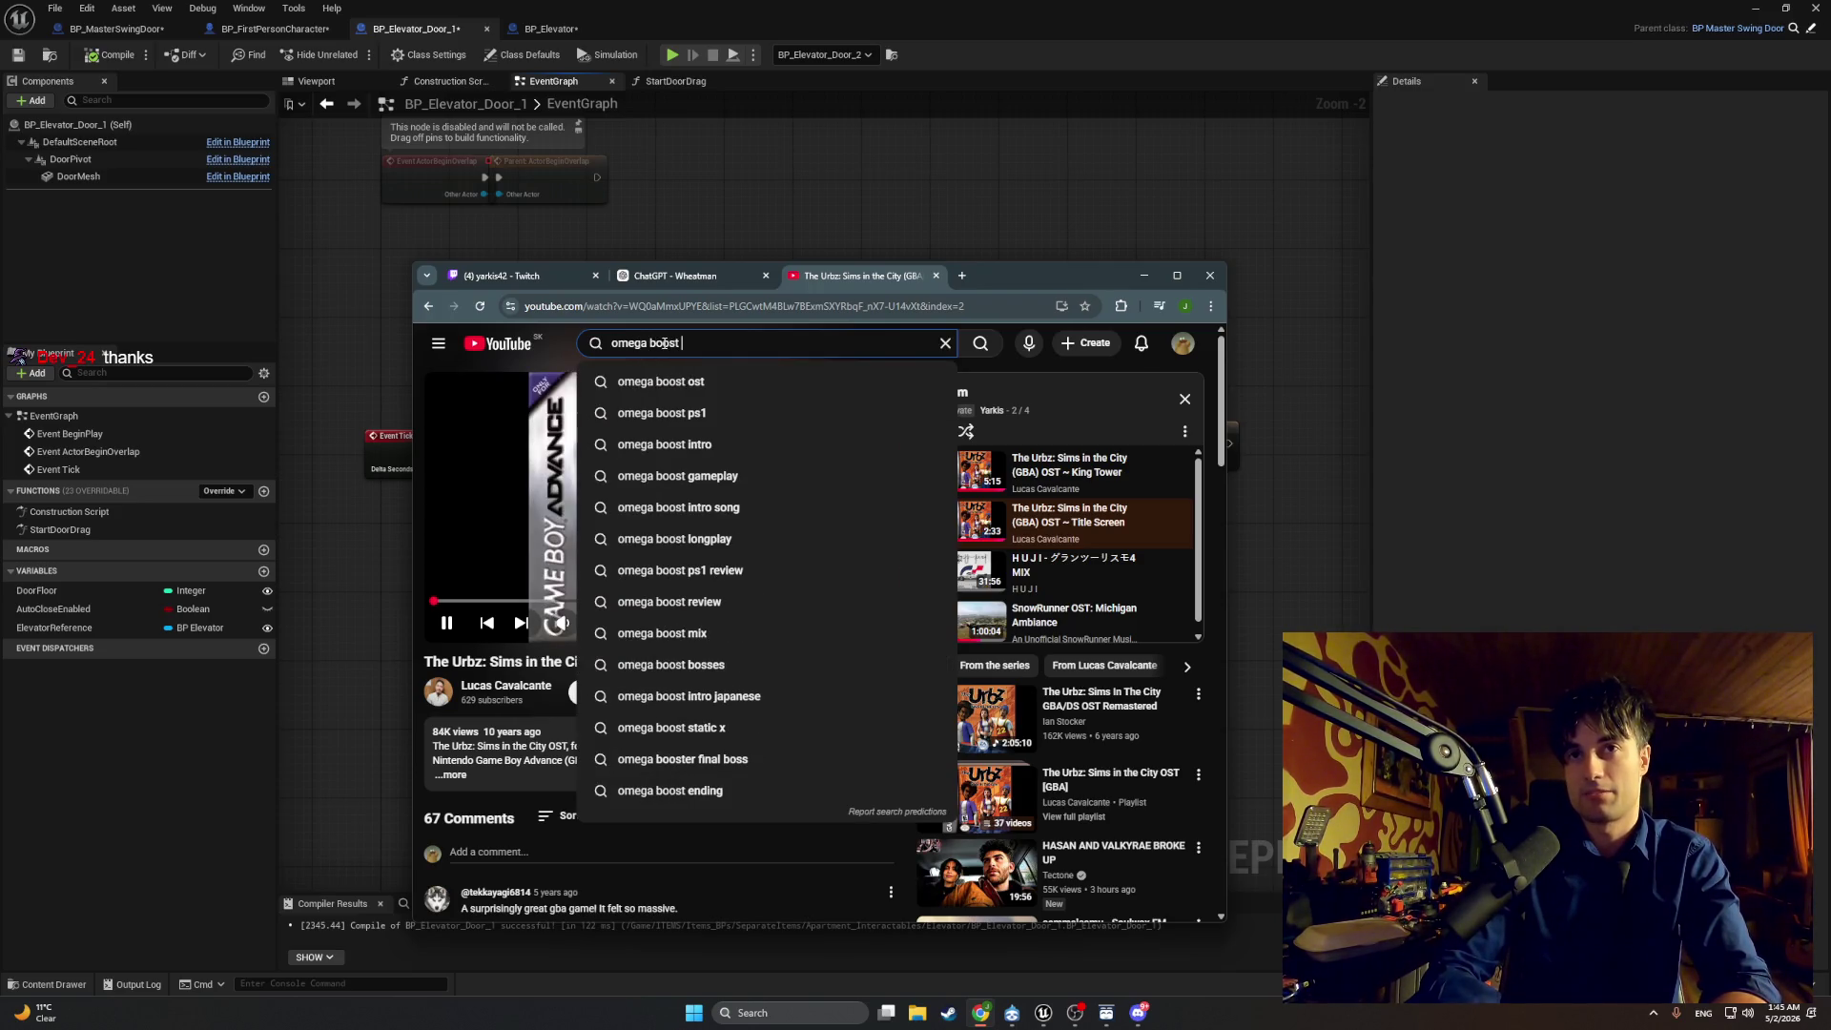
text(ost)
key(Return)
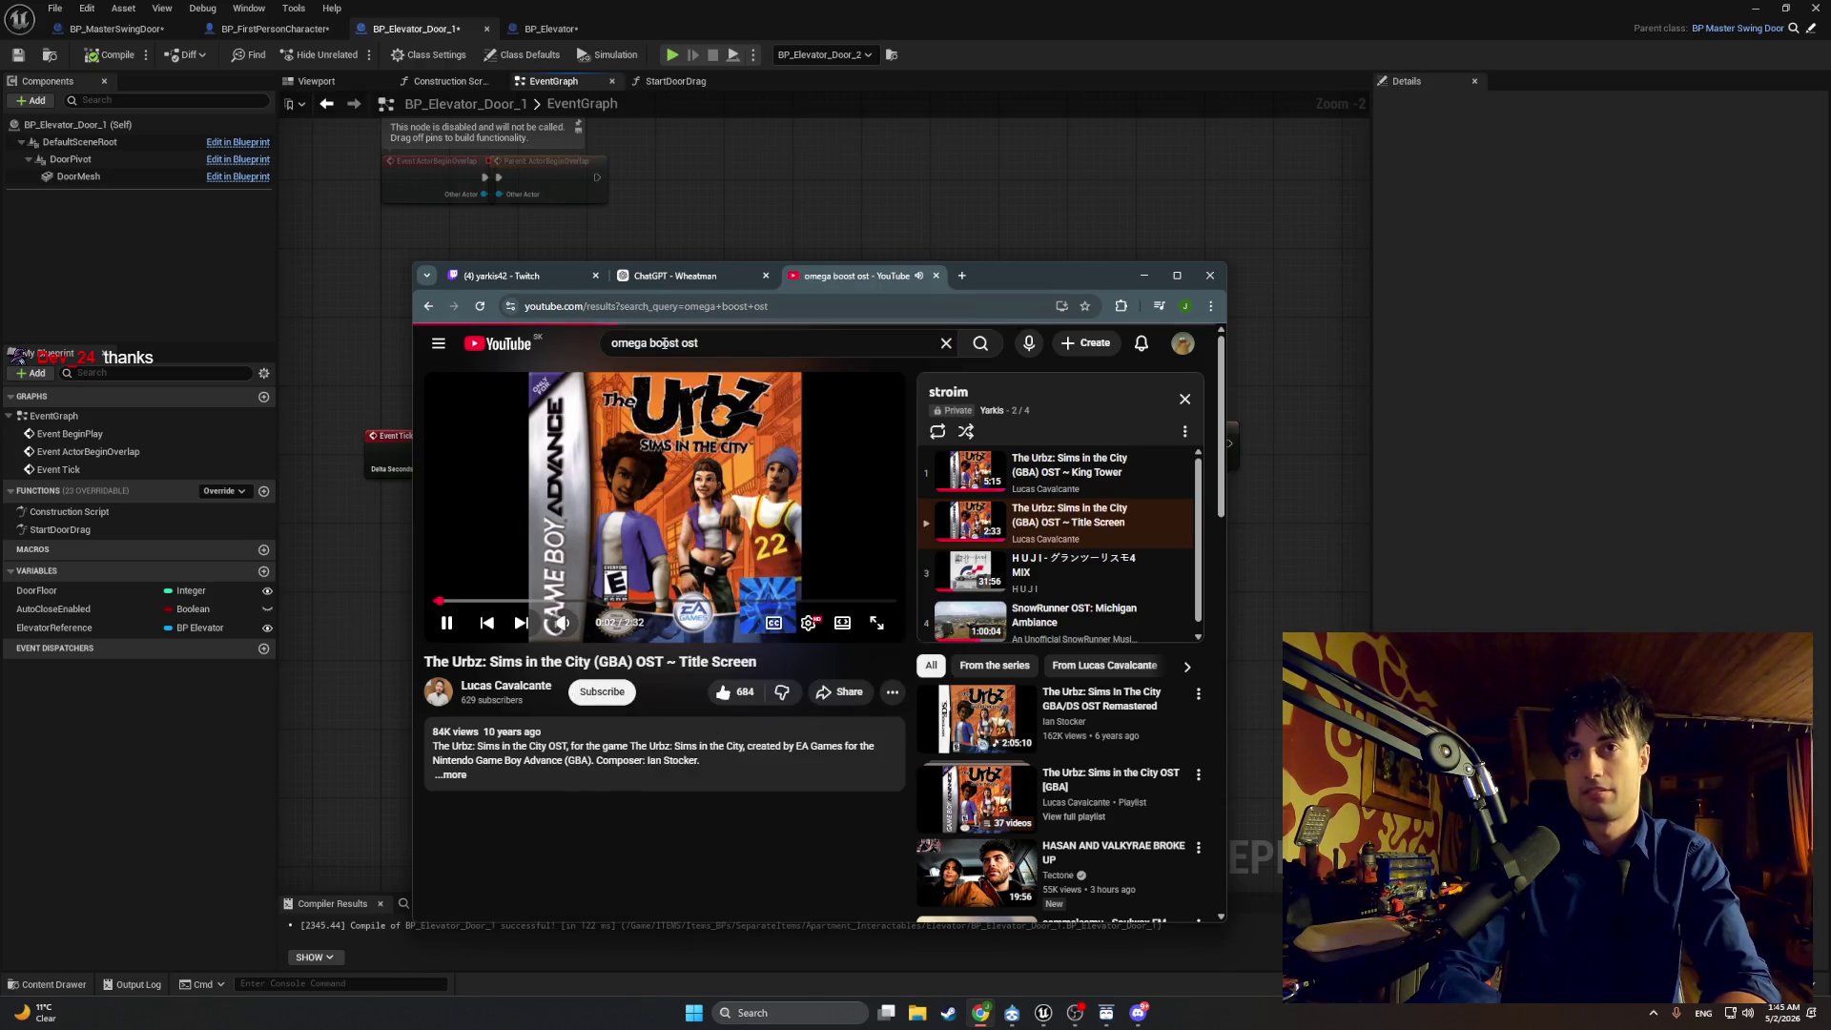
scroll(683, 720, down, 2)
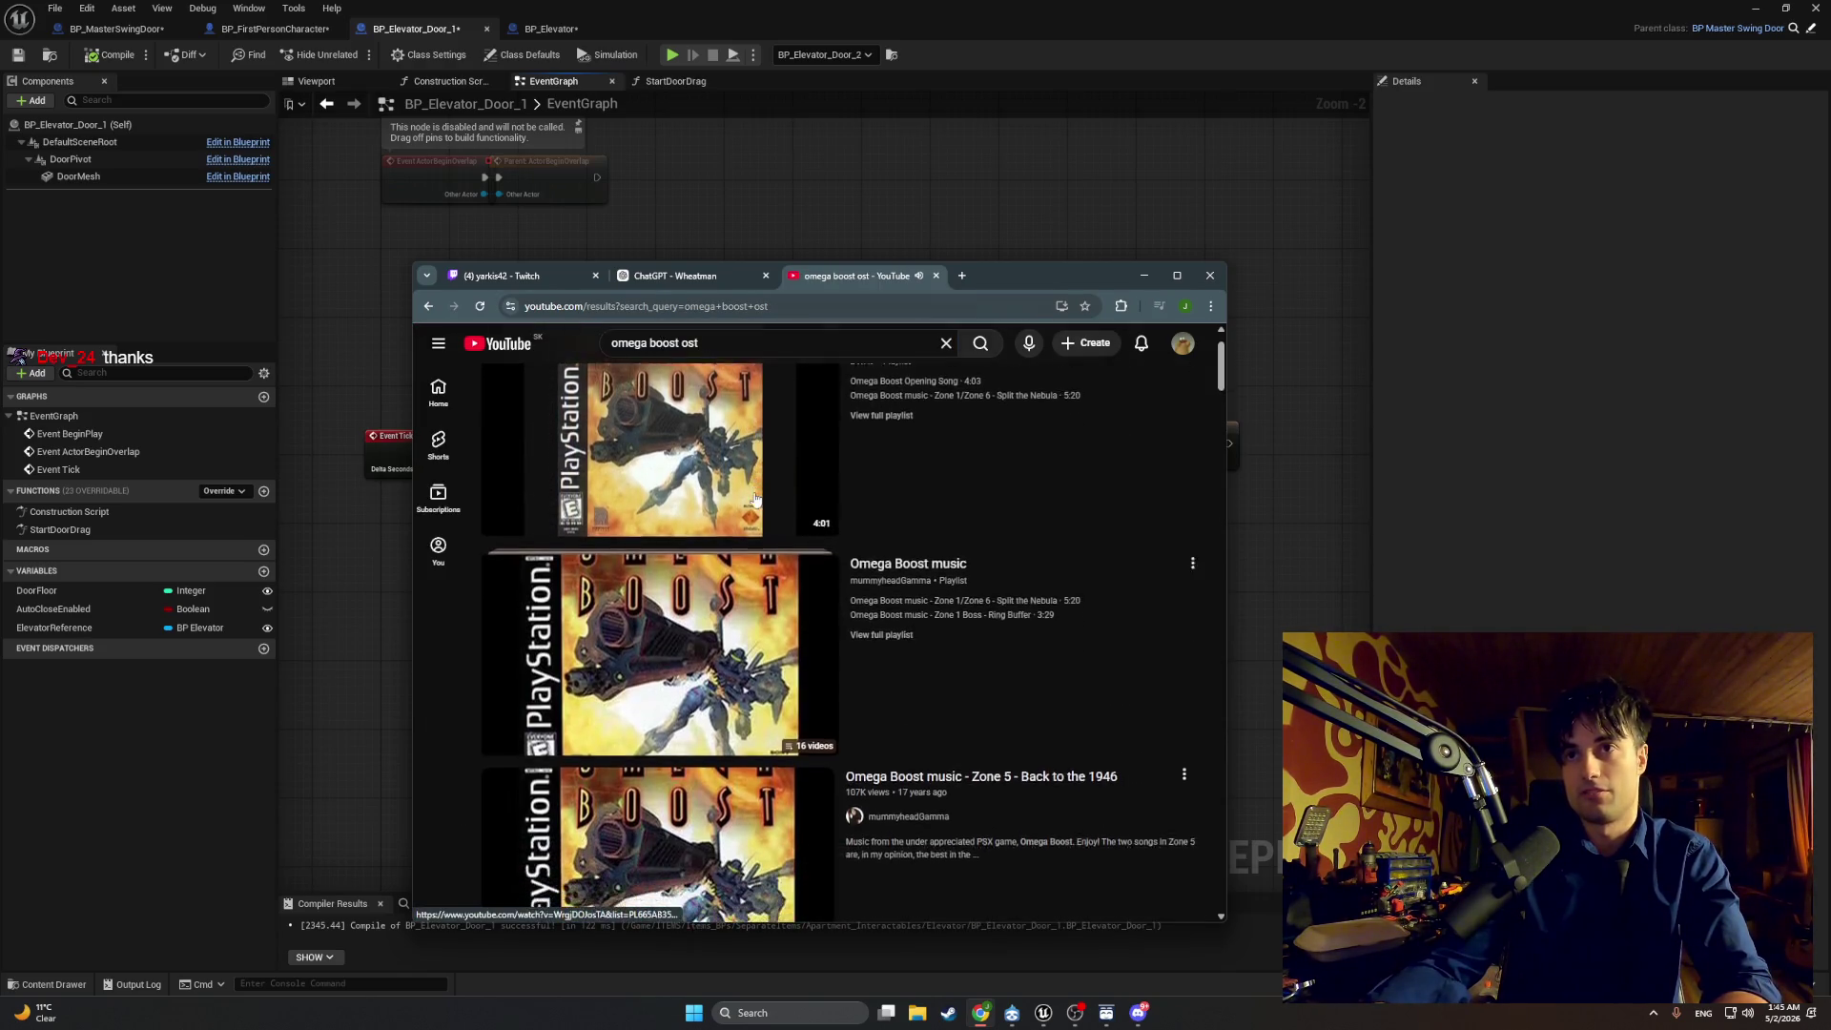
click(684, 720)
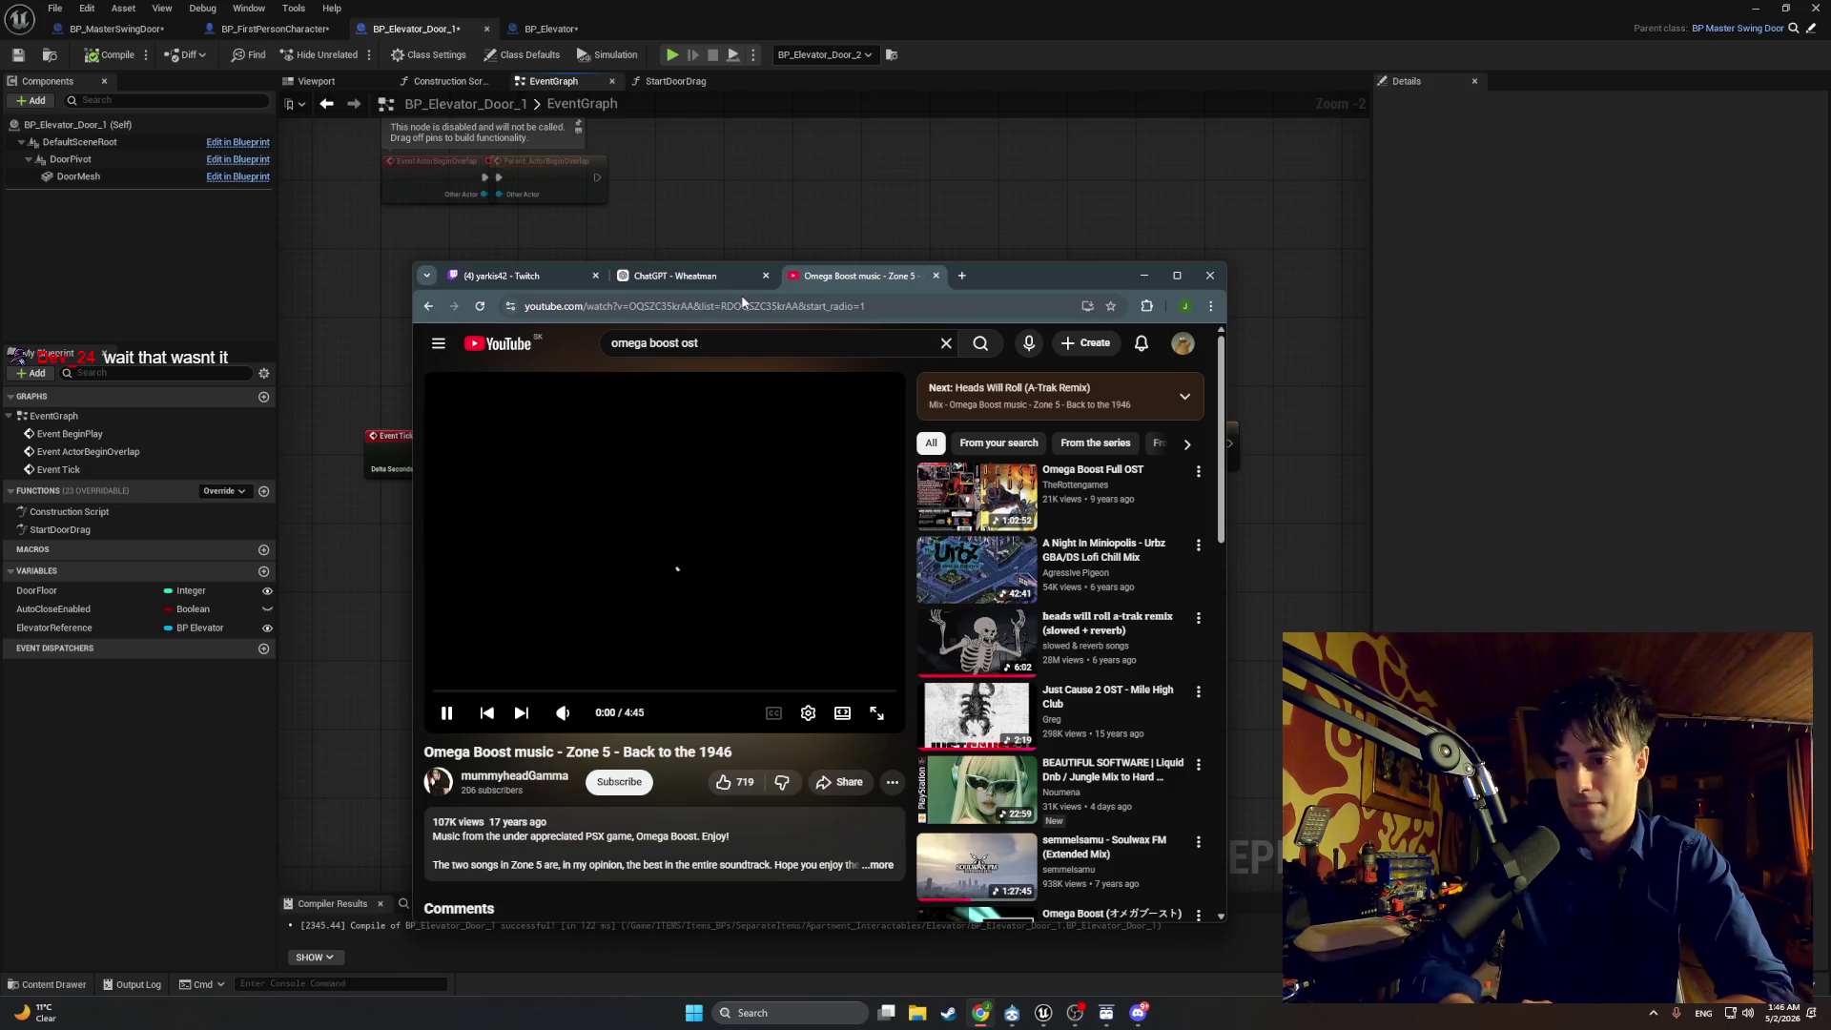
Step: Pause Zone 5, open the search results in a new tab, and return to the previous playlist video
middle_click(429, 308)
click(574, 454)
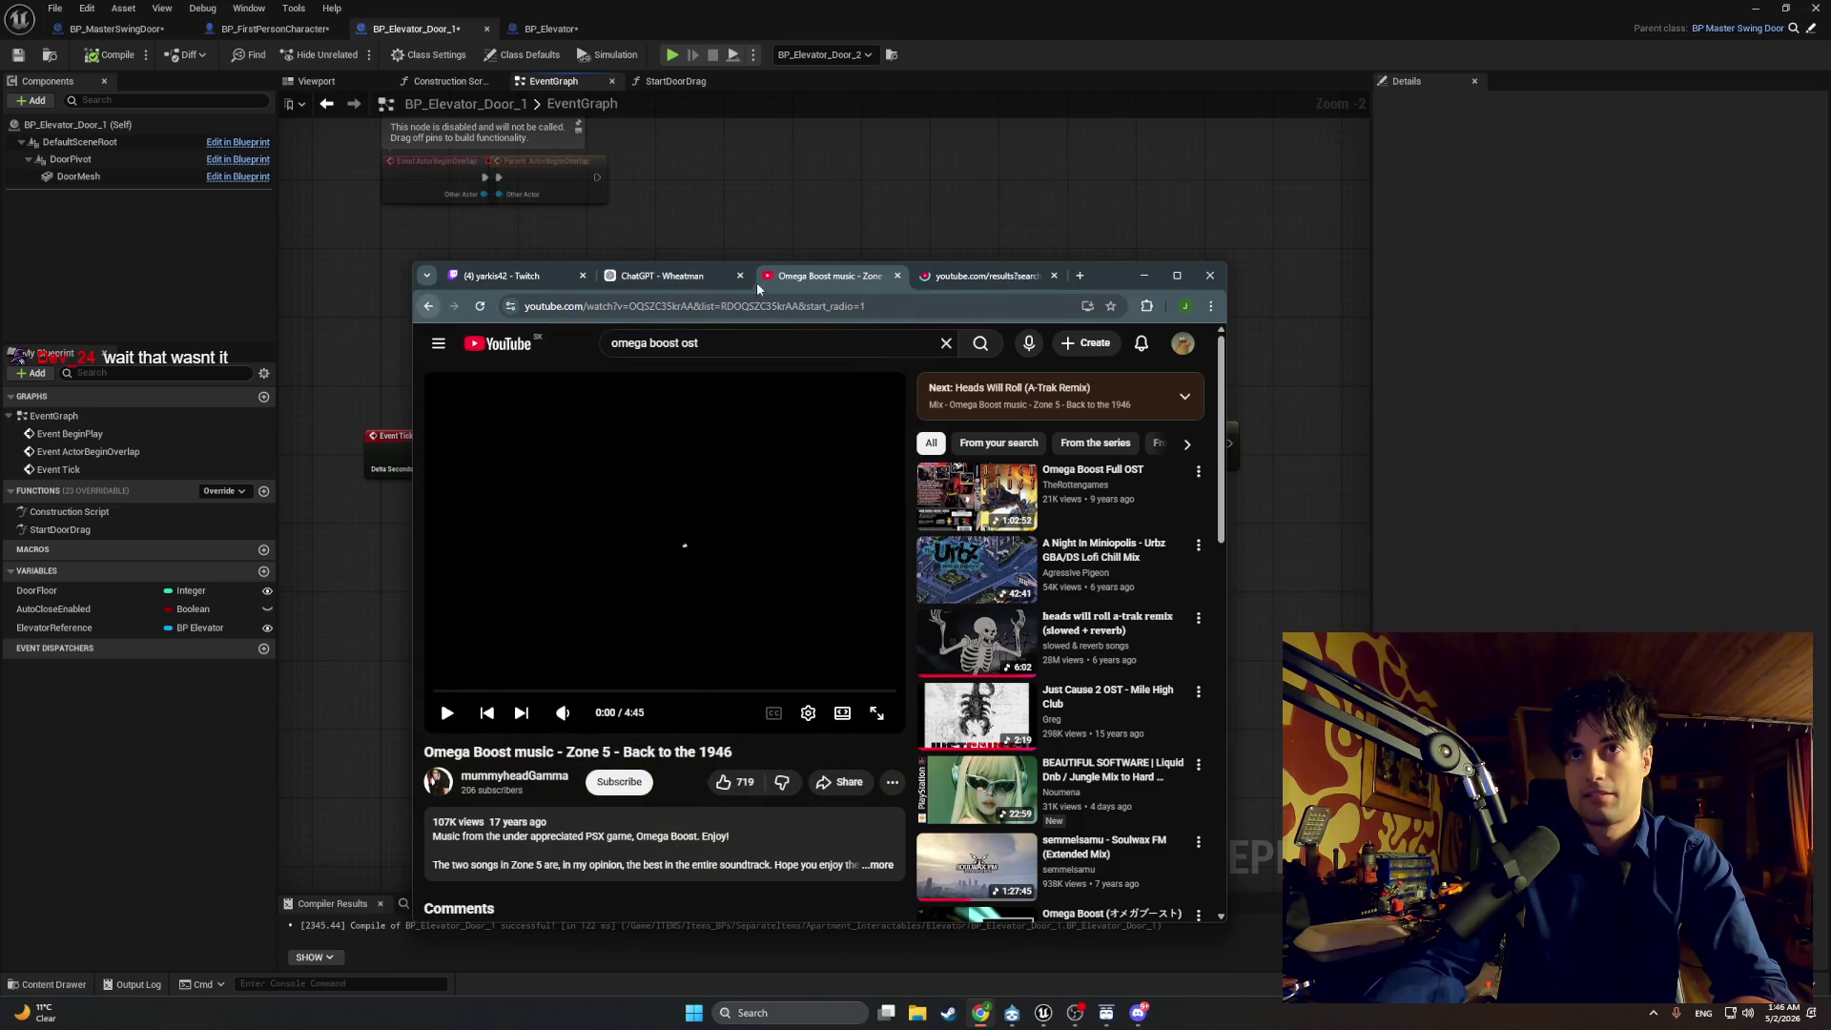
click(950, 277)
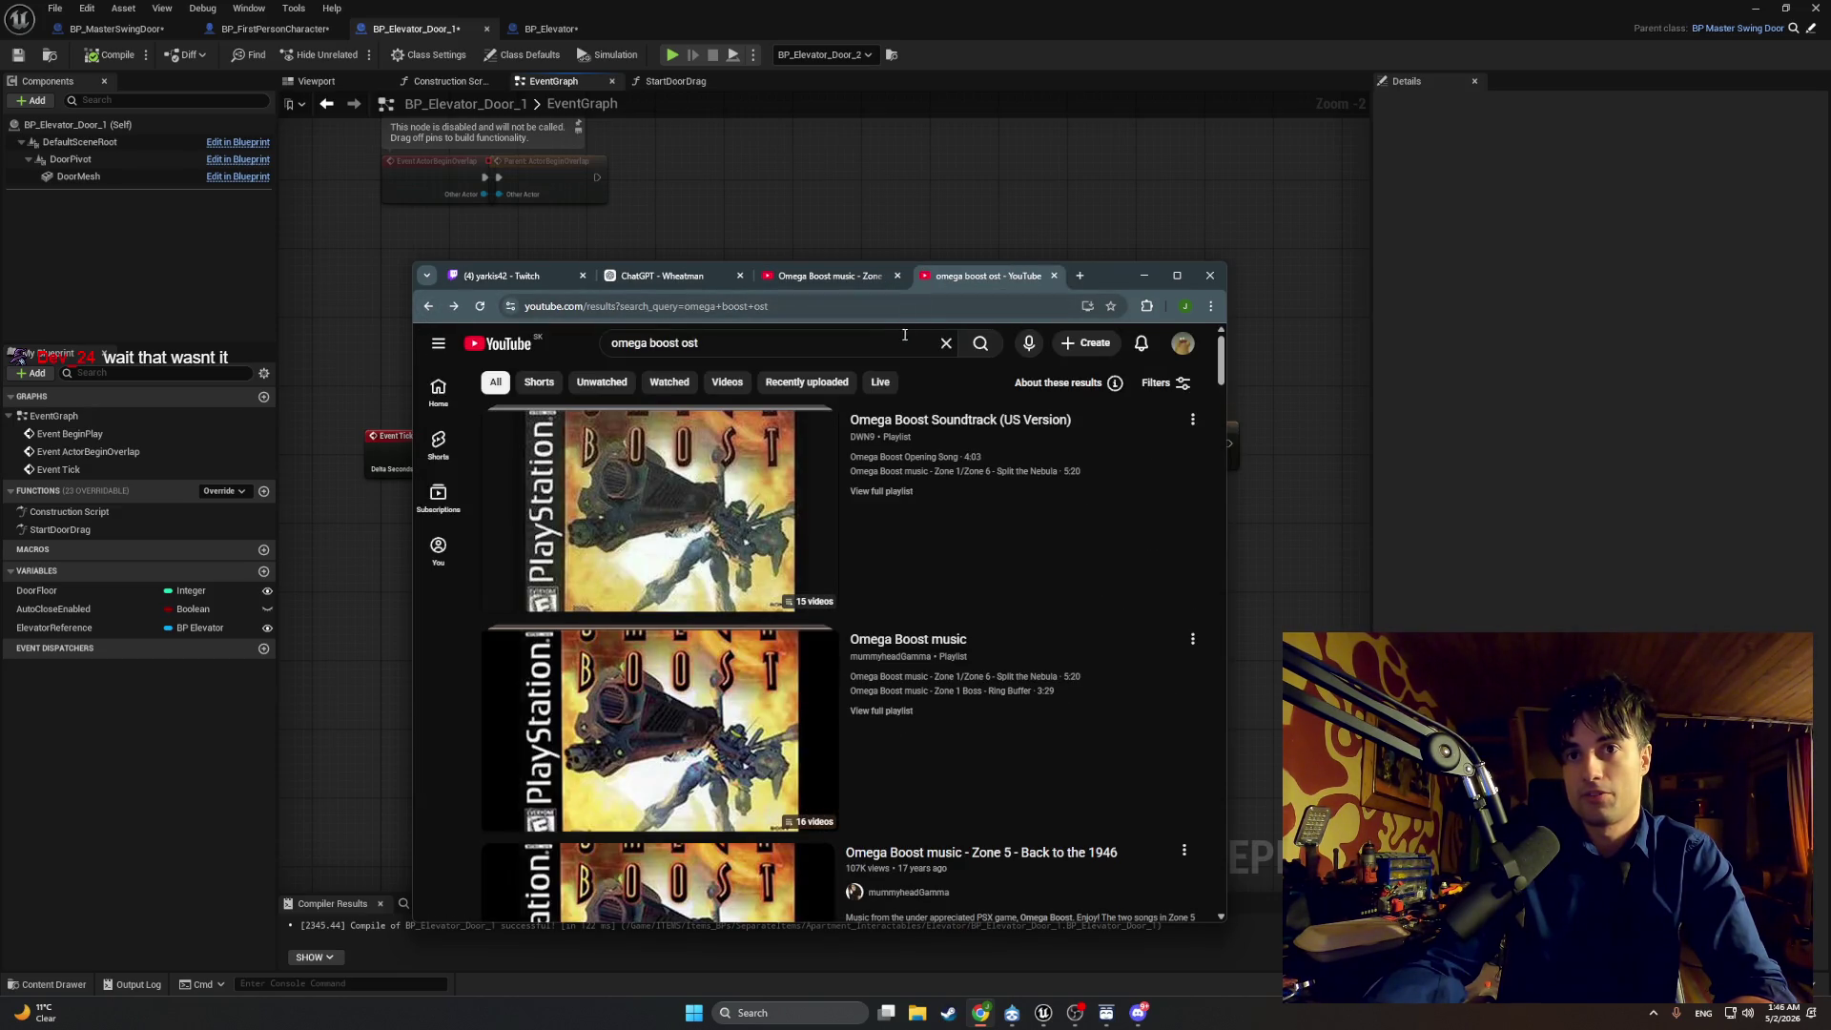
scroll(625, 382, down, 3)
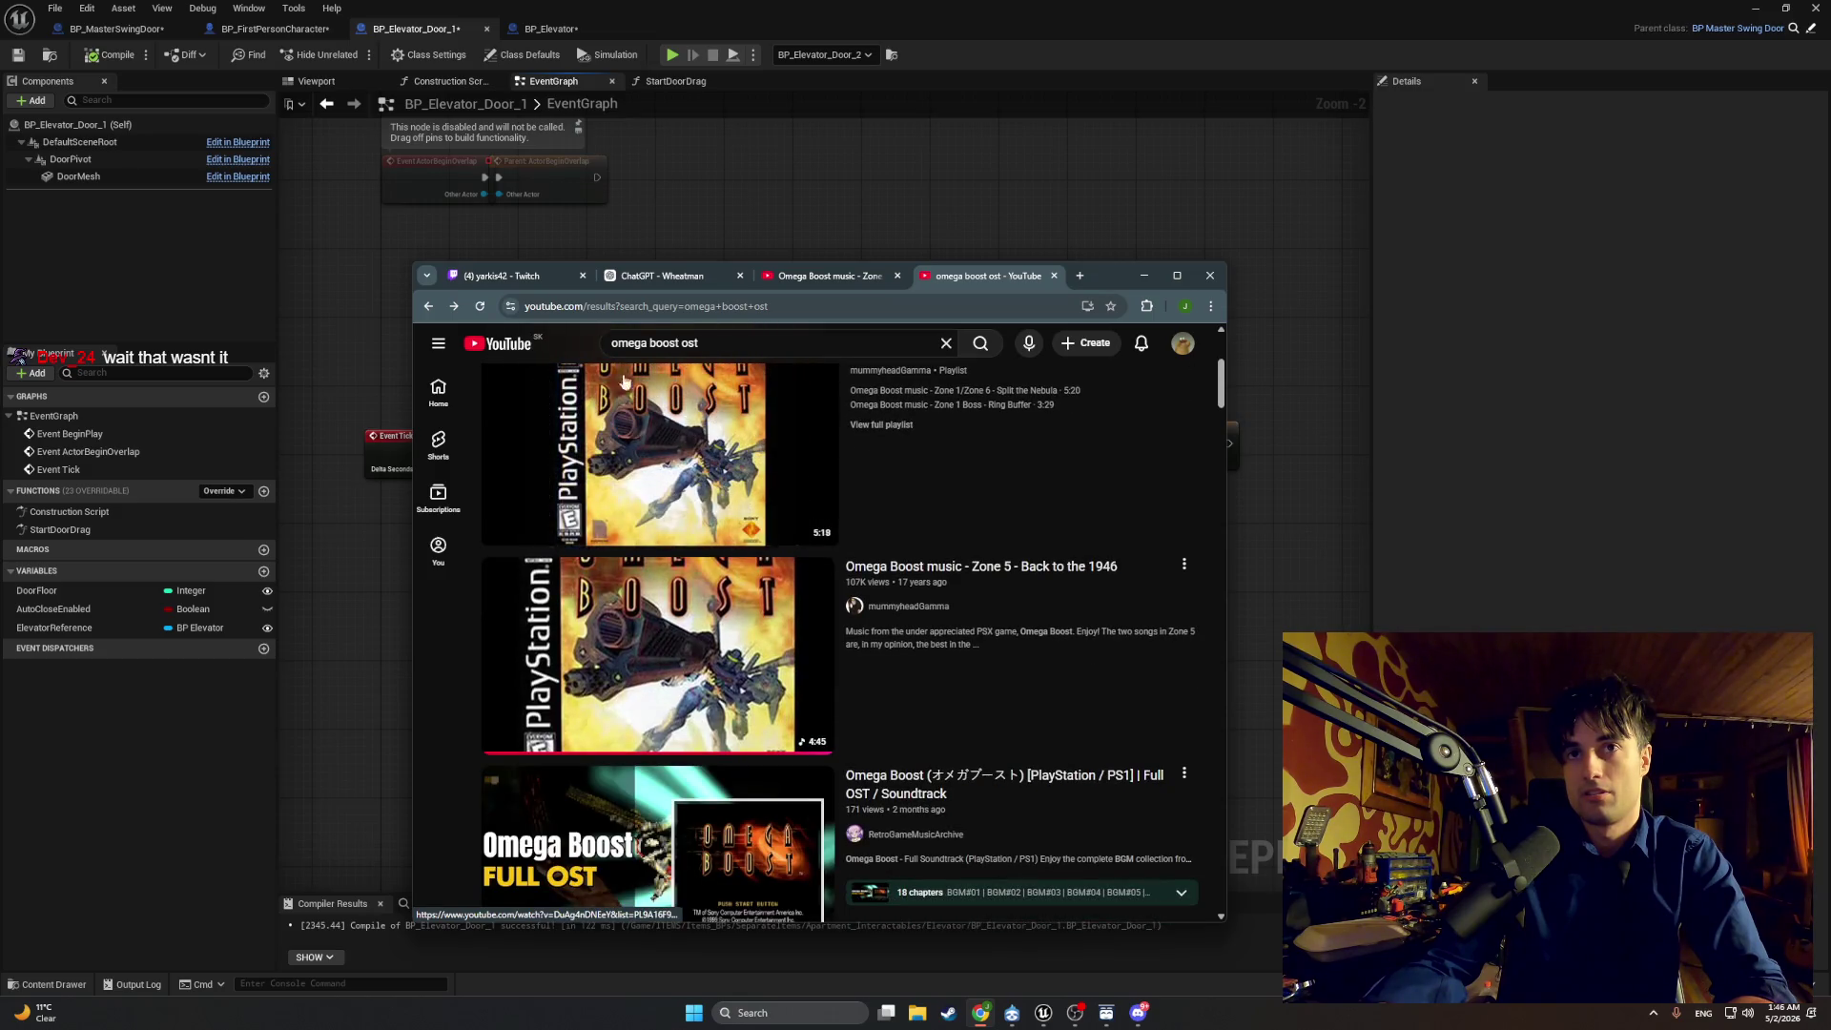
click(430, 307)
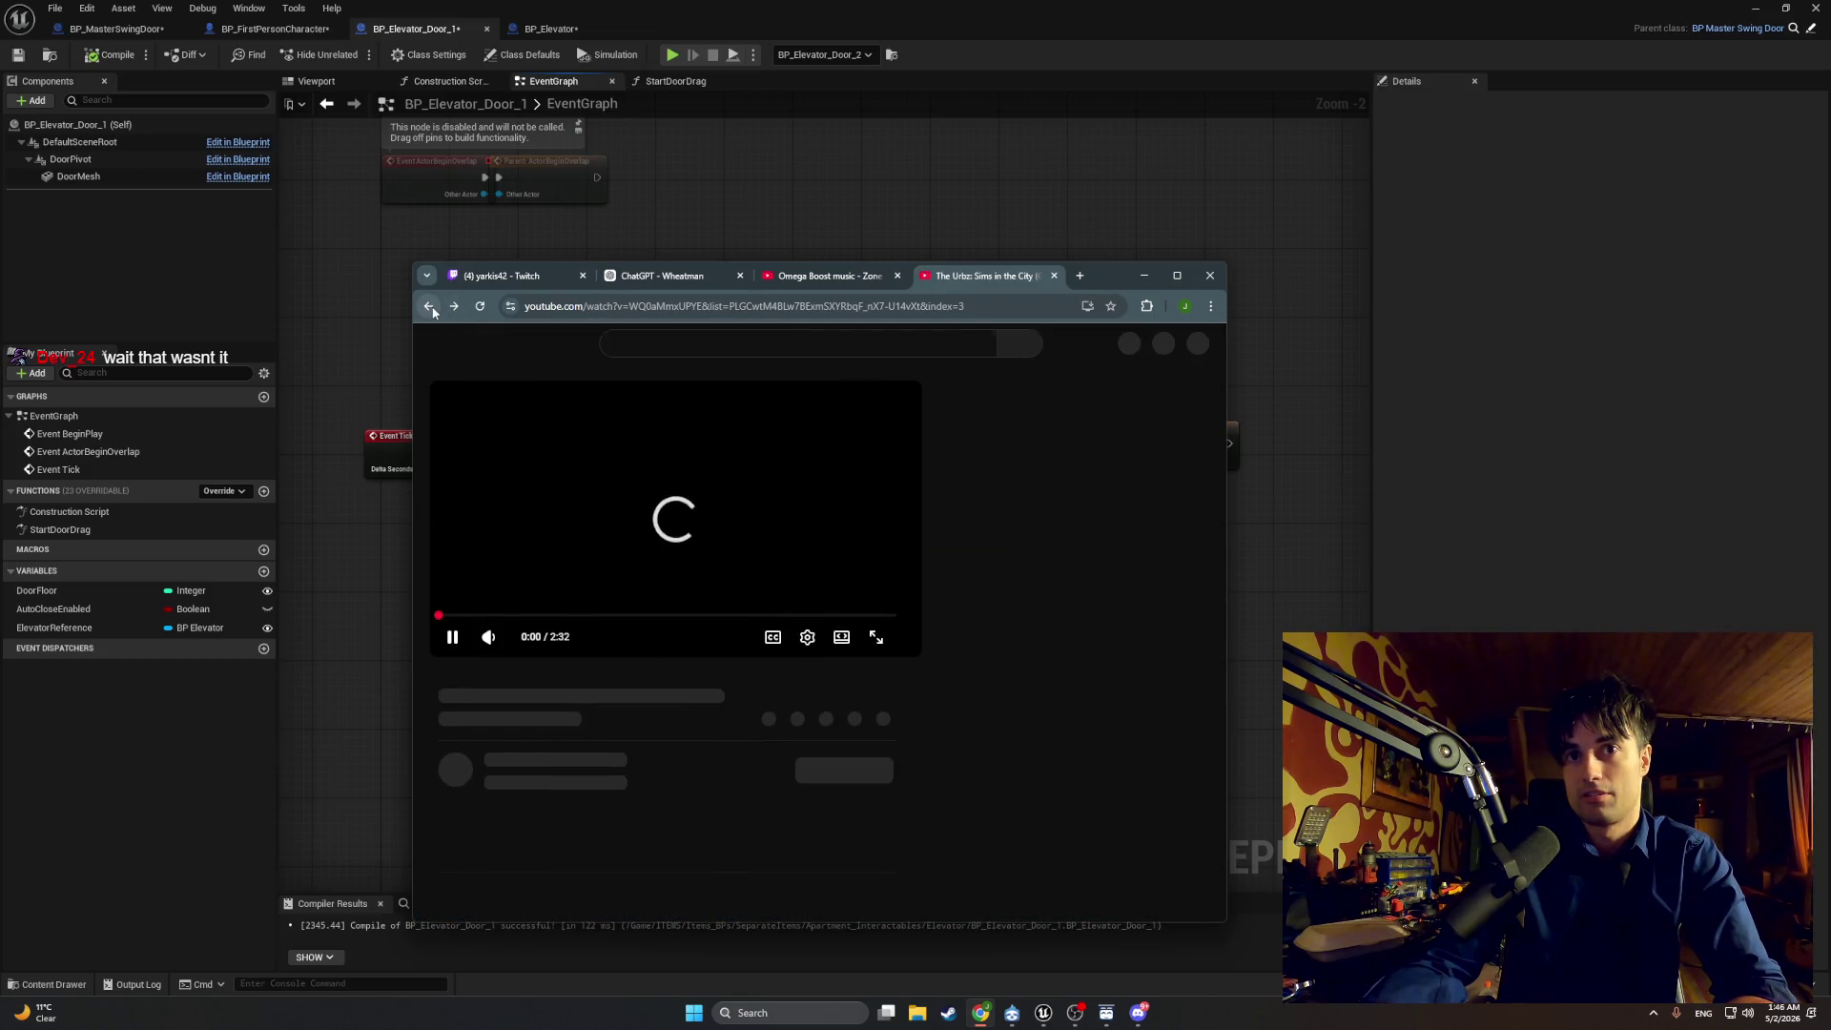
Step: Play the H U J I グランツーリスモ4 MIX and scrub back to about 1:43
click(950, 565)
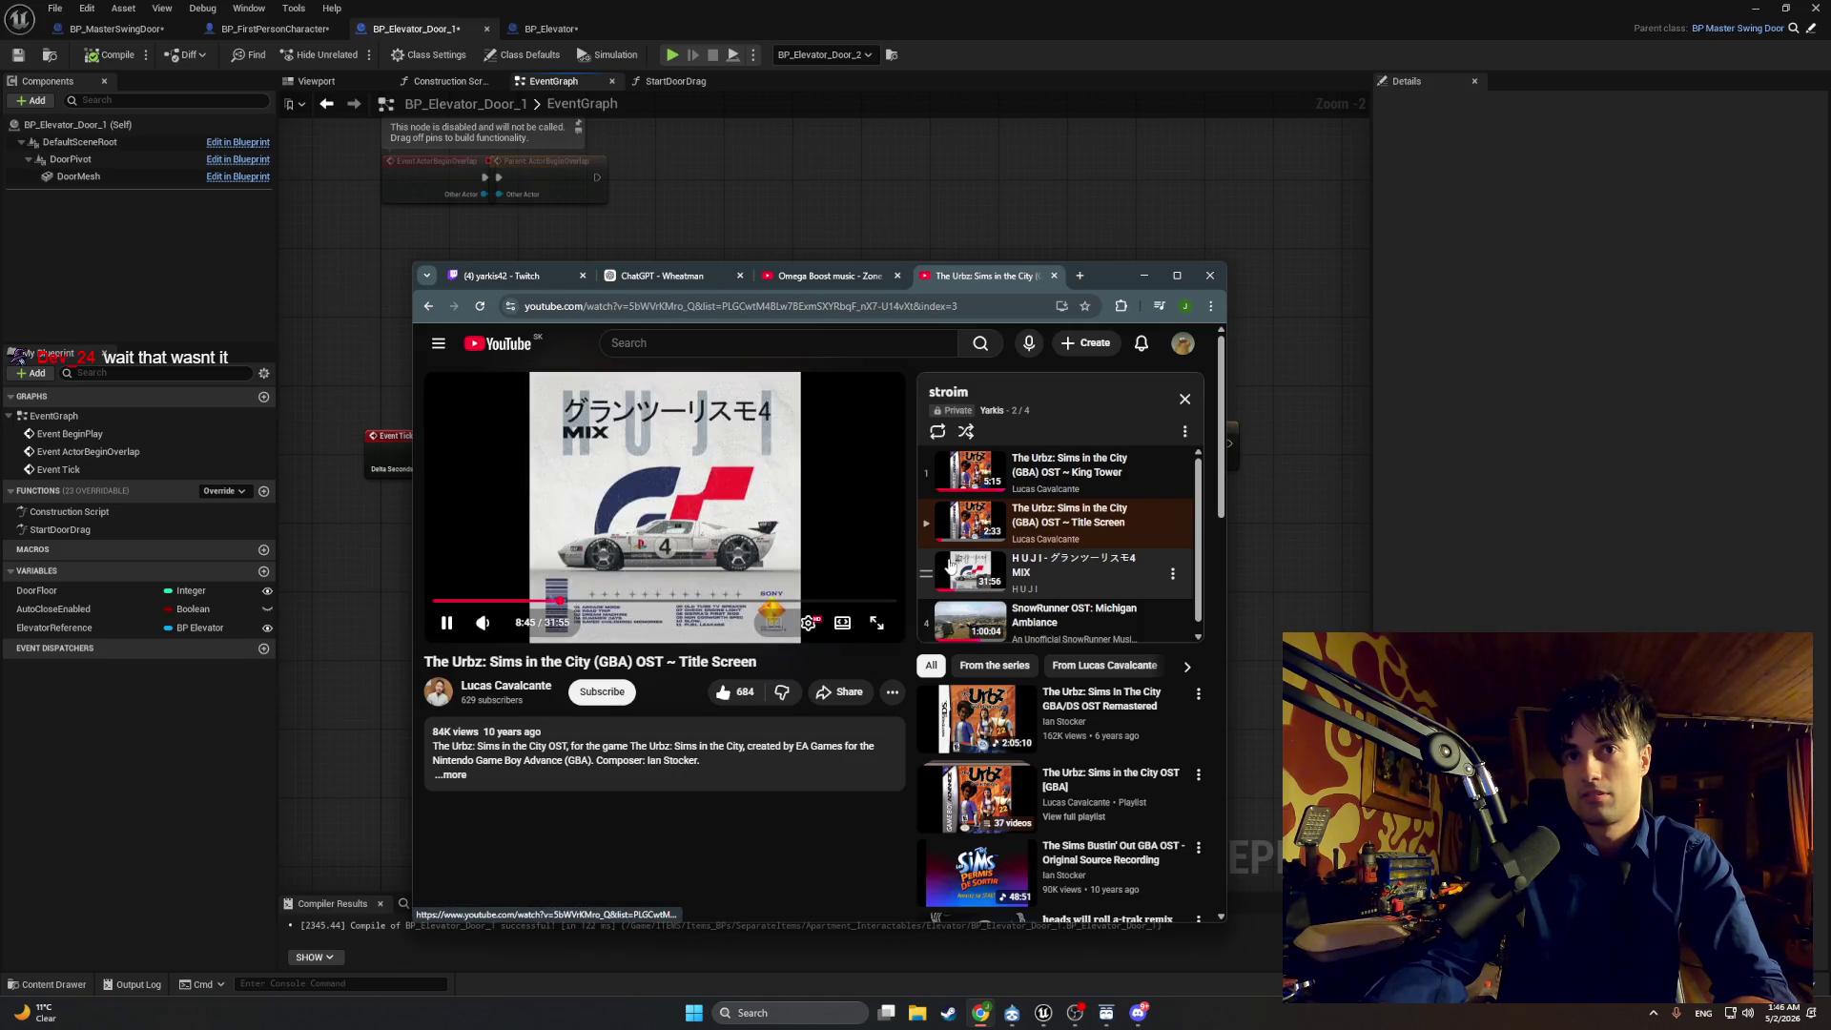
click(532, 600)
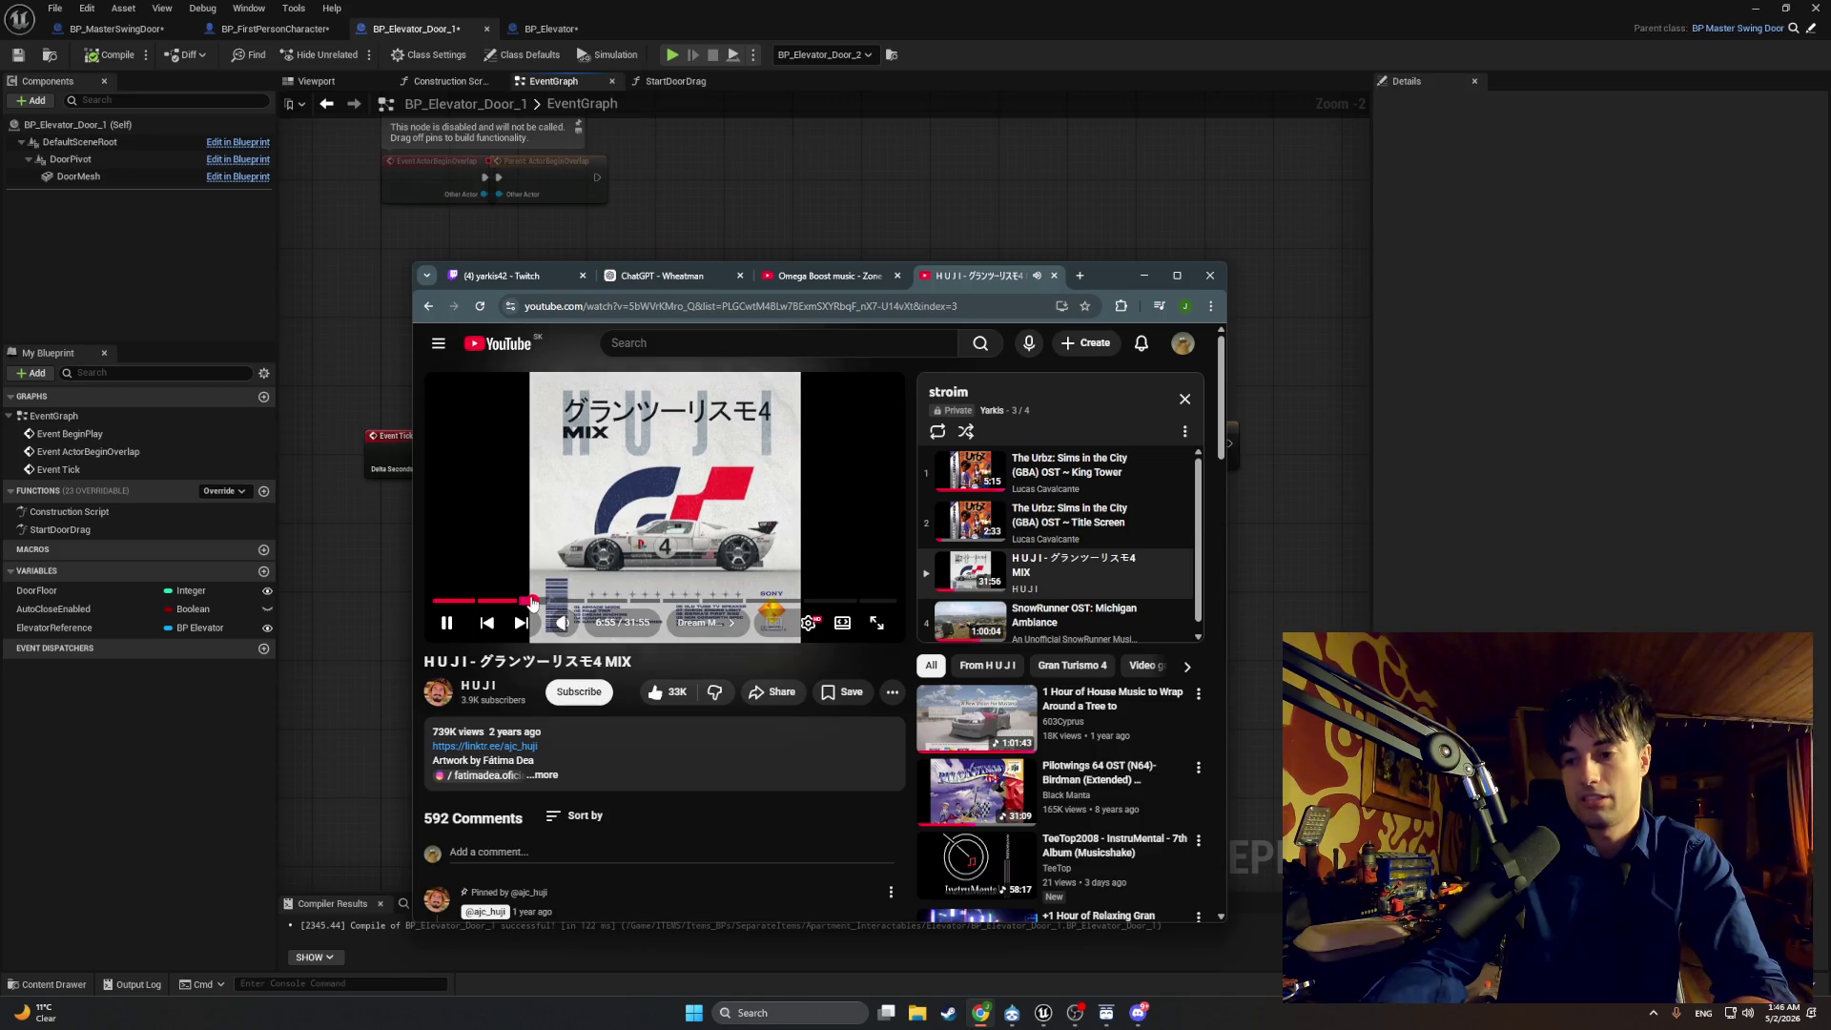
click(506, 601)
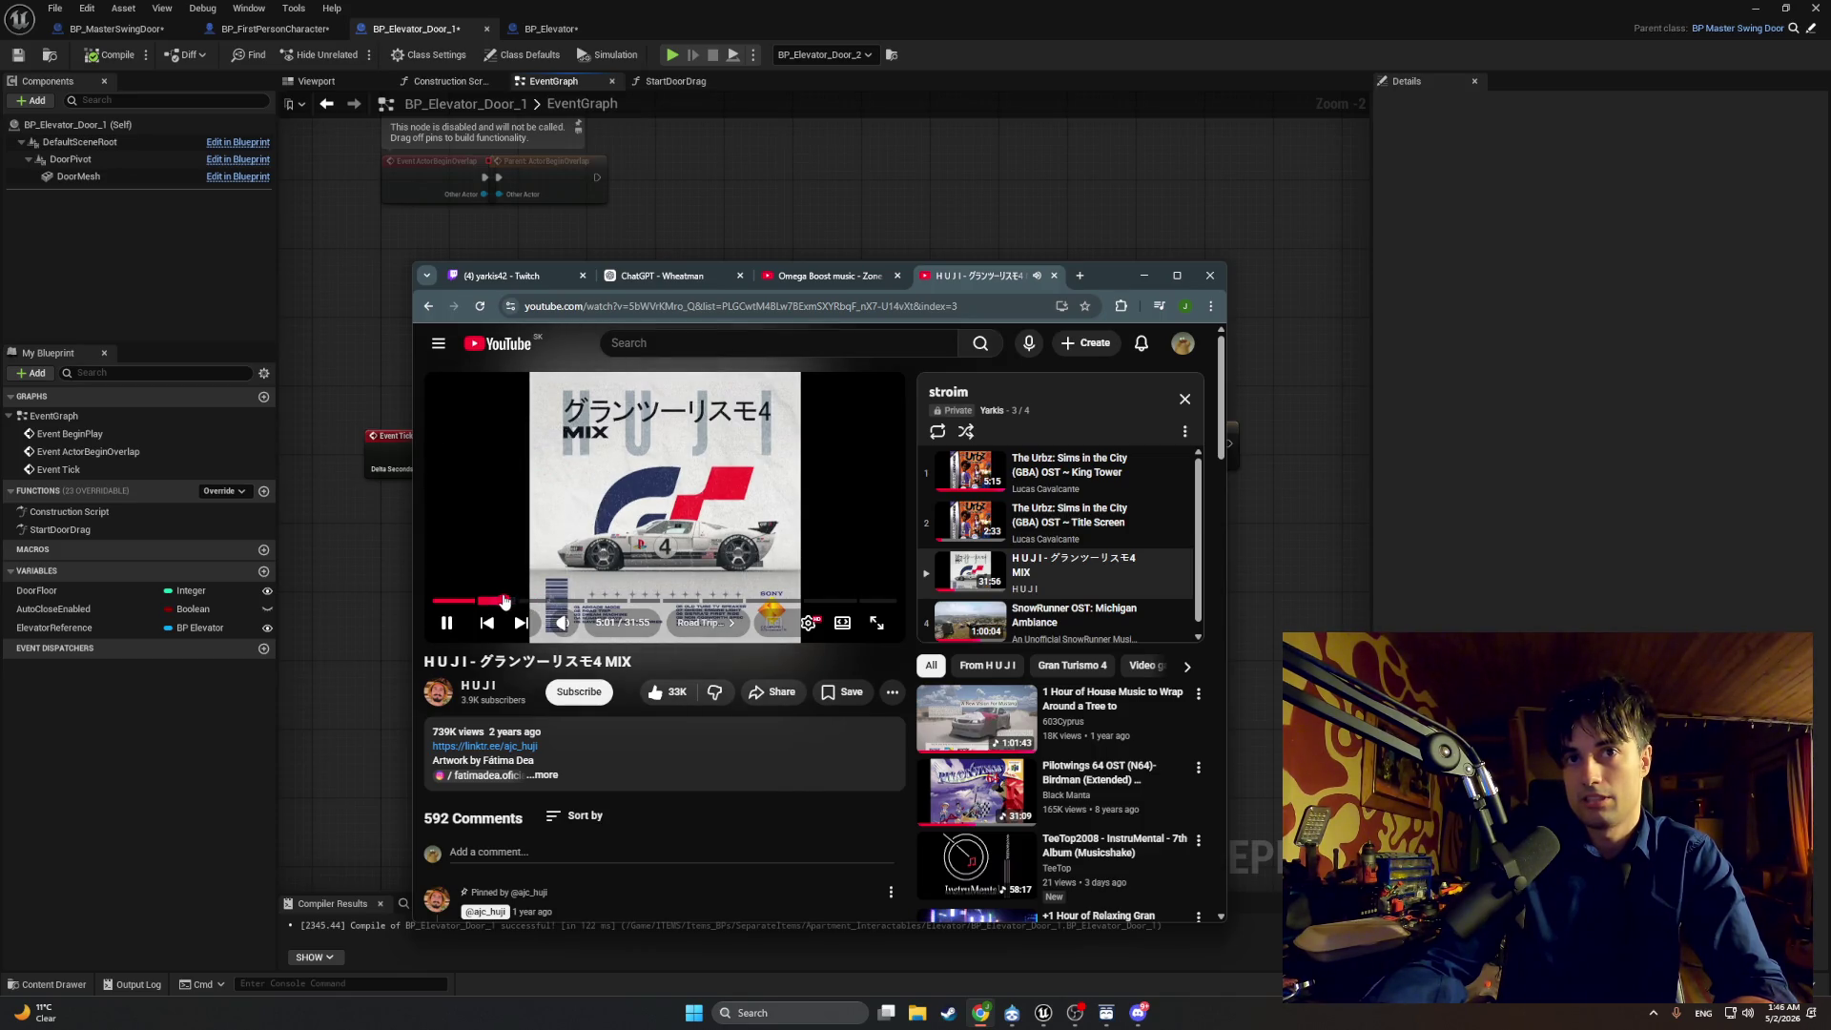
click(494, 601)
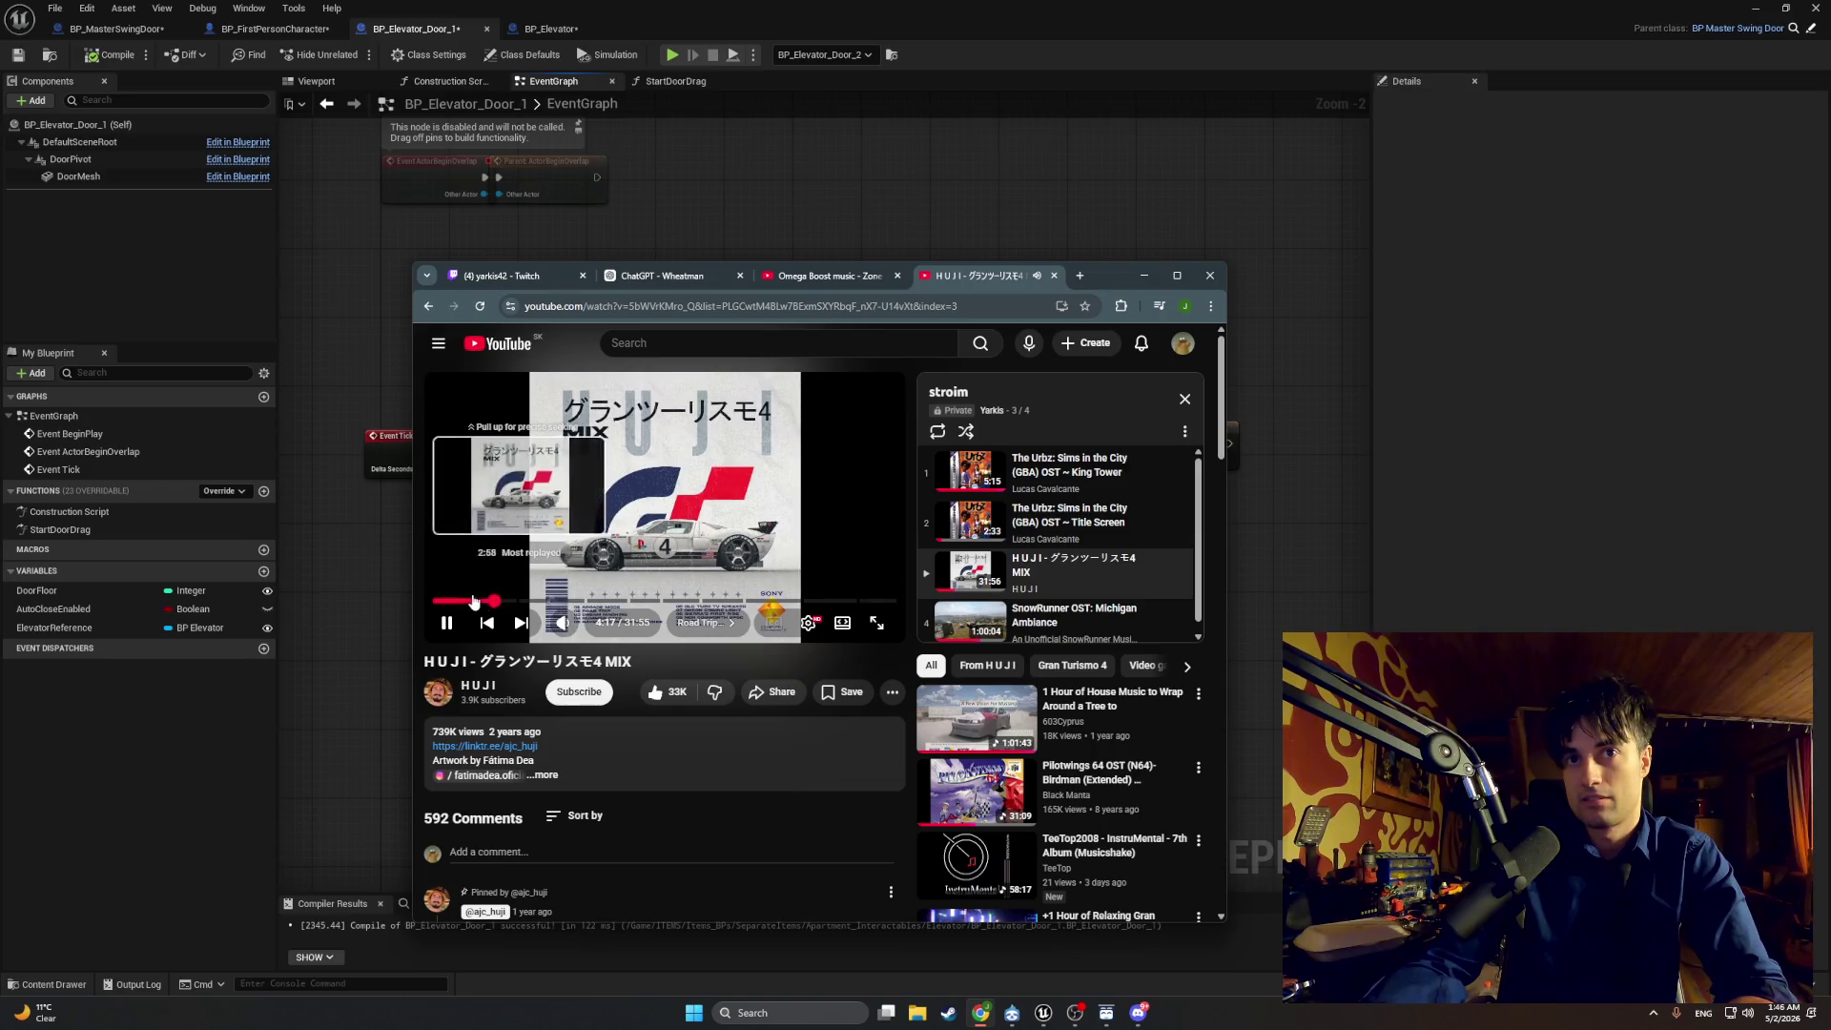
click(458, 600)
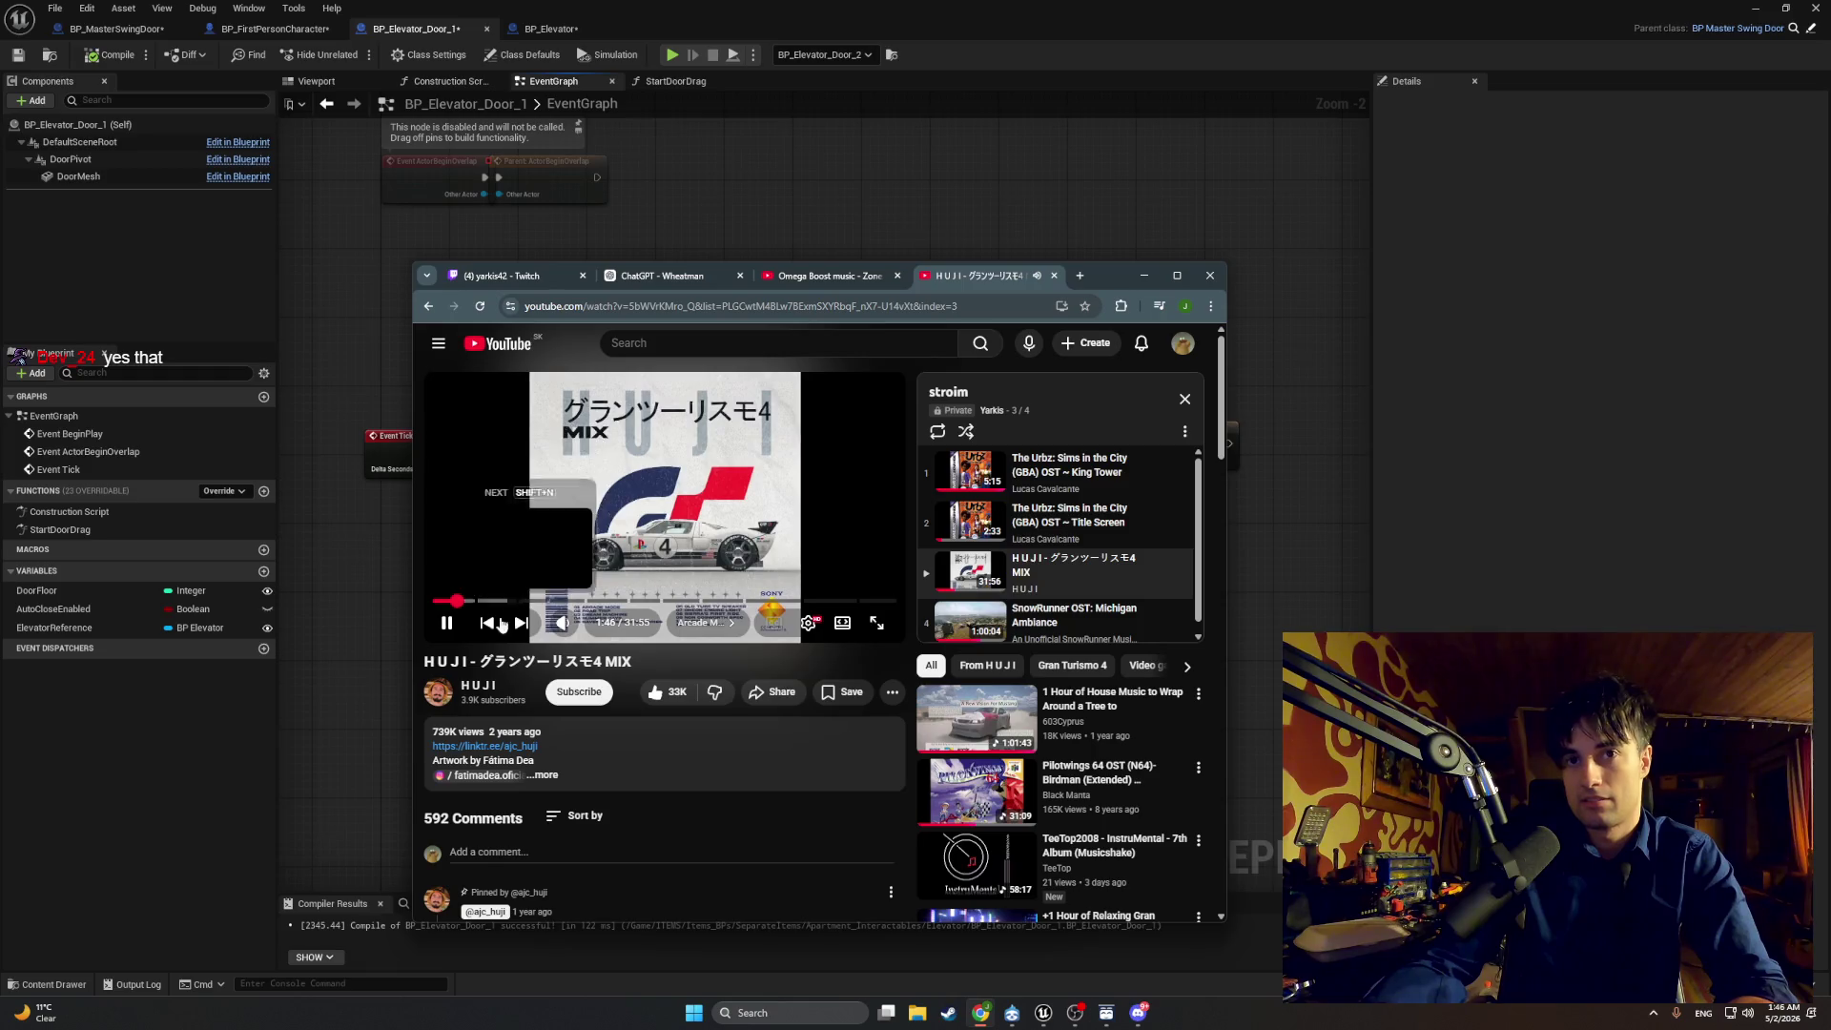
Step: Copy the mix's page URL from the address bar, then jump ahead to 29:13
mouse_move(635, 663)
mouse_down()
mouse_move(489, 665)
mouse_move(503, 476)
mouse_up()
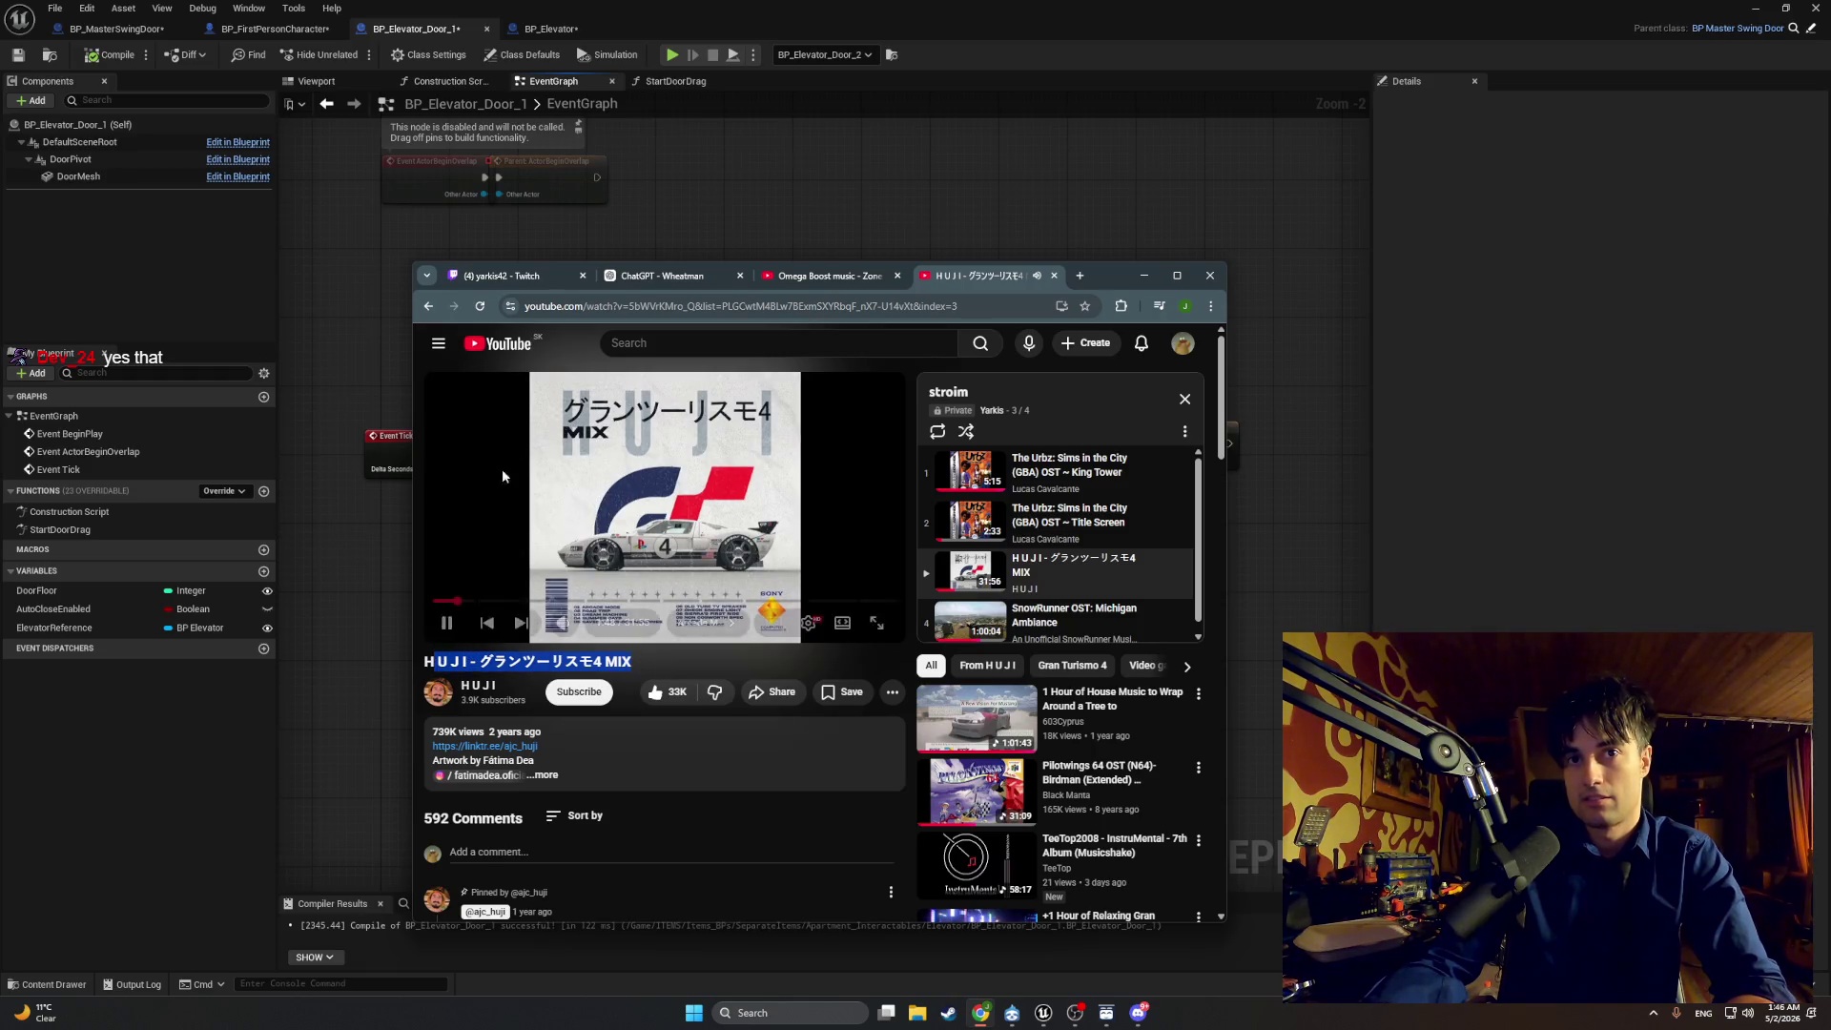
click(570, 307)
key(ctrl+c)
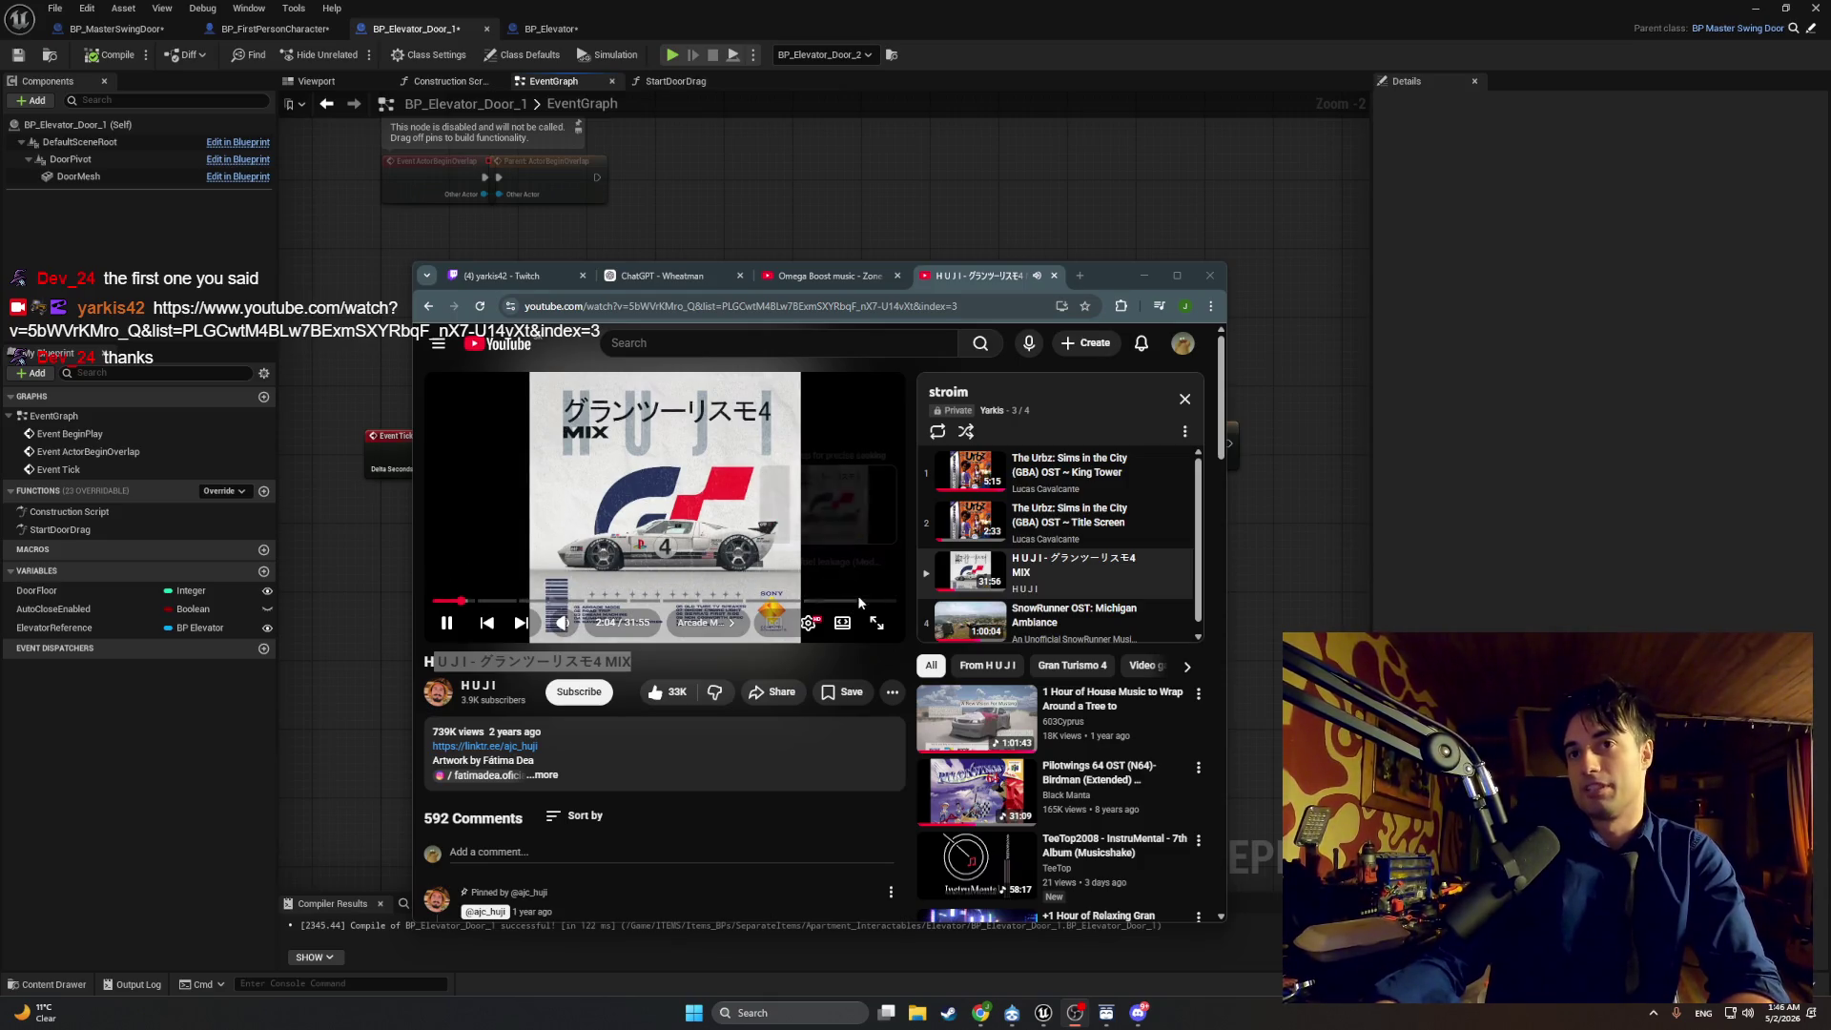
click(859, 601)
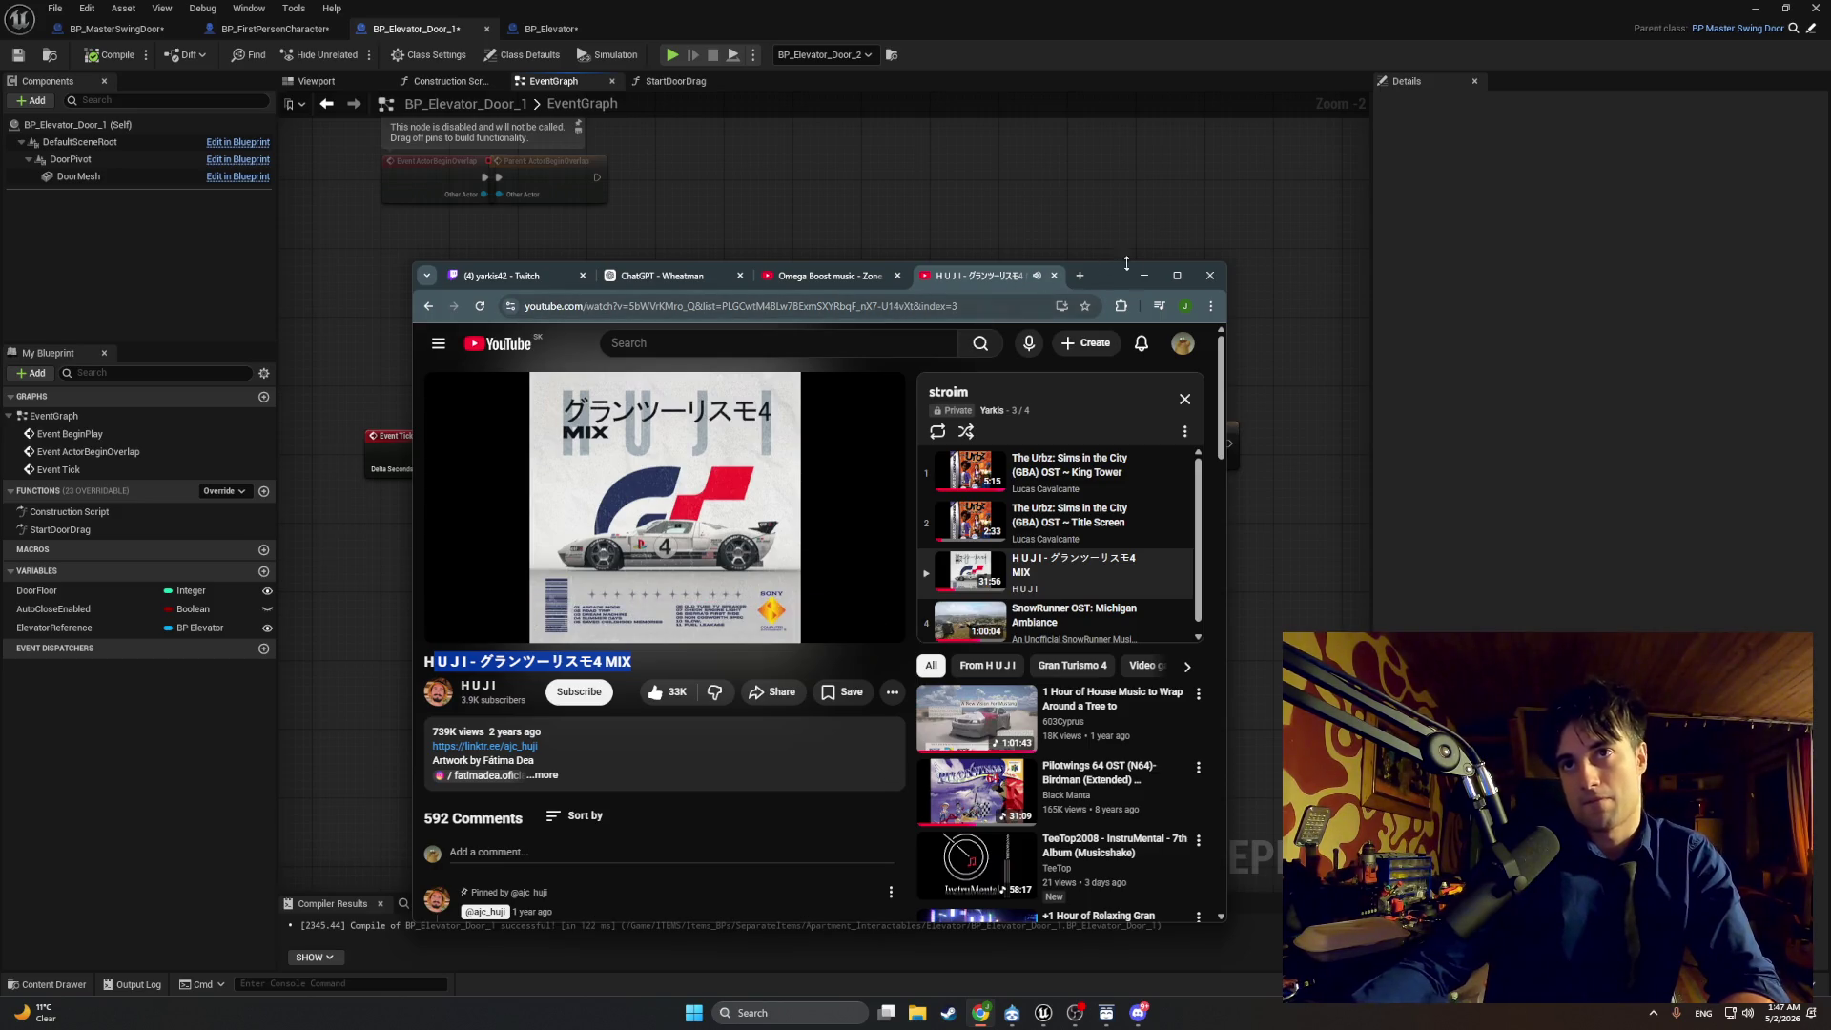
Step: Minimize the browser and raise the Branch True wire's reroute point to straighten it
click(980, 1013)
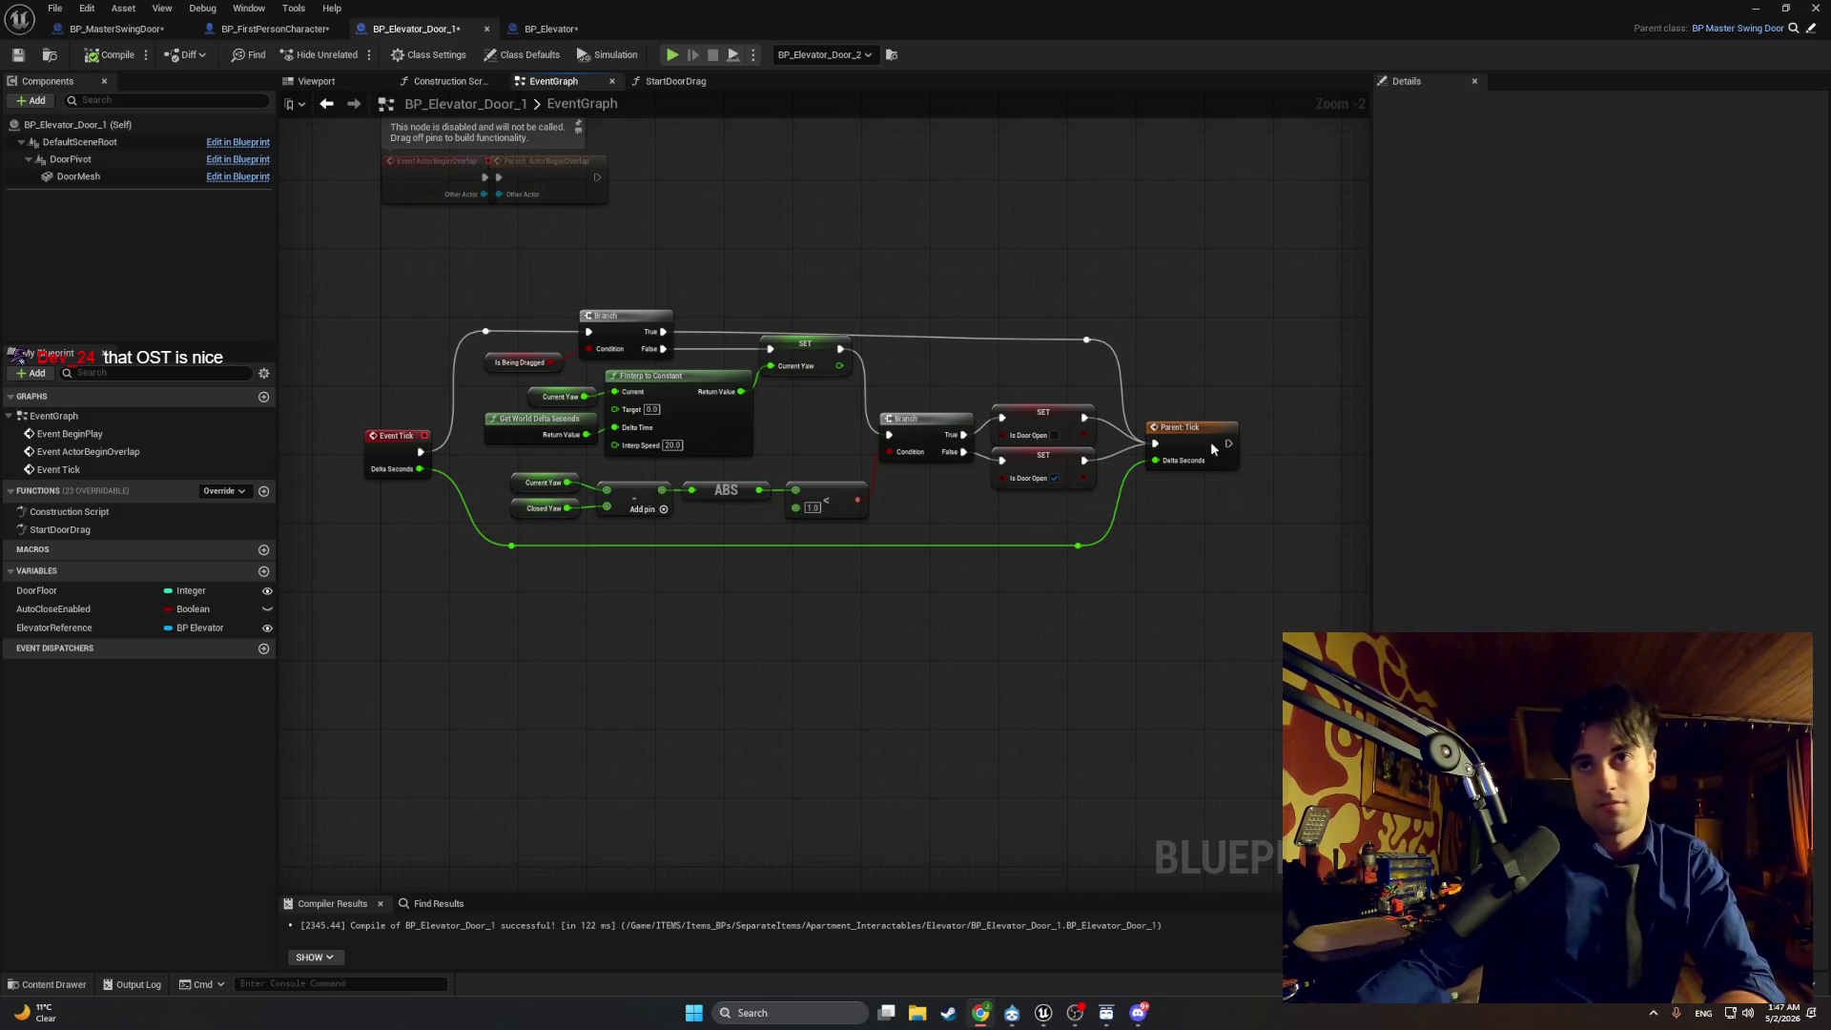
drag(1092, 346, 1094, 343)
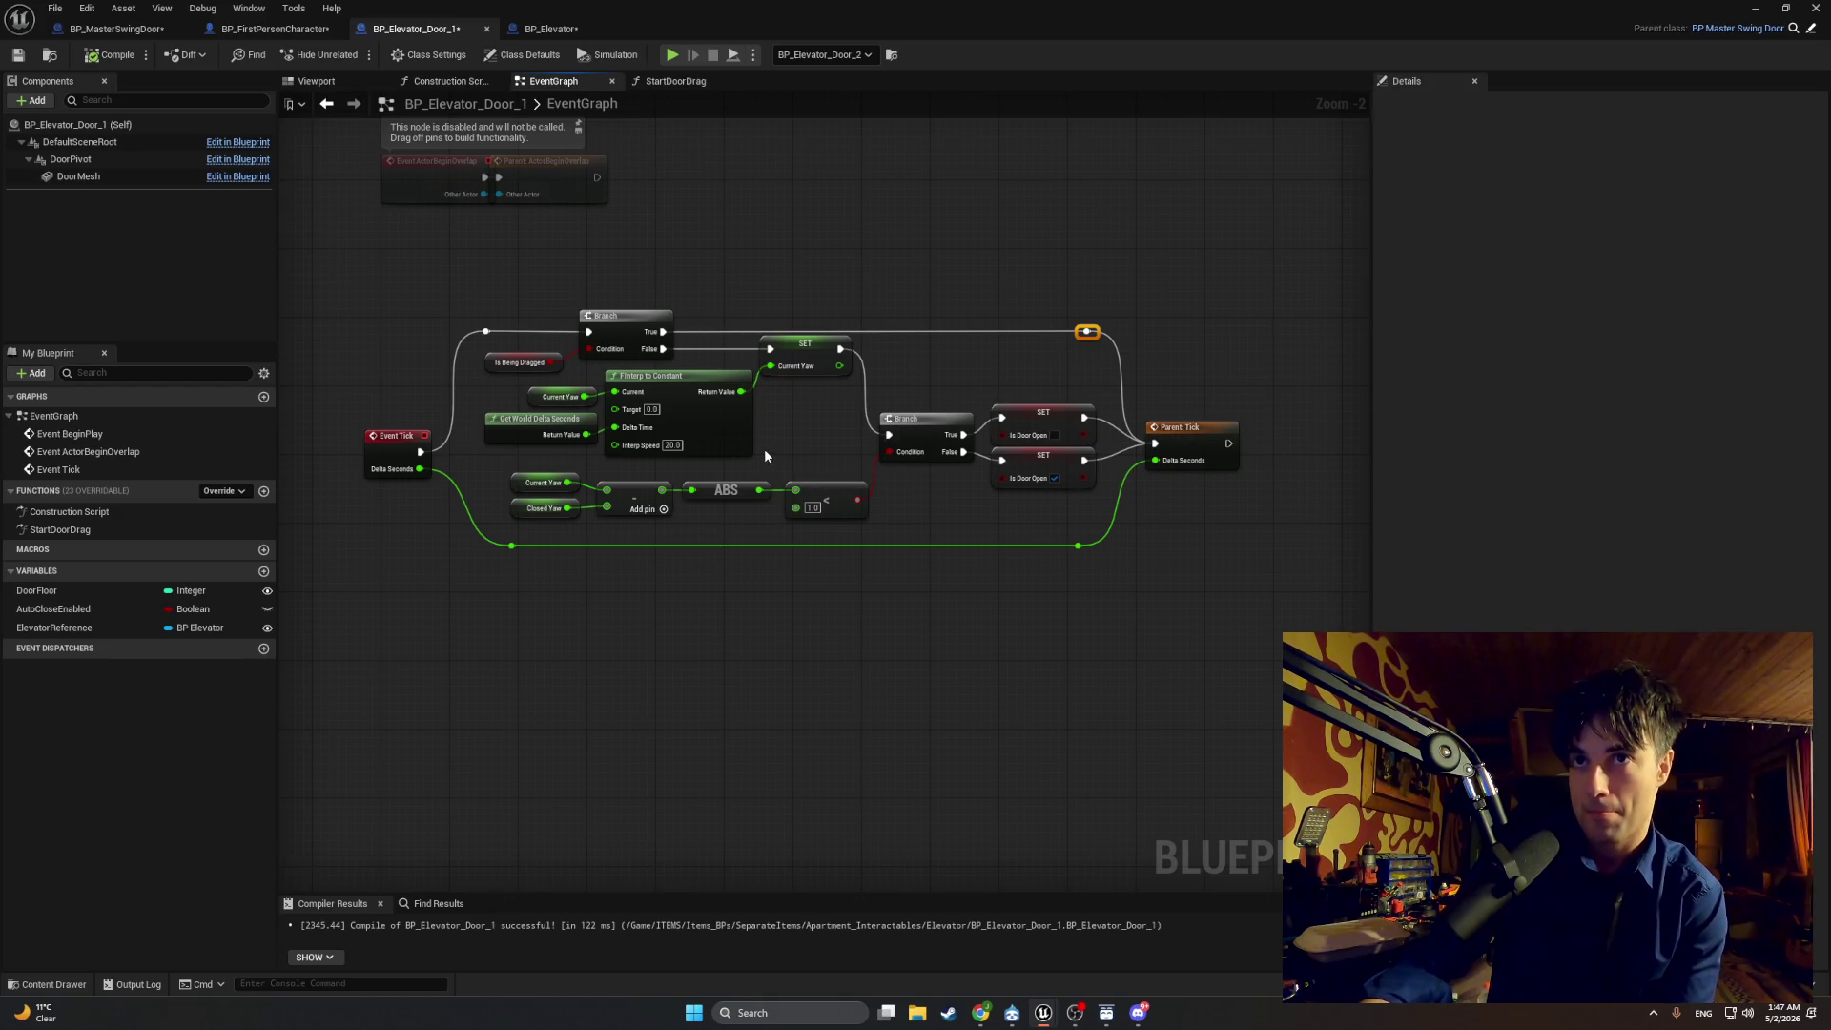
scroll(764, 449, up, 1)
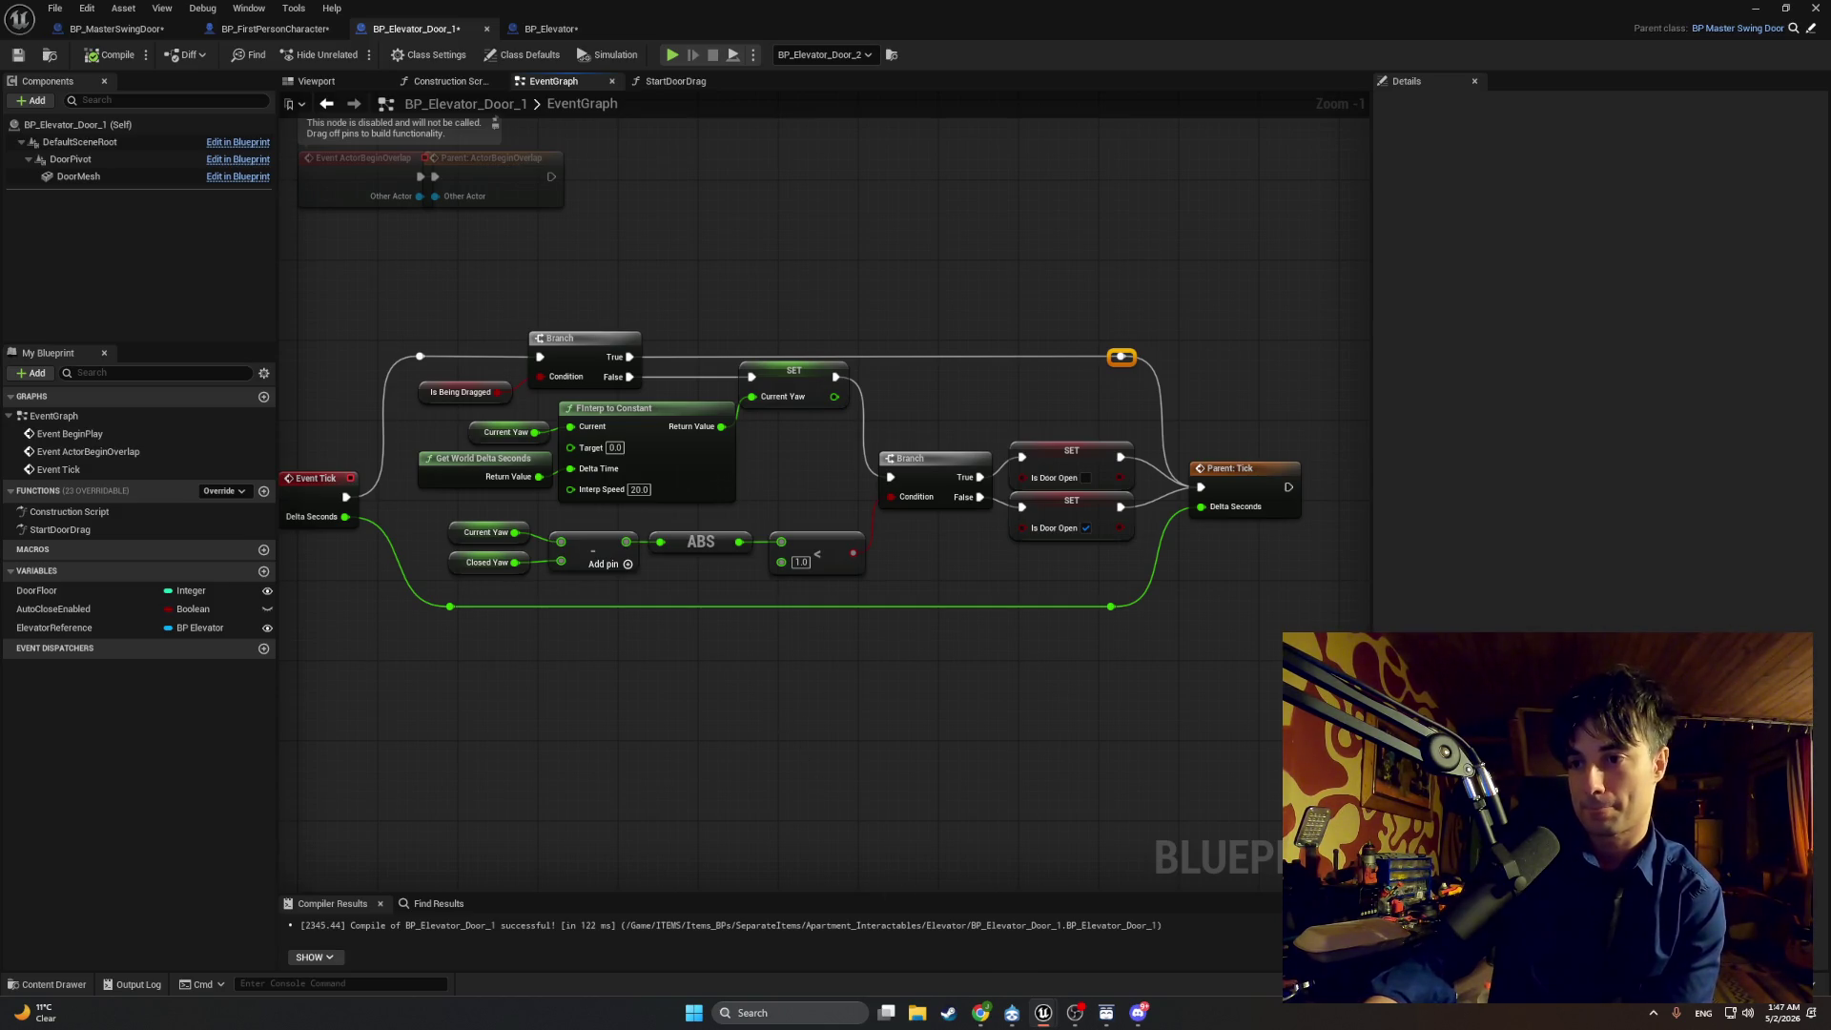
key(alt+Tab)
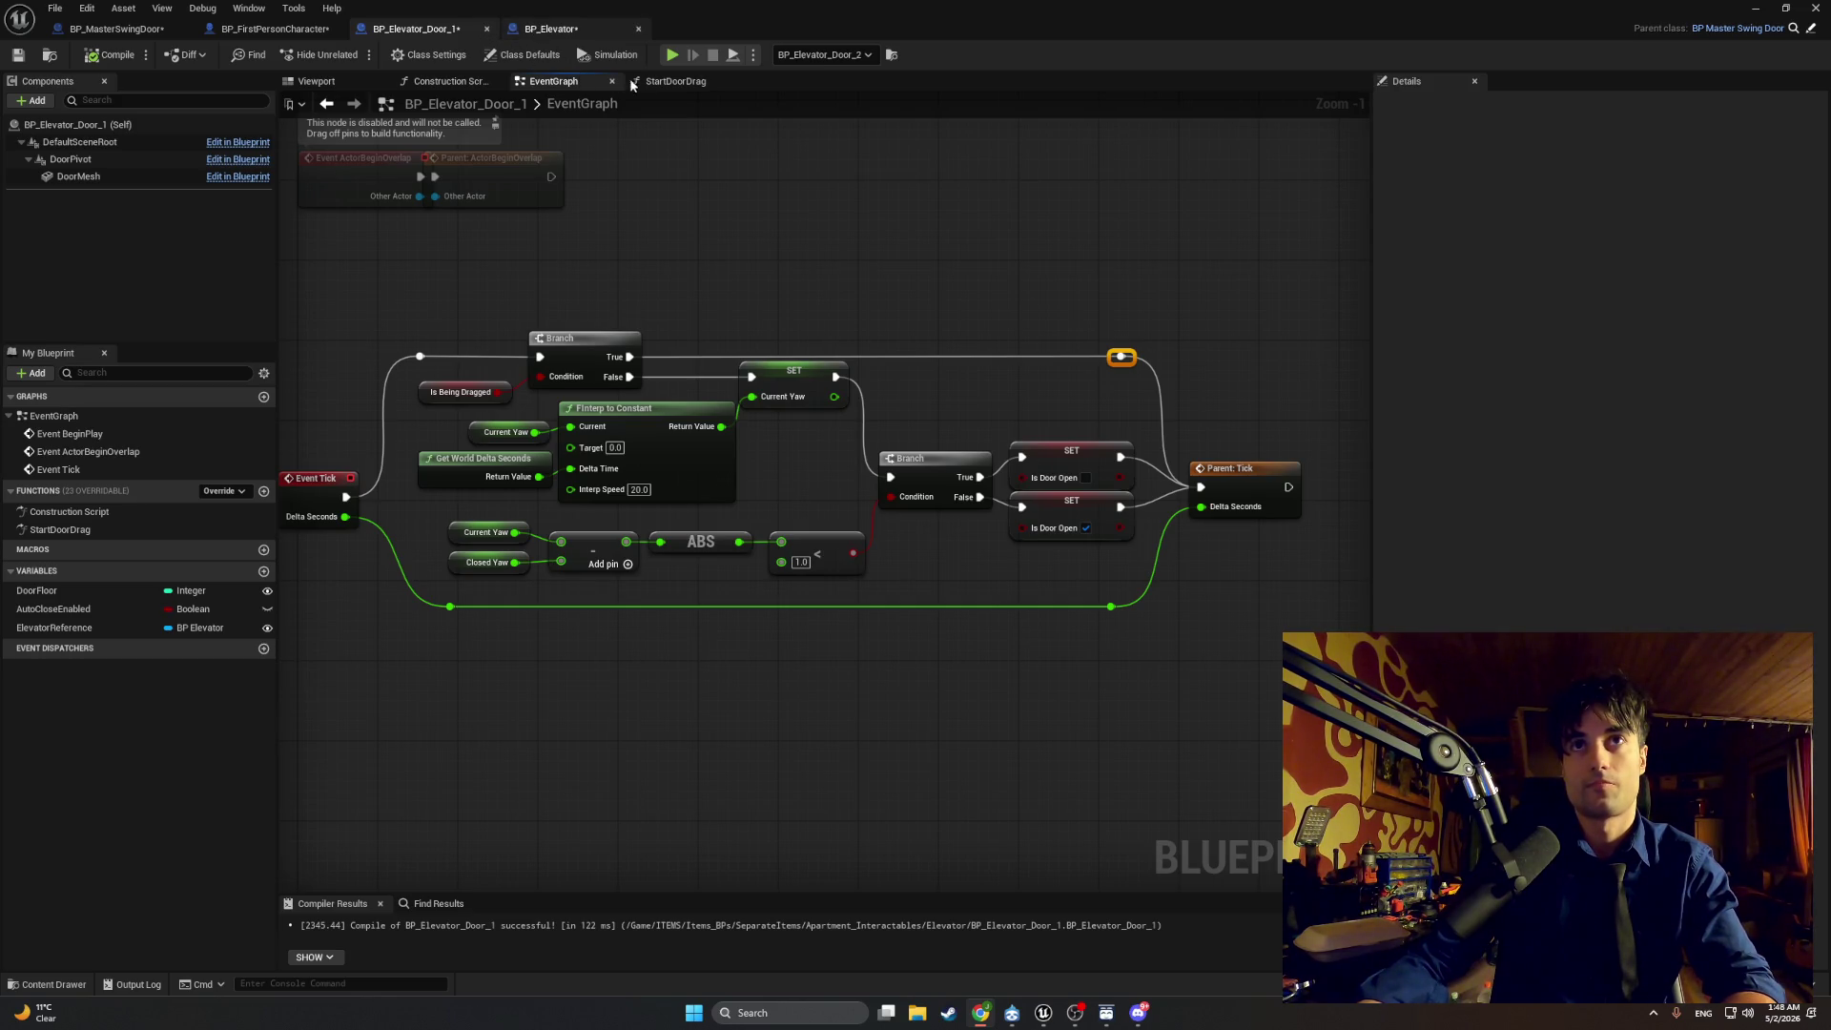
Step: Delete the Branch, both SET nodes and the yaw comparison nodes from StartDoorDrag
click(656, 82)
scroll(706, 420, down, 2)
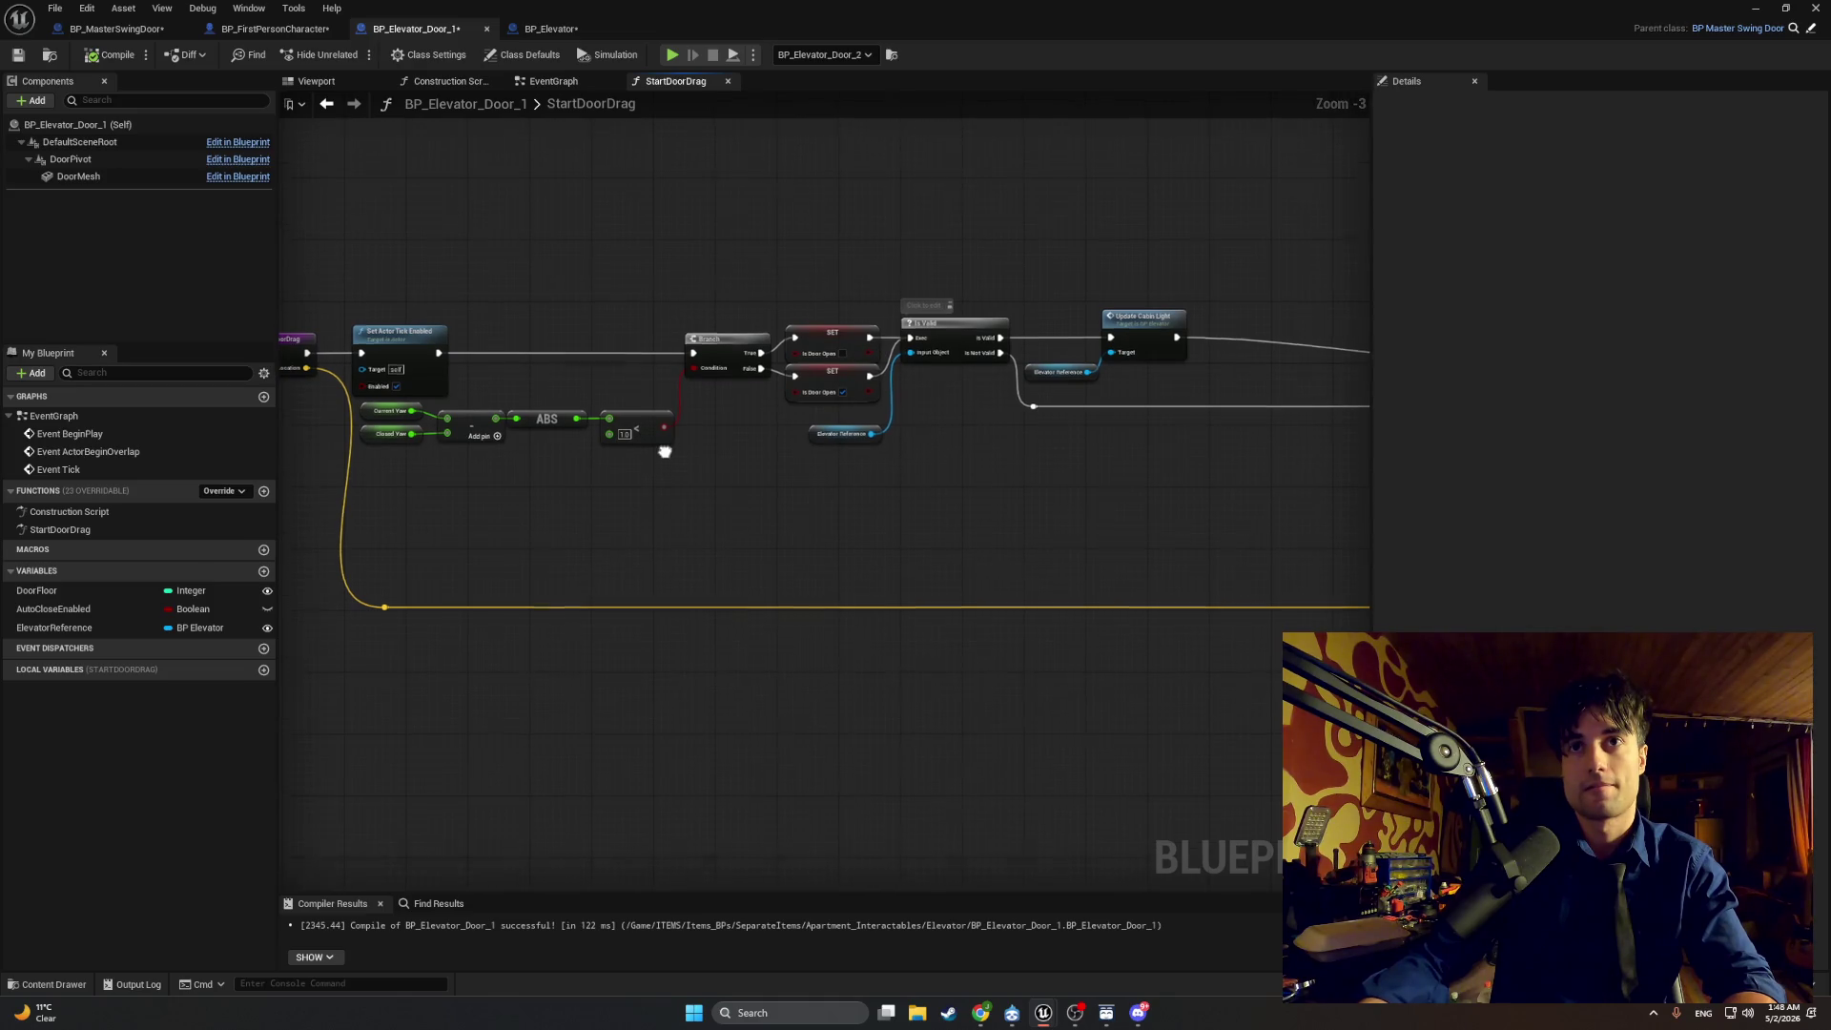
drag(665, 451, 653, 466)
drag(713, 360, 614, 409)
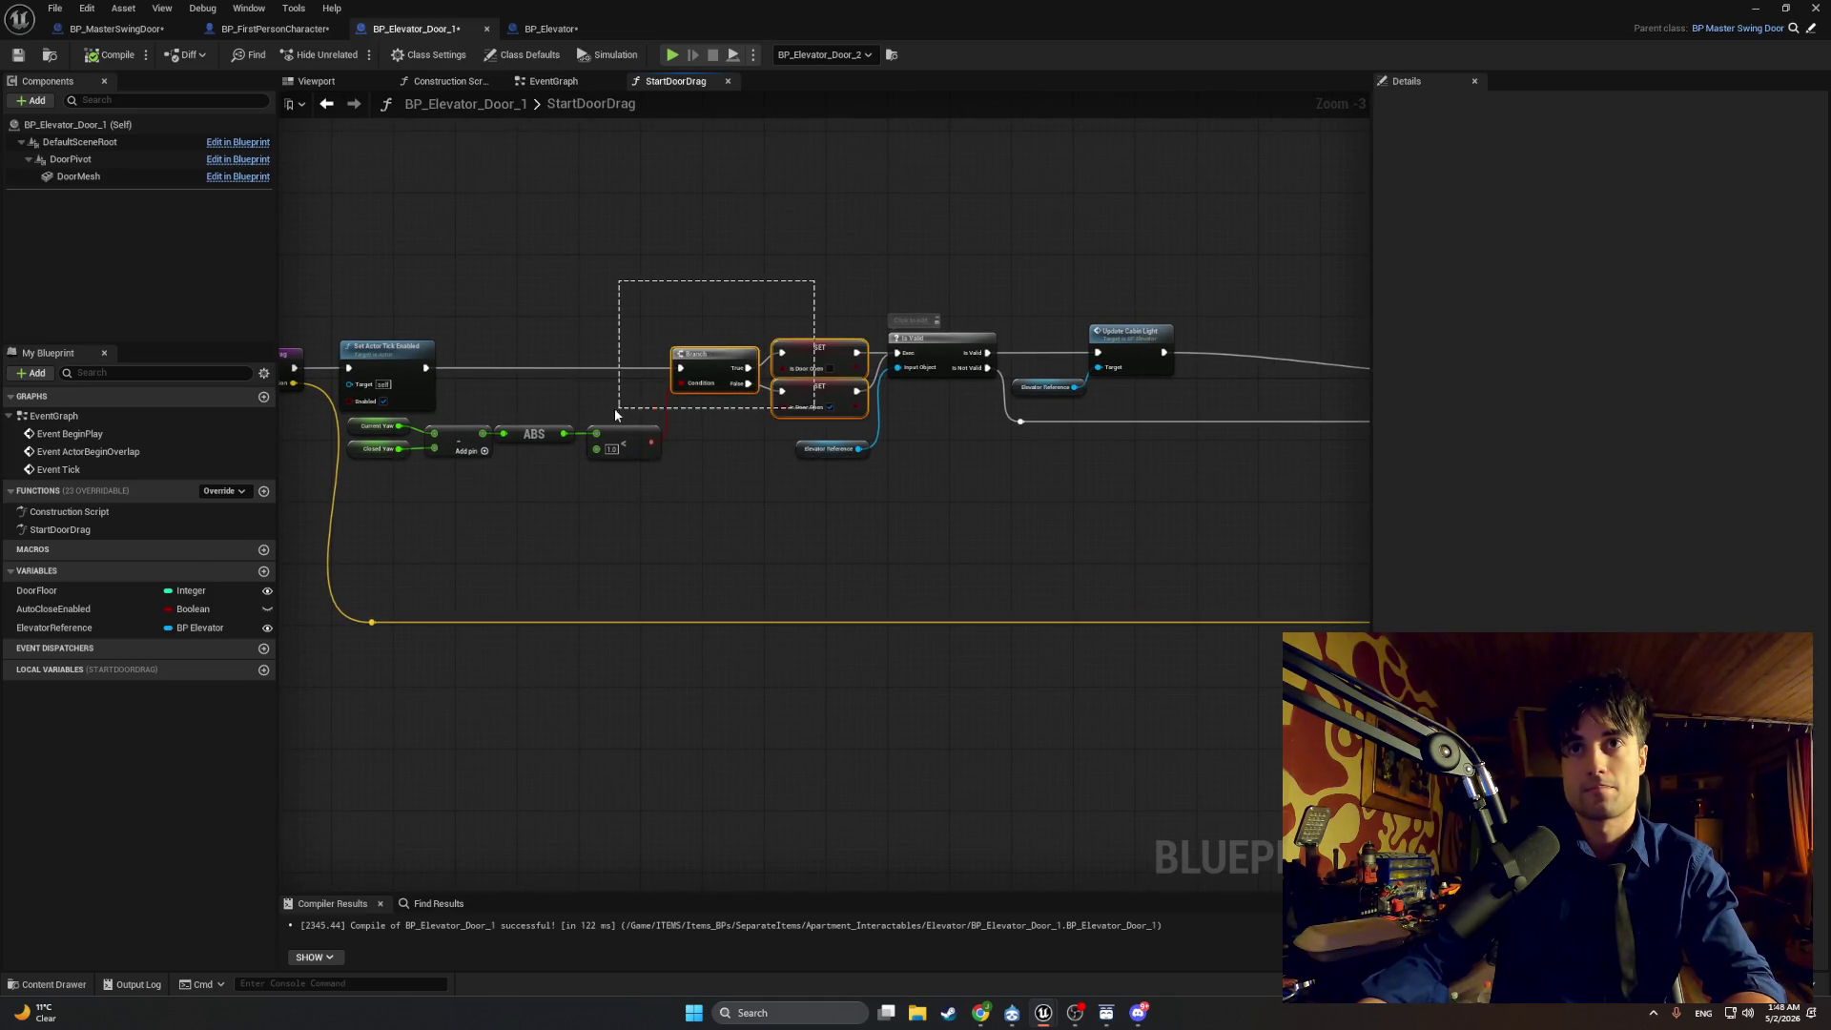
key(Delete)
drag(643, 491, 345, 417)
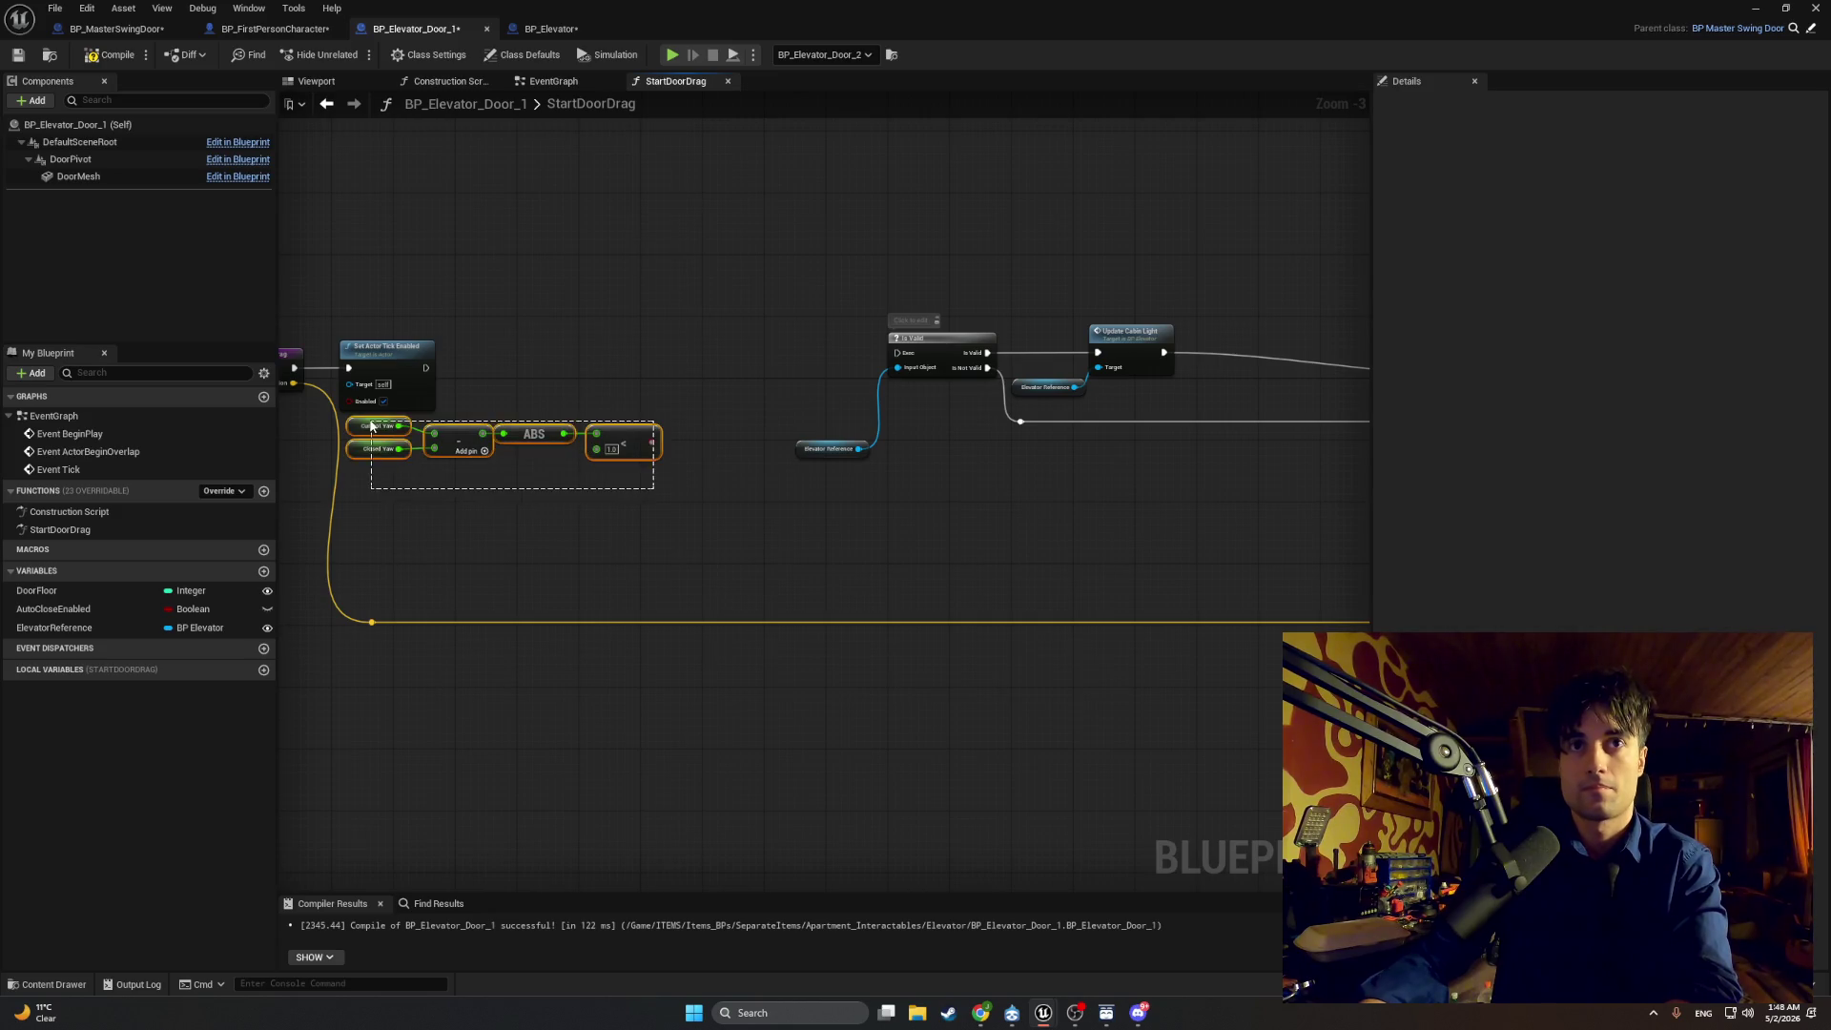
key(Delete)
Step: Move the Is Valid and Update Cabin Light chain left into the freed gap
scroll(736, 422, down, 1)
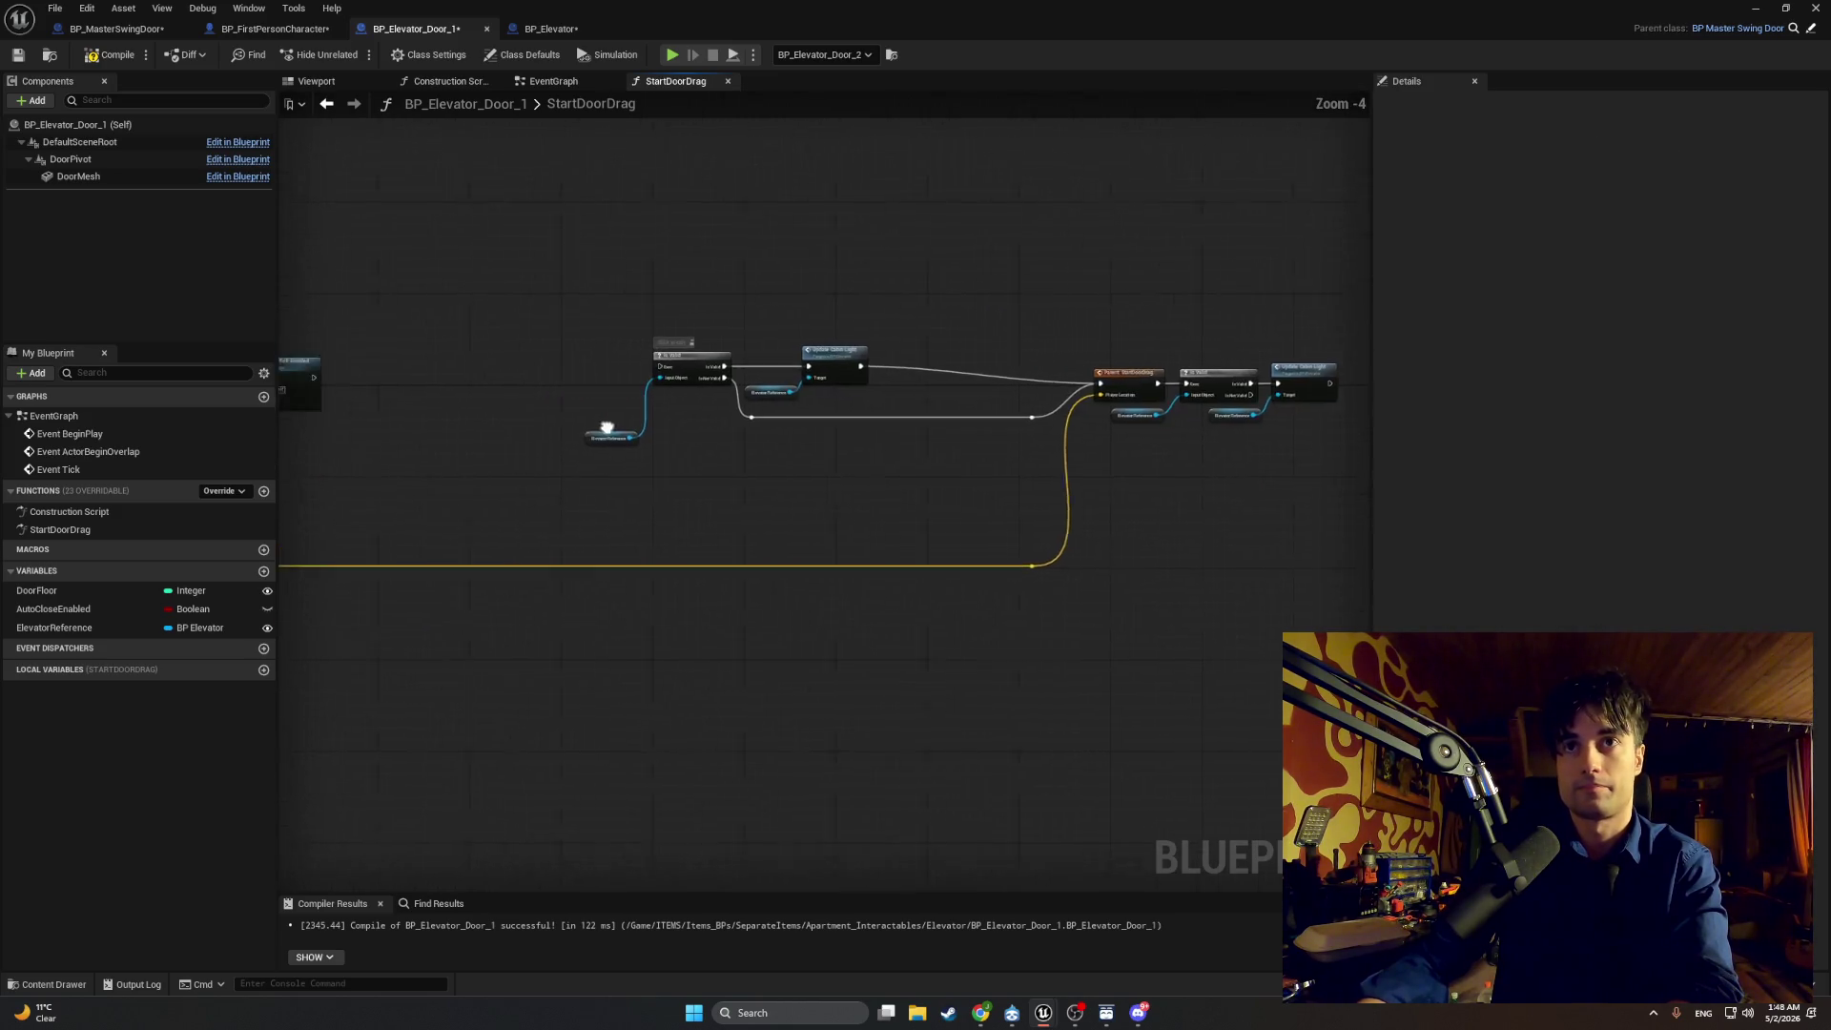
drag(954, 477, 683, 326)
mouse_move(801, 375)
mouse_down()
mouse_move(483, 381)
mouse_move(449, 437)
mouse_move(515, 439)
mouse_up()
scroll(385, 343, up, 4)
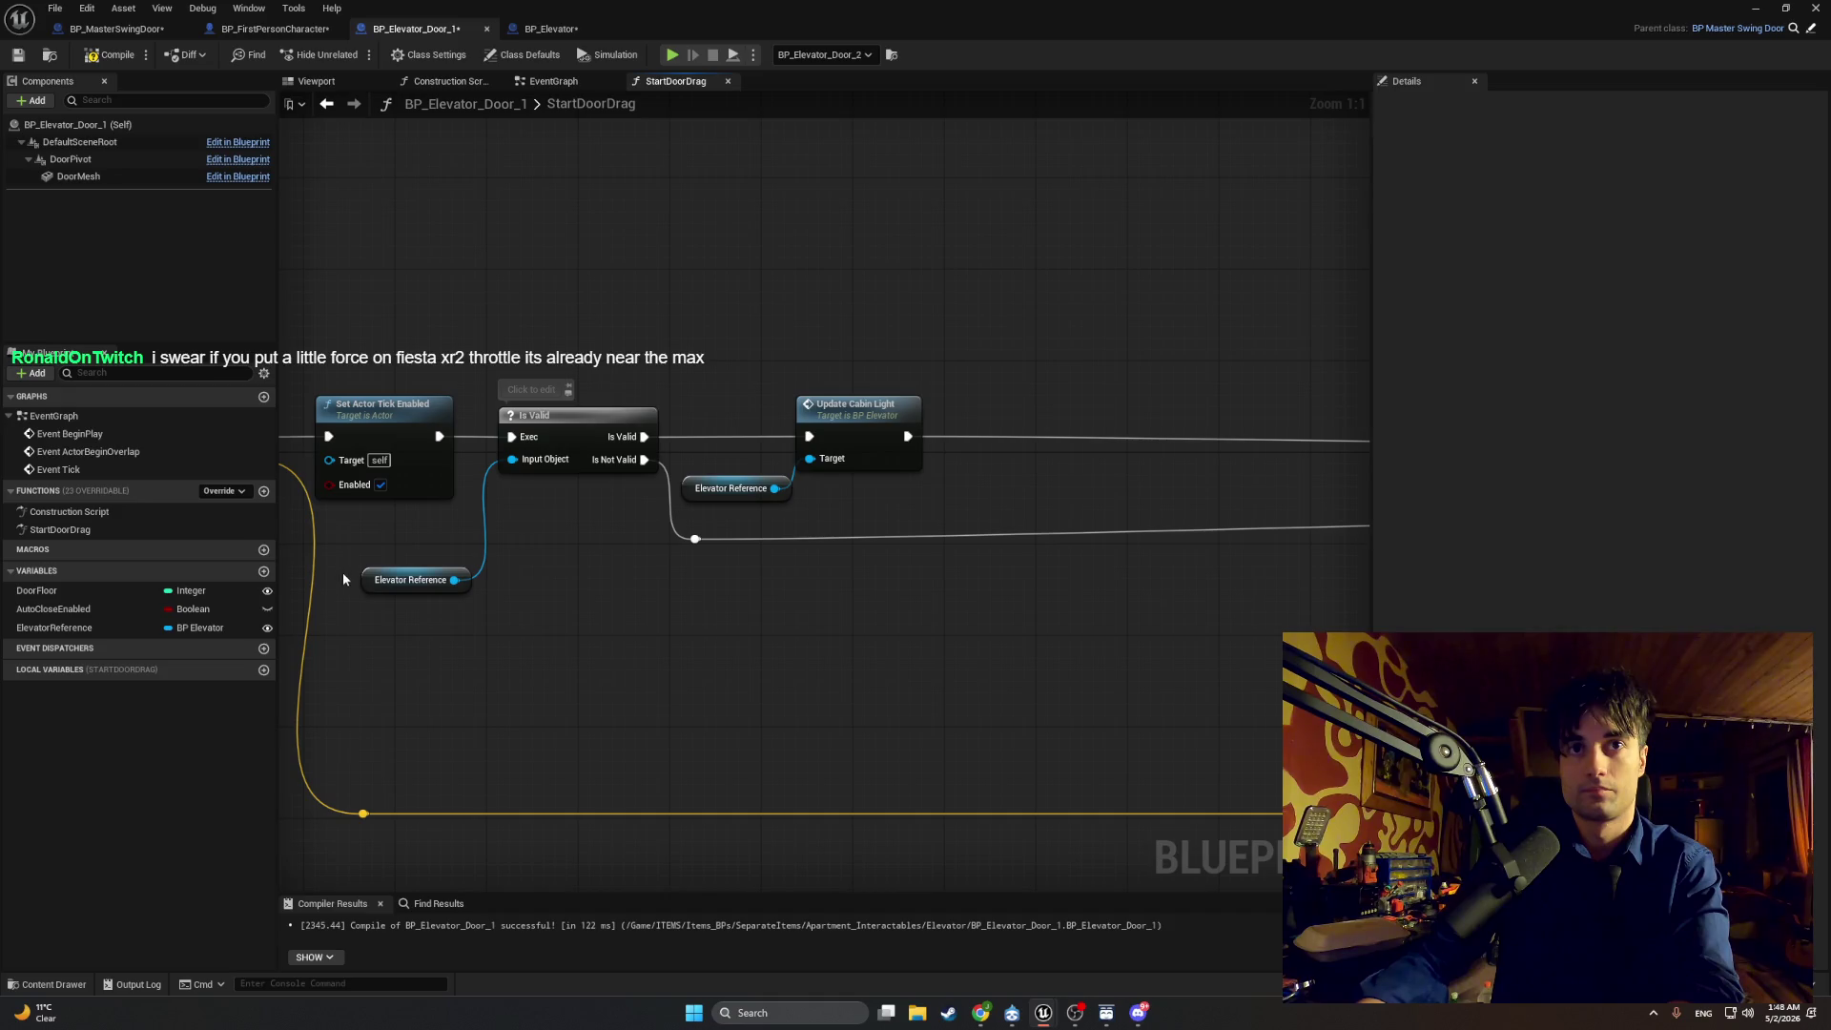
click(370, 582)
scroll(630, 515, down, 7)
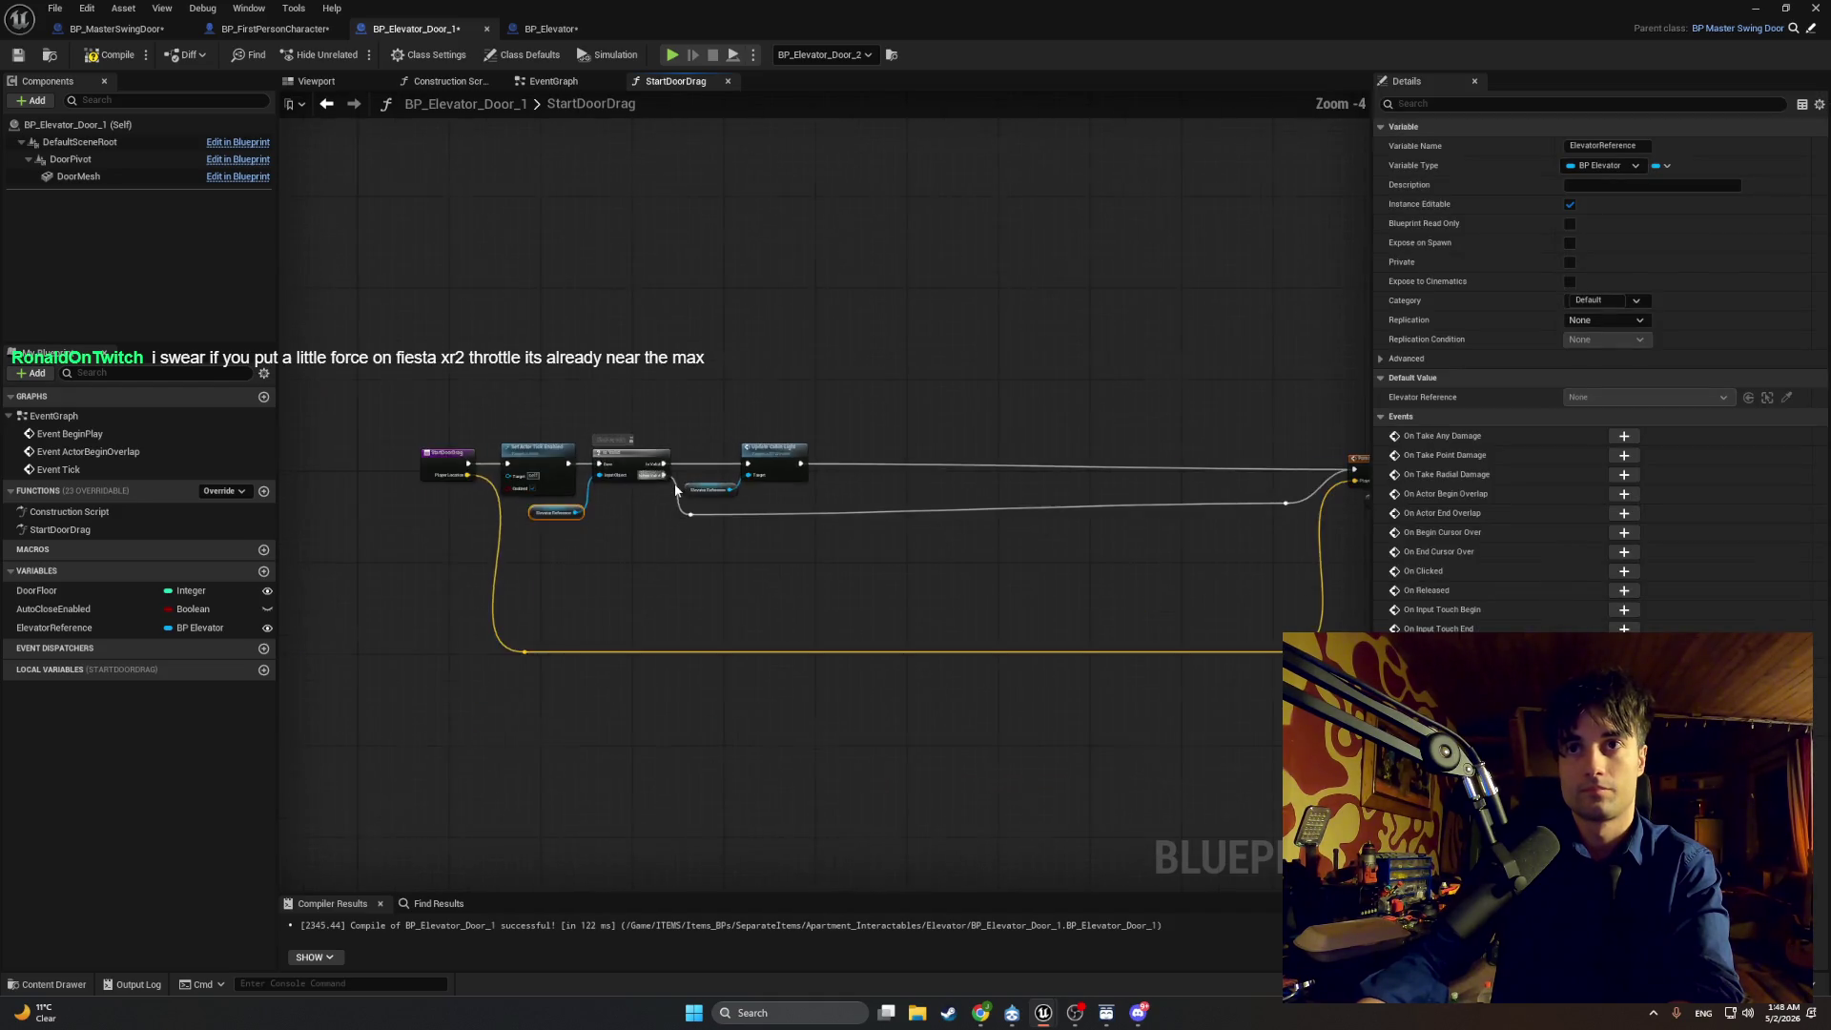
scroll(747, 496, up, 2)
Step: Pull the reroute and Parent: StartDoorDrag group left and up beside the chain
drag(1185, 756, 620, 357)
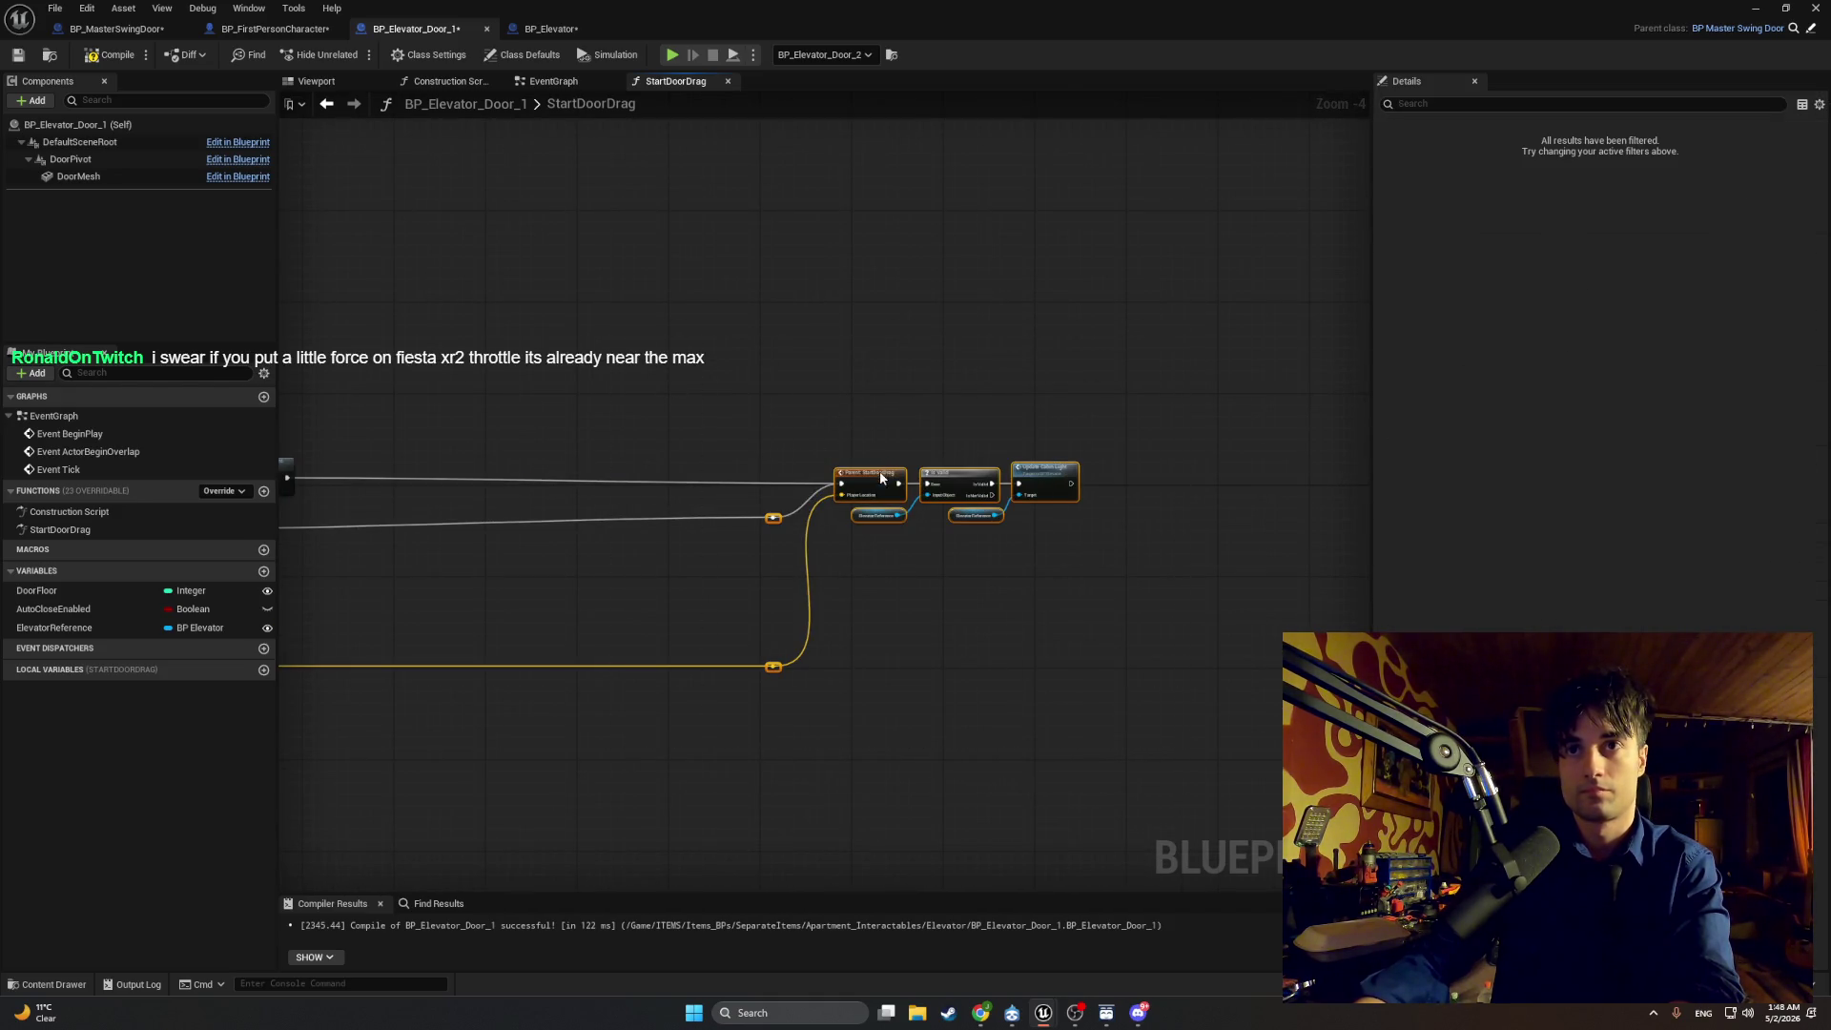
mouse_move(879, 471)
mouse_down()
mouse_move(222, 435)
mouse_move(1078, 471)
mouse_up()
drag(1078, 486, 1028, 467)
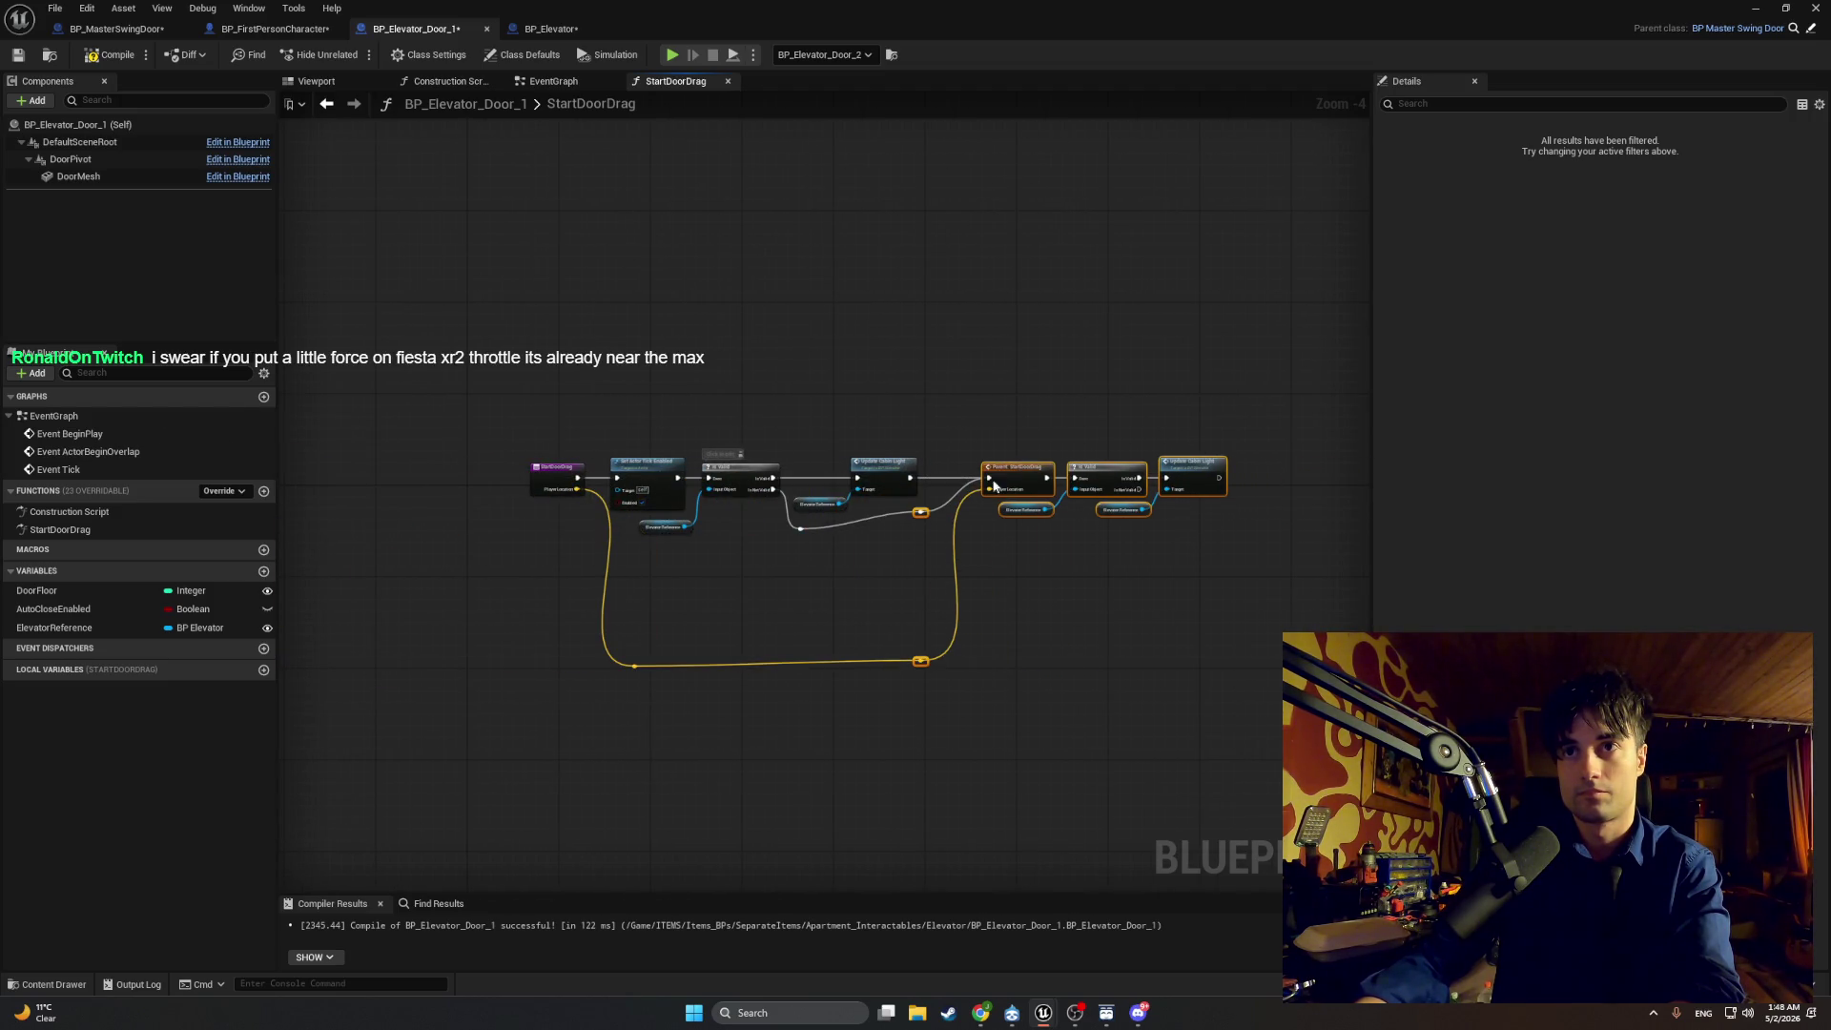
scroll(921, 518, up, 3)
mouse_move(931, 526)
mouse_down()
mouse_move(934, 553)
mouse_move(882, 555)
mouse_up()
Step: Straighten the yellow exec wire by raising both reroute points, then recompile the blueprint
click(920, 548)
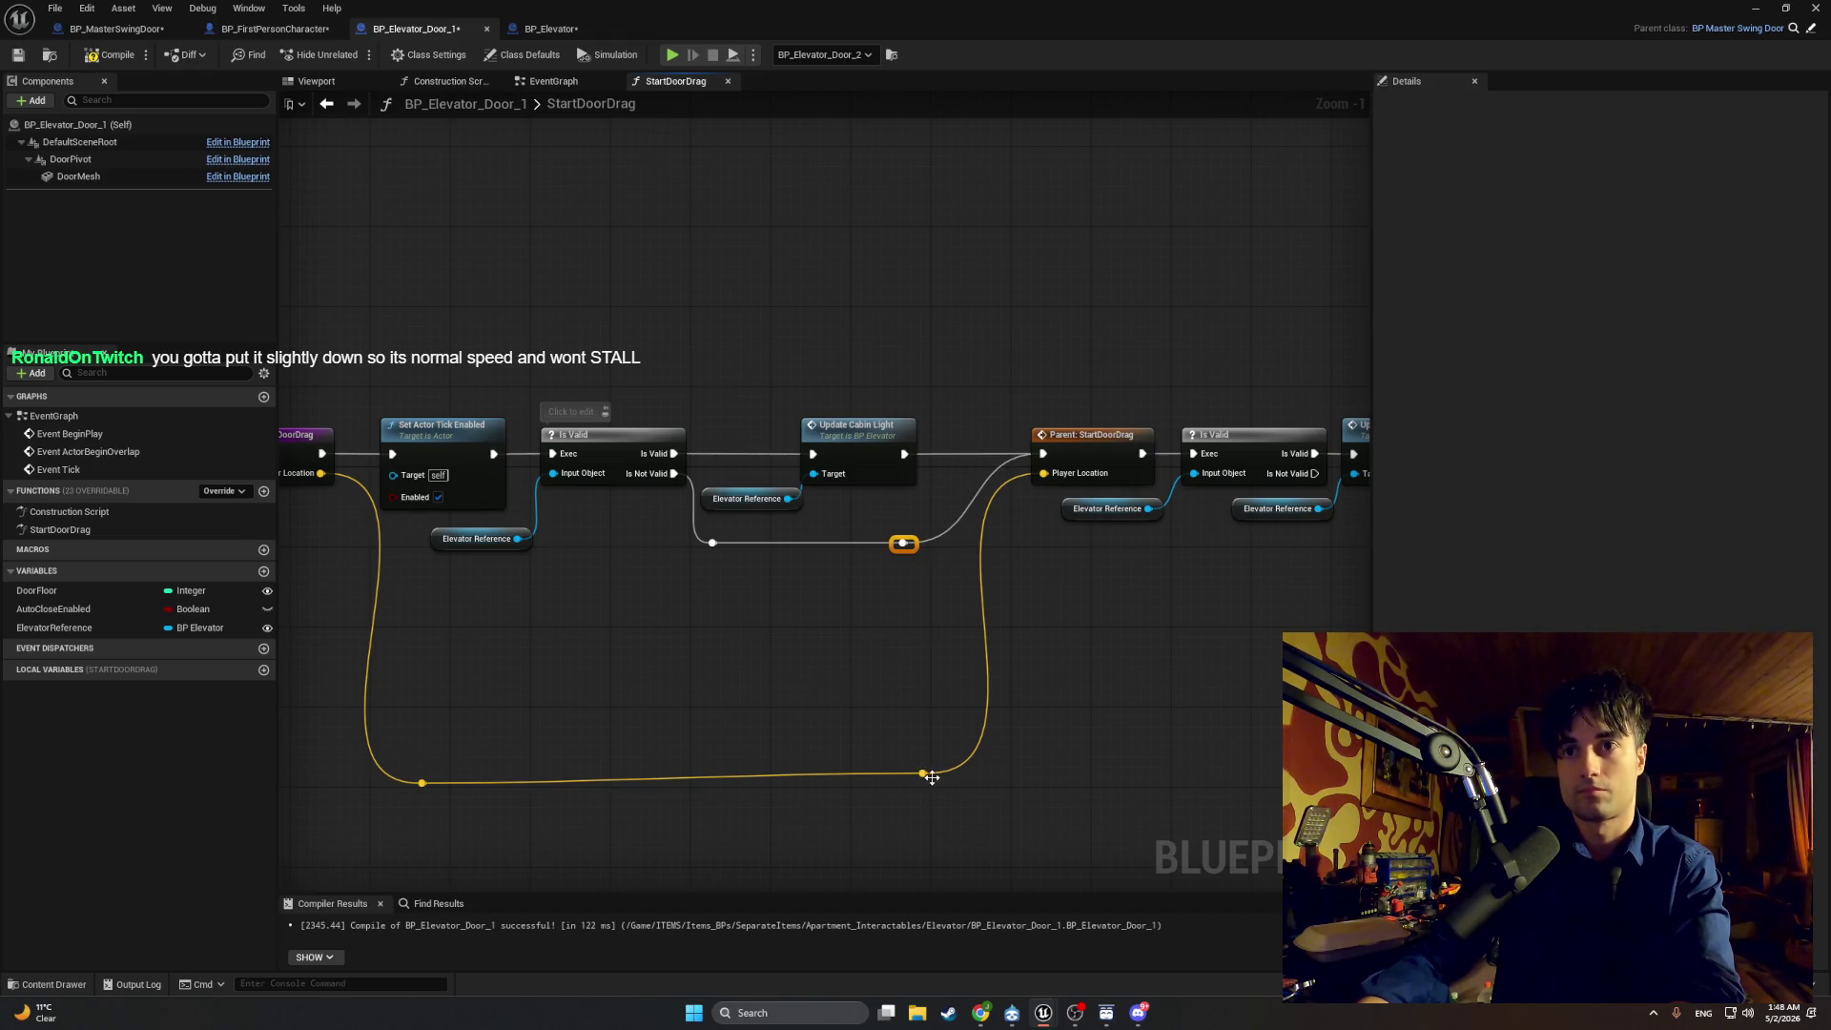
mouse_move(936, 780)
mouse_down()
mouse_move(917, 641)
mouse_move(933, 583)
mouse_up()
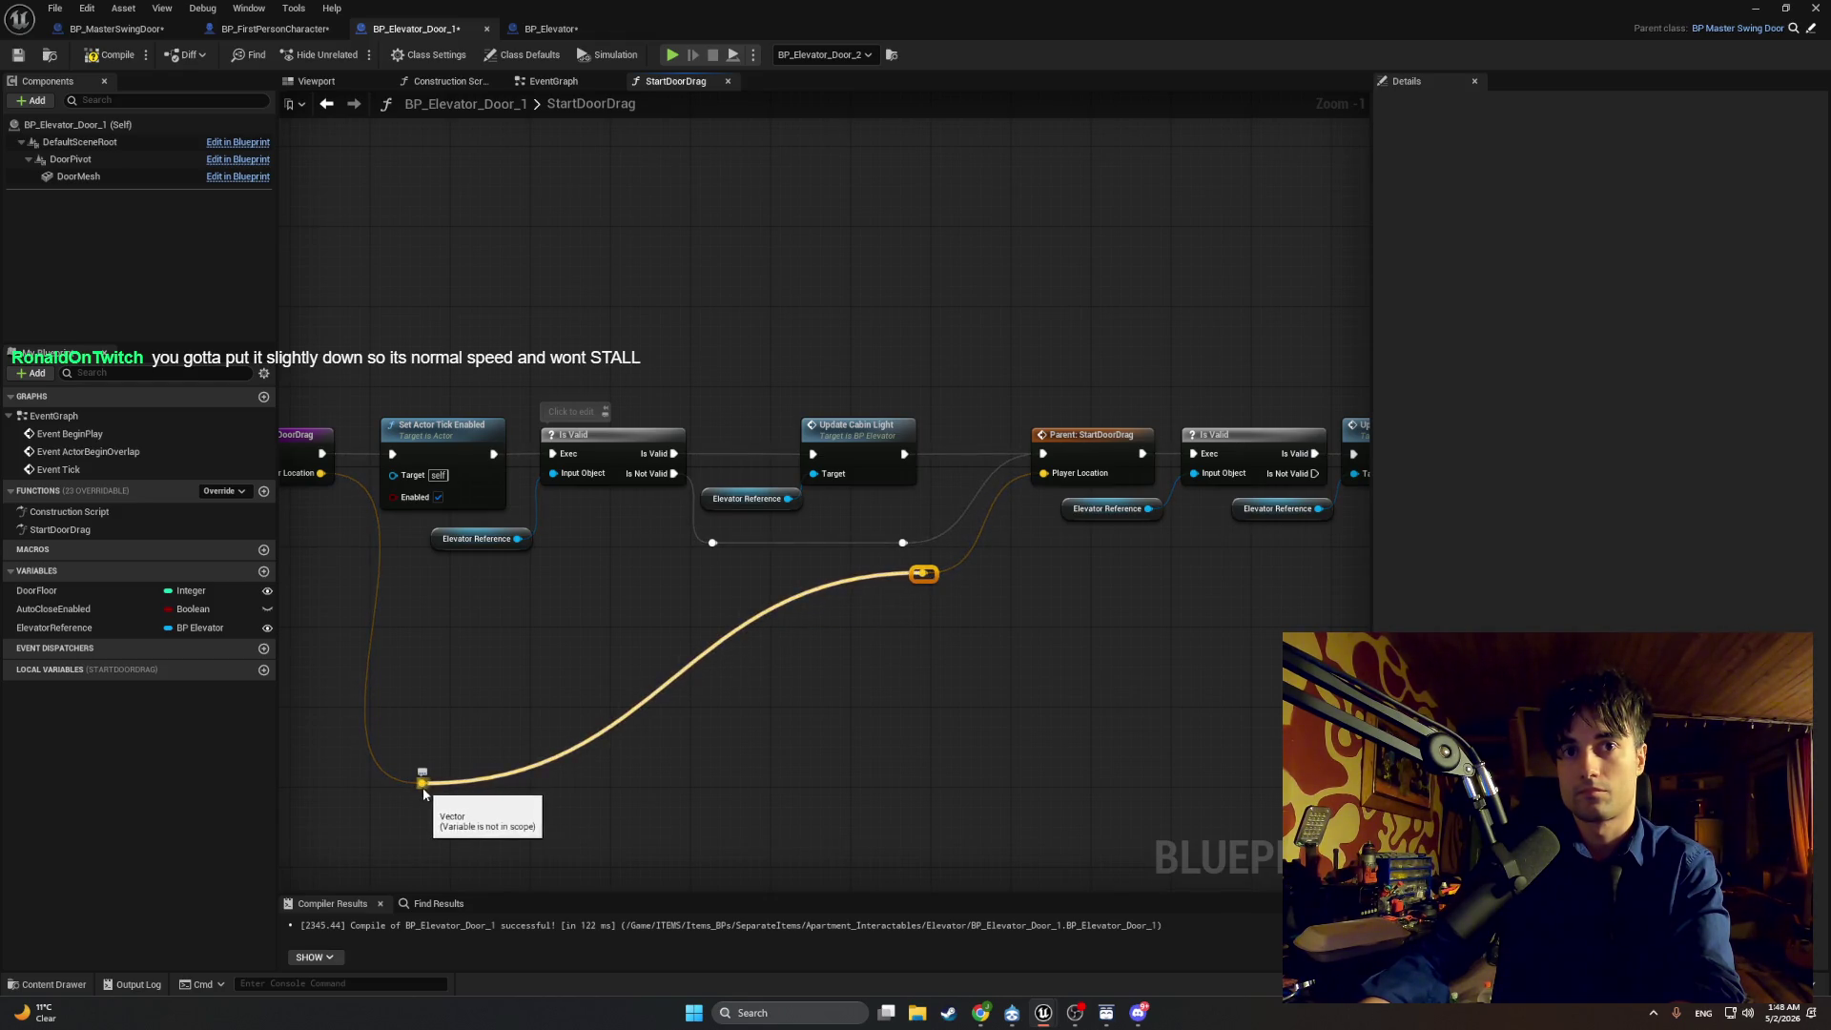
drag(423, 790, 445, 572)
click(844, 616)
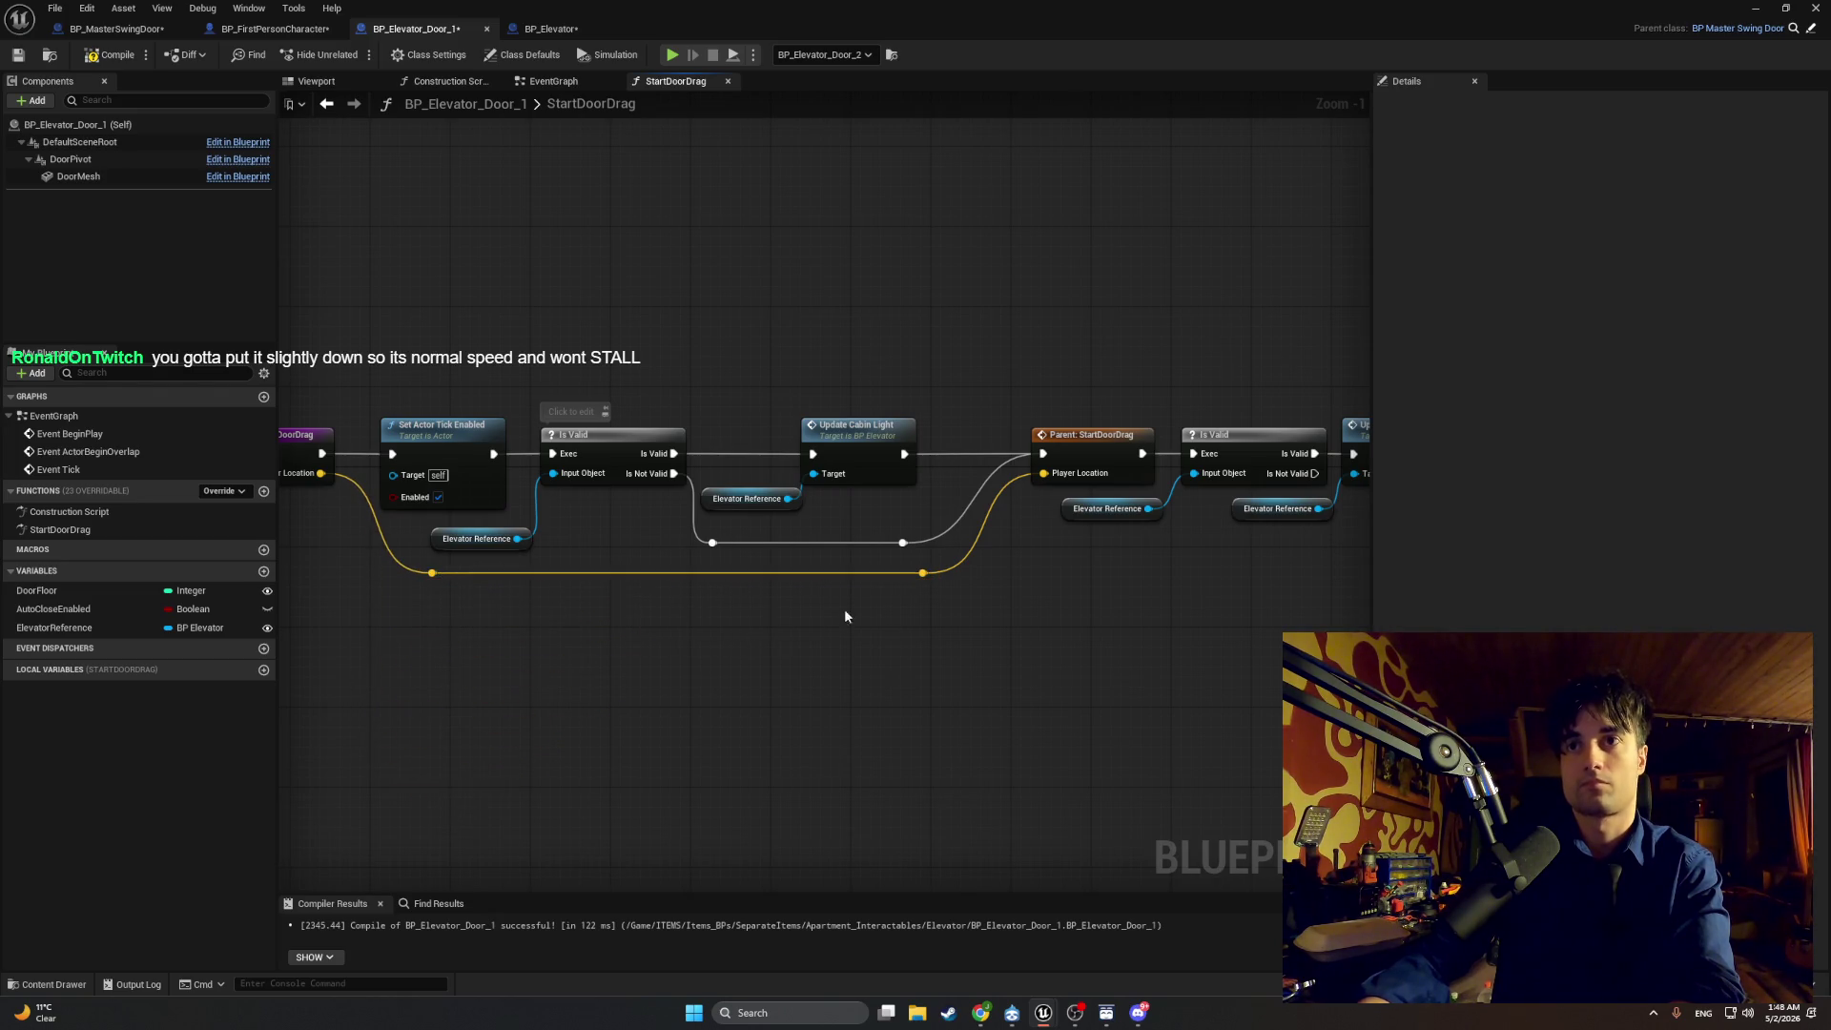
mouse_move(863, 586)
mouse_down()
mouse_move(618, 589)
mouse_move(991, 646)
mouse_move(783, 591)
mouse_up()
click(109, 55)
Step: Add another reroute point and shift Parent: StartDoorDrag's trailing Is Valid chain left
drag(435, 379, 524, 379)
mouse_move(1148, 666)
mouse_down()
mouse_move(1067, 632)
mouse_move(1200, 608)
mouse_move(791, 380)
mouse_move(829, 400)
mouse_move(793, 401)
mouse_up()
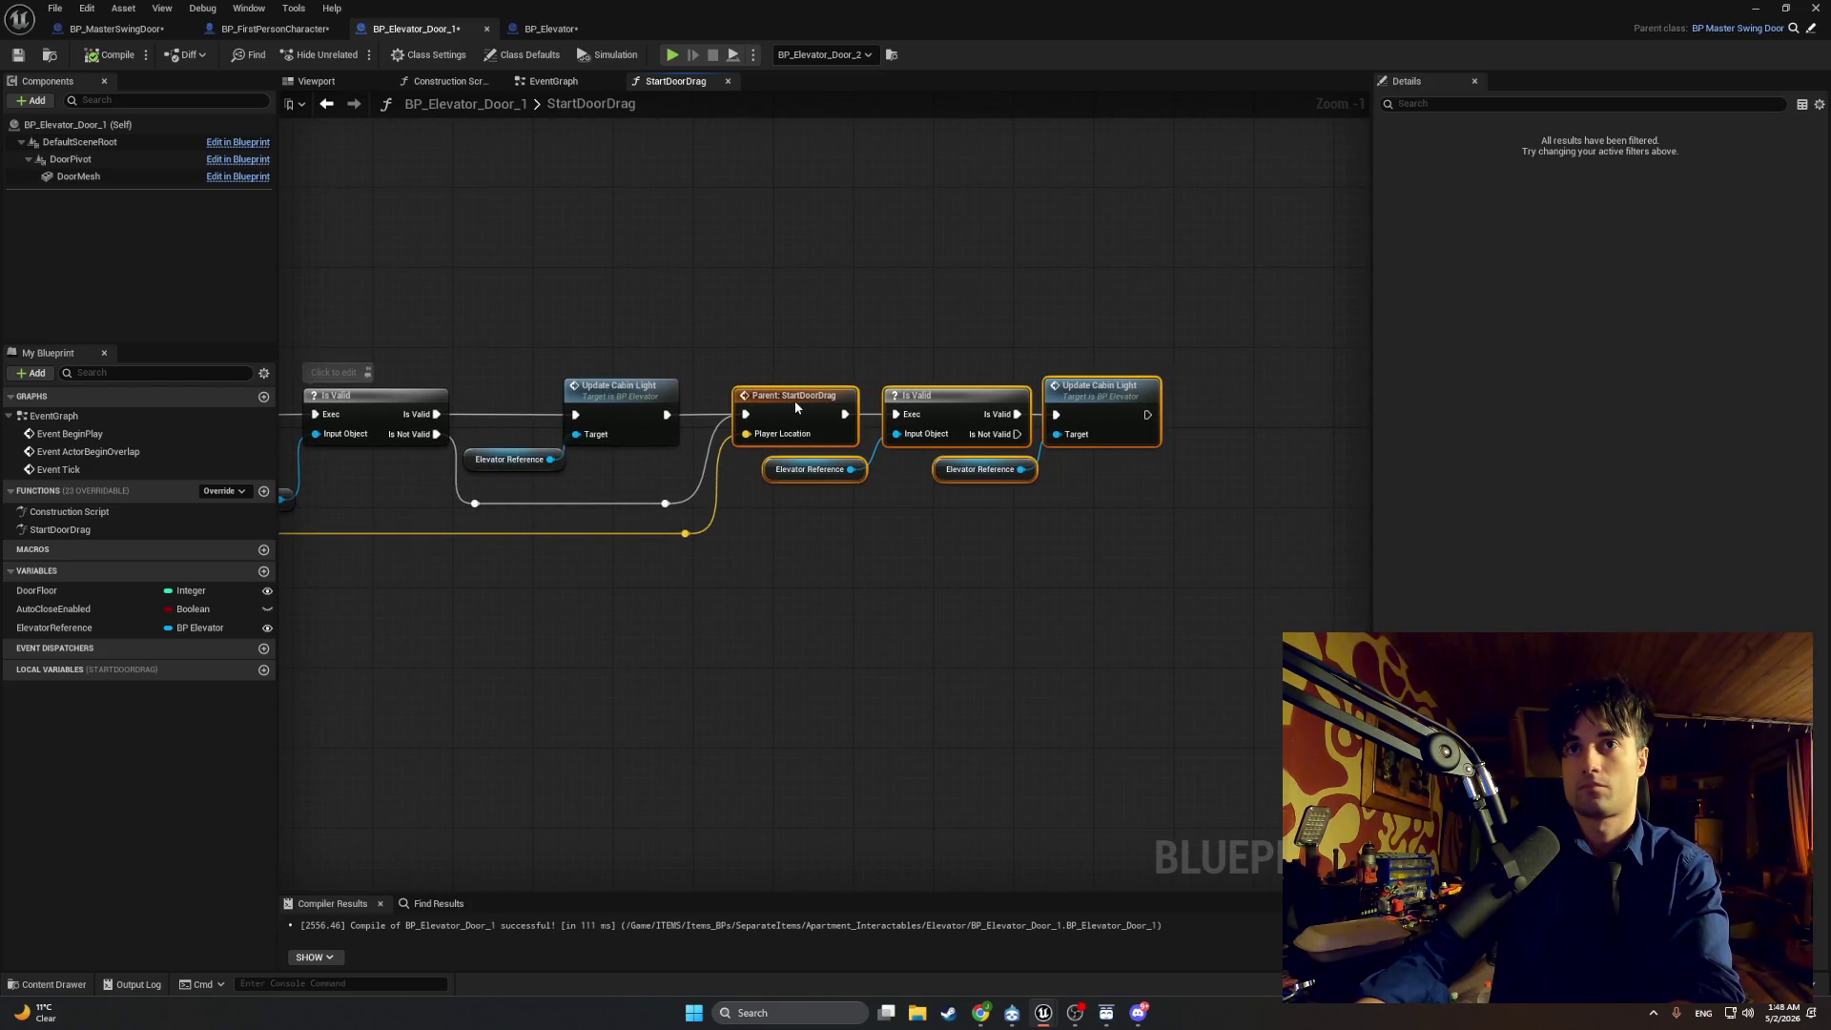
click(665, 504)
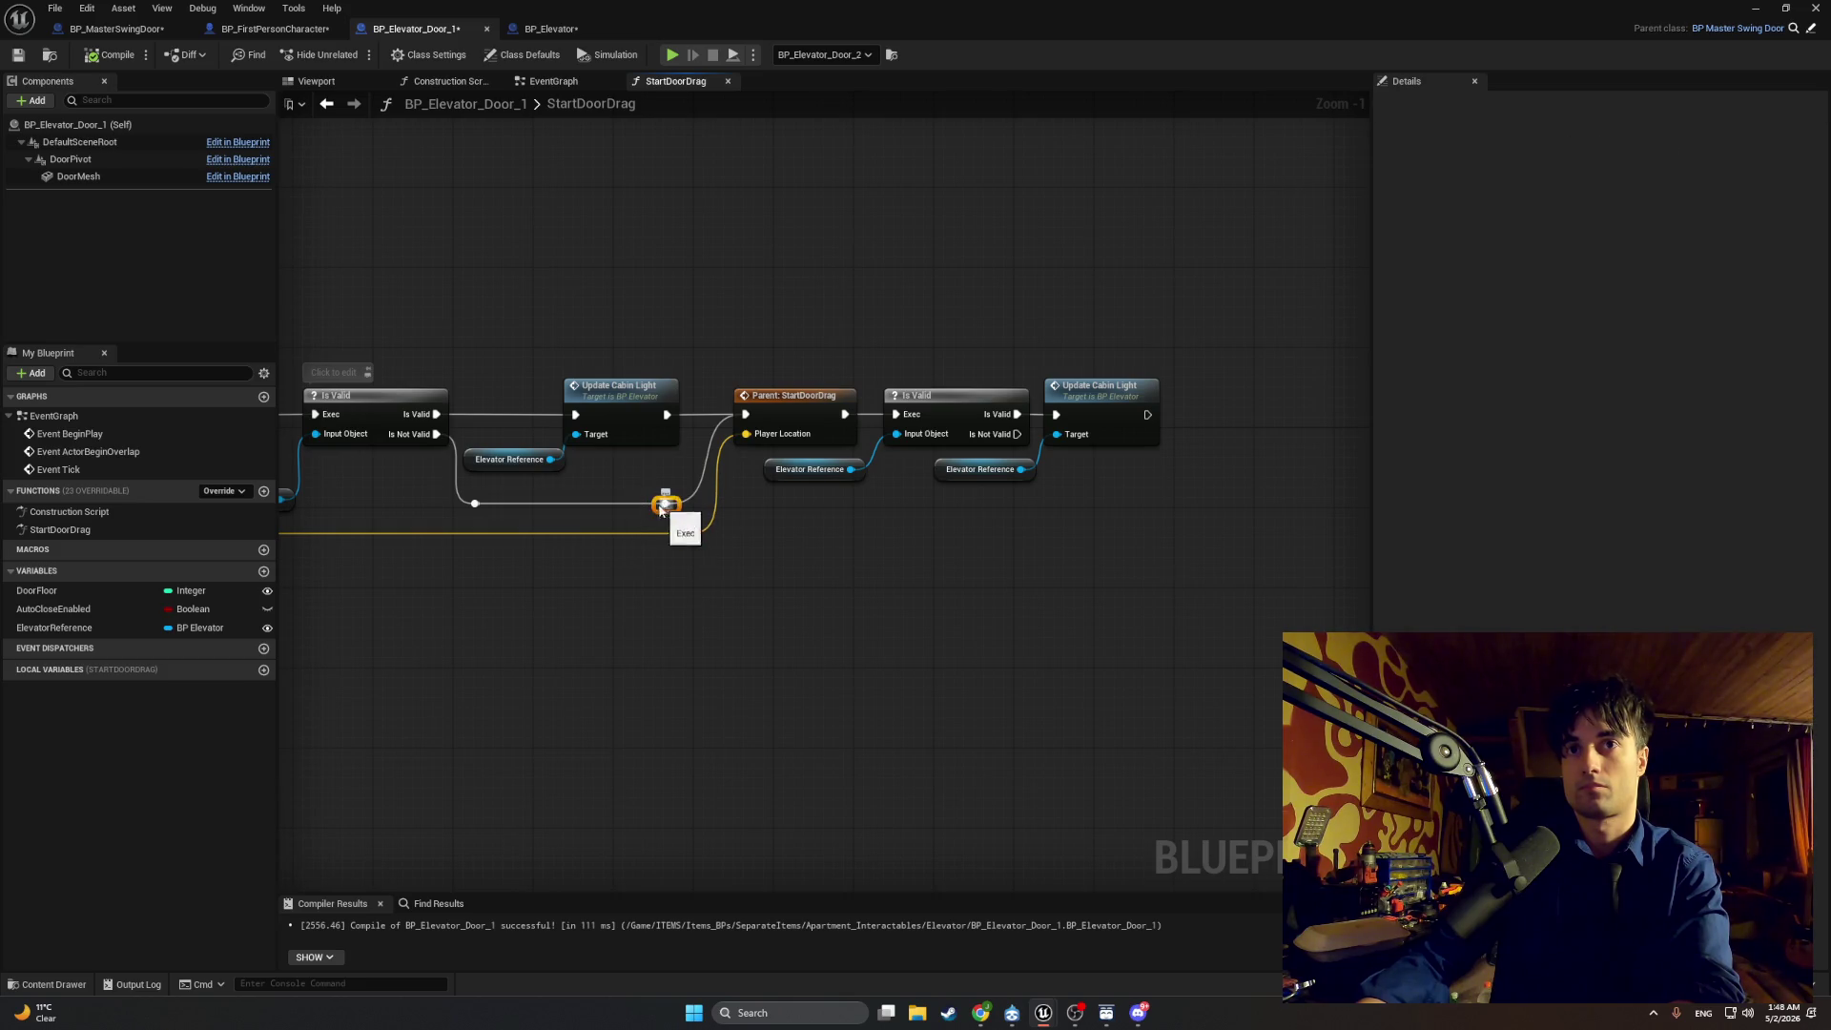
double_click(686, 534)
drag(685, 533, 656, 534)
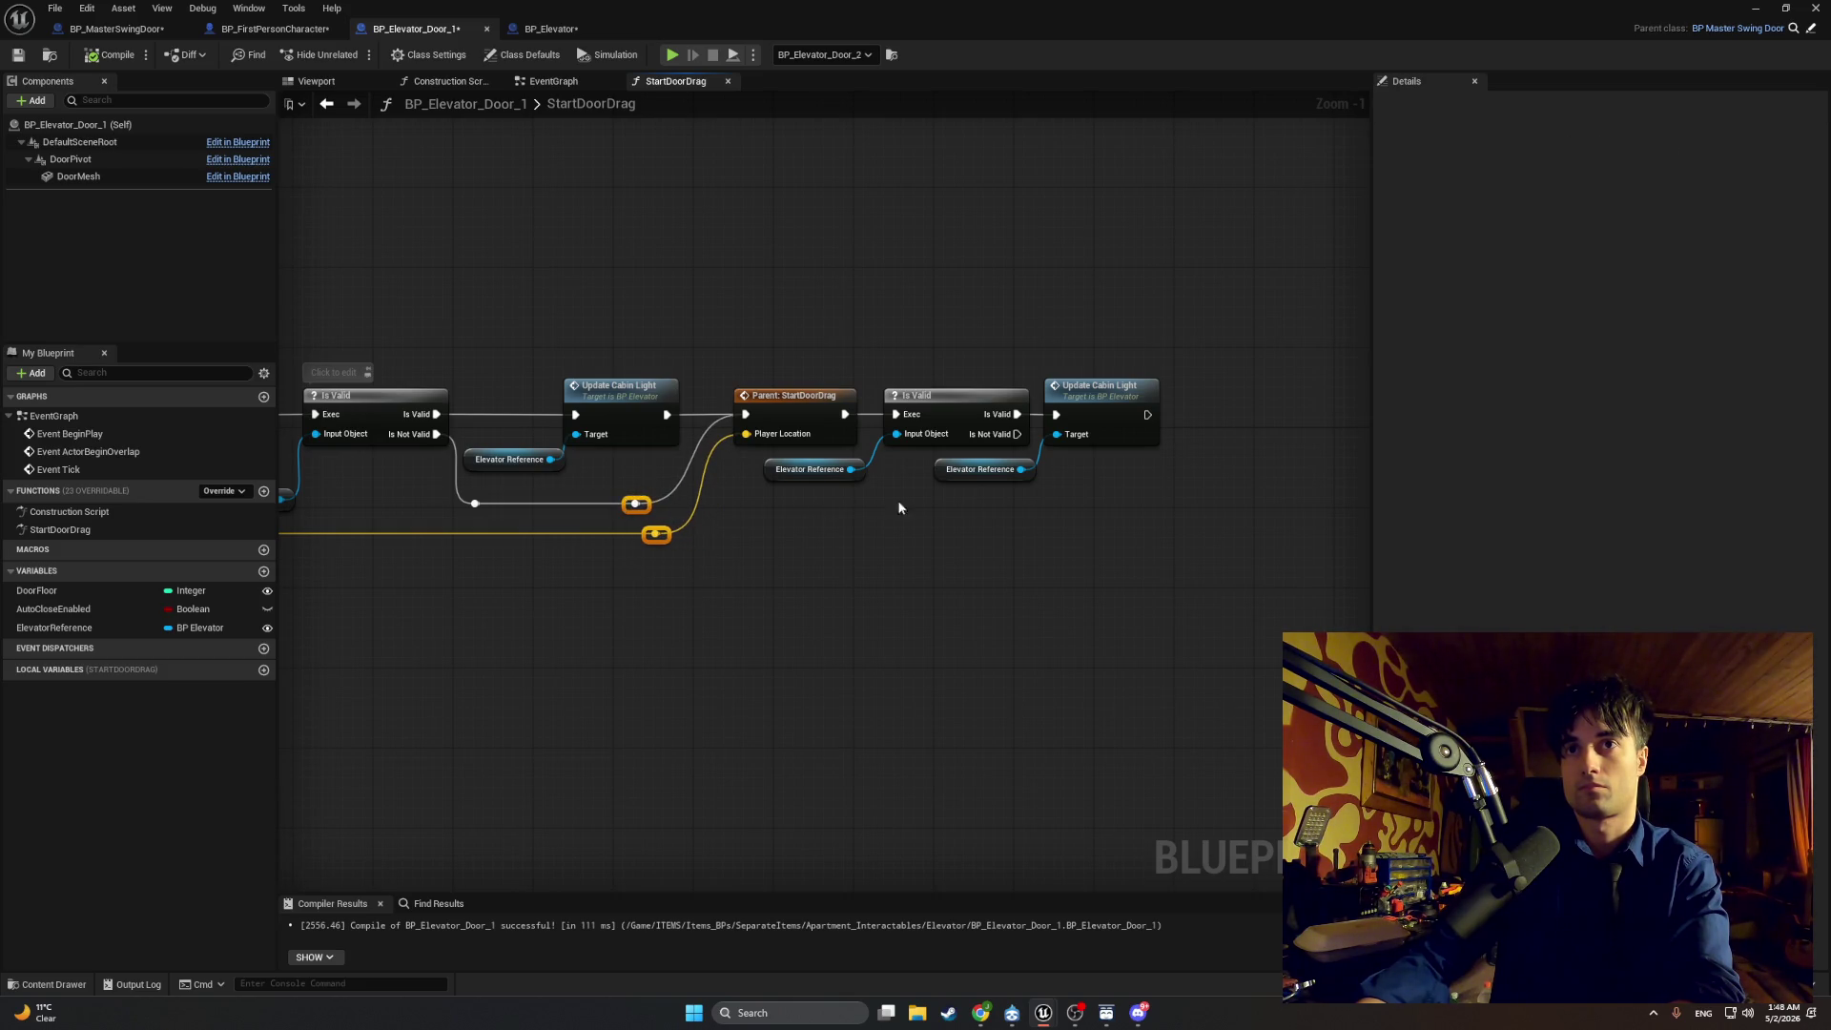
mouse_move(1171, 526)
mouse_down()
mouse_move(986, 351)
mouse_move(941, 340)
mouse_move(892, 425)
mouse_move(852, 451)
mouse_move(886, 486)
mouse_move(946, 472)
mouse_up()
click(803, 496)
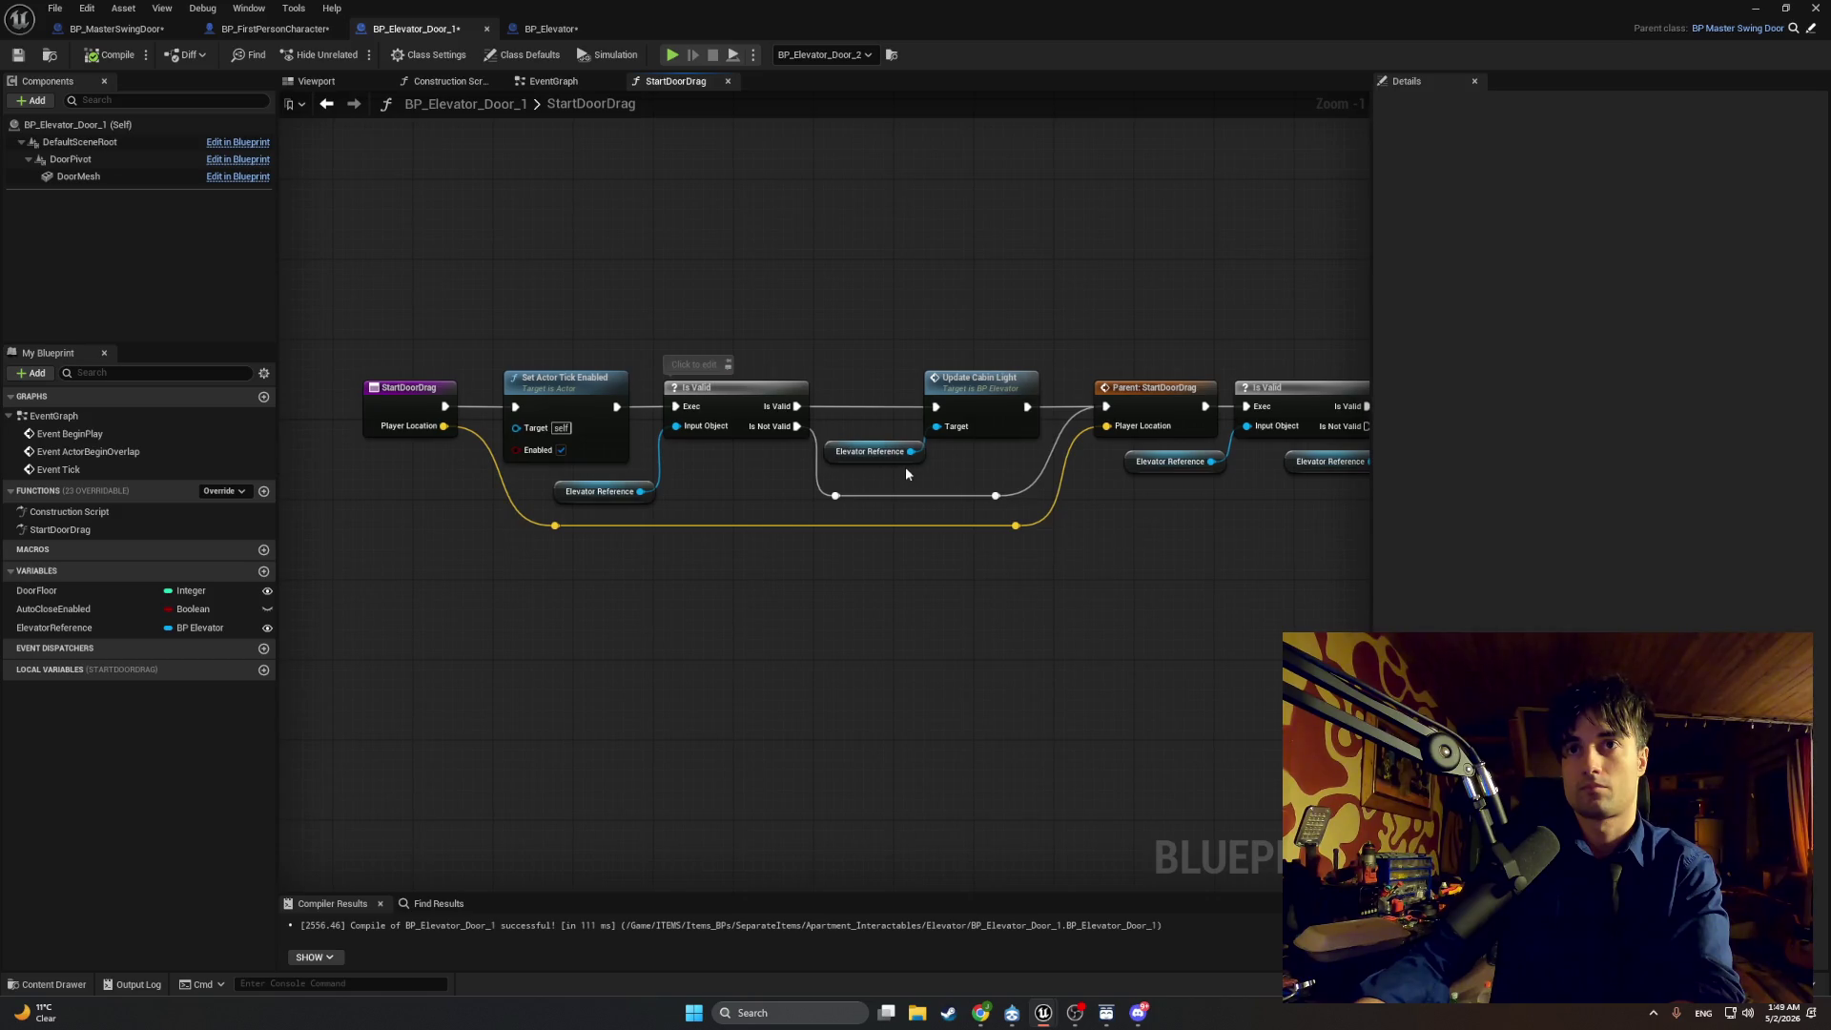
scroll(707, 470, down, 1)
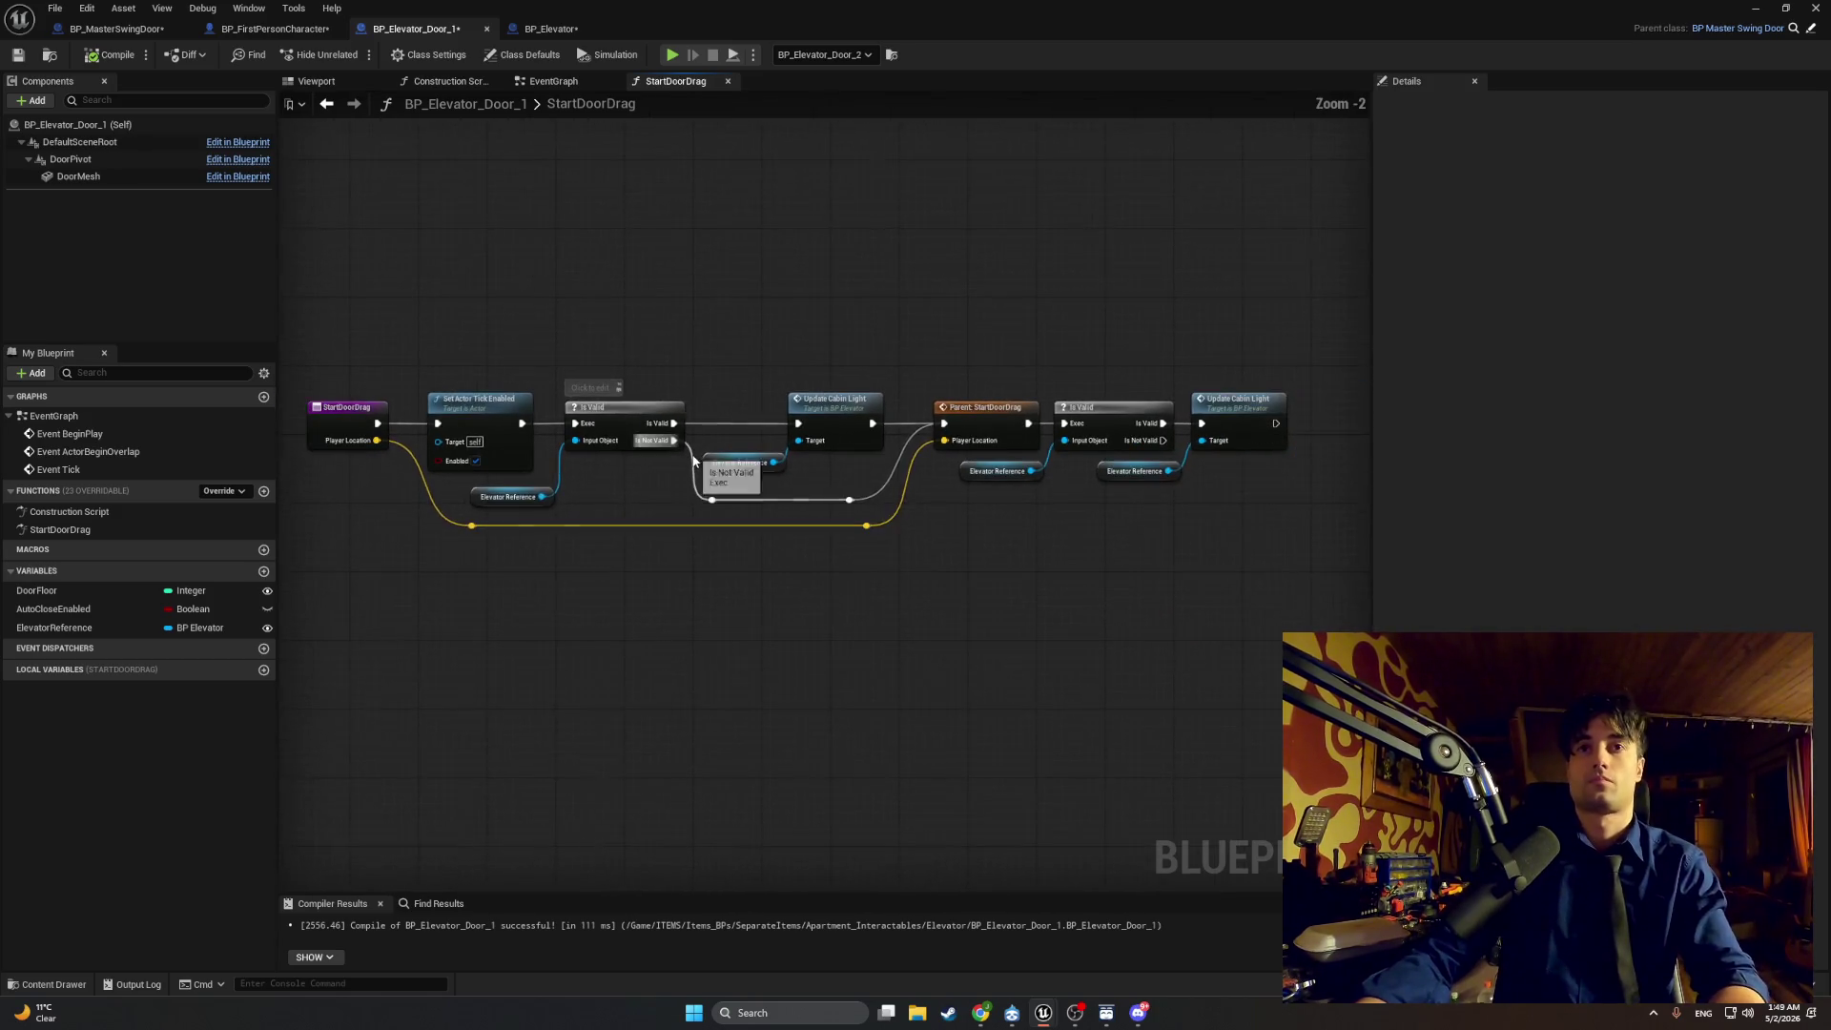
key(super+shift+s)
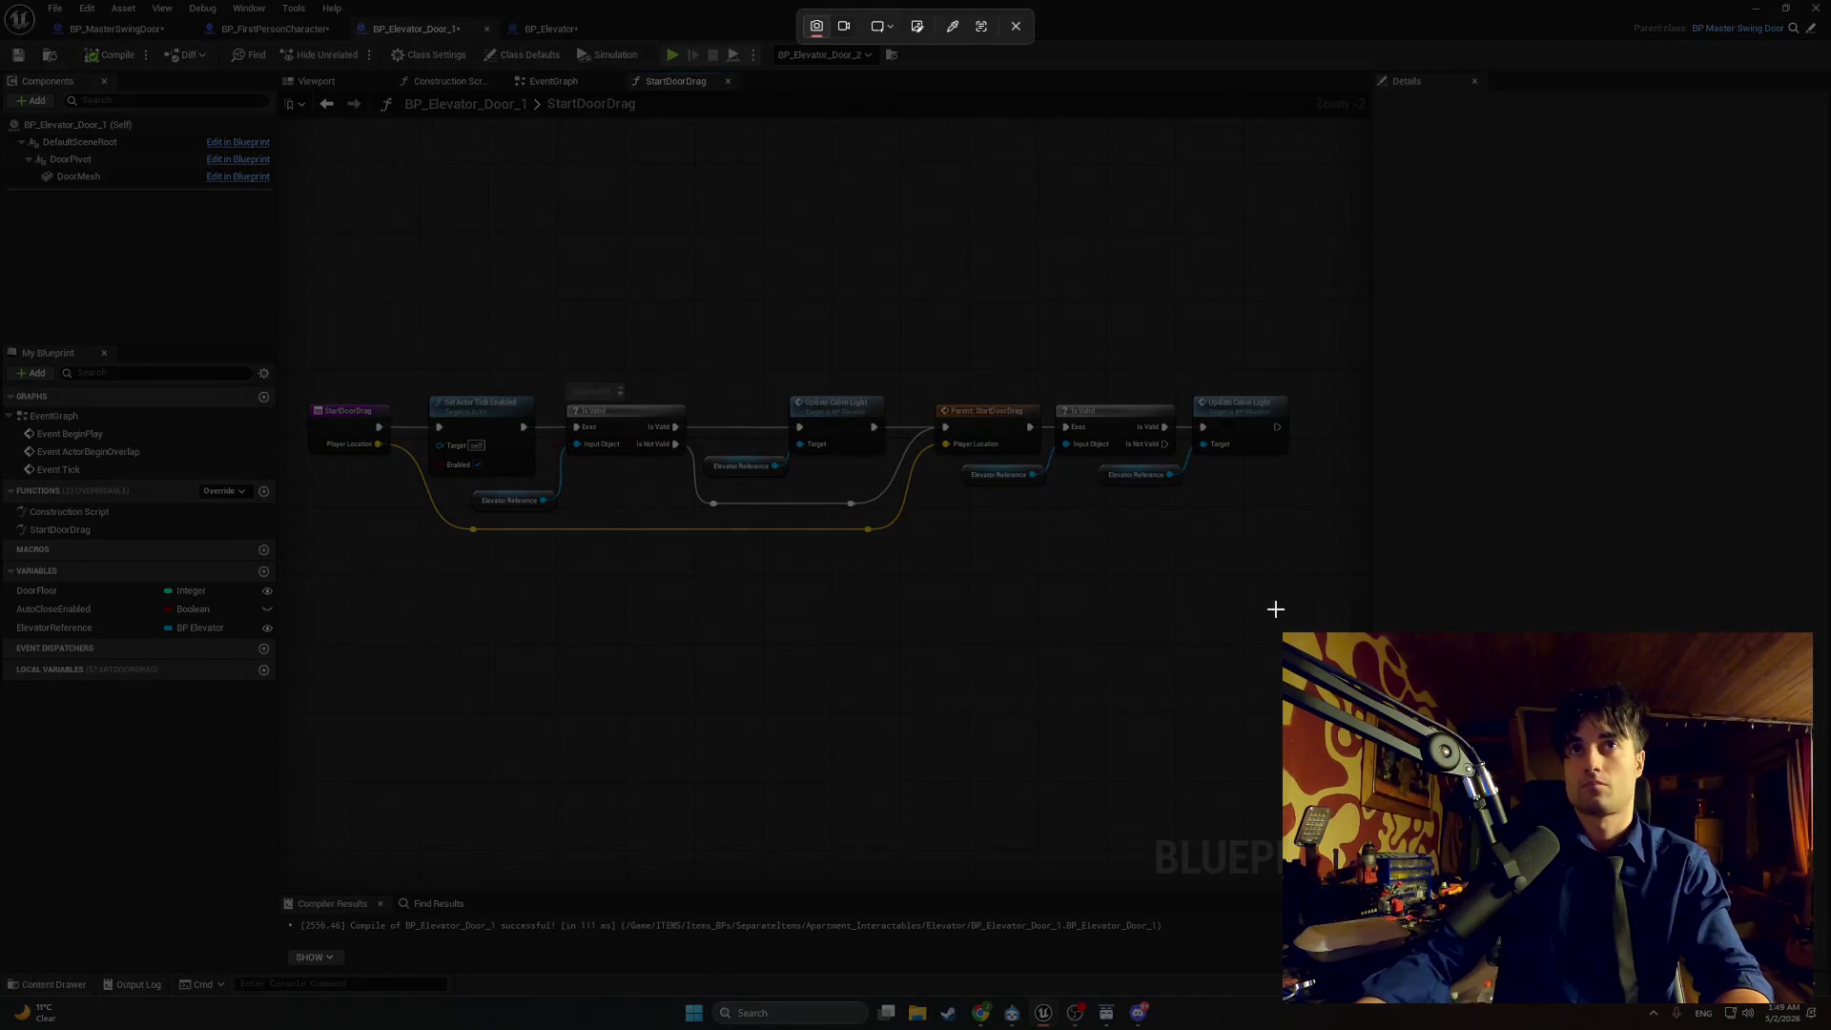
mouse_move(1294, 609)
mouse_down()
mouse_move(878, 412)
mouse_move(287, 184)
mouse_move(57, 0)
mouse_move(0, 0)
mouse_up()
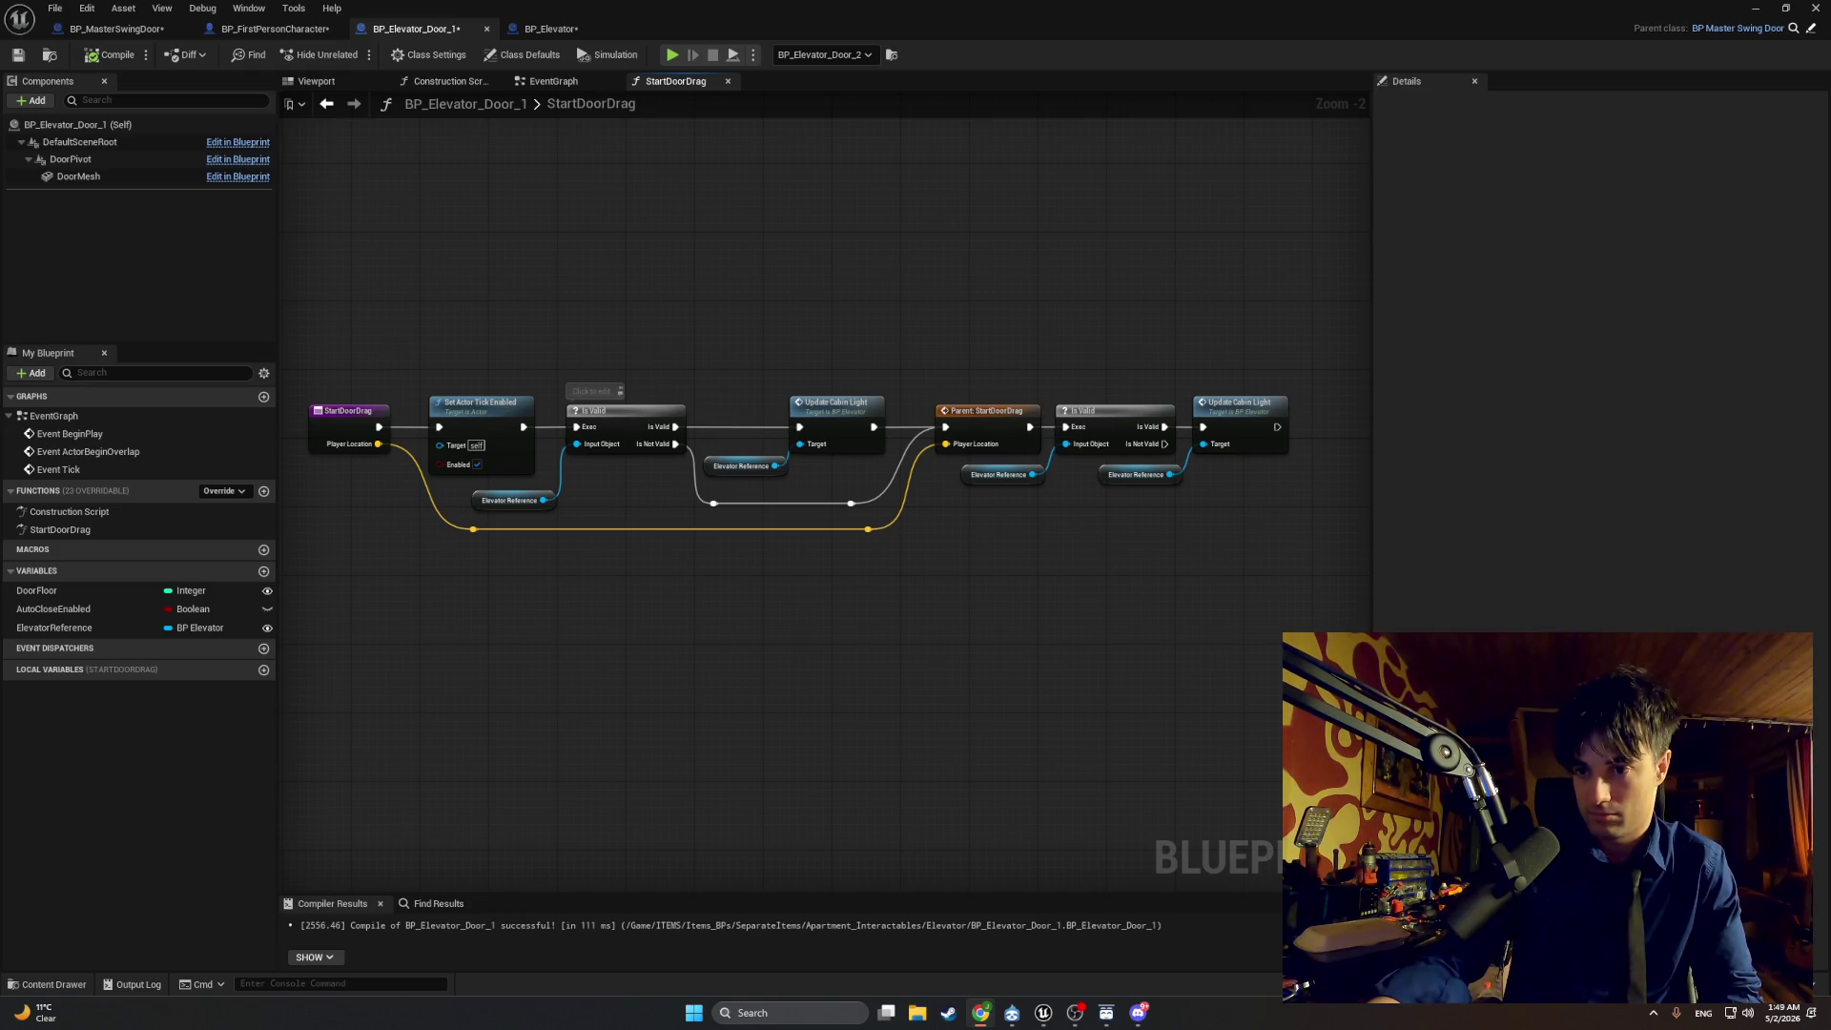
Step: Play the Omega Boost music - Zone 5 video in Chrome, then minimise the browser
click(980, 1013)
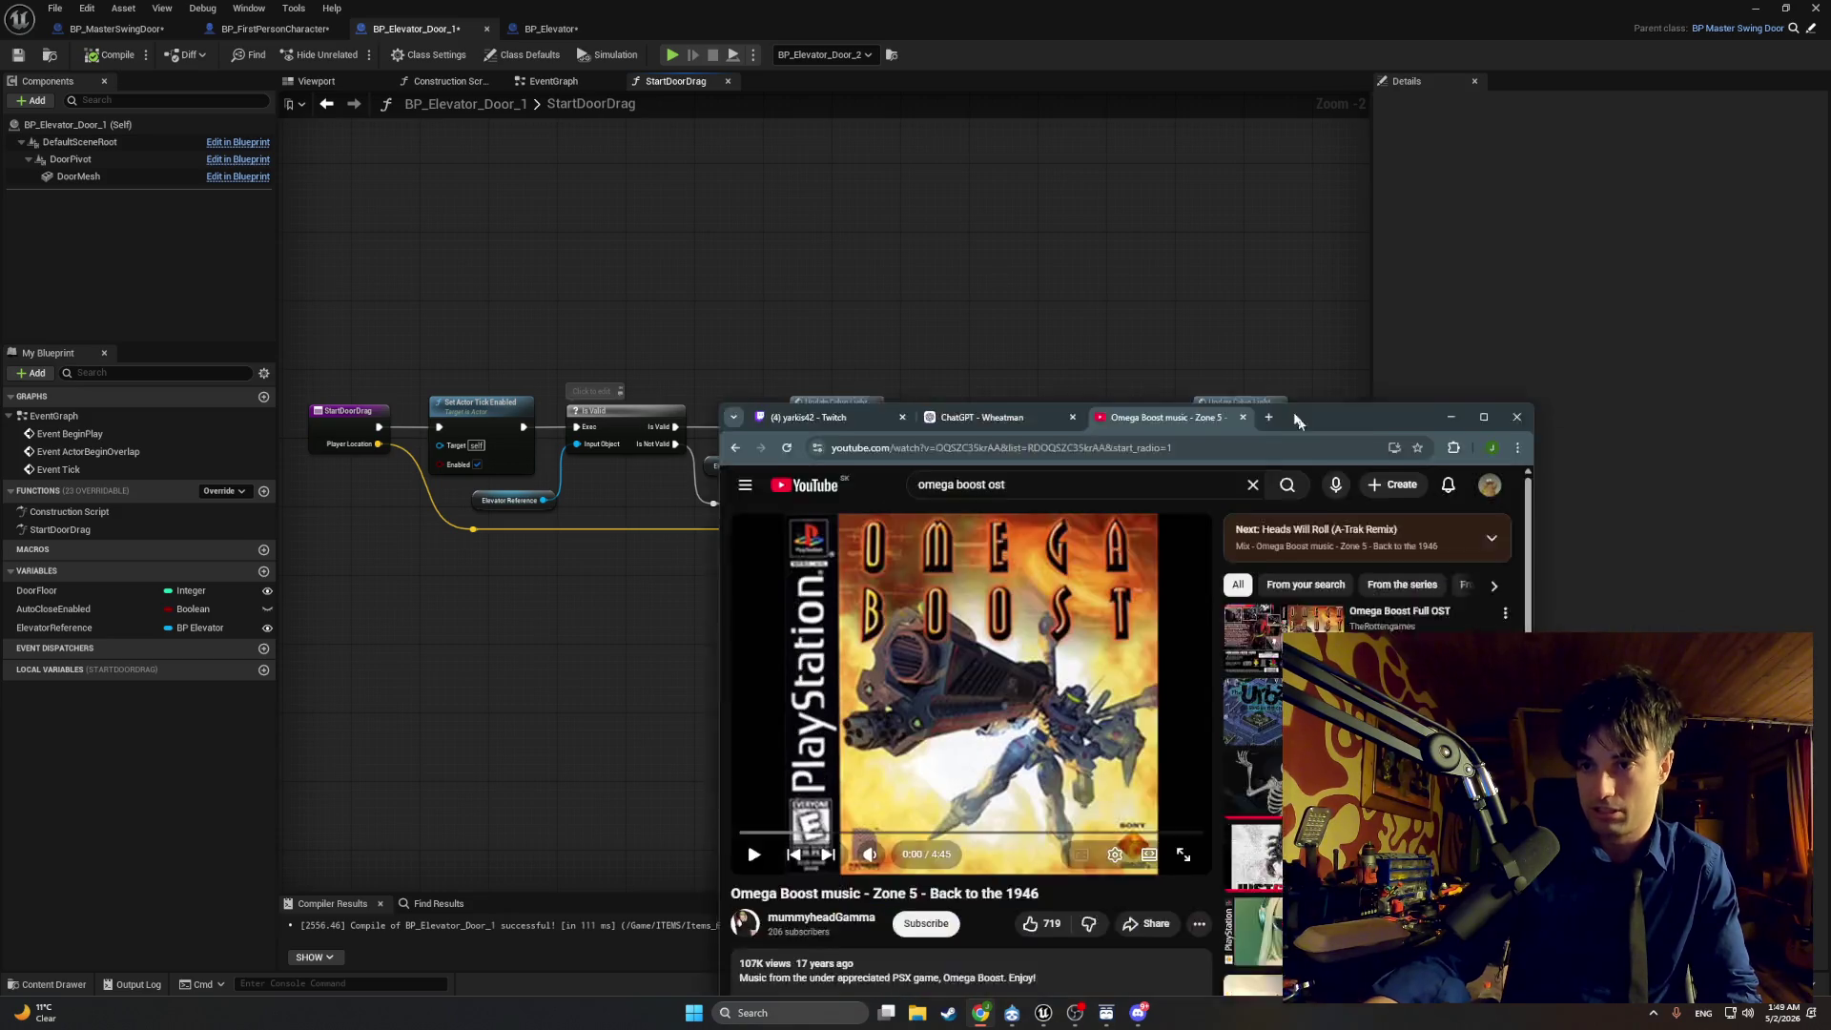
click(607, 724)
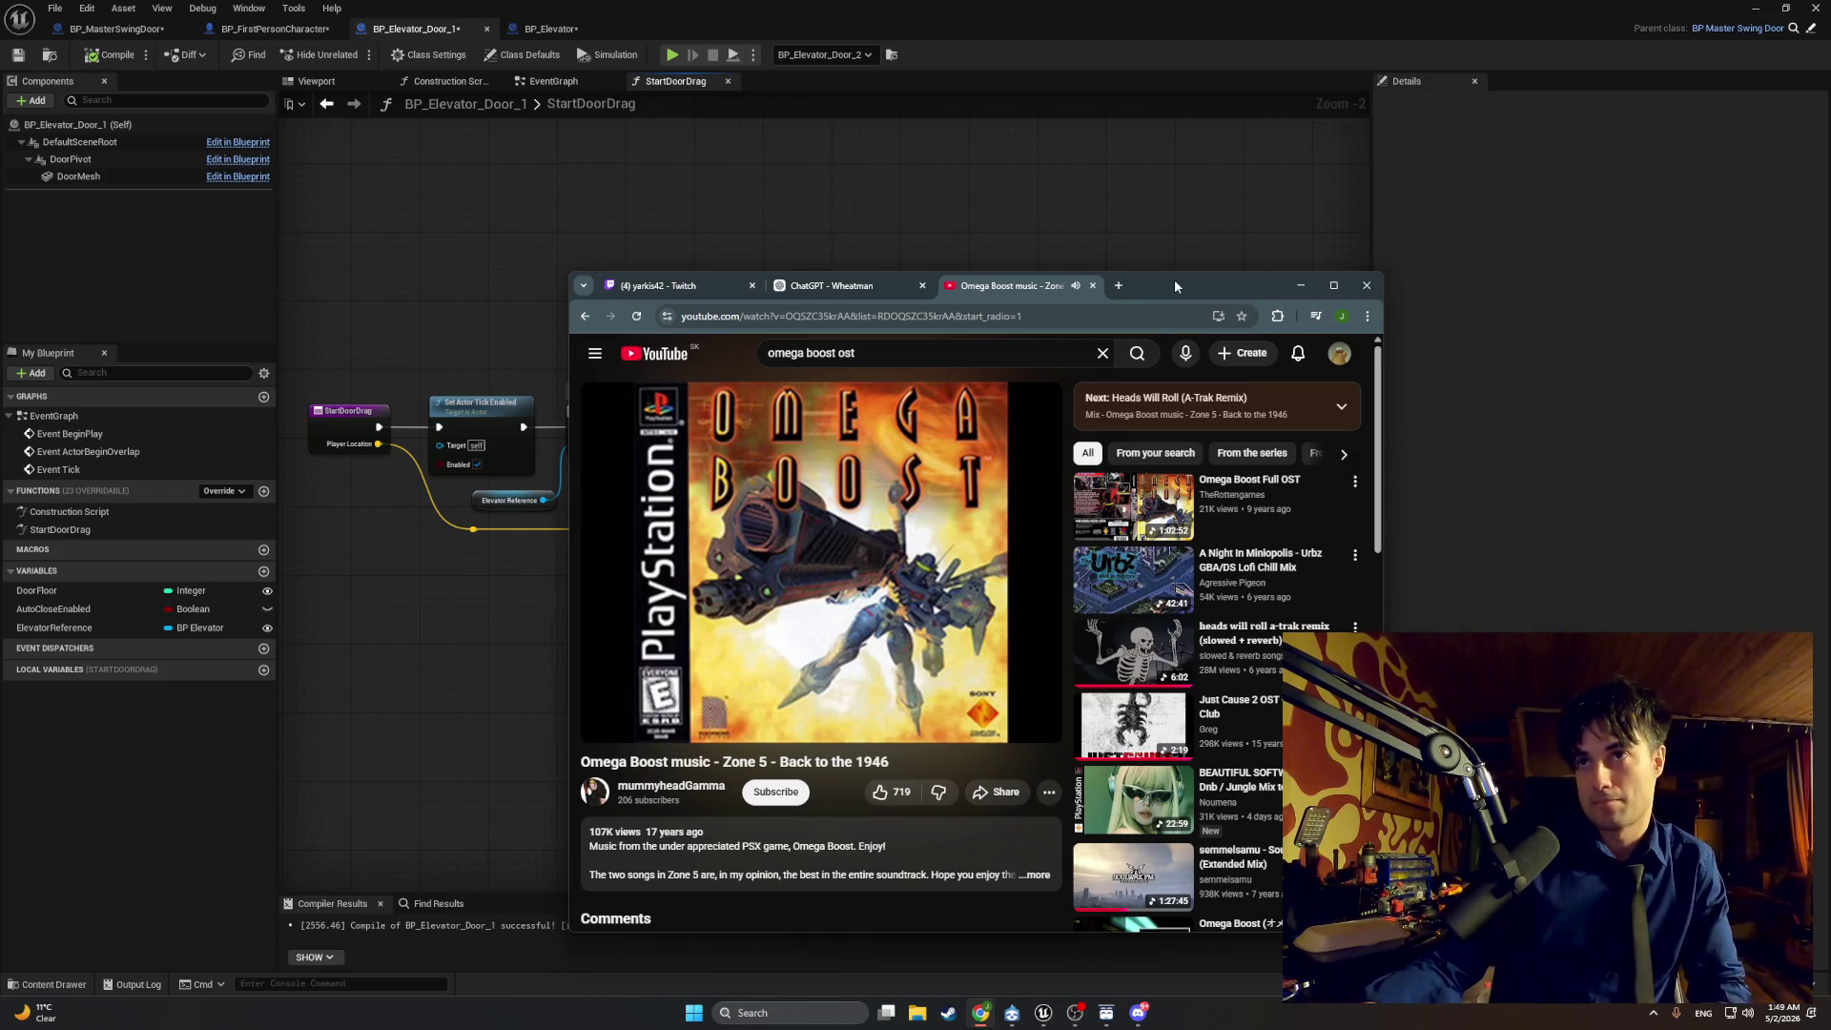
click(1300, 285)
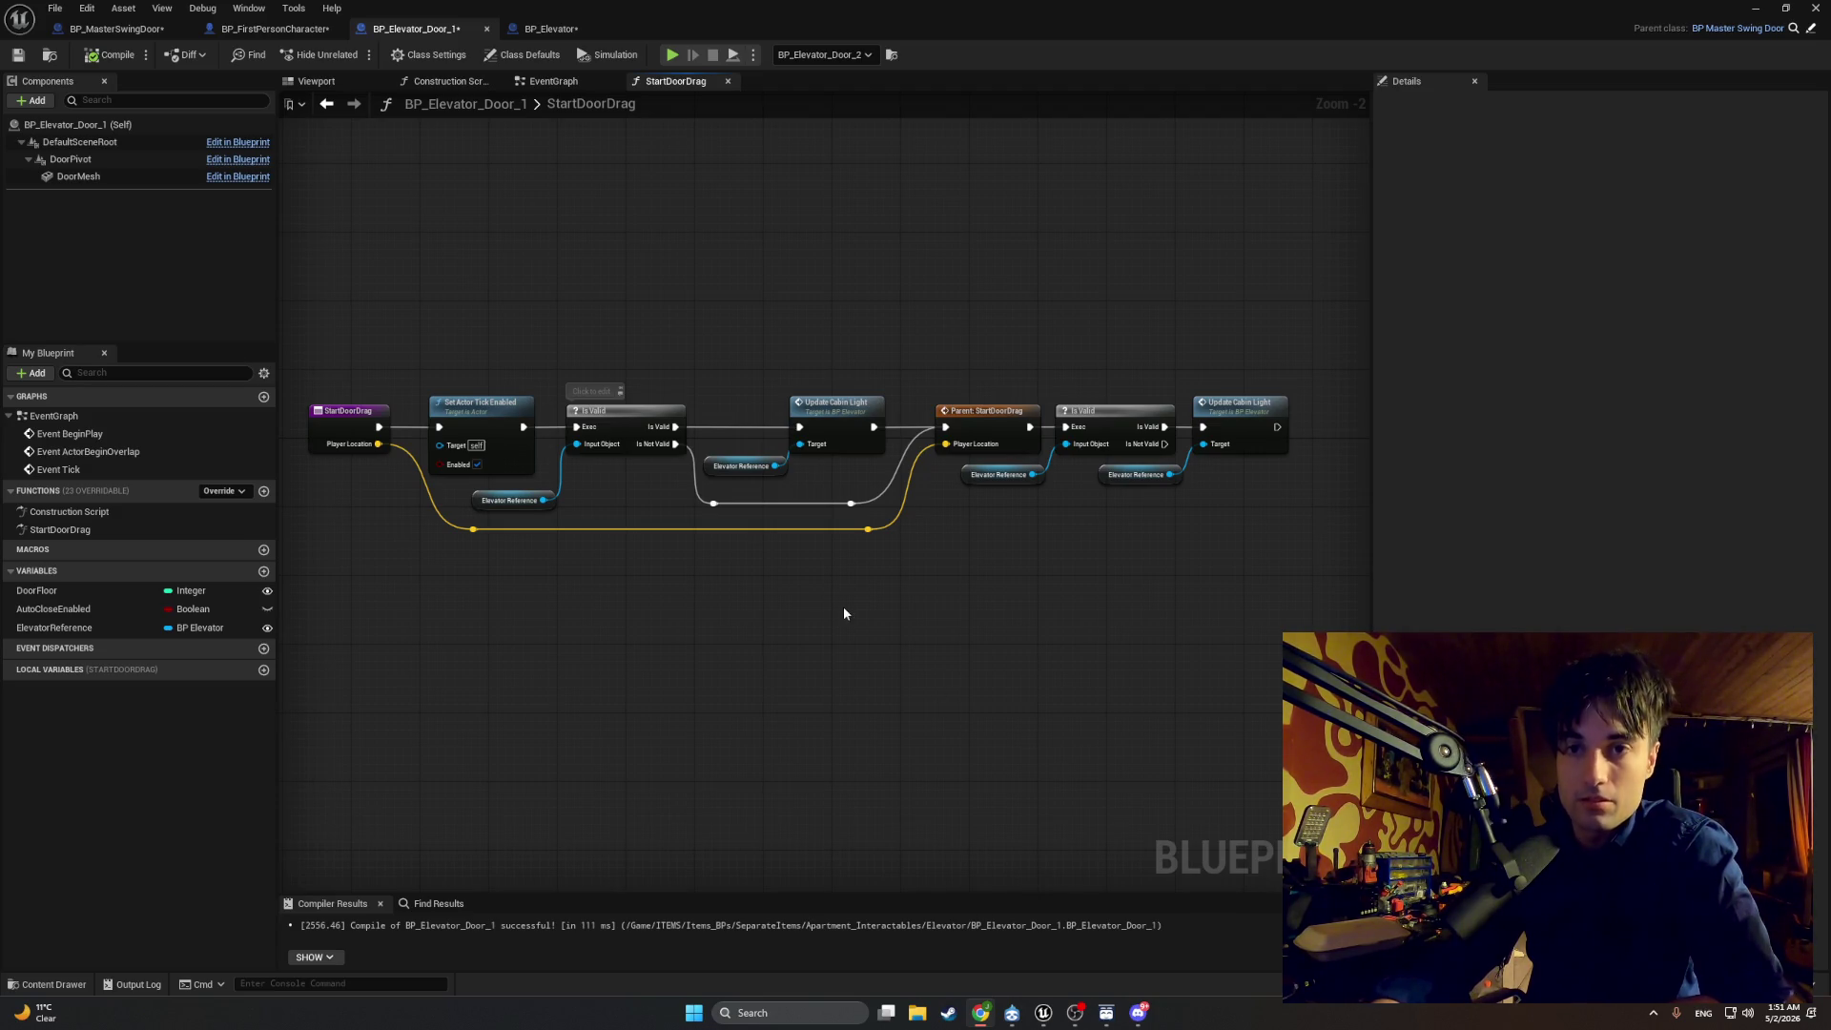
Step: In the EventGraph, delete the upper SET Is Door Open node and recompile
click(568, 83)
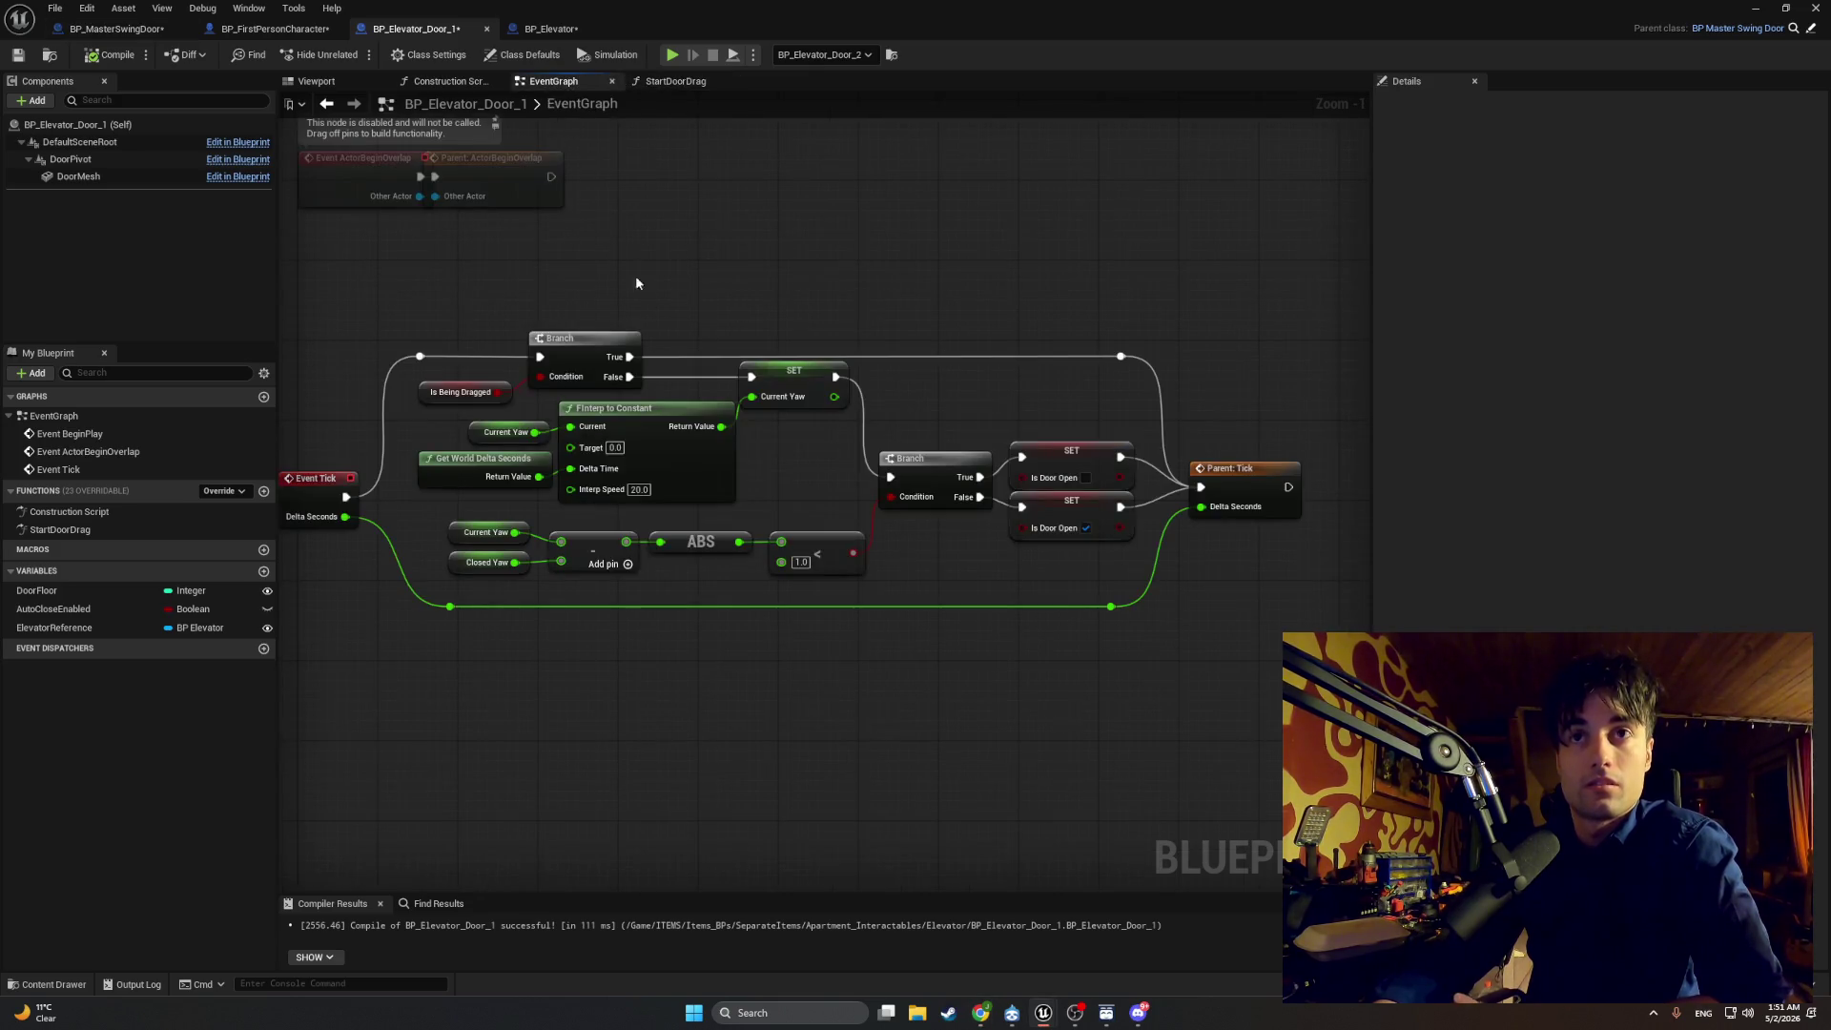
scroll(703, 419, up, 4)
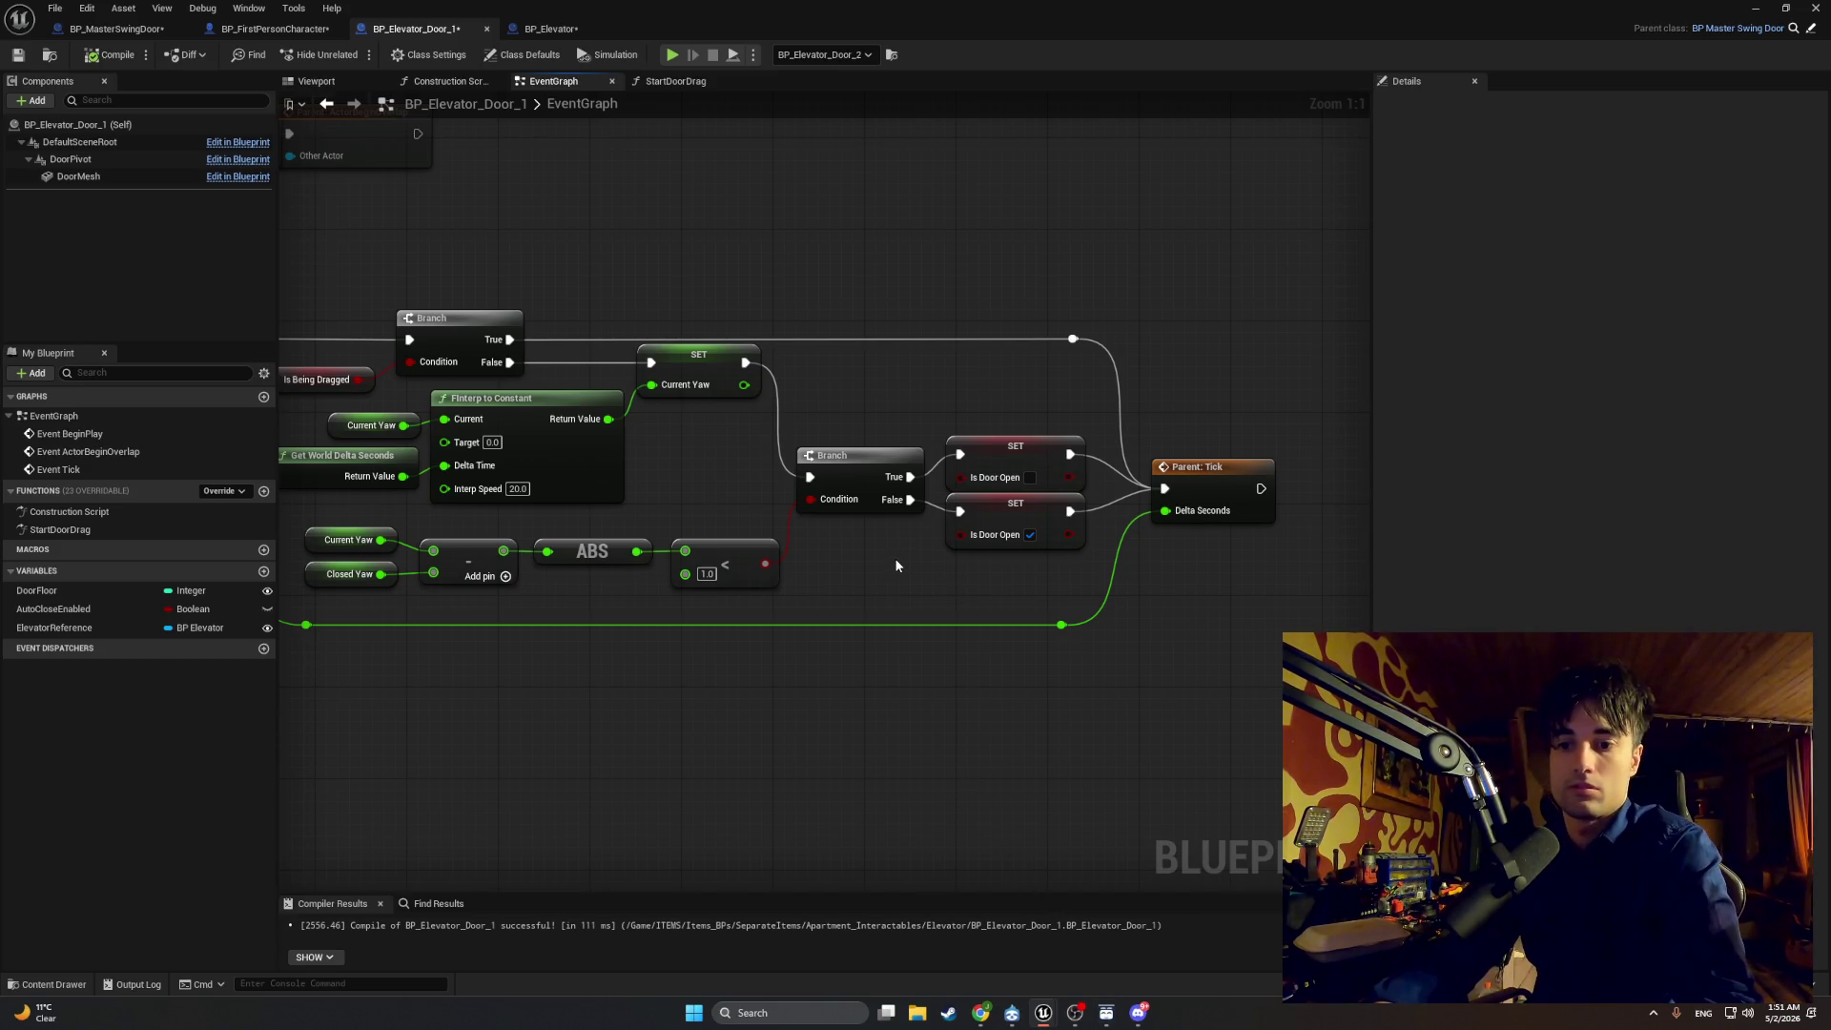
click(990, 442)
key(Delete)
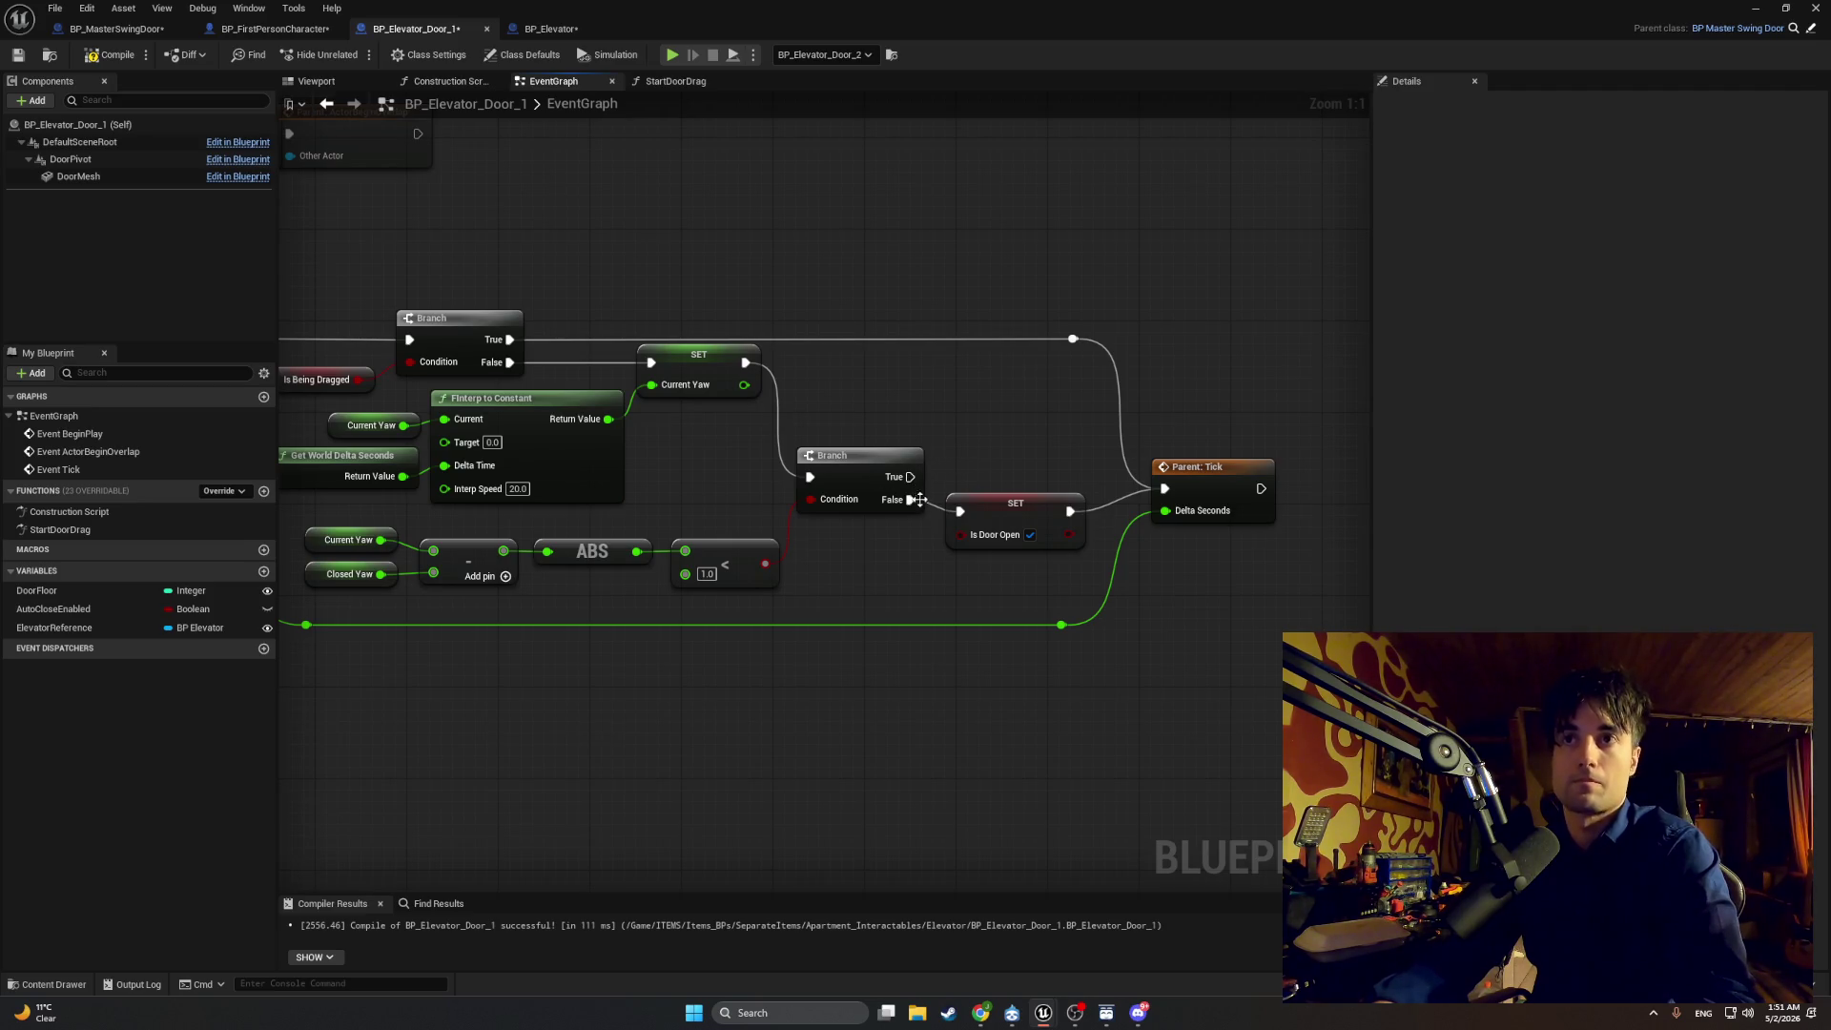
click(87, 59)
scroll(763, 430, down, 1)
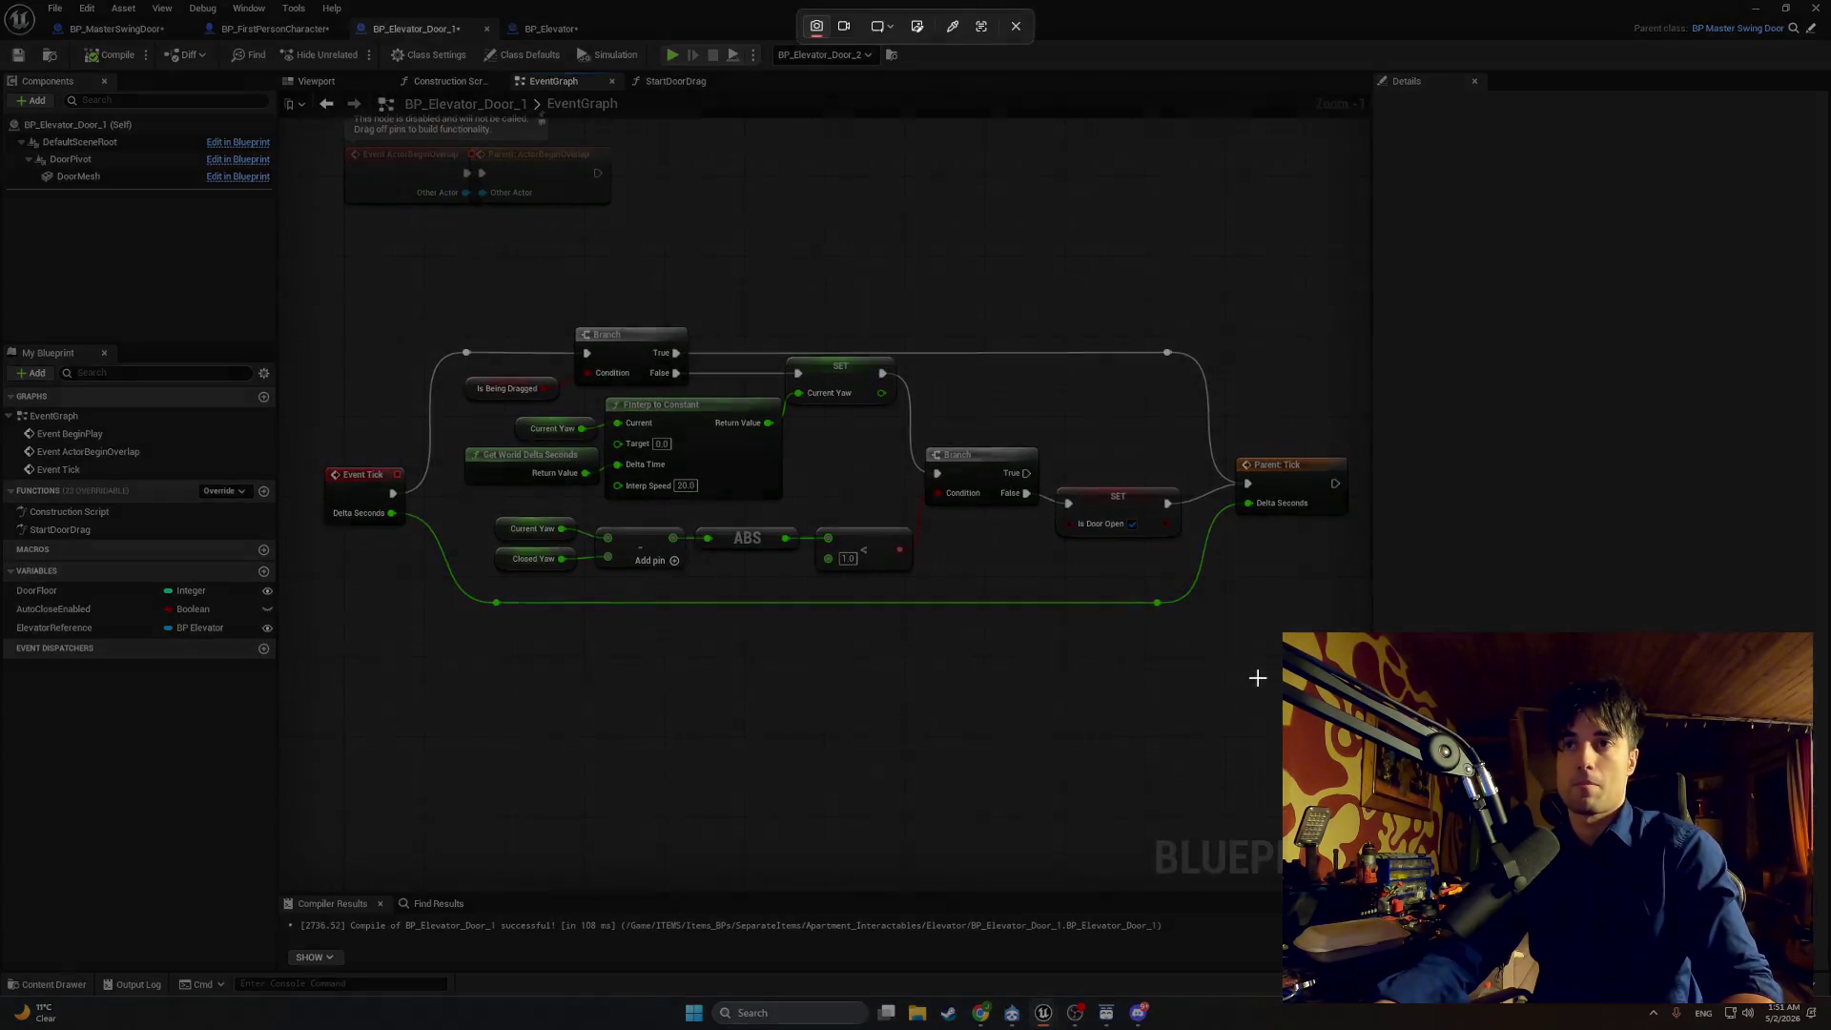
mouse_move(1316, 694)
mouse_down()
mouse_move(989, 449)
mouse_move(318, 292)
mouse_up()
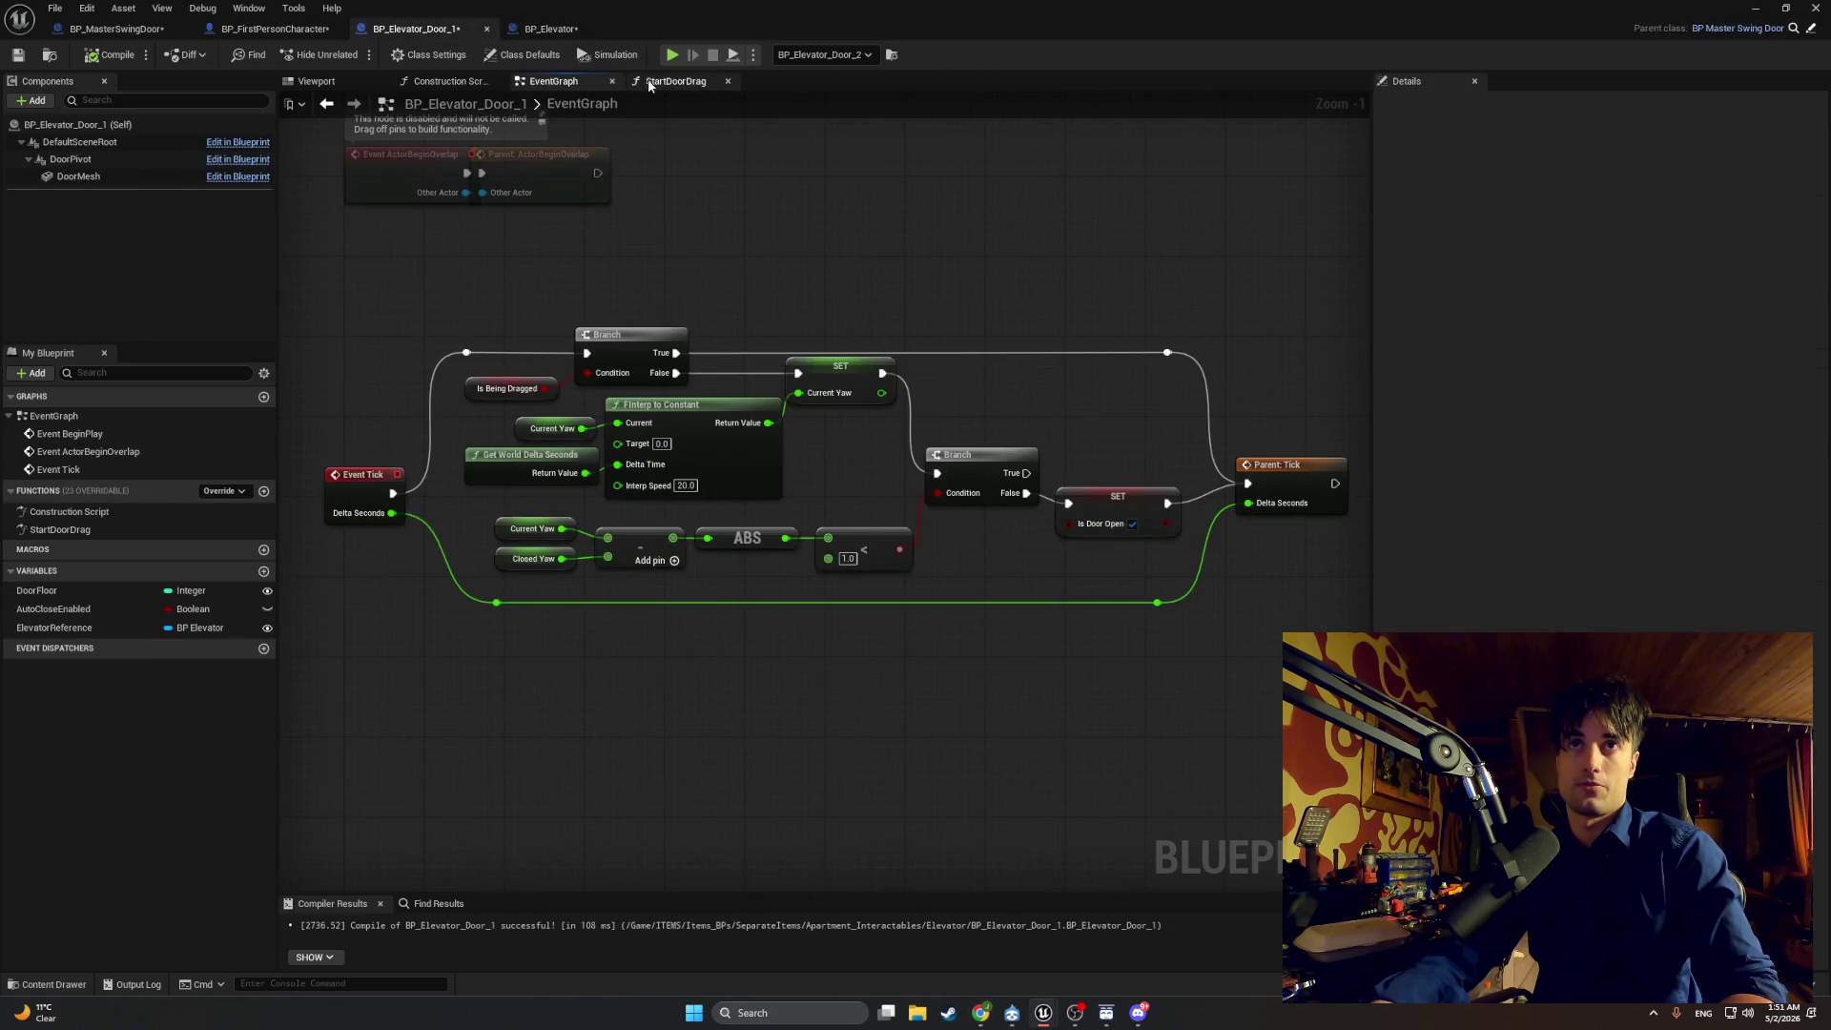
Step: In StartDoorDrag, delete the redundant first Is Valid and Update Cabin Light nodes
click(675, 81)
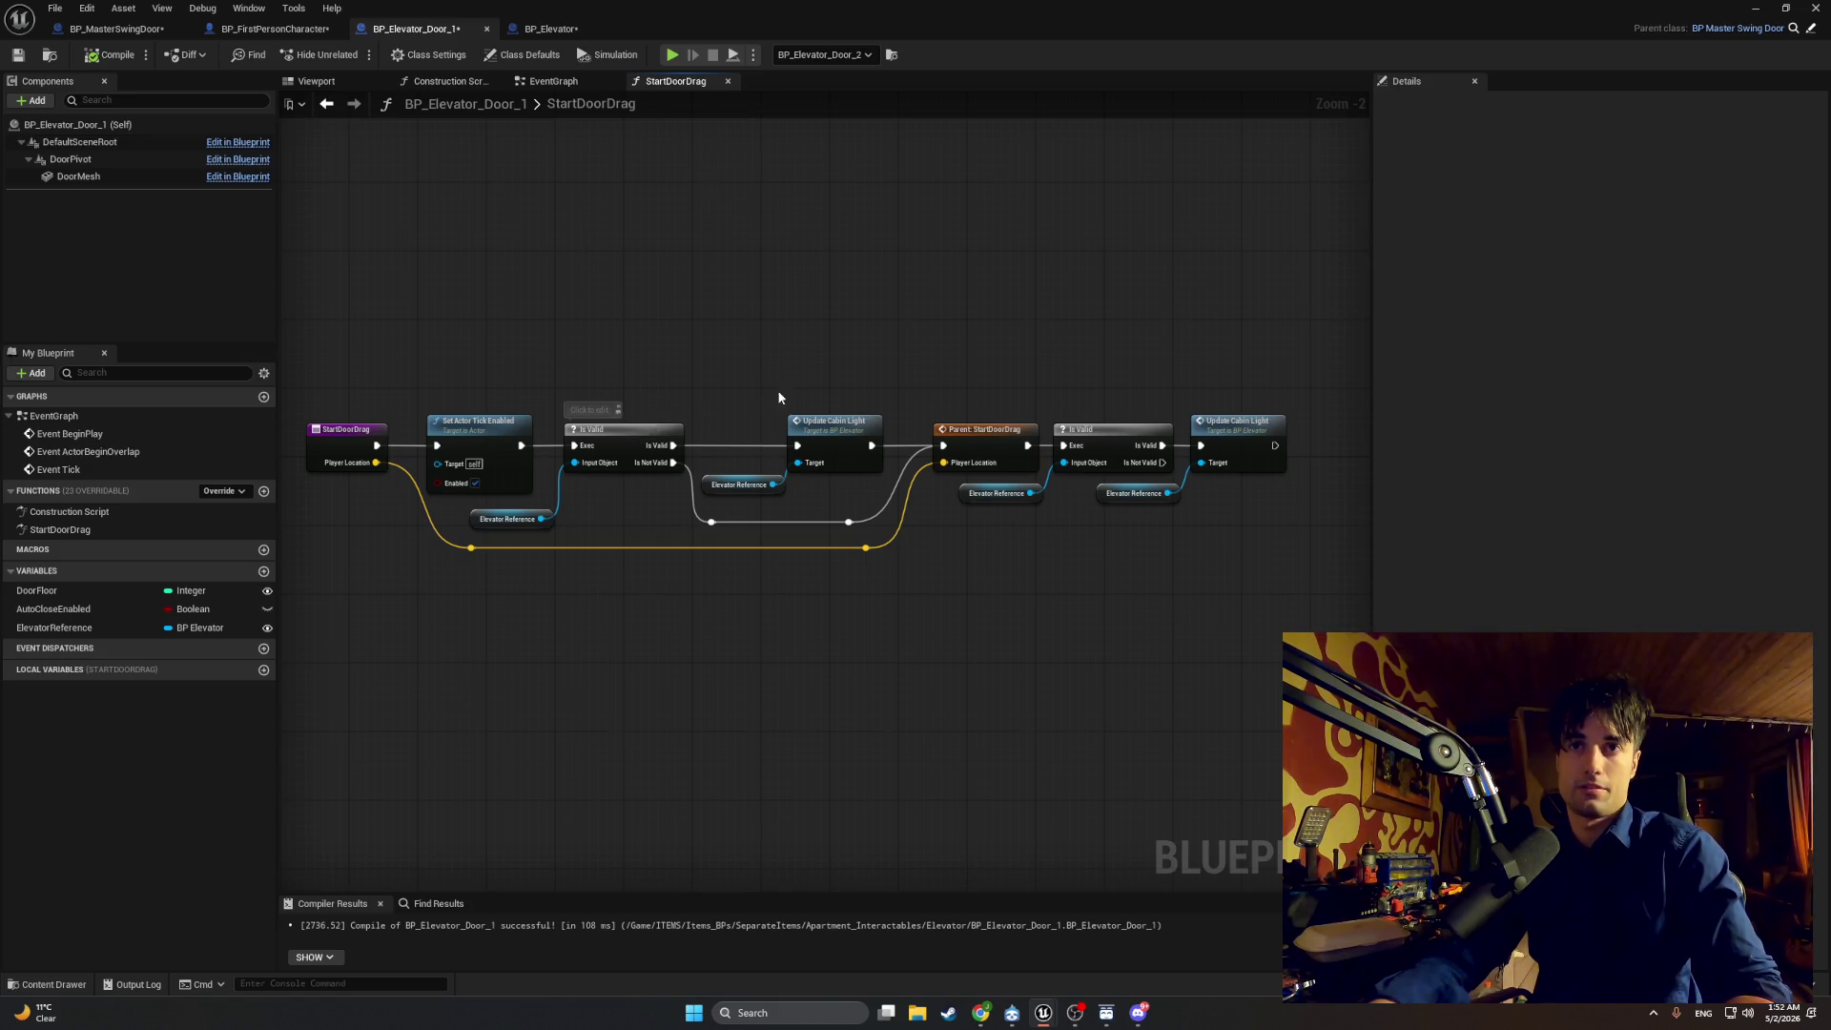
mouse_move(811, 370)
mouse_down()
mouse_move(585, 511)
mouse_move(467, 551)
mouse_move(603, 547)
mouse_up()
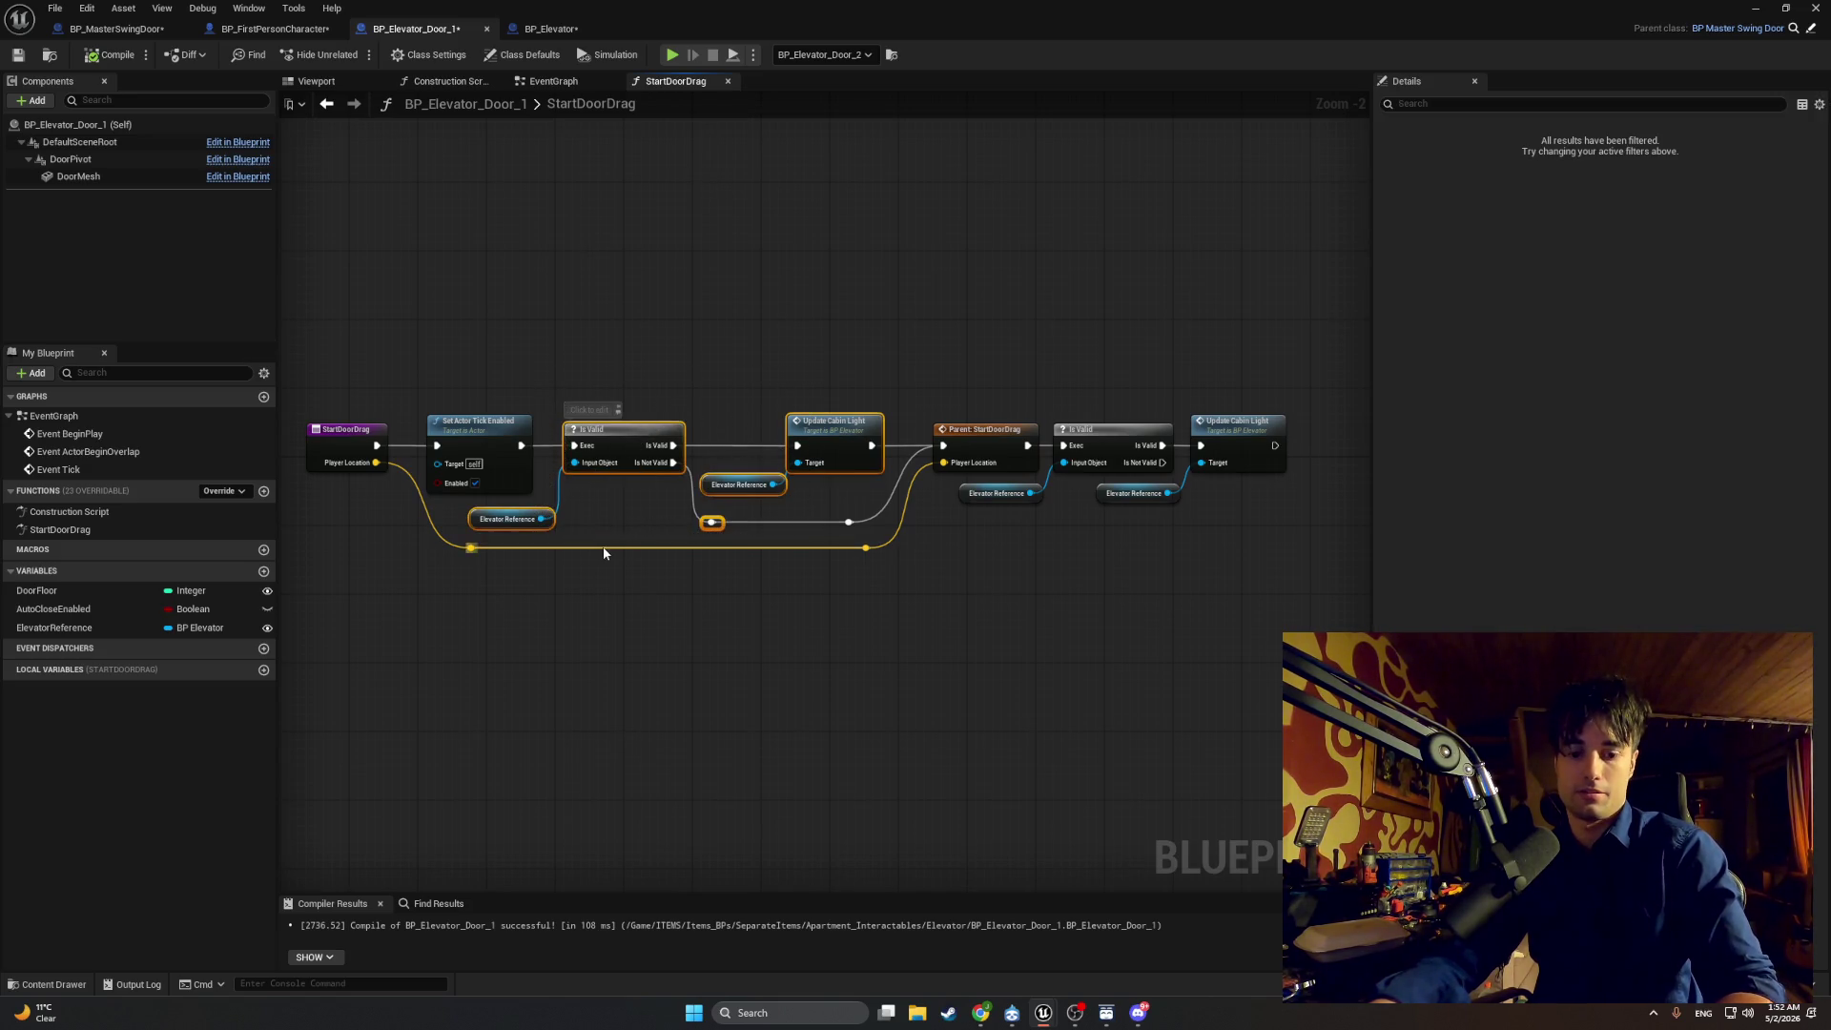
scroll(668, 563, right, 4)
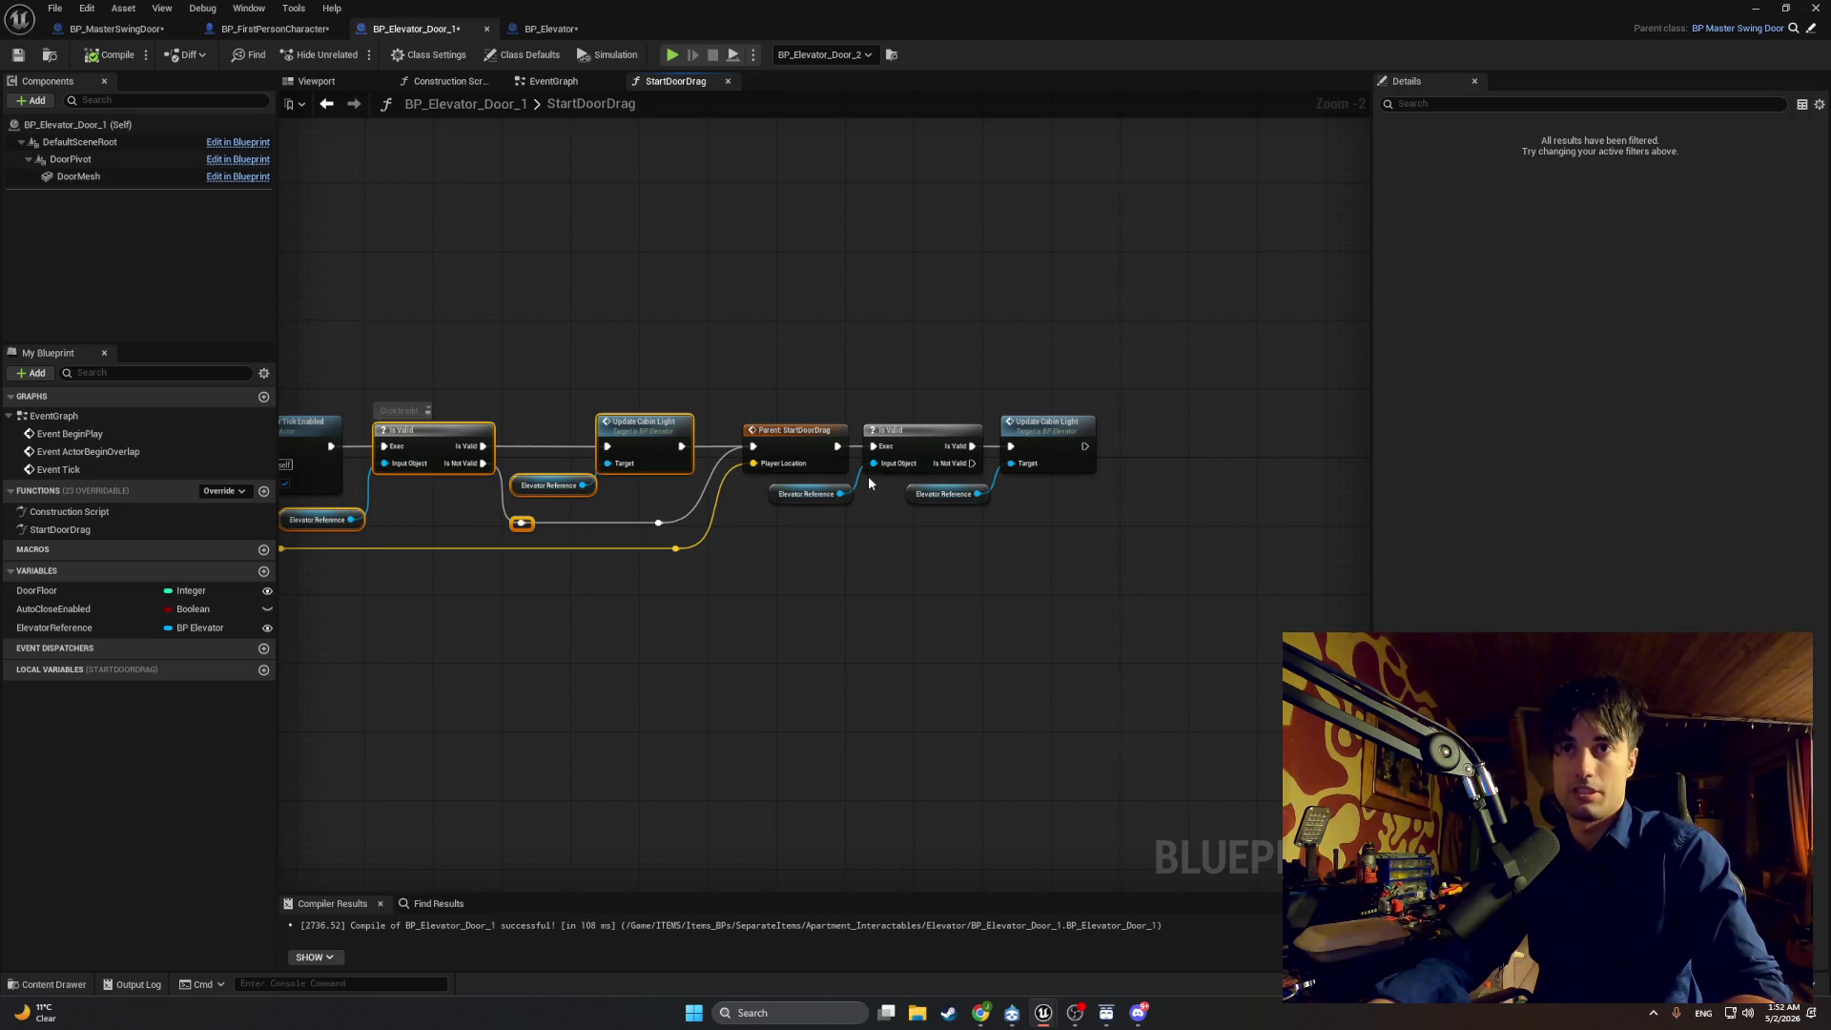
scroll(690, 488, left, 3)
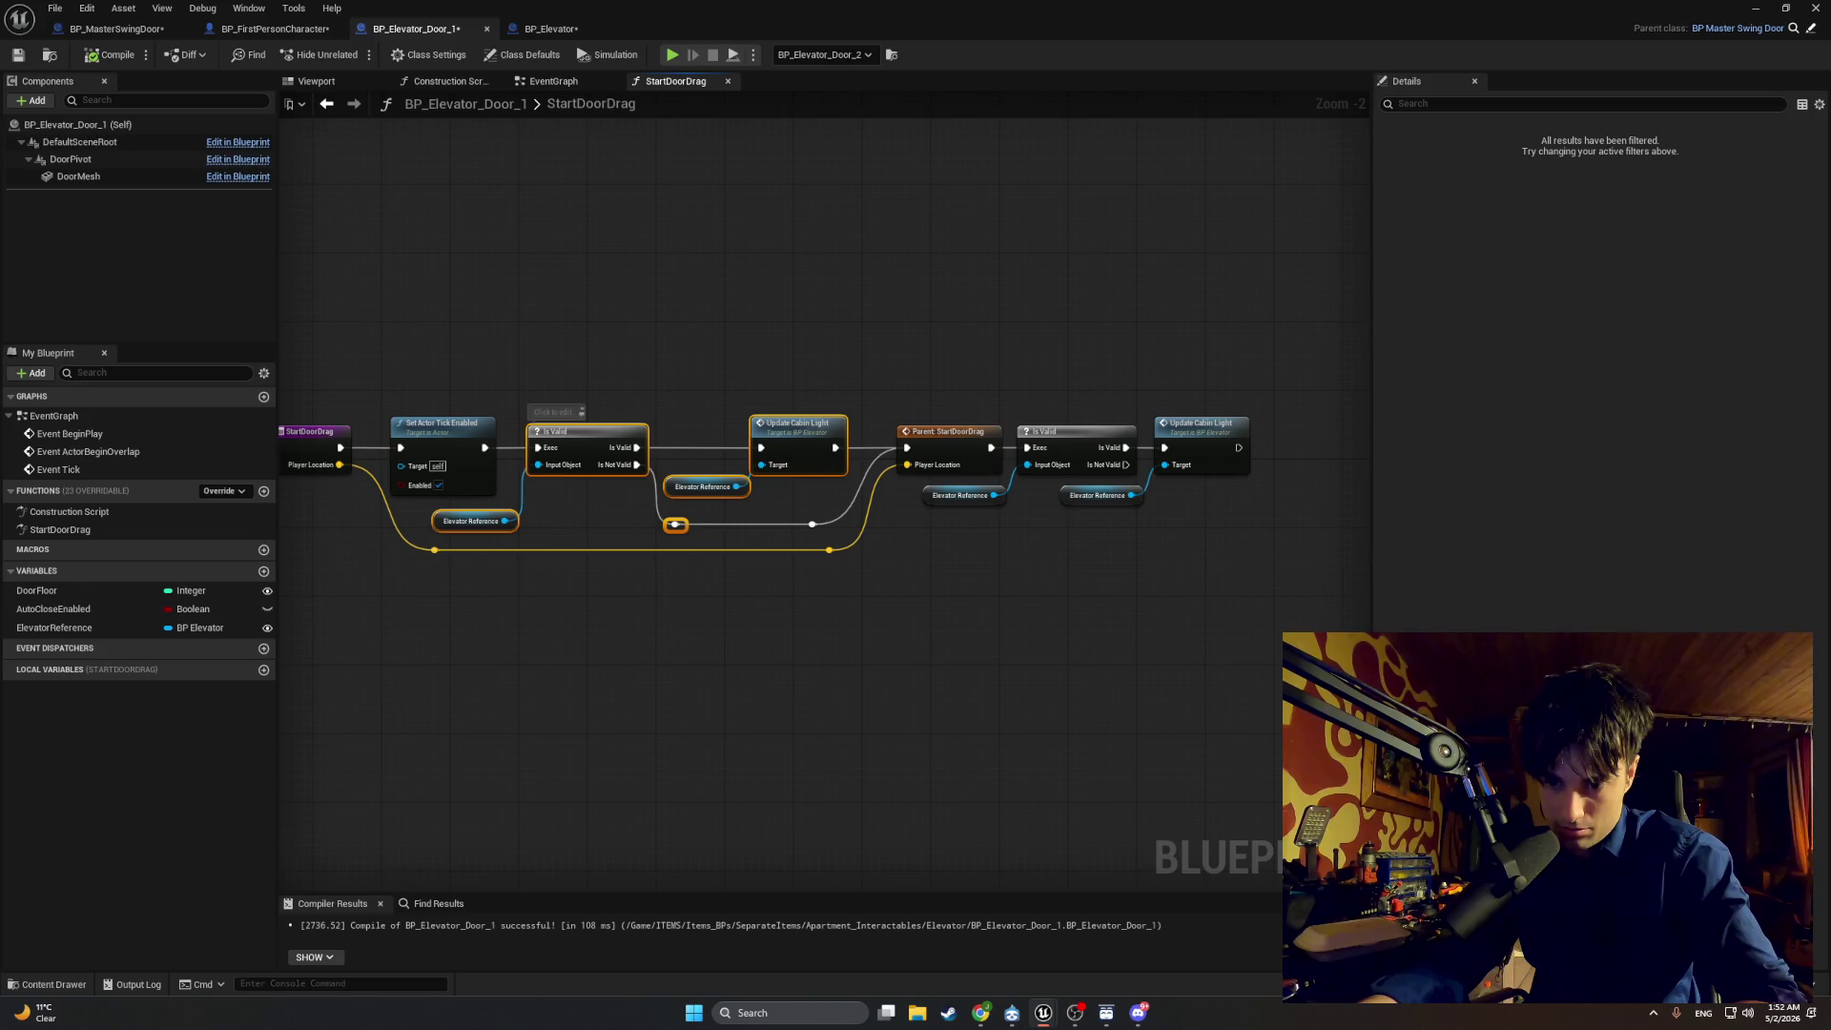
mouse_move(760, 367)
mouse_down()
mouse_move(579, 519)
mouse_move(507, 534)
mouse_move(525, 537)
mouse_up()
key(Delete)
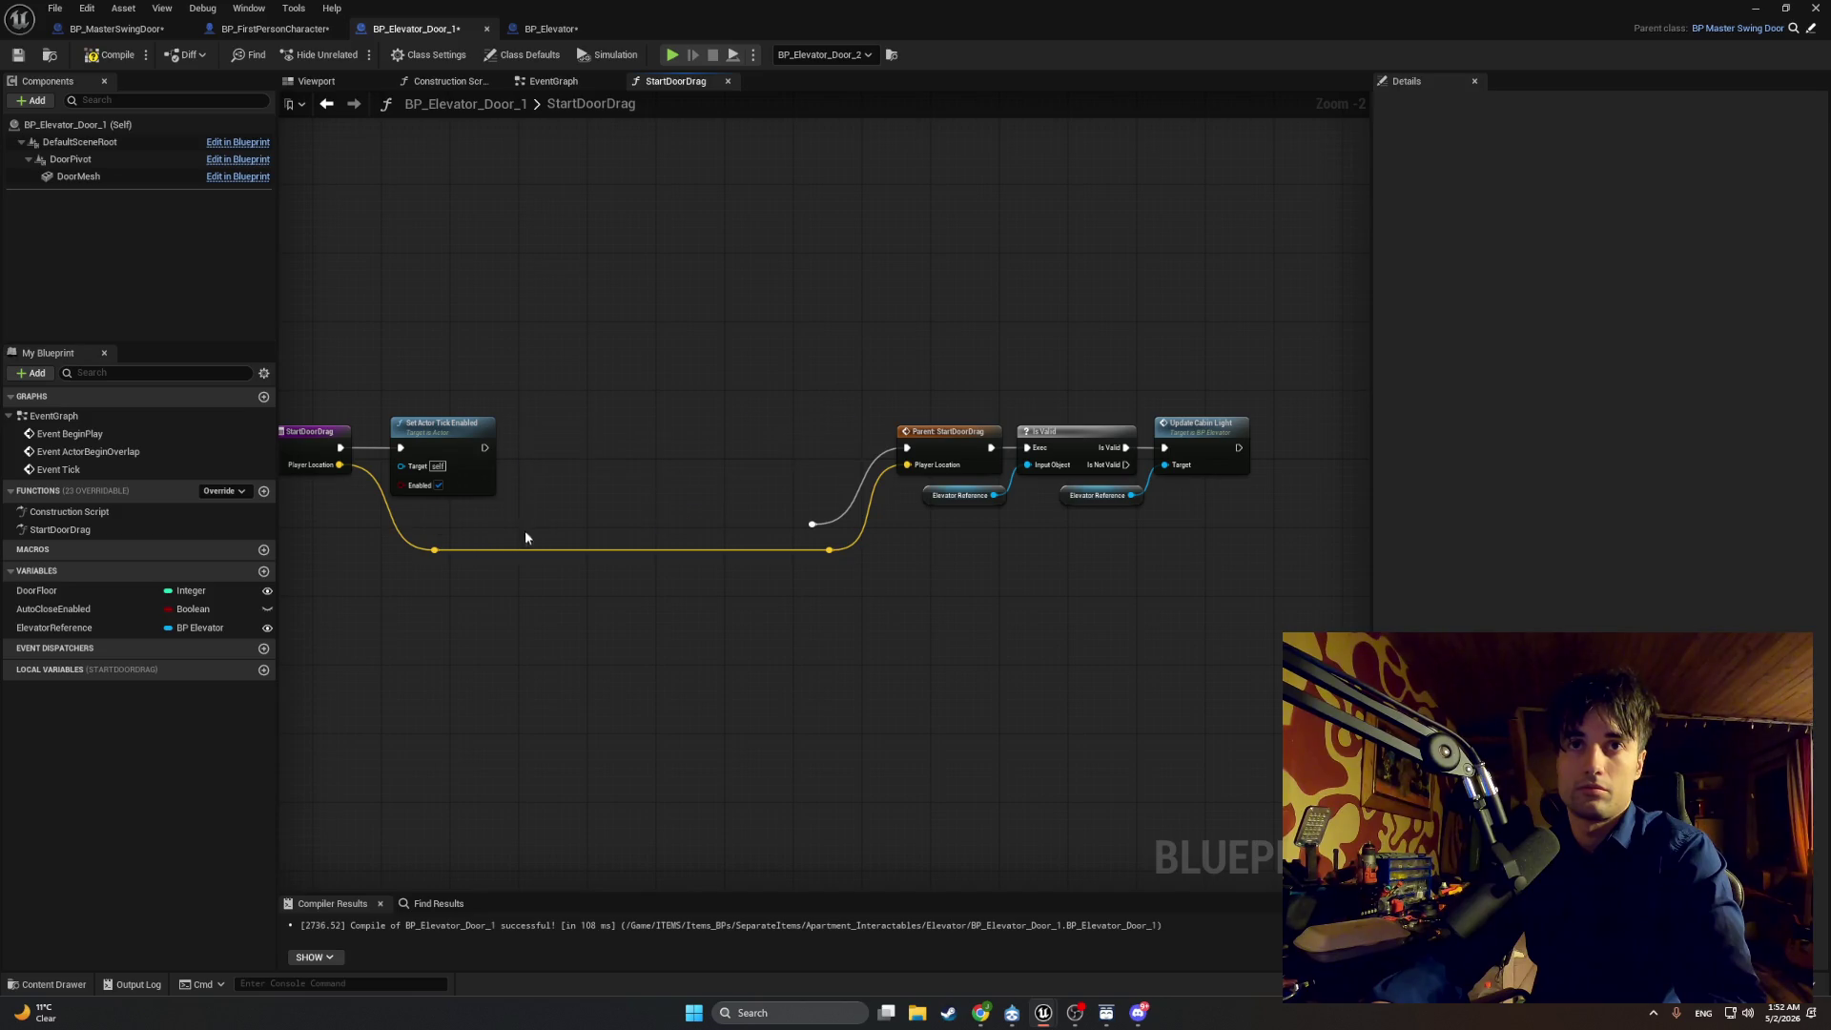
Step: Wire Set Actor Tick Enabled into Parent: StartDoorDrag and move the remaining nodes left beside it
drag(810, 520, 816, 519)
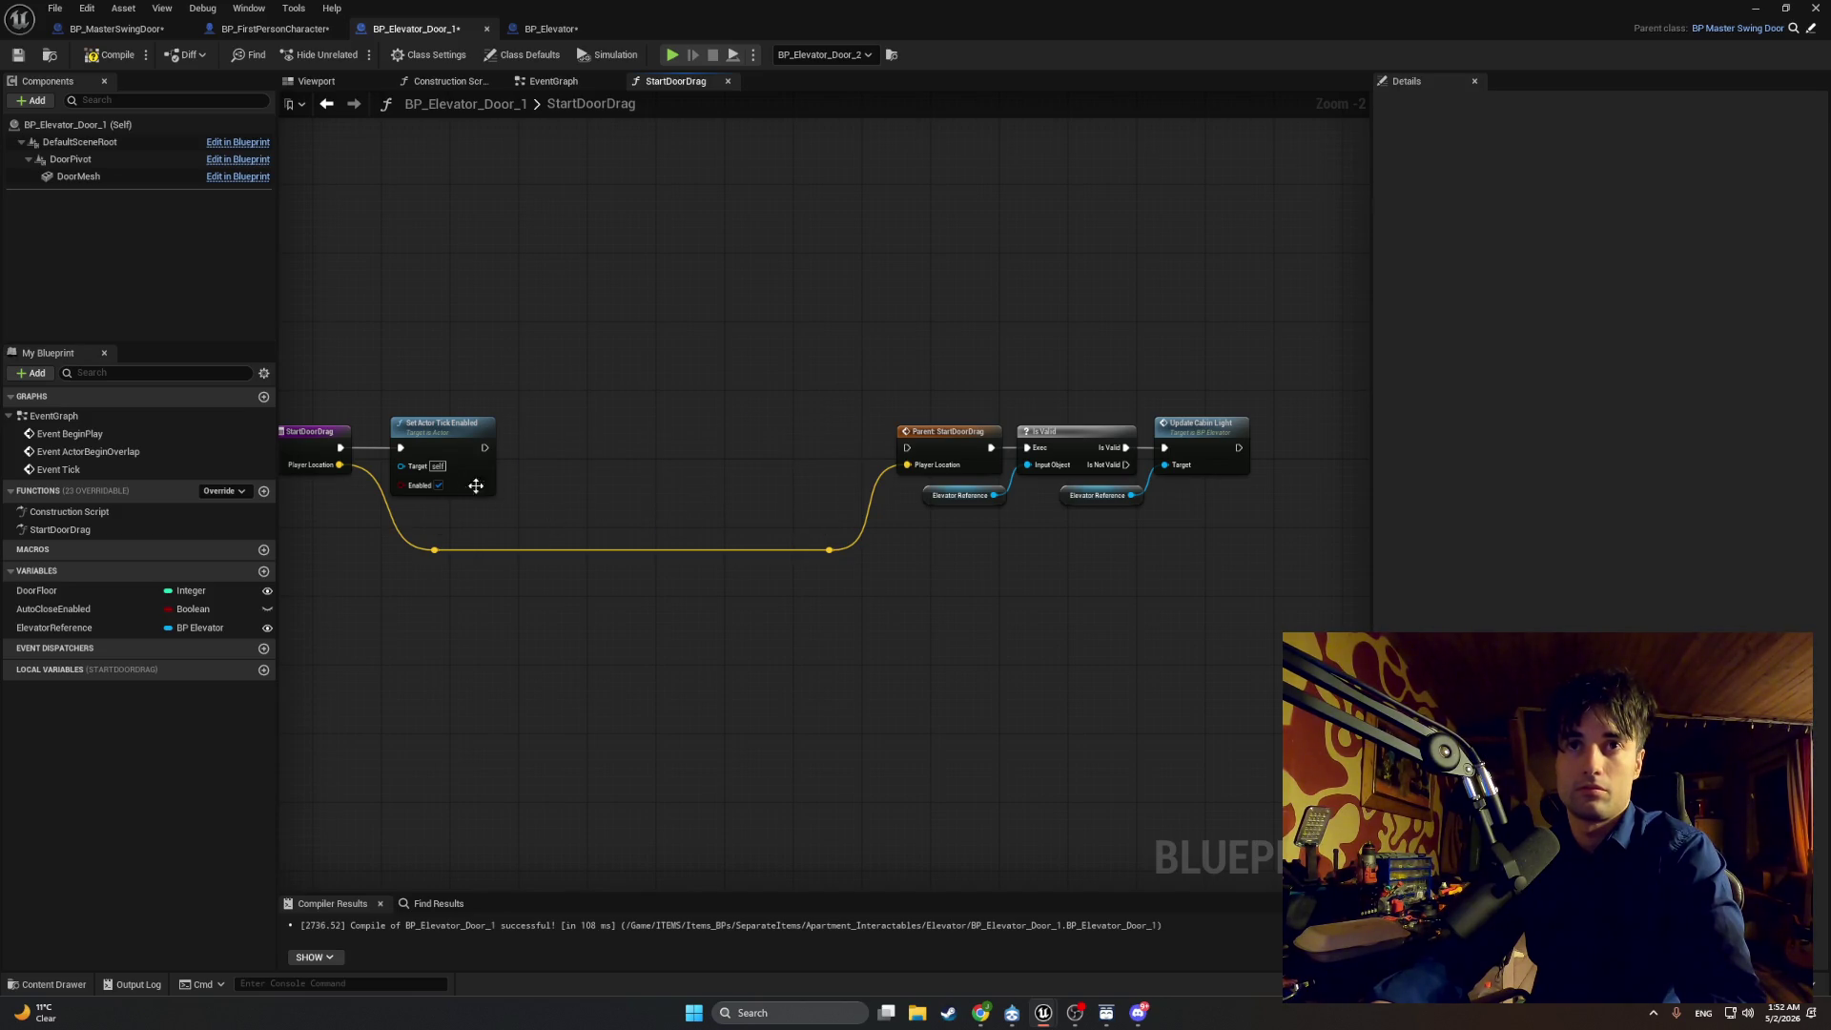
drag(484, 447, 907, 448)
mouse_move(1256, 637)
mouse_down()
mouse_move(875, 409)
mouse_move(820, 409)
mouse_up()
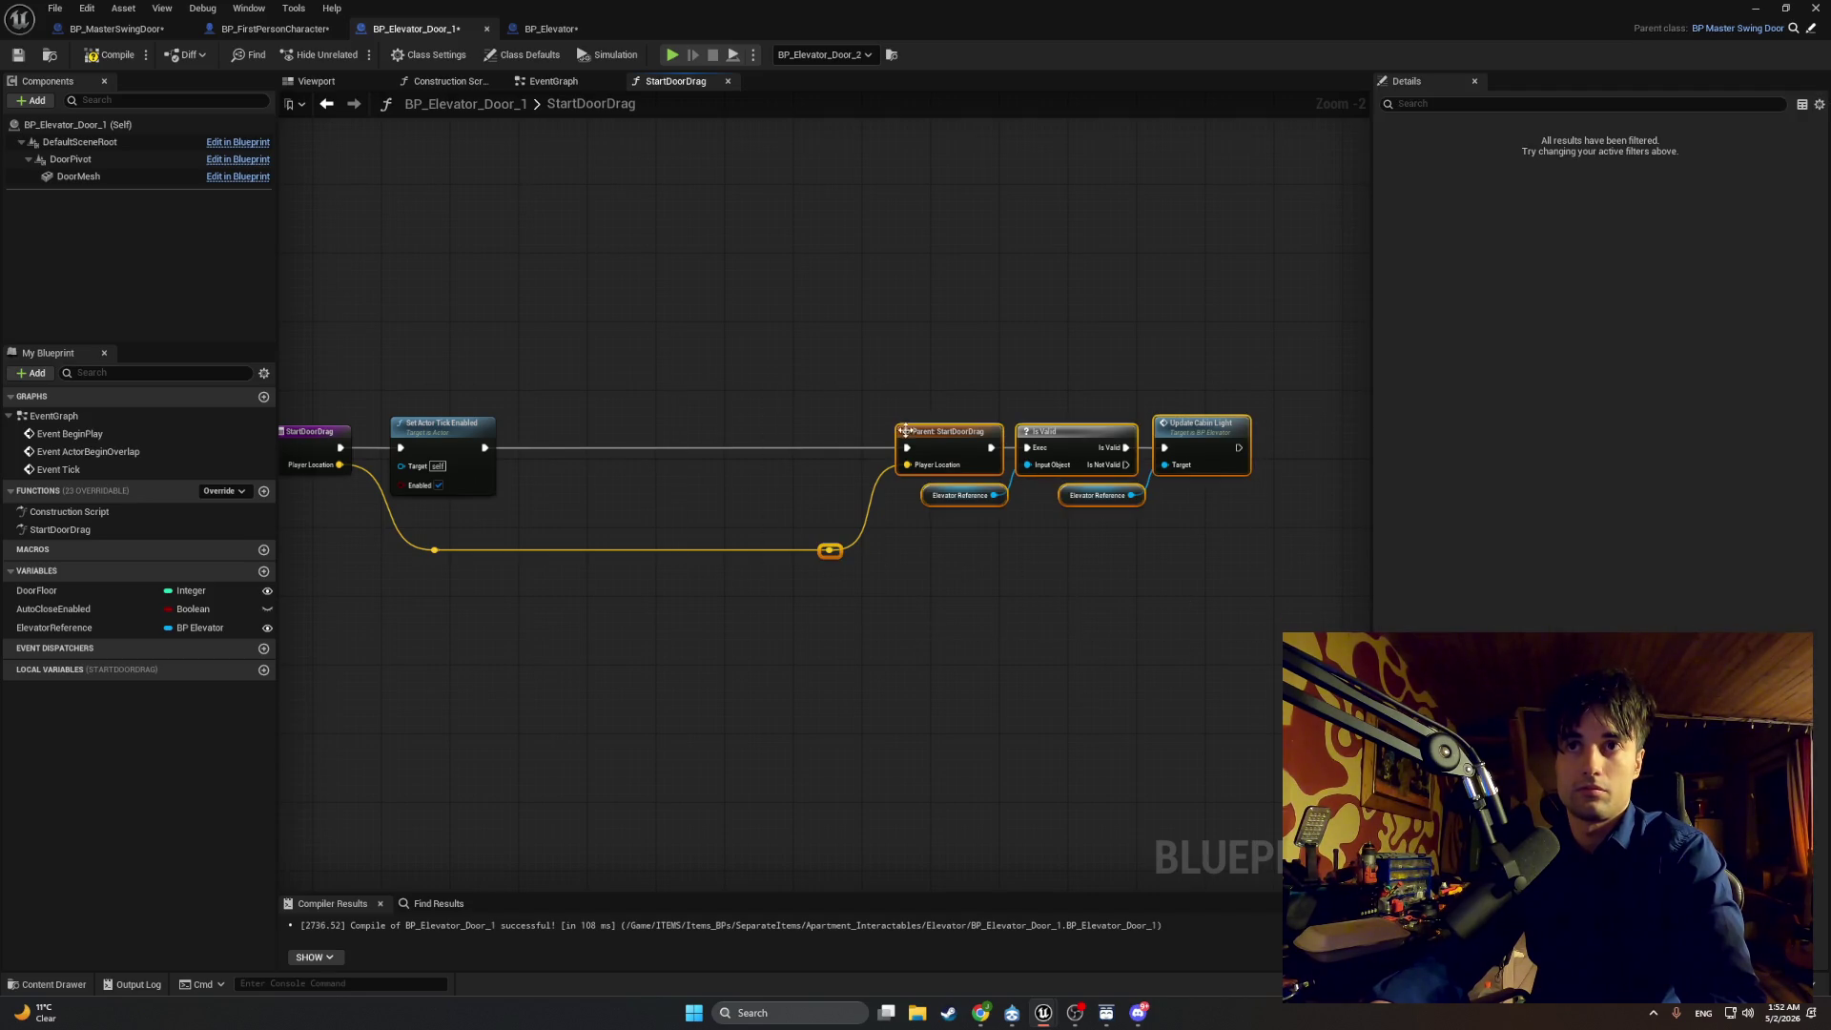
drag(917, 445, 567, 442)
click(613, 645)
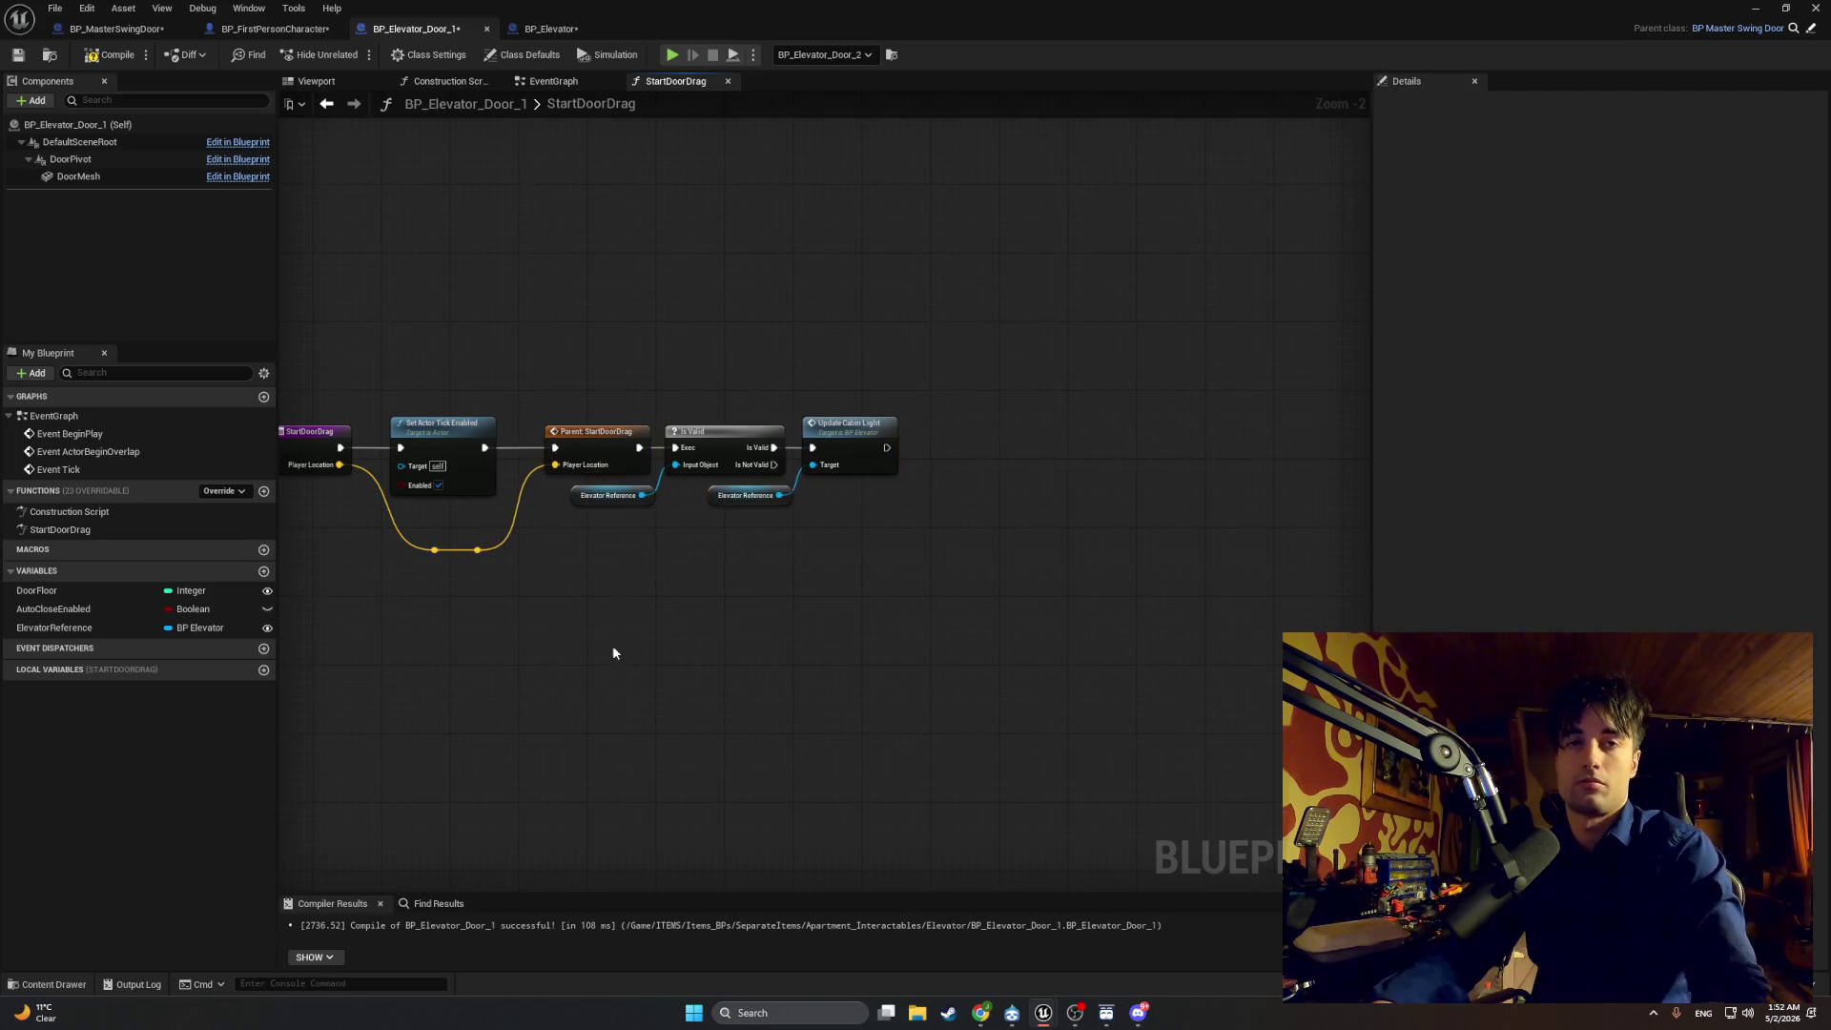
drag(612, 645, 838, 647)
drag(1079, 637, 553, 413)
click(723, 834)
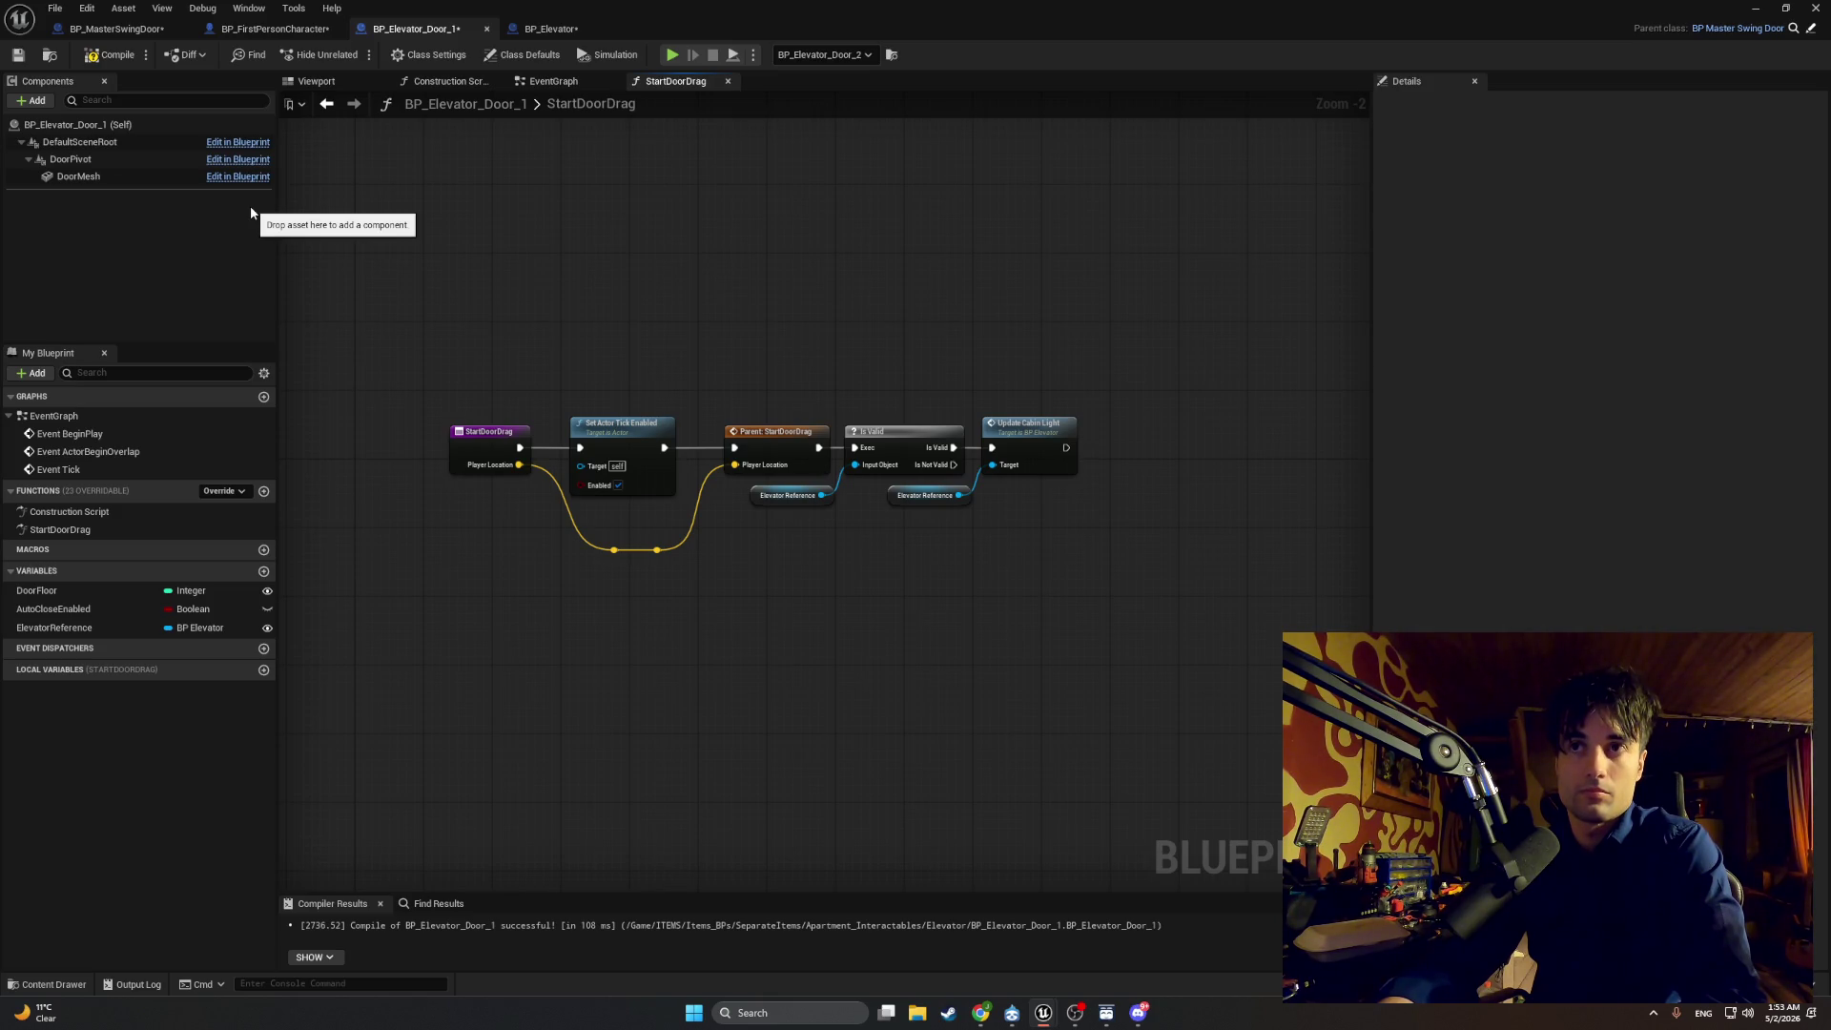
Step: Move SET Is Door Open up beside the second Branch, compile, tick its value, and wire Branch True into it
click(537, 82)
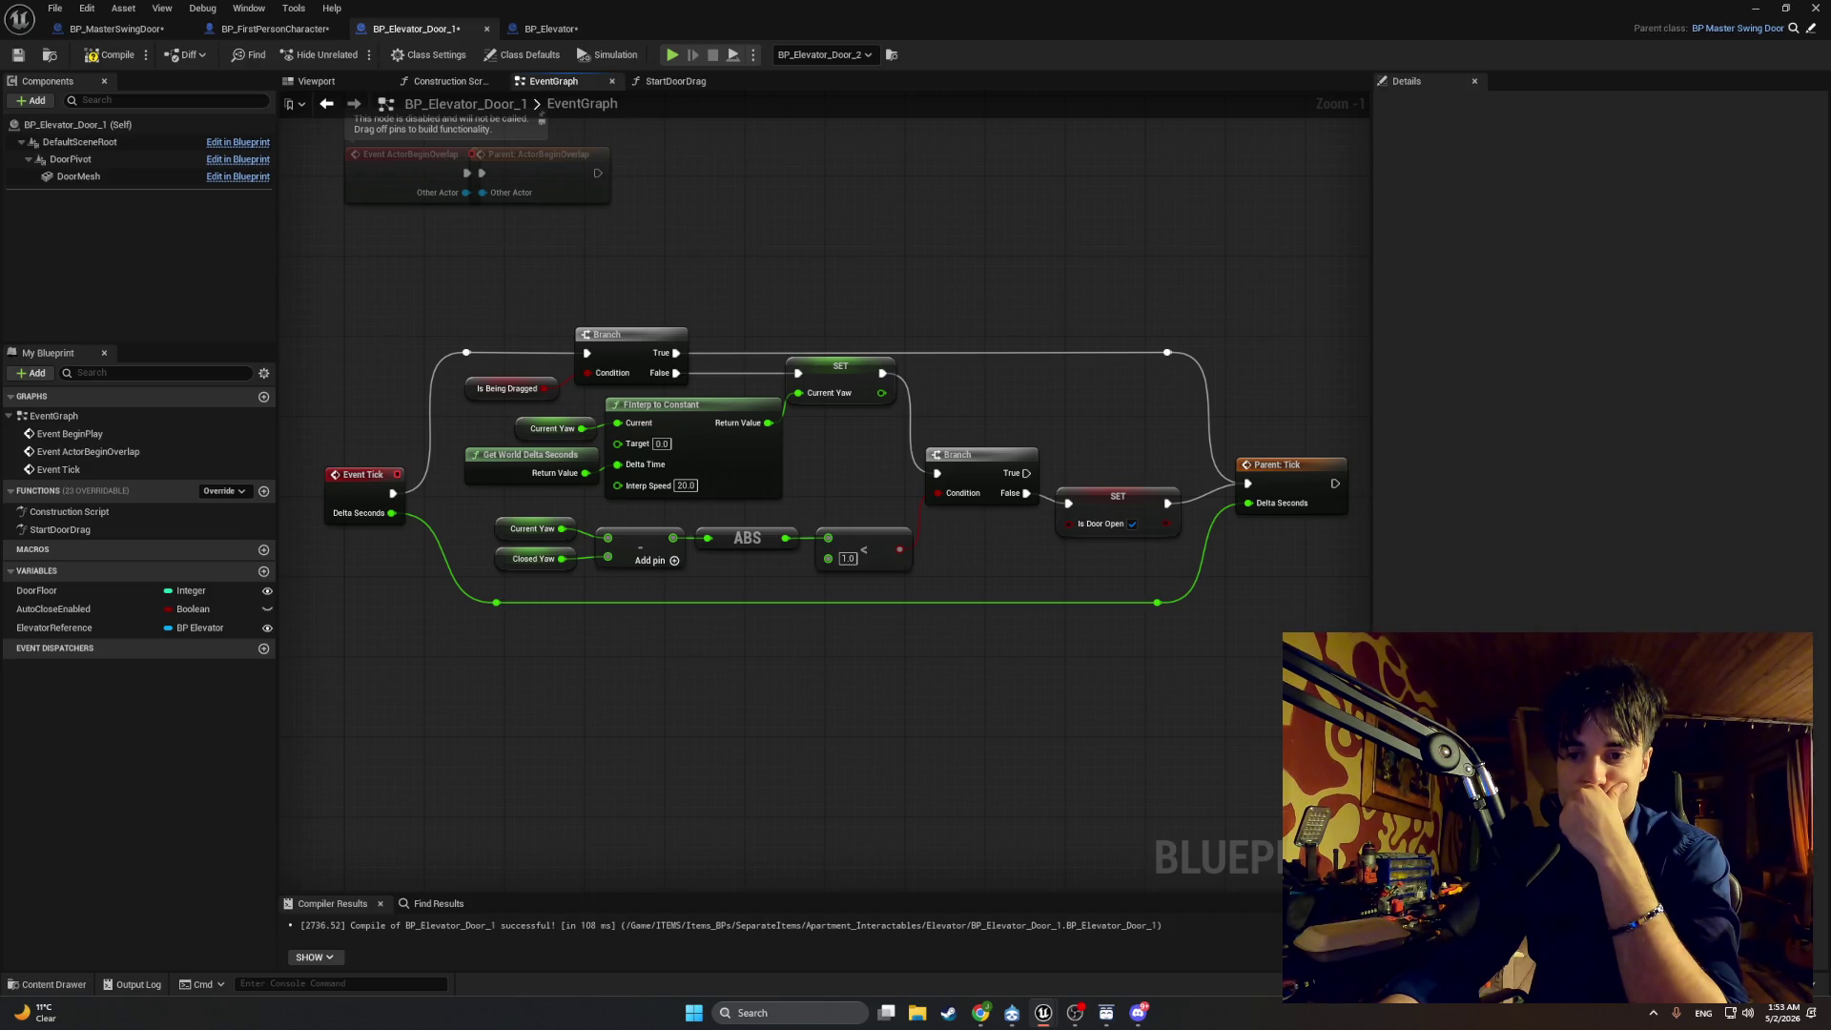
drag(1052, 534, 935, 541)
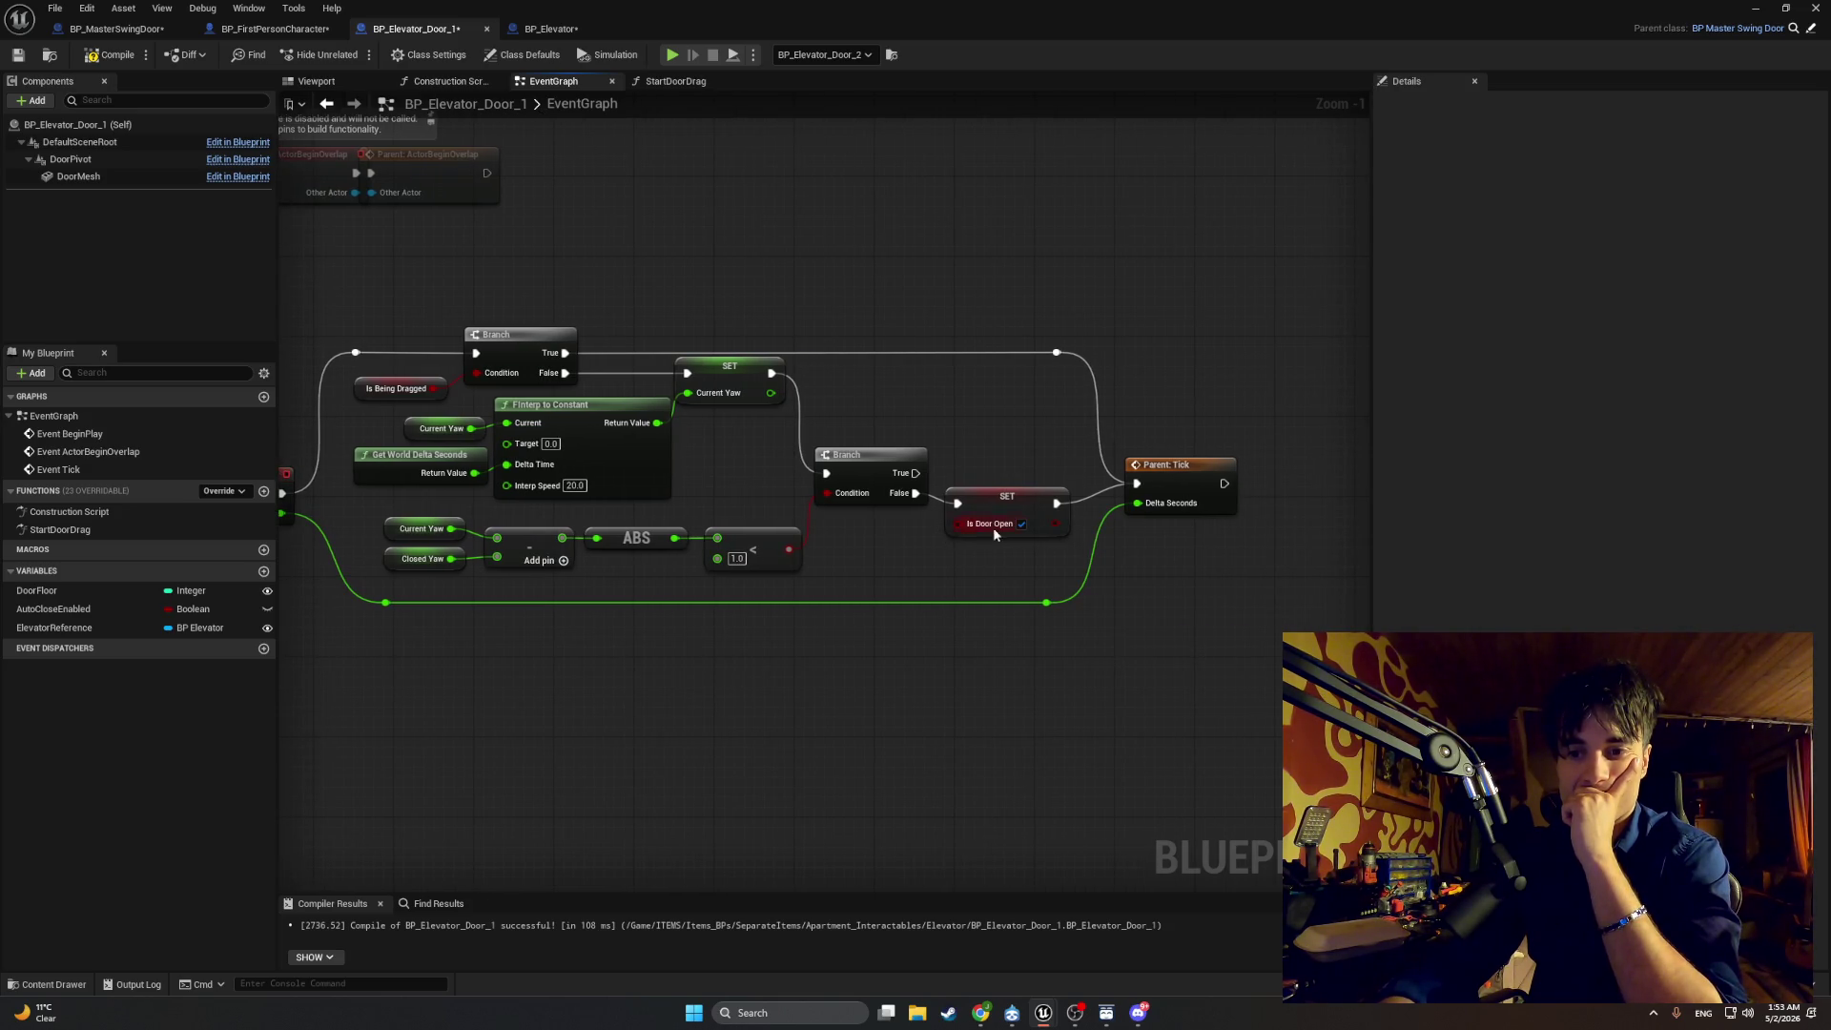
click(1021, 524)
mouse_move(1002, 508)
mouse_down()
mouse_move(994, 483)
mouse_move(1012, 489)
mouse_up()
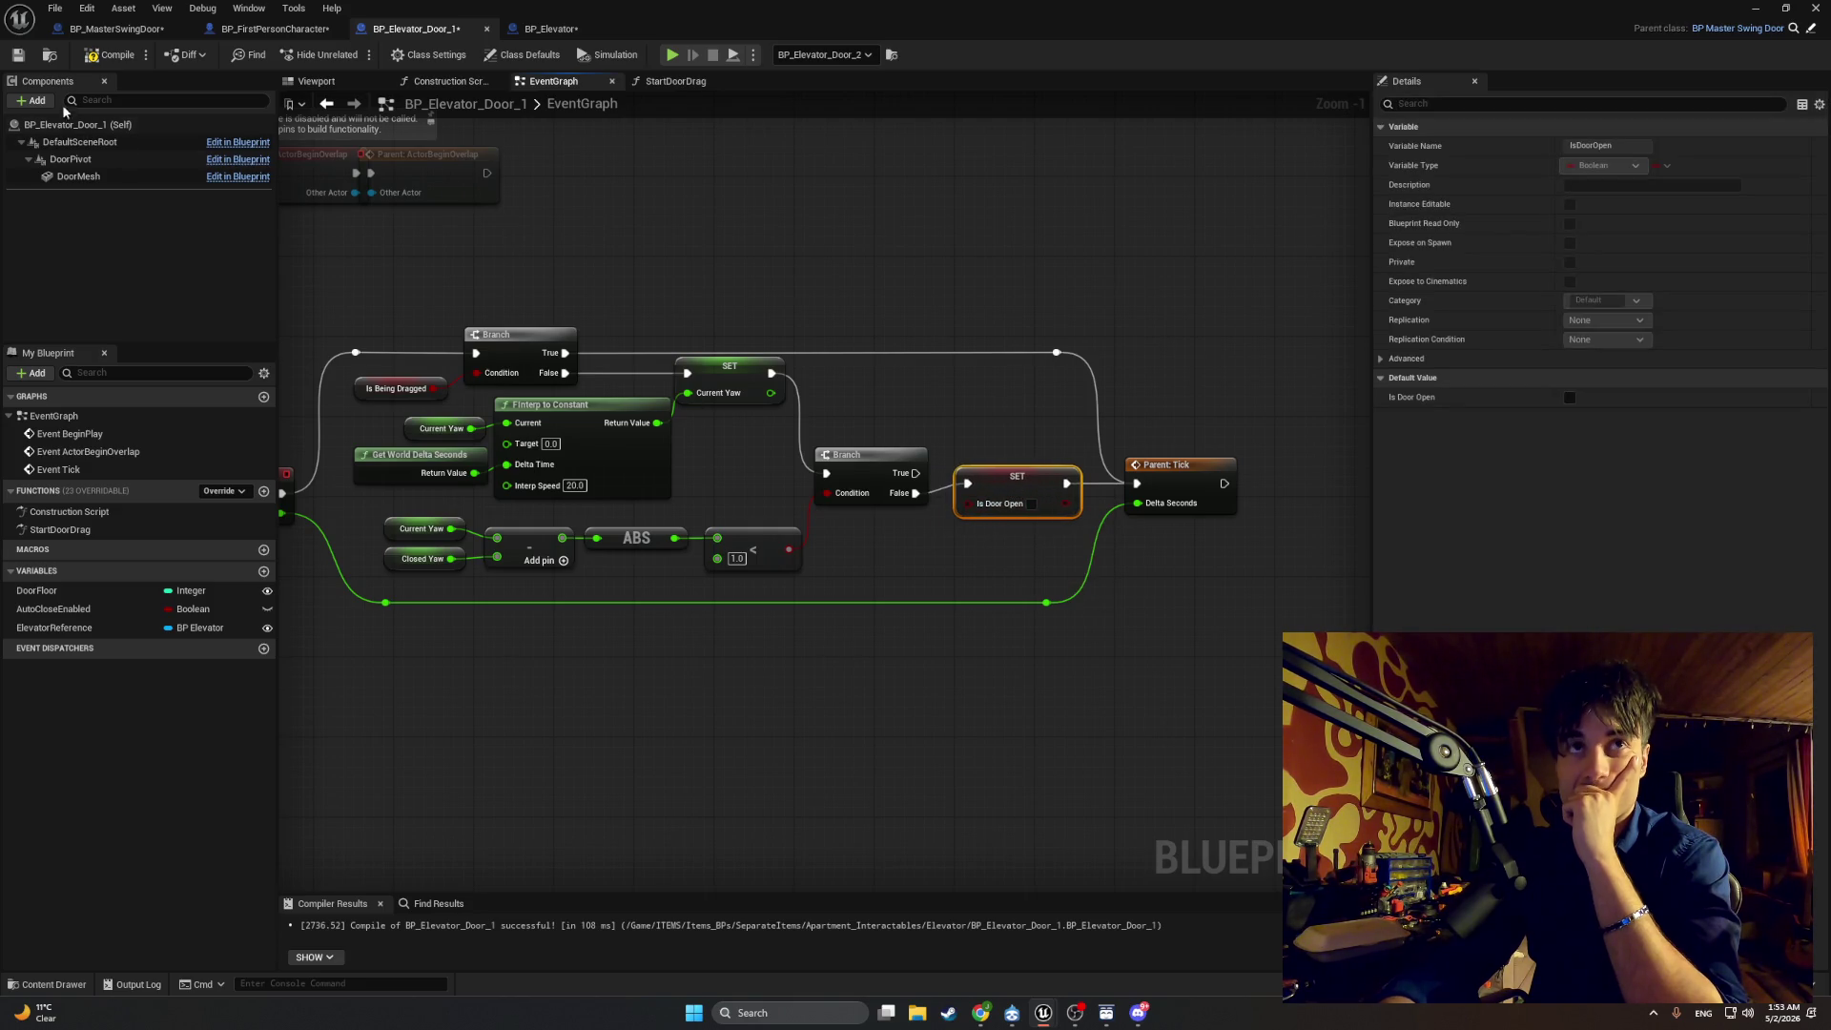
click(109, 54)
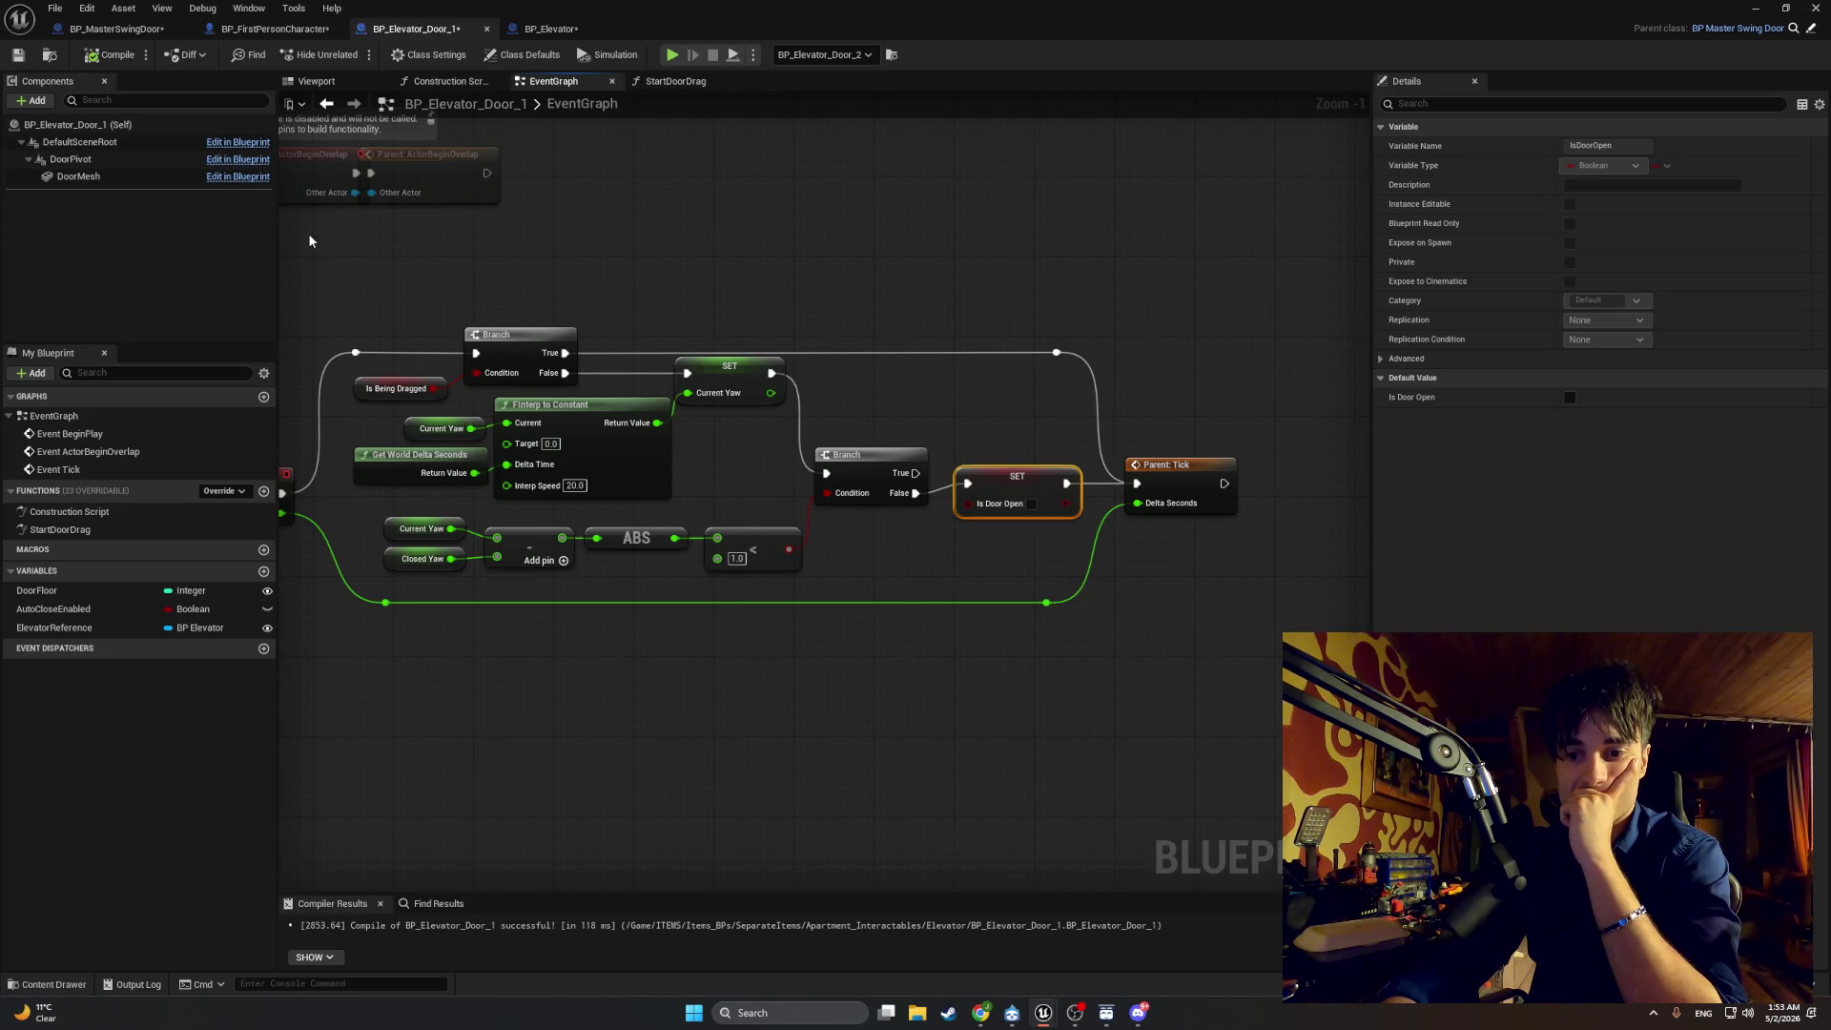
click(1031, 504)
mouse_move(915, 473)
mouse_down()
mouse_move(966, 483)
mouse_move(955, 498)
mouse_move(941, 493)
mouse_move(987, 474)
mouse_up()
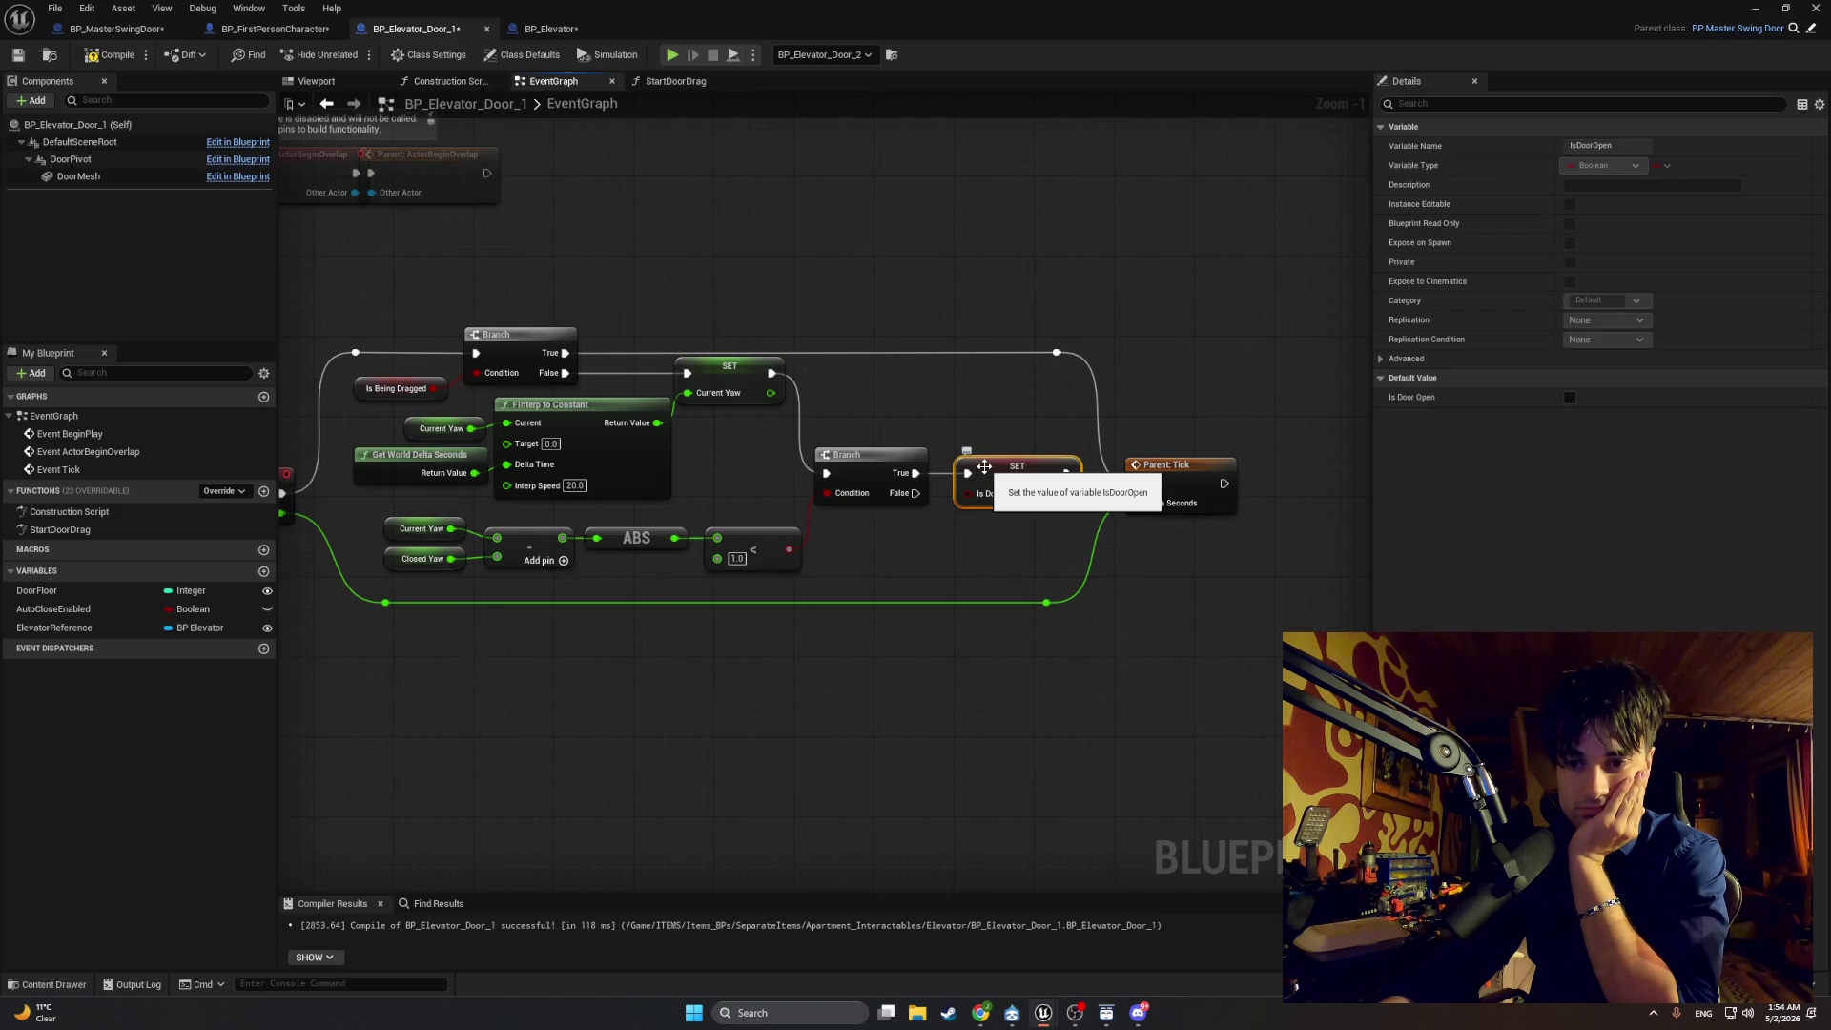
Step: Link the Branch False output to SET Is Door Open, inspect IsDoorOpen, and snip the graph
drag(985, 466, 985, 497)
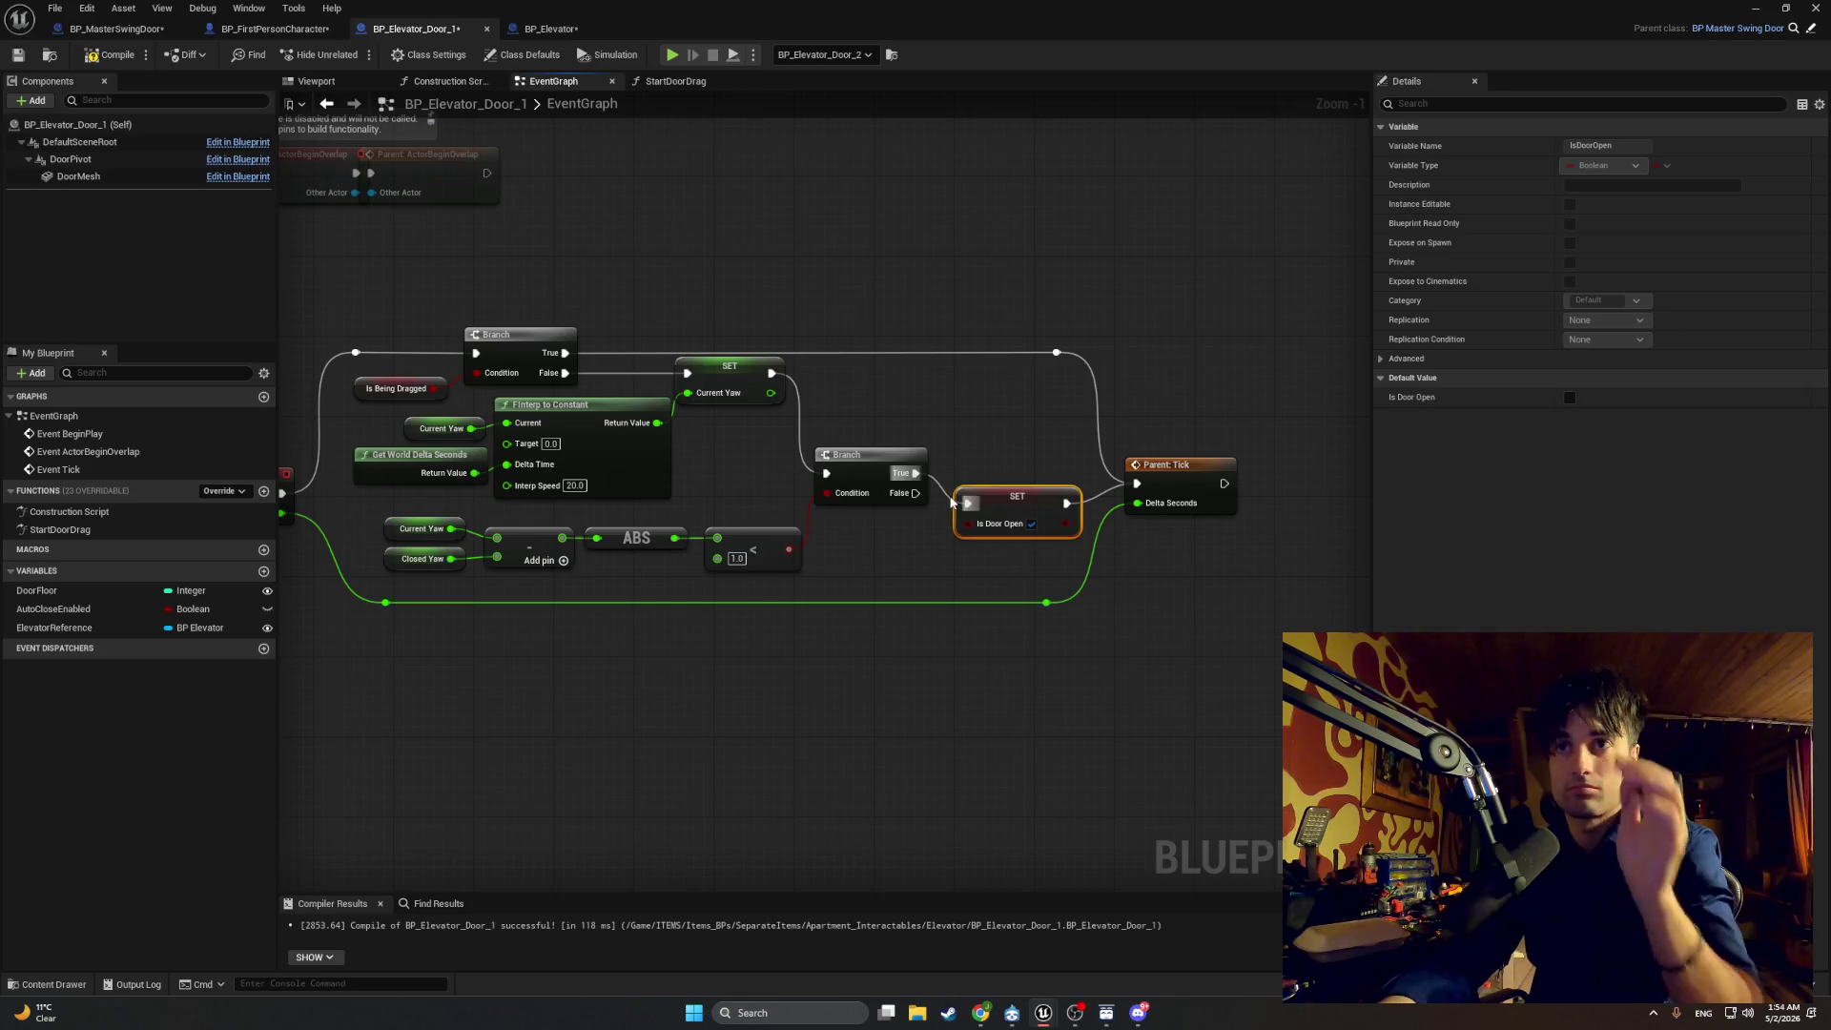
click(936, 486)
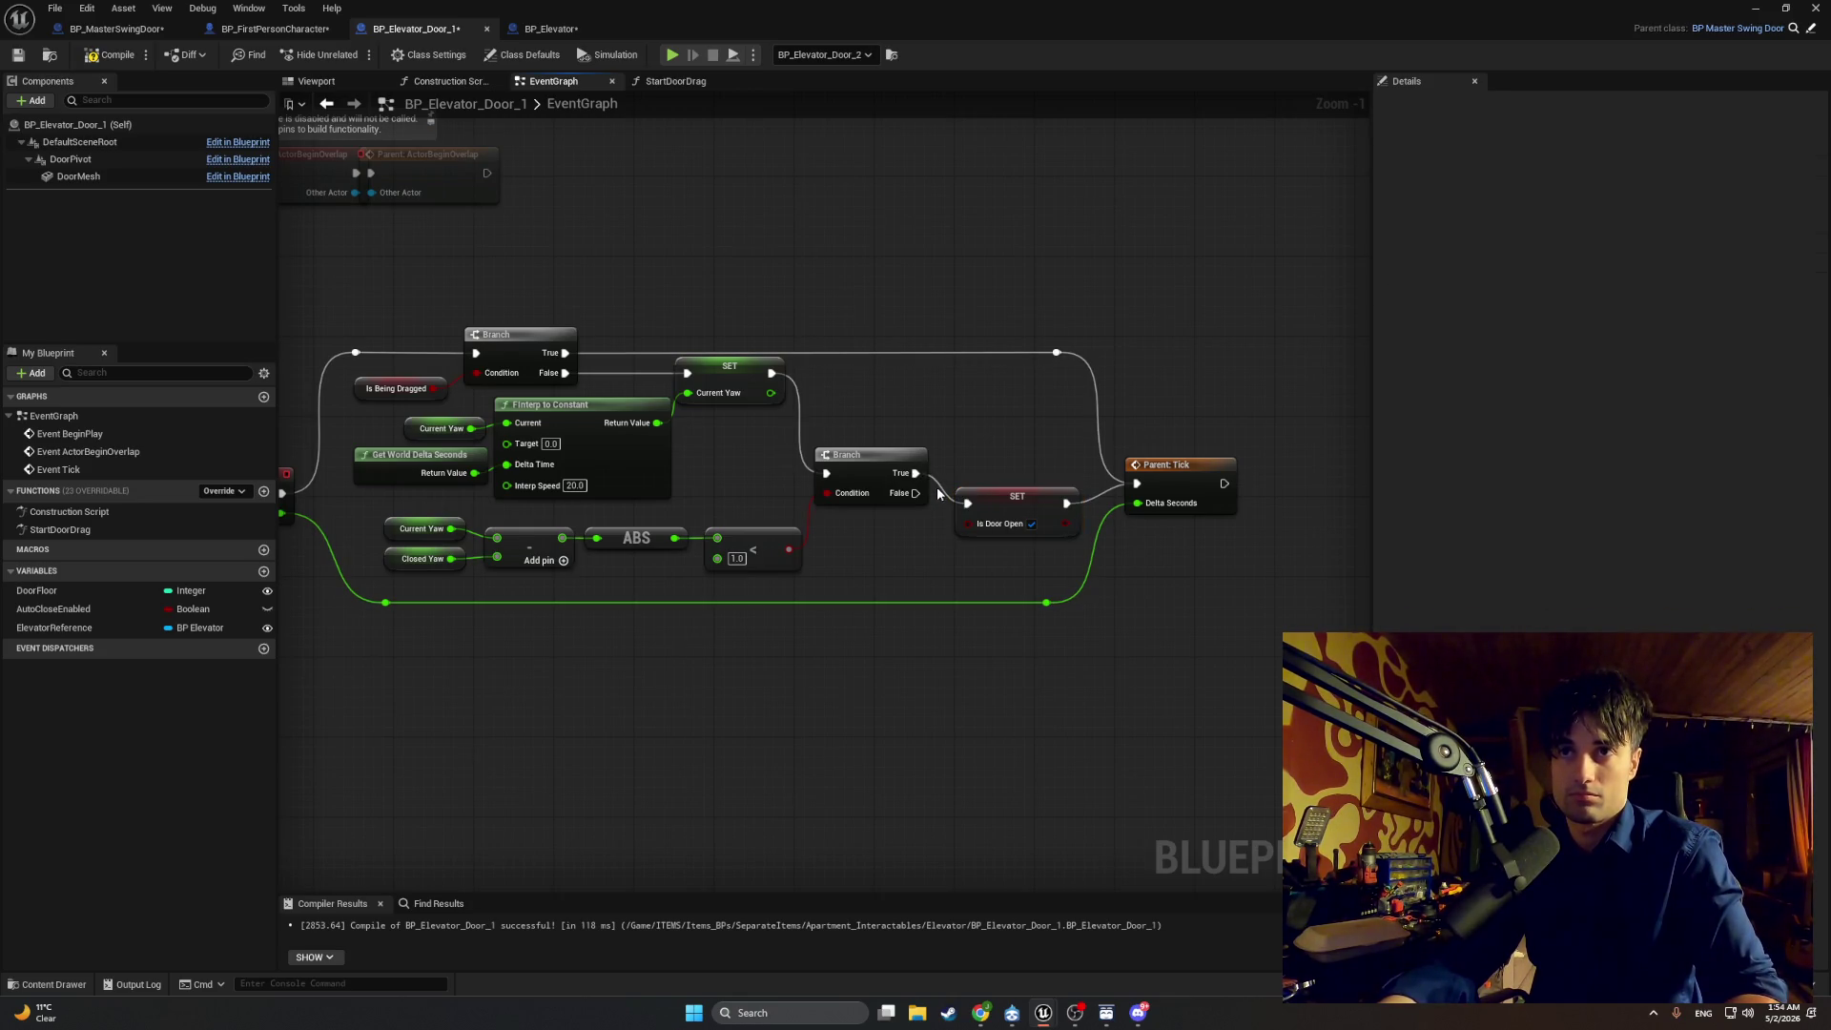
drag(916, 493, 967, 504)
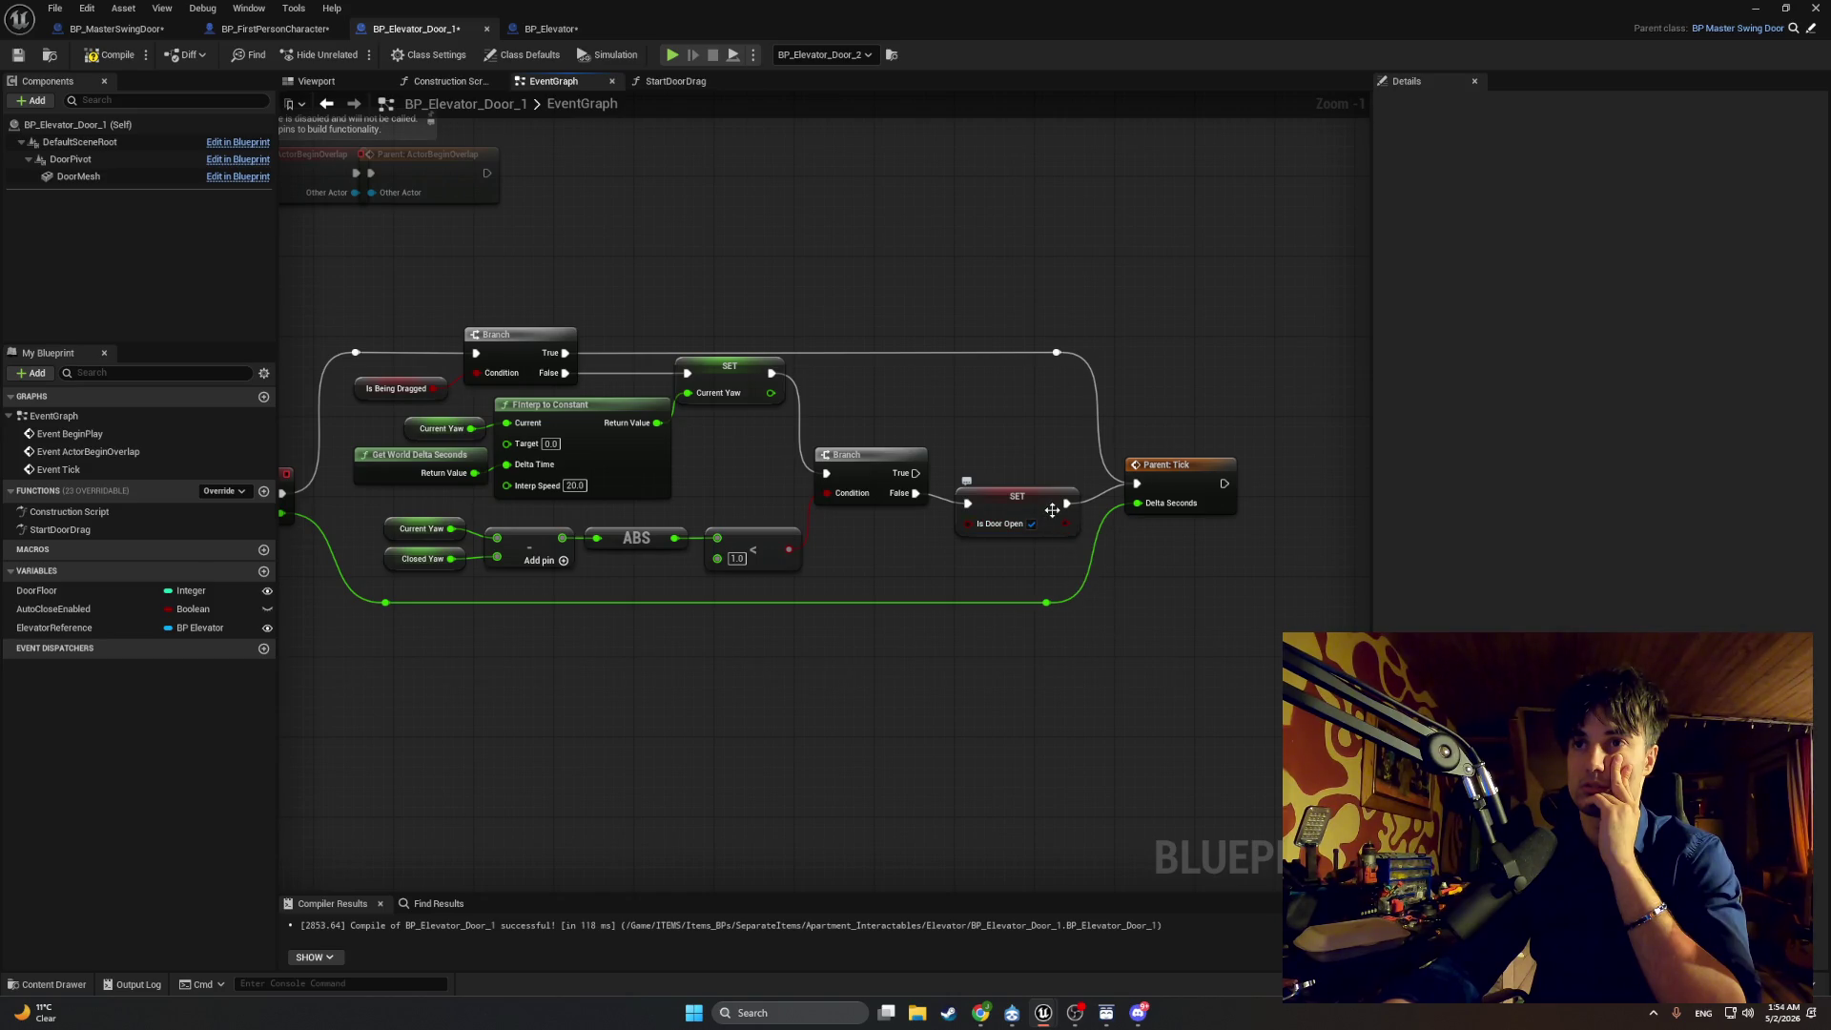
click(1052, 511)
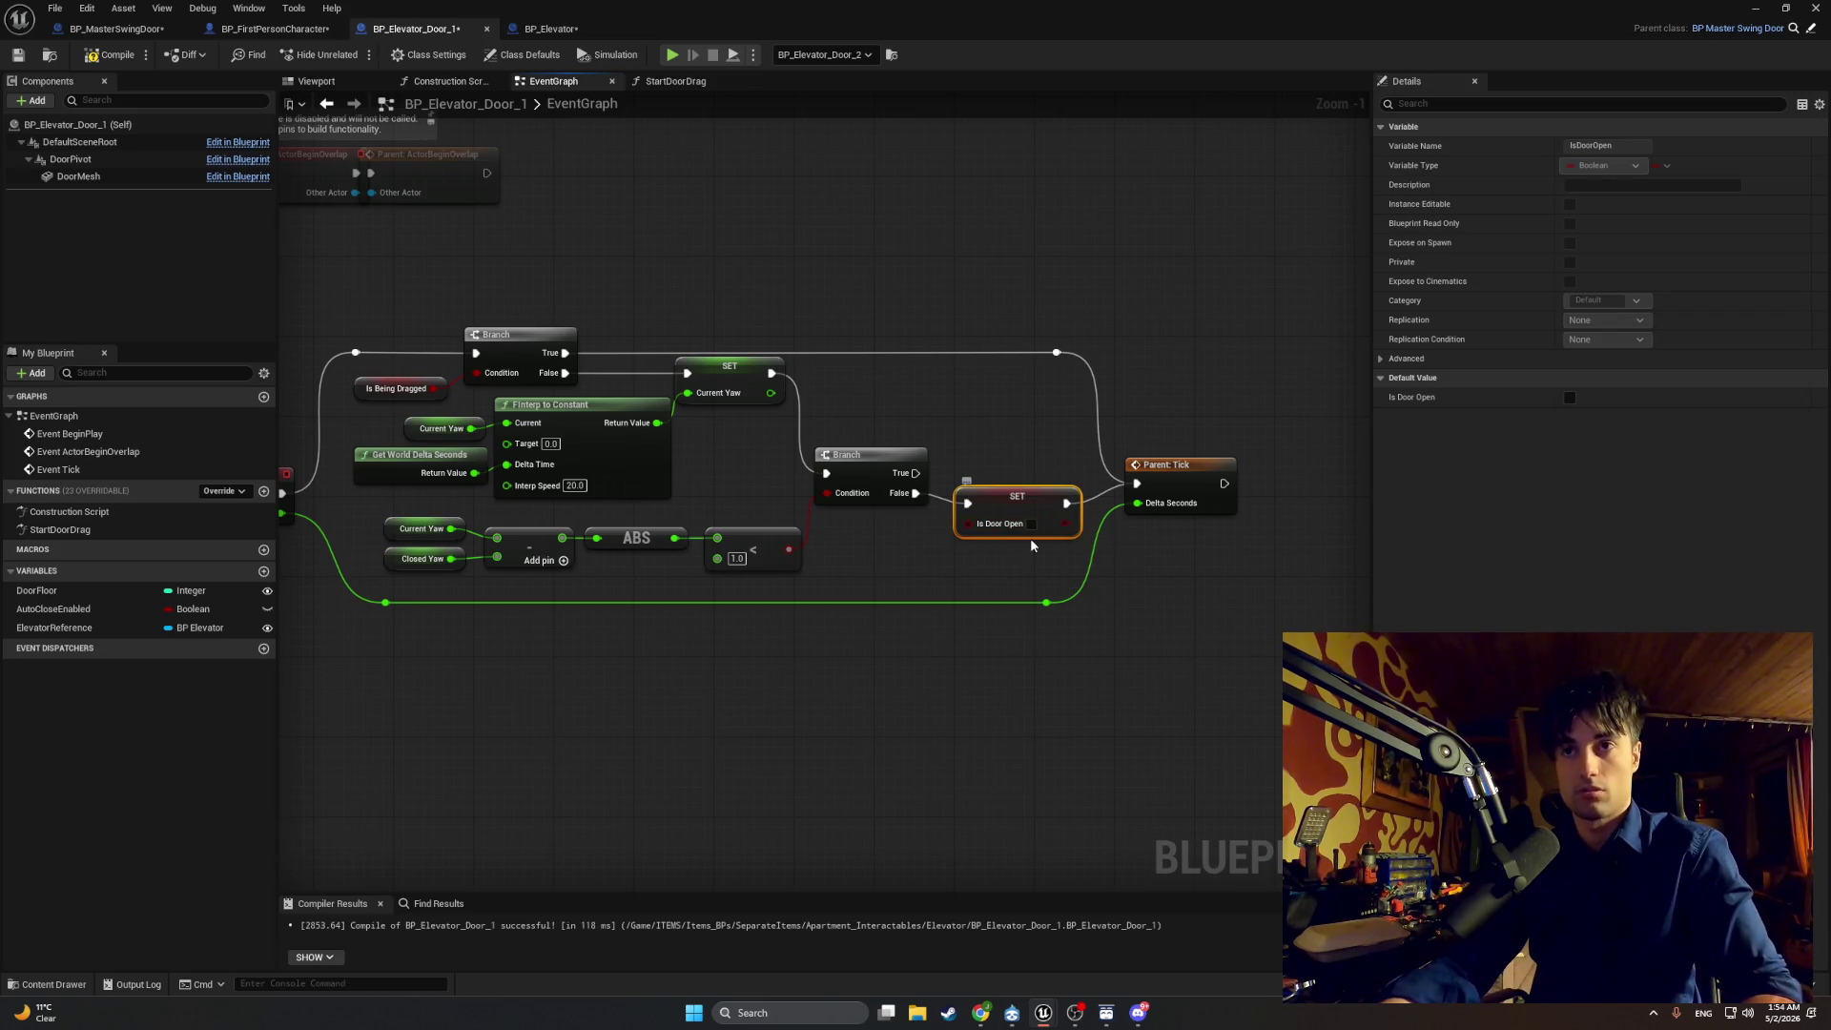
key(super+shift+s)
mouse_move(1236, 708)
mouse_down()
mouse_move(1189, 582)
mouse_move(531, 307)
mouse_move(404, 276)
mouse_move(232, 299)
mouse_move(278, 288)
mouse_up()
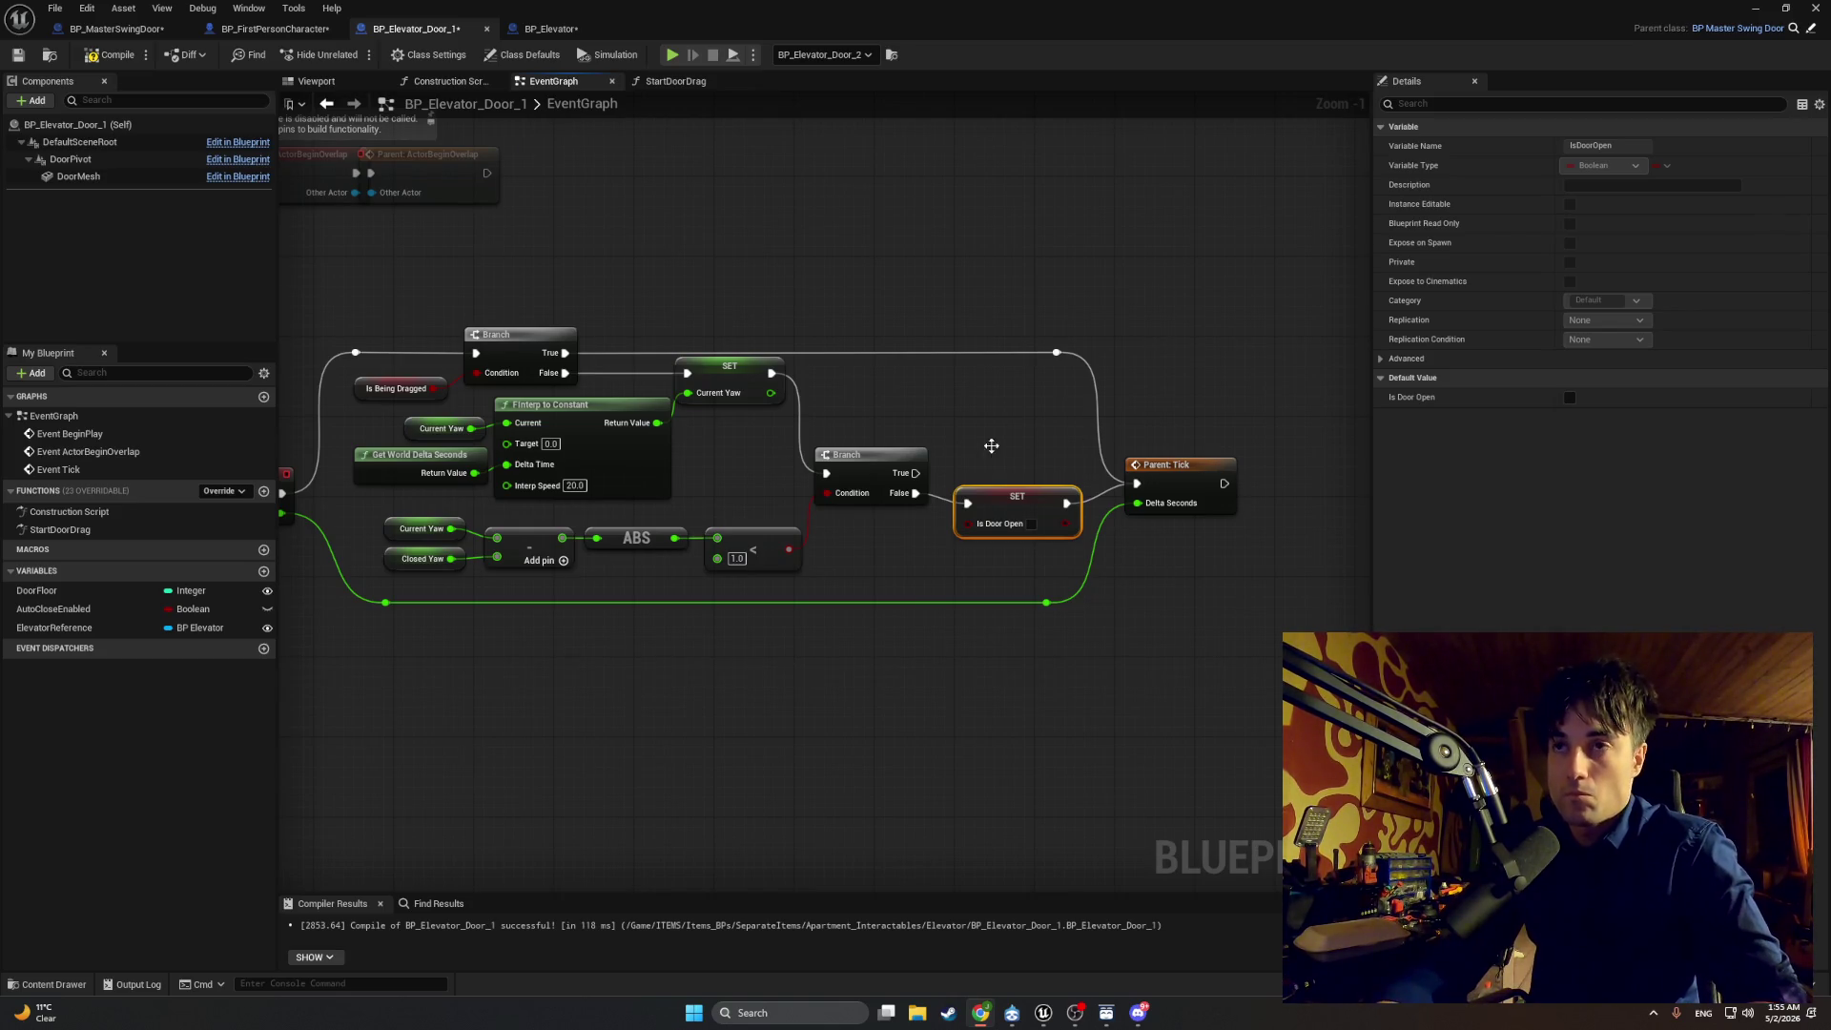
Step: Move the SET link from the Branch False output to True and snip the updated graph
alt+click(915, 493)
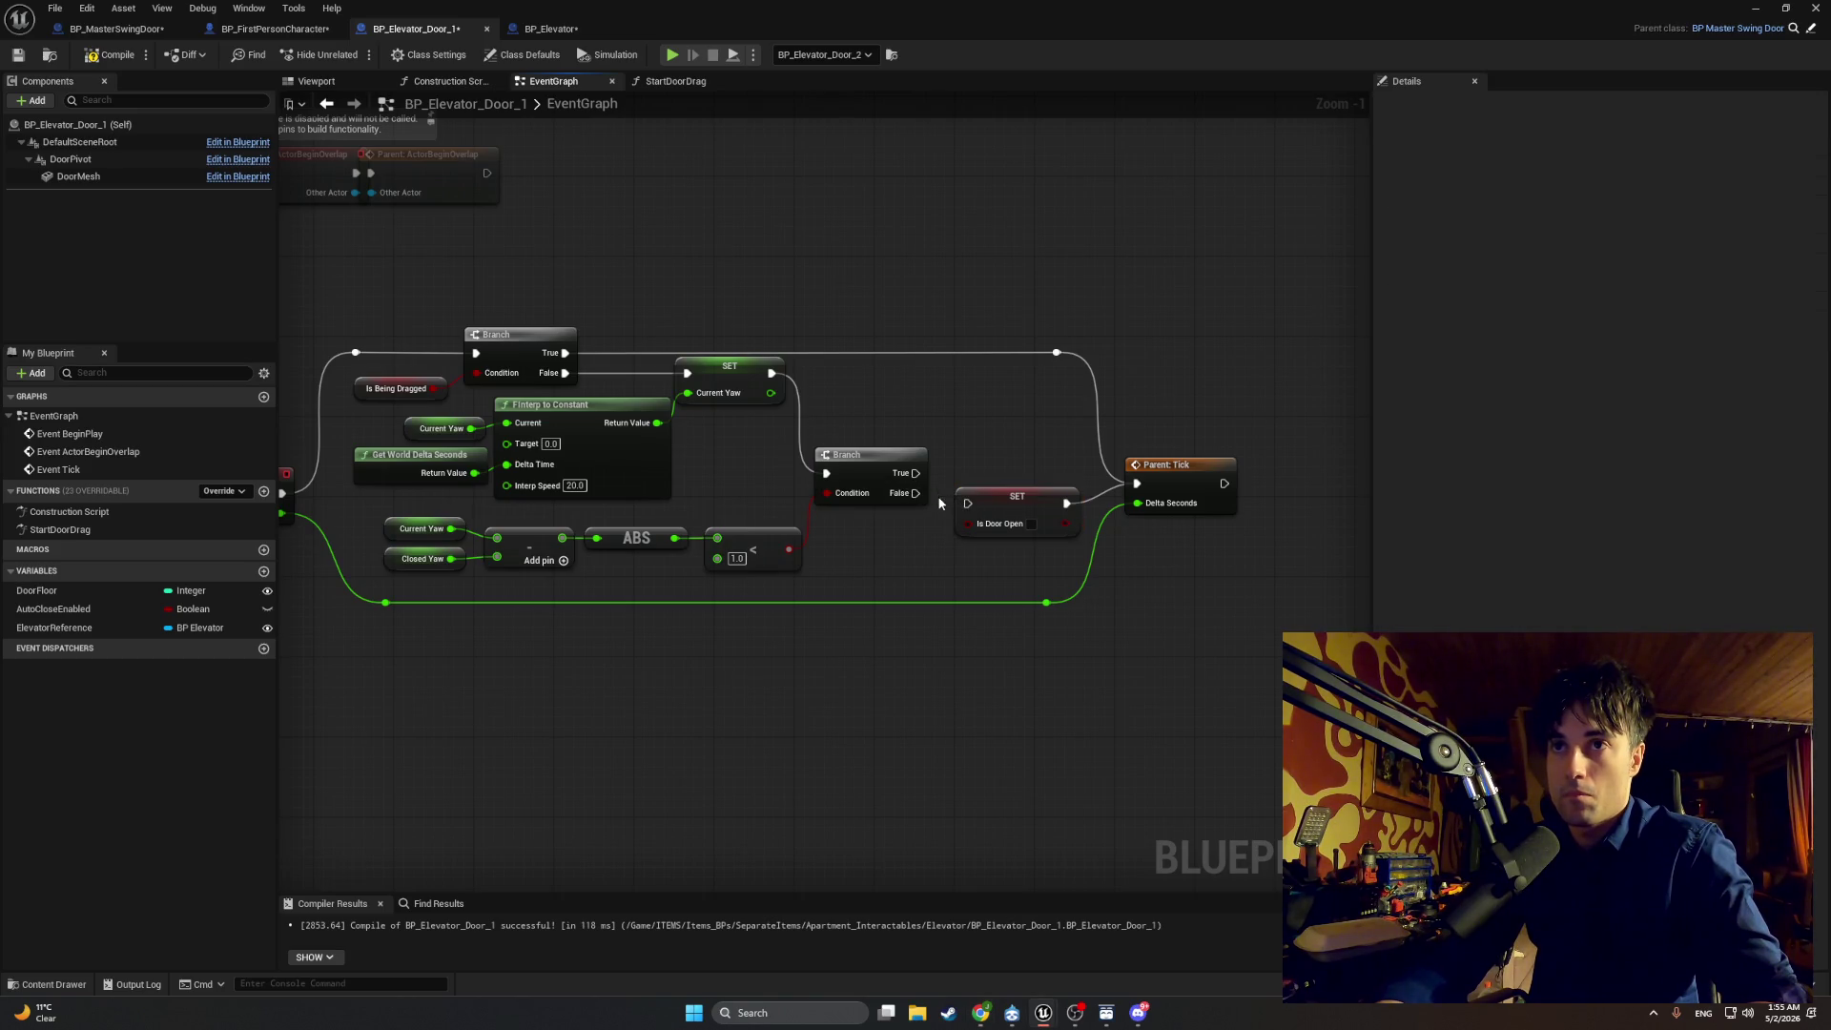
mouse_move(915, 473)
mouse_down()
mouse_move(963, 506)
mouse_move(1004, 456)
mouse_up()
drag(1302, 684, 324, 273)
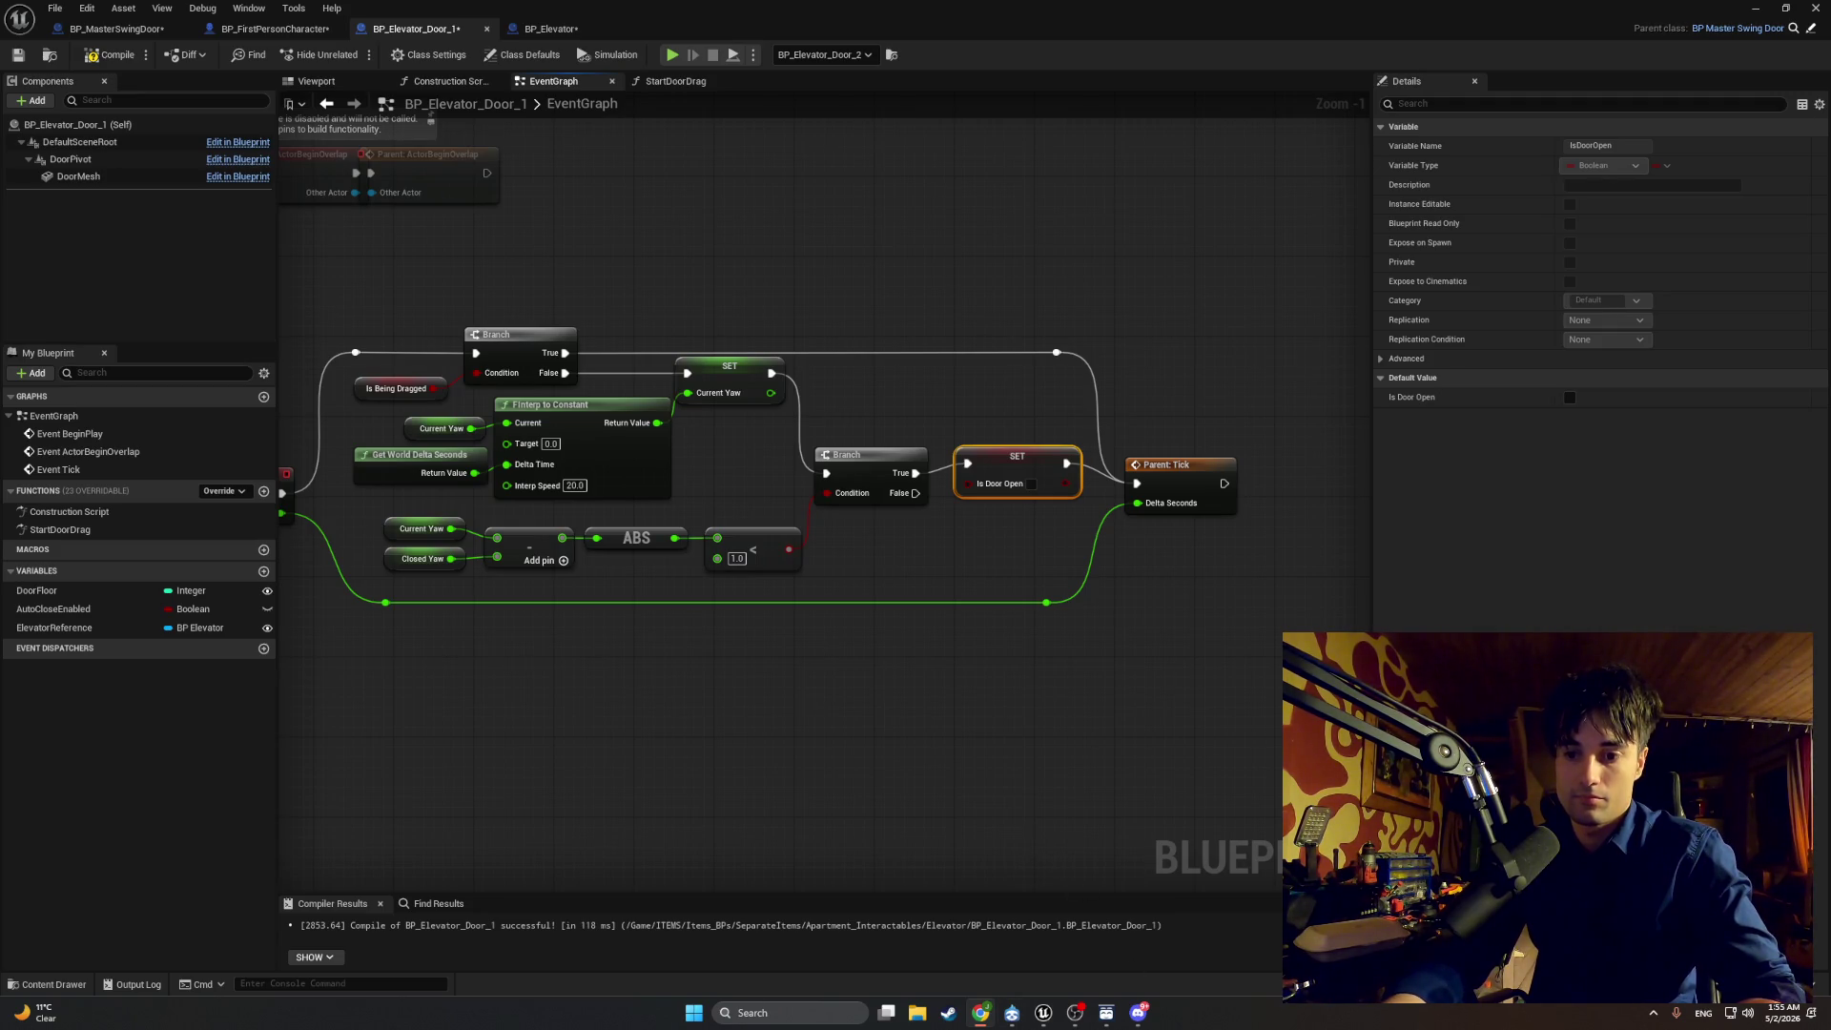
mouse_move(843, 719)
mouse_down()
mouse_move(610, 703)
mouse_move(593, 767)
mouse_up()
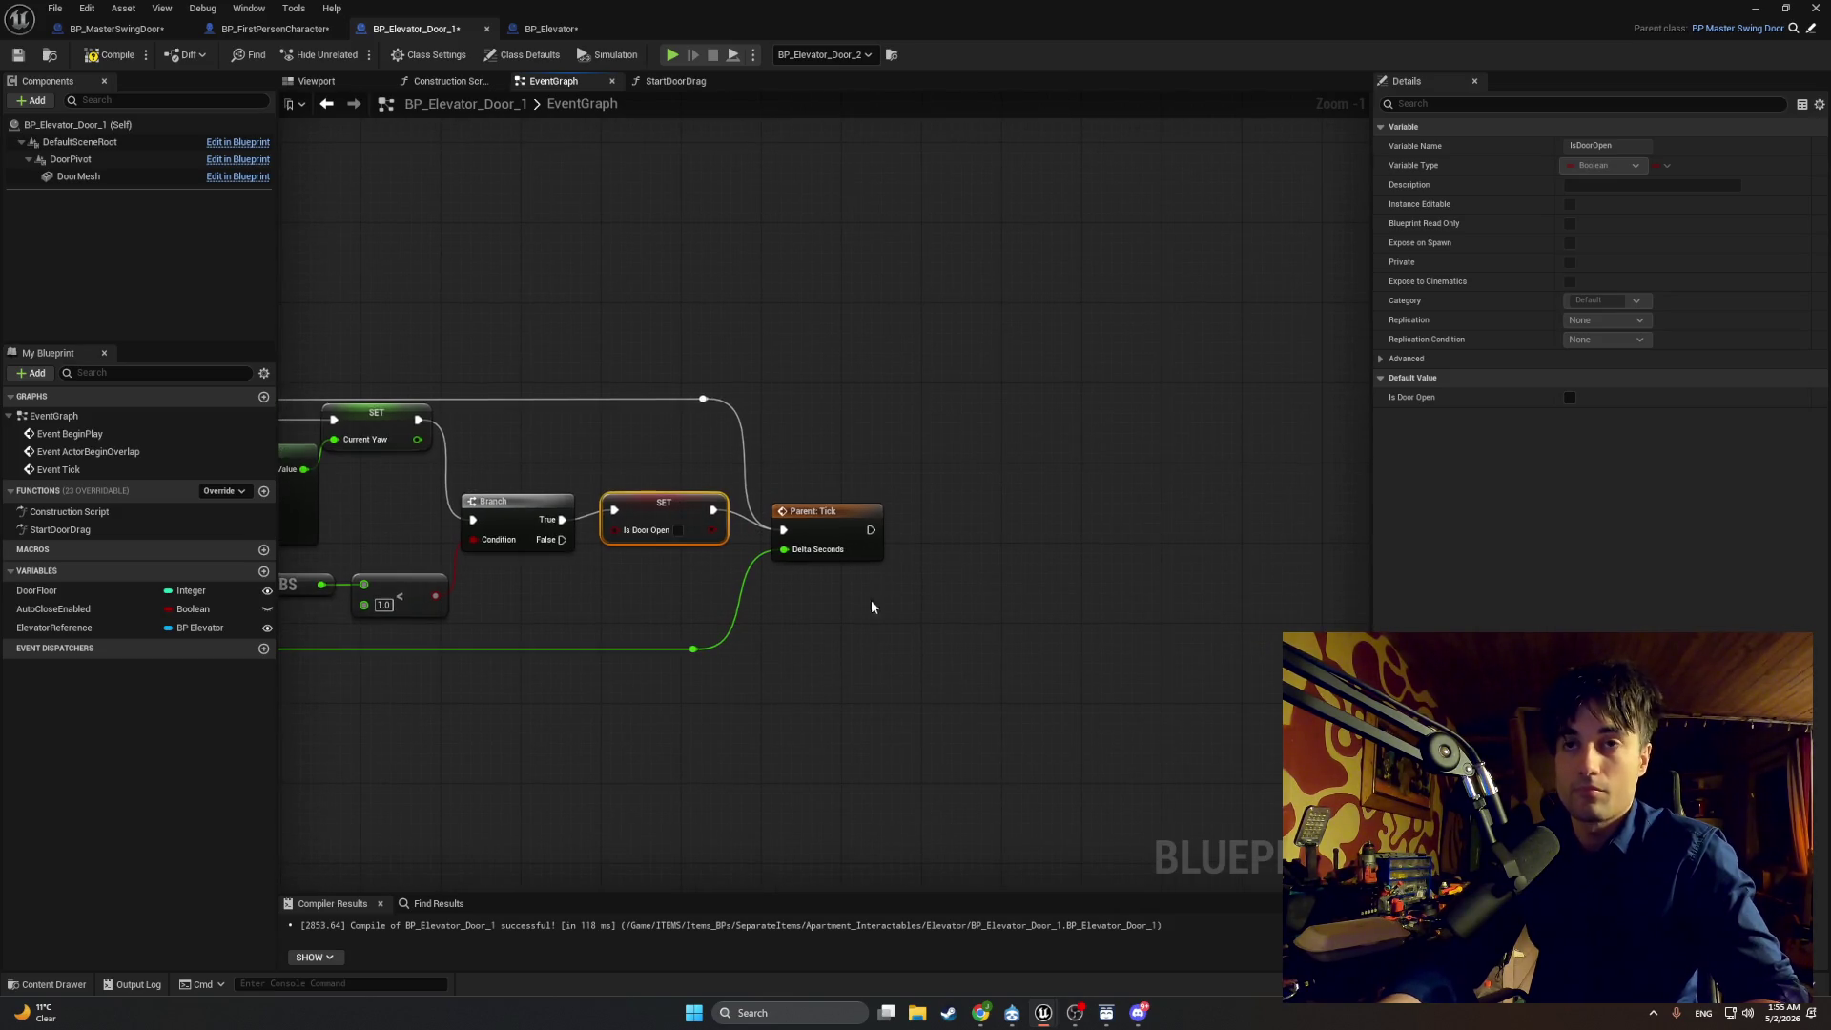
Step: Copy Is Valid and Update Cabin Light from StartDoorDrag and paste them after the Event Tick SET
click(676, 81)
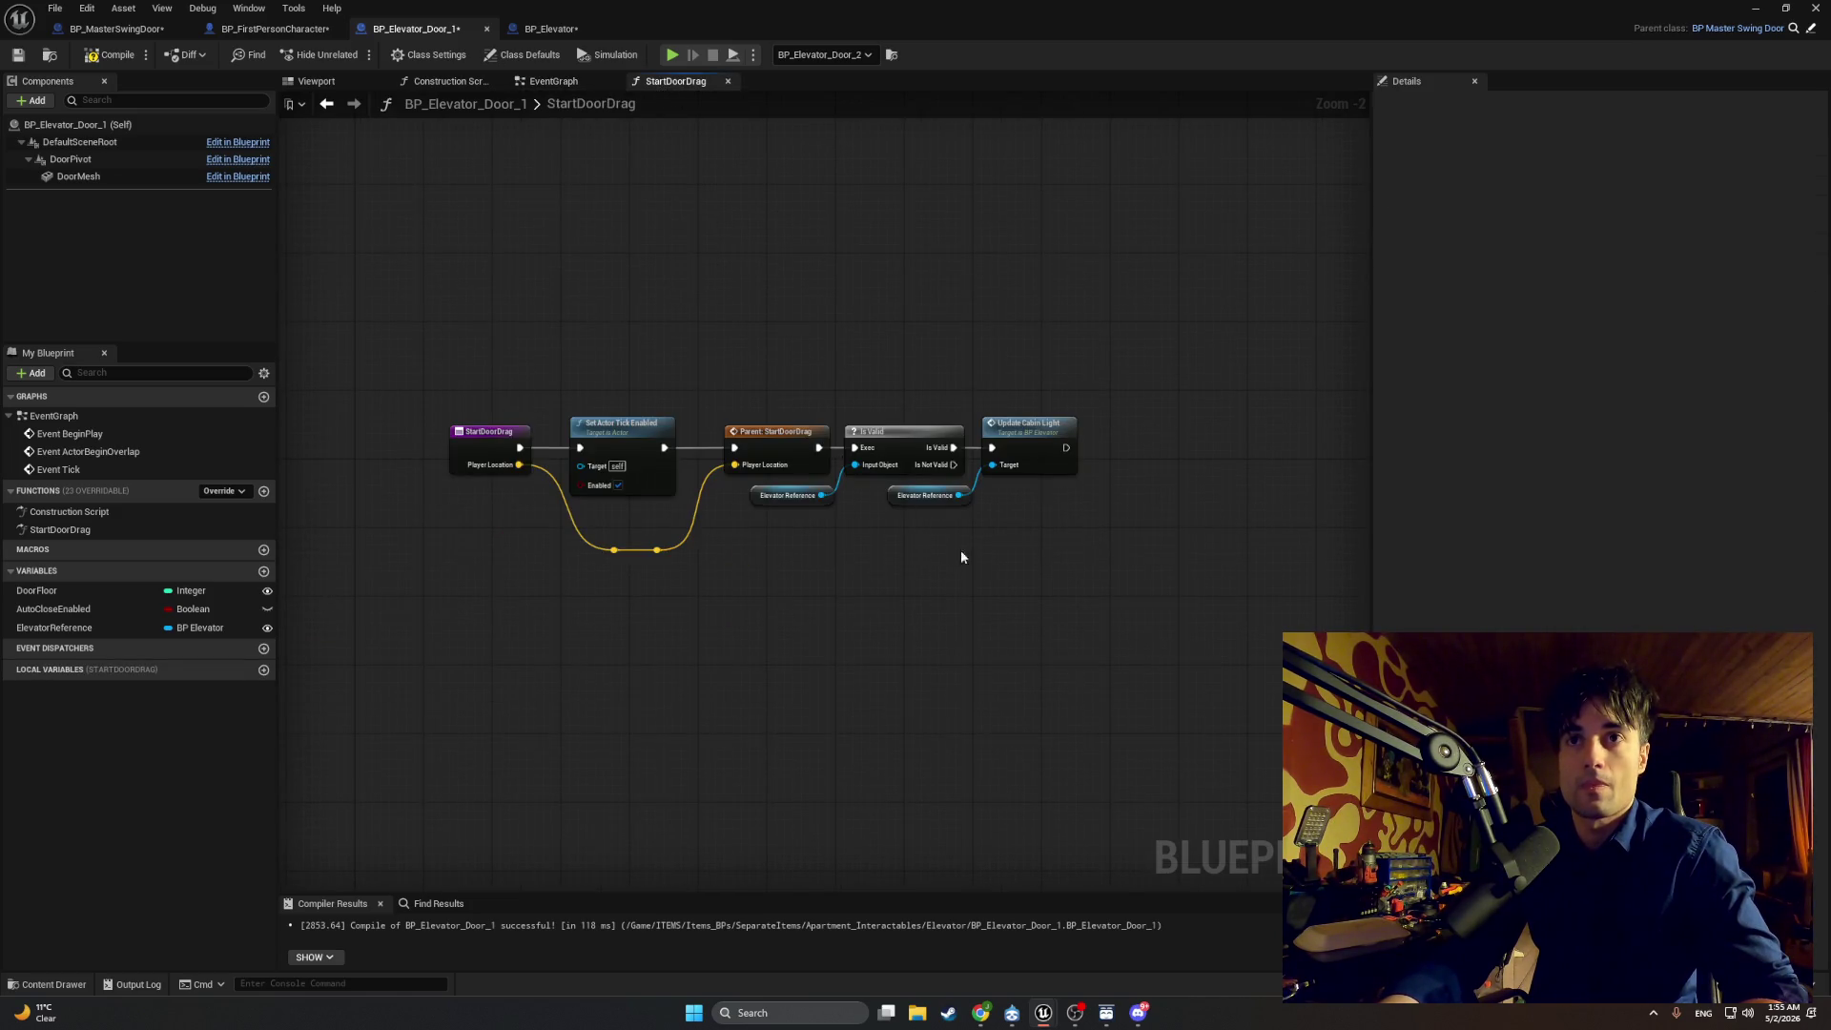
drag(1106, 575, 834, 376)
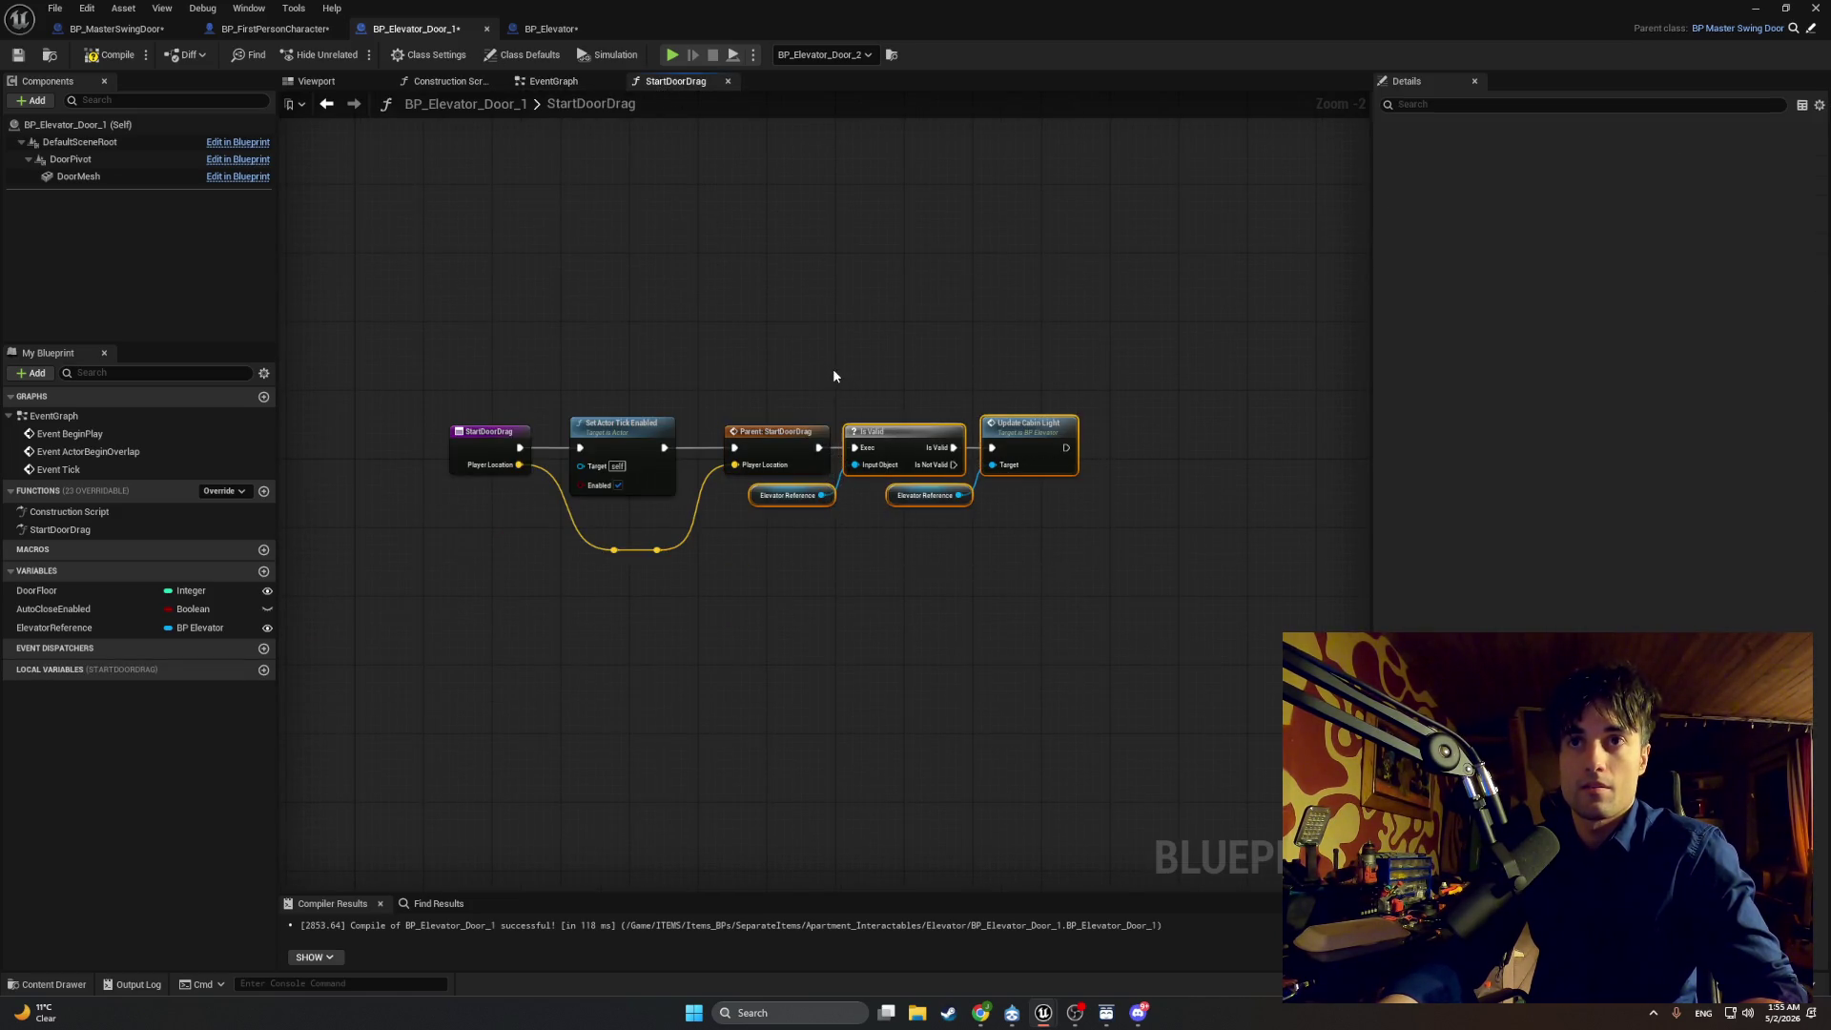
key(alt+Left)
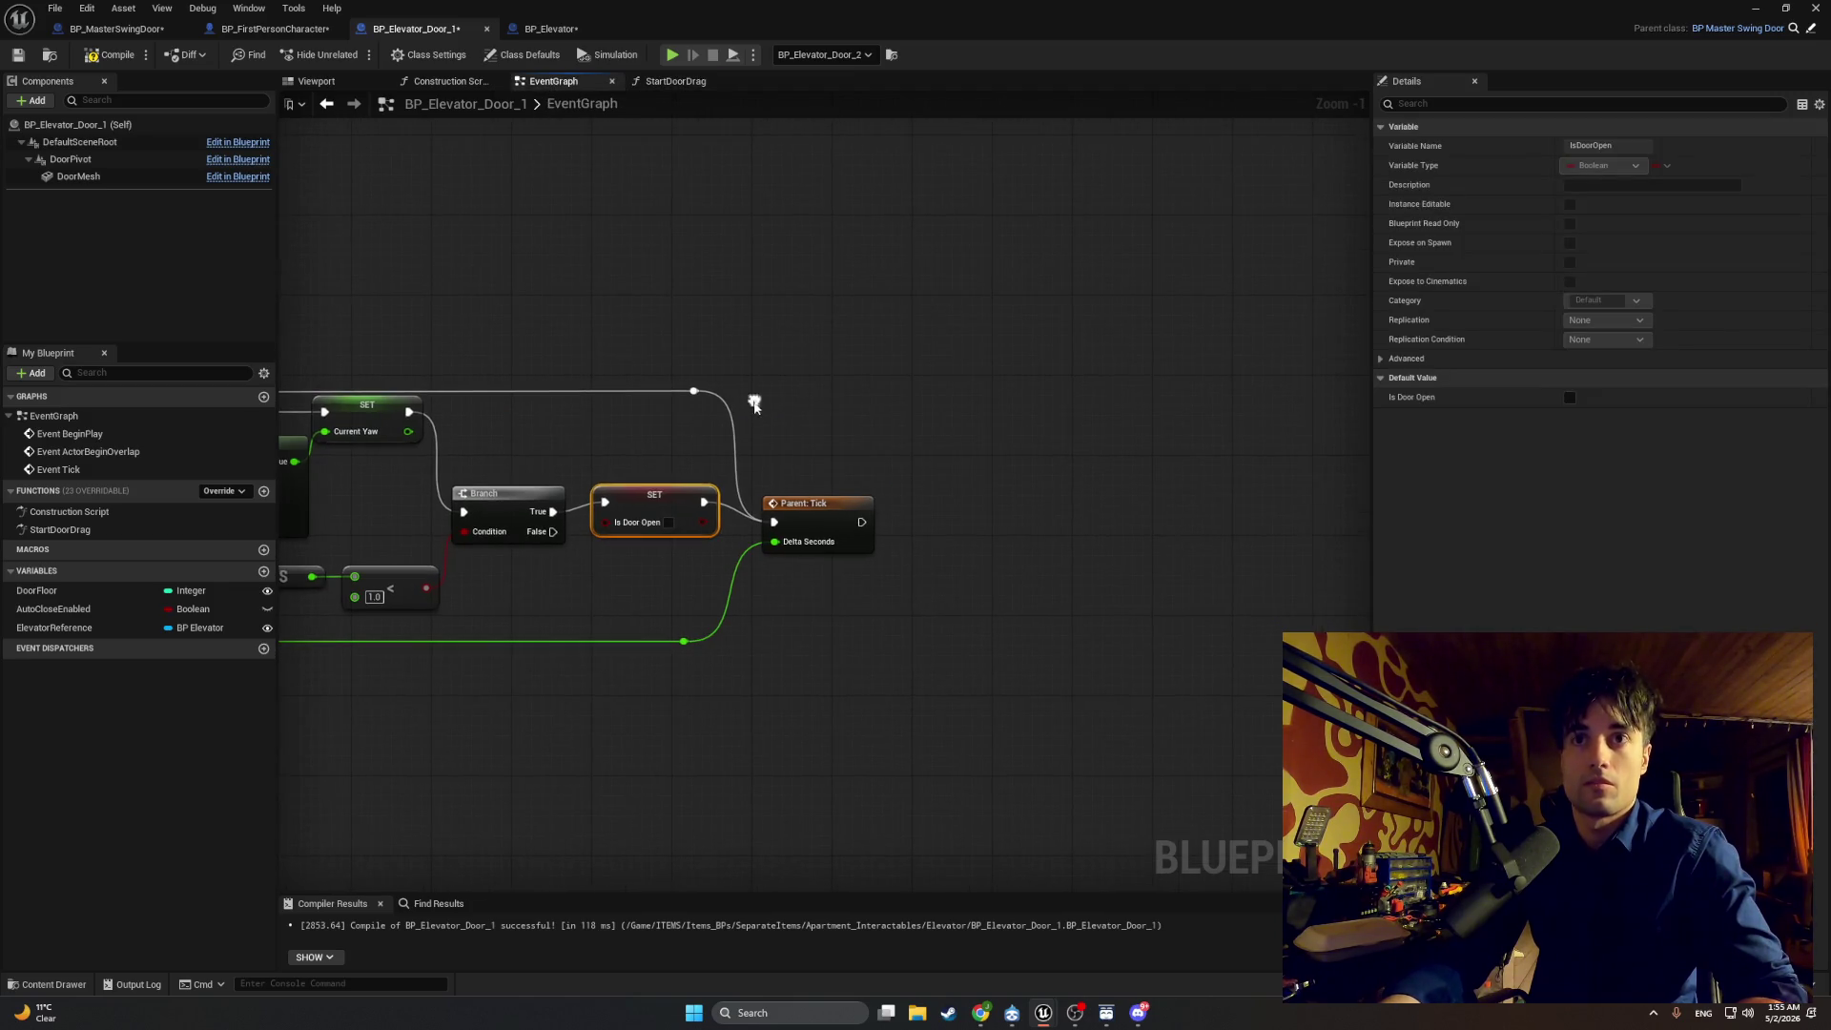
mouse_move(978, 782)
mouse_down()
mouse_move(878, 597)
mouse_move(678, 327)
mouse_move(677, 369)
mouse_up()
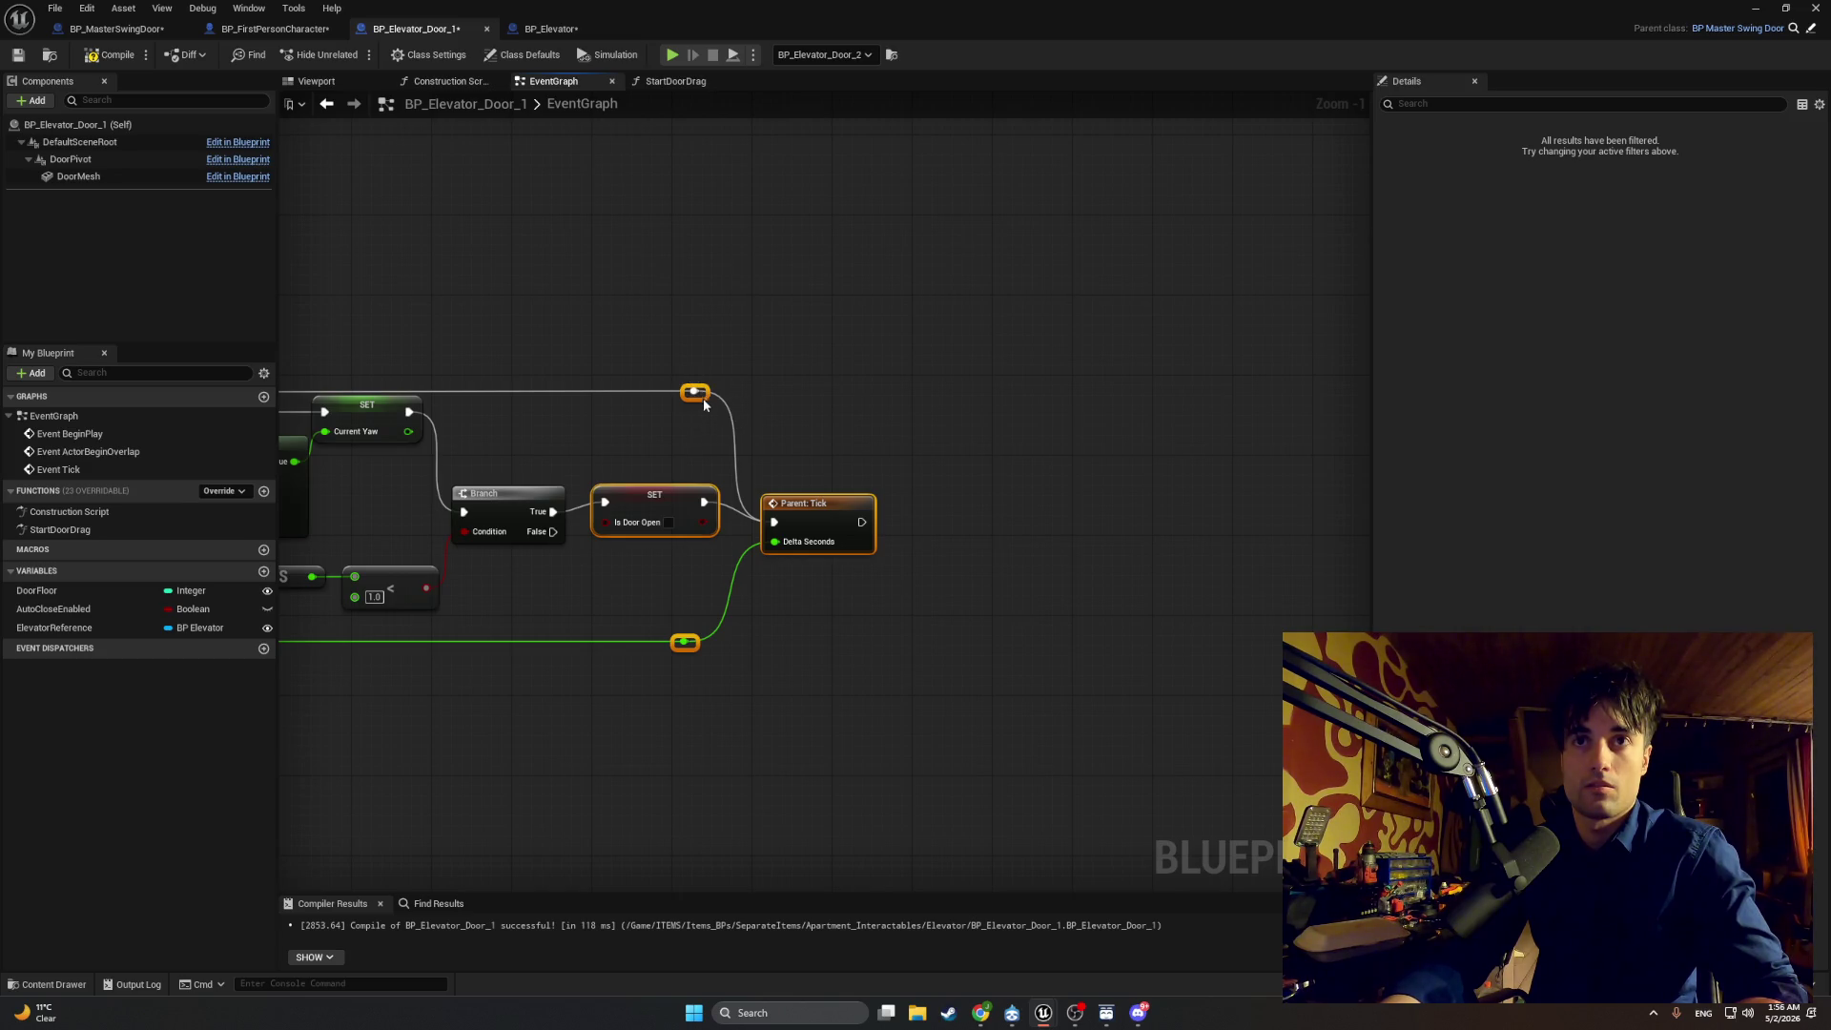
drag(705, 402, 971, 406)
drag(902, 500, 625, 506)
key(ctrl+v)
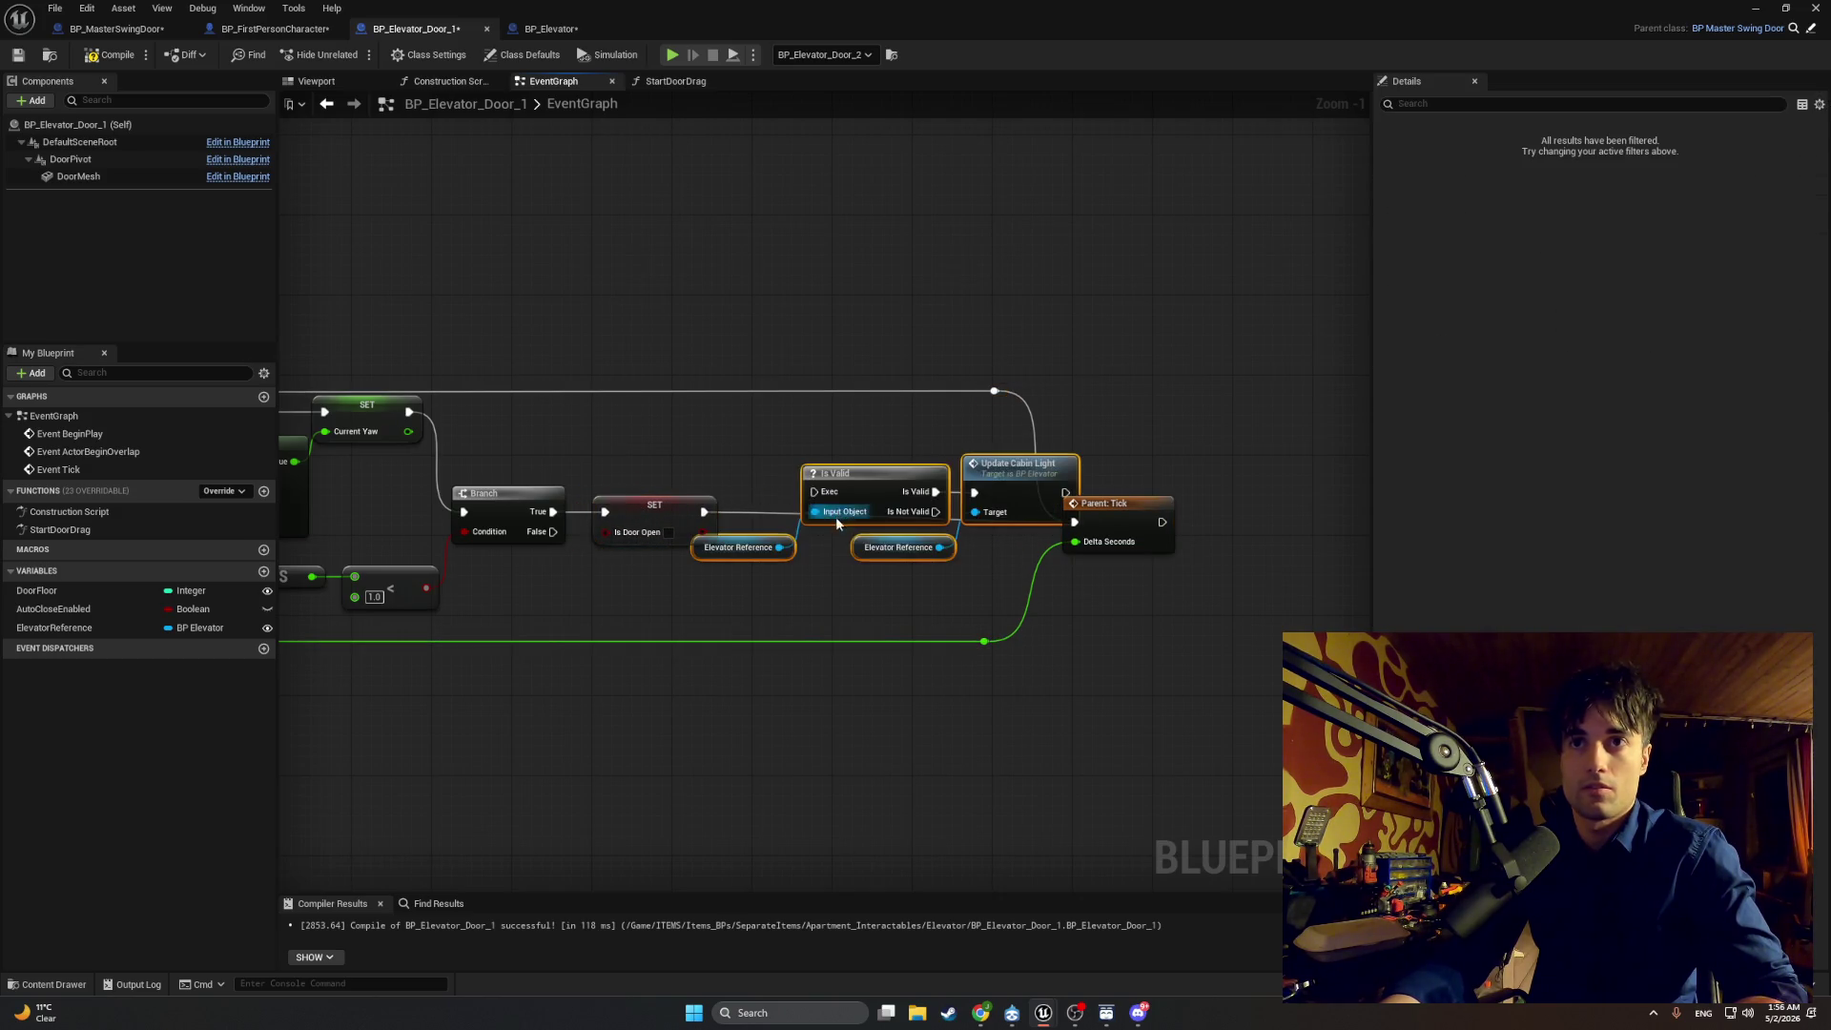
drag(837, 521, 788, 541)
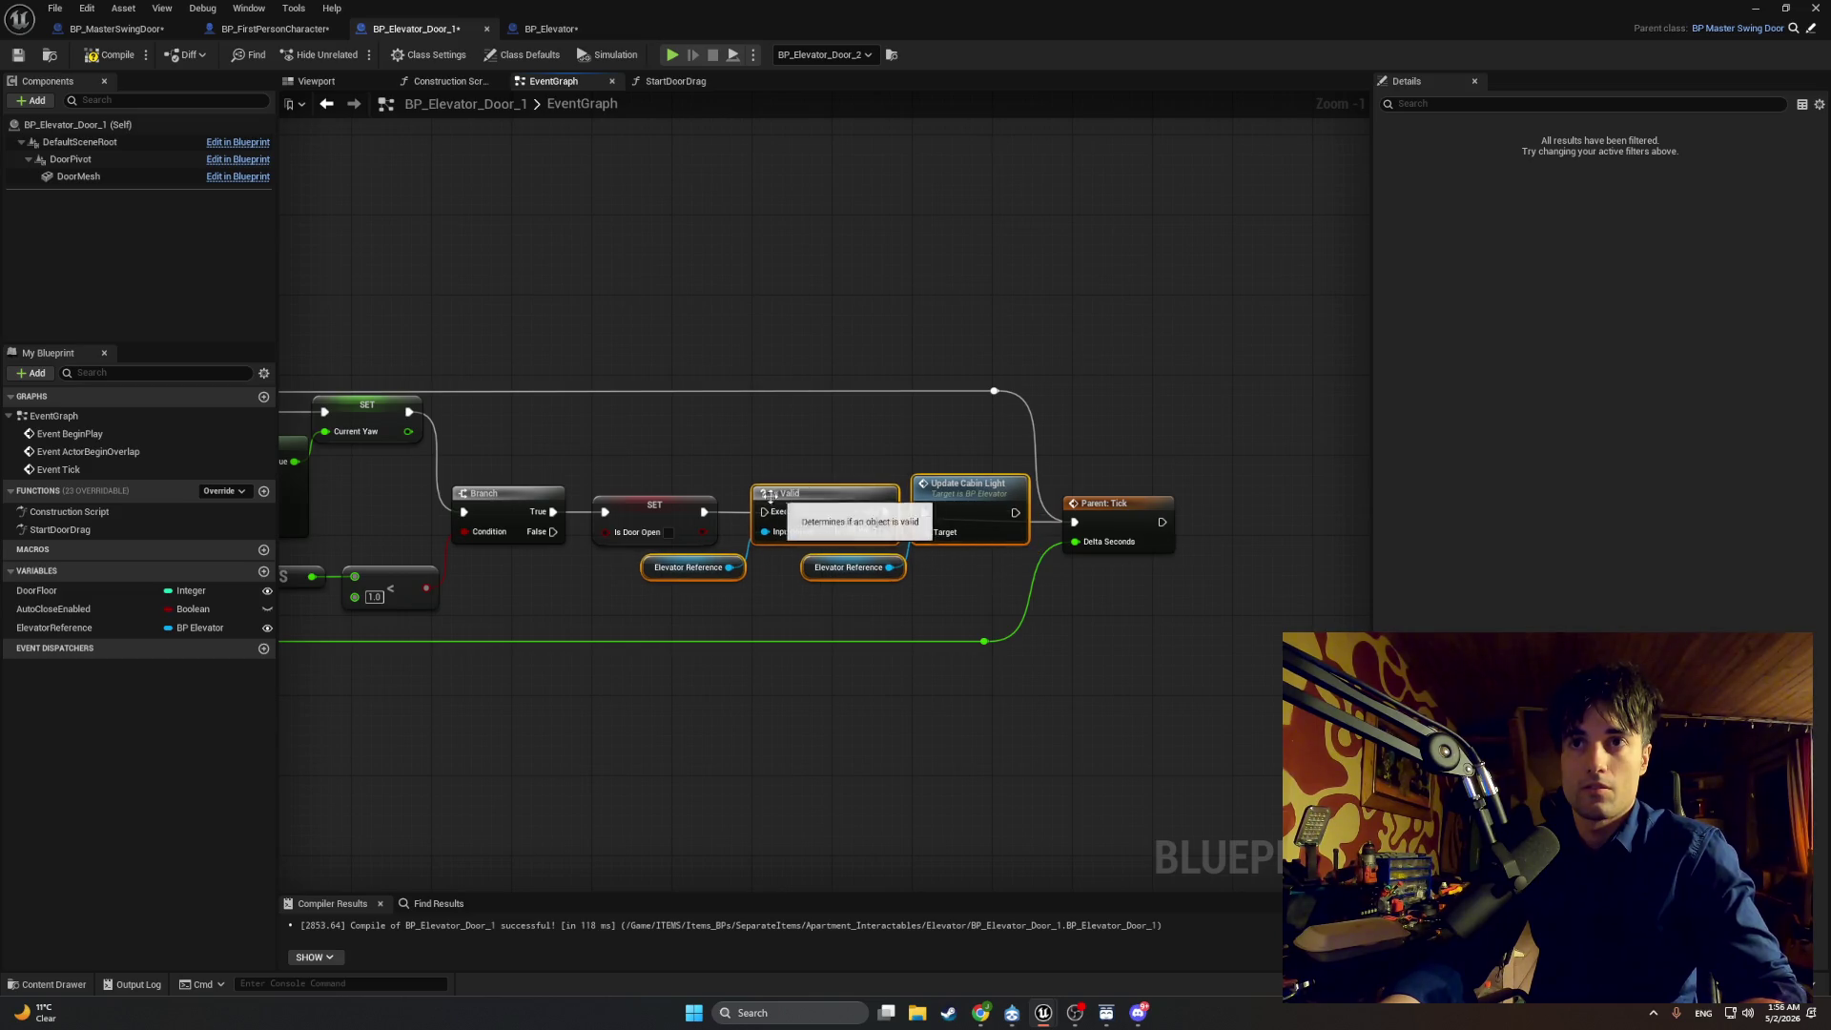
click(726, 519)
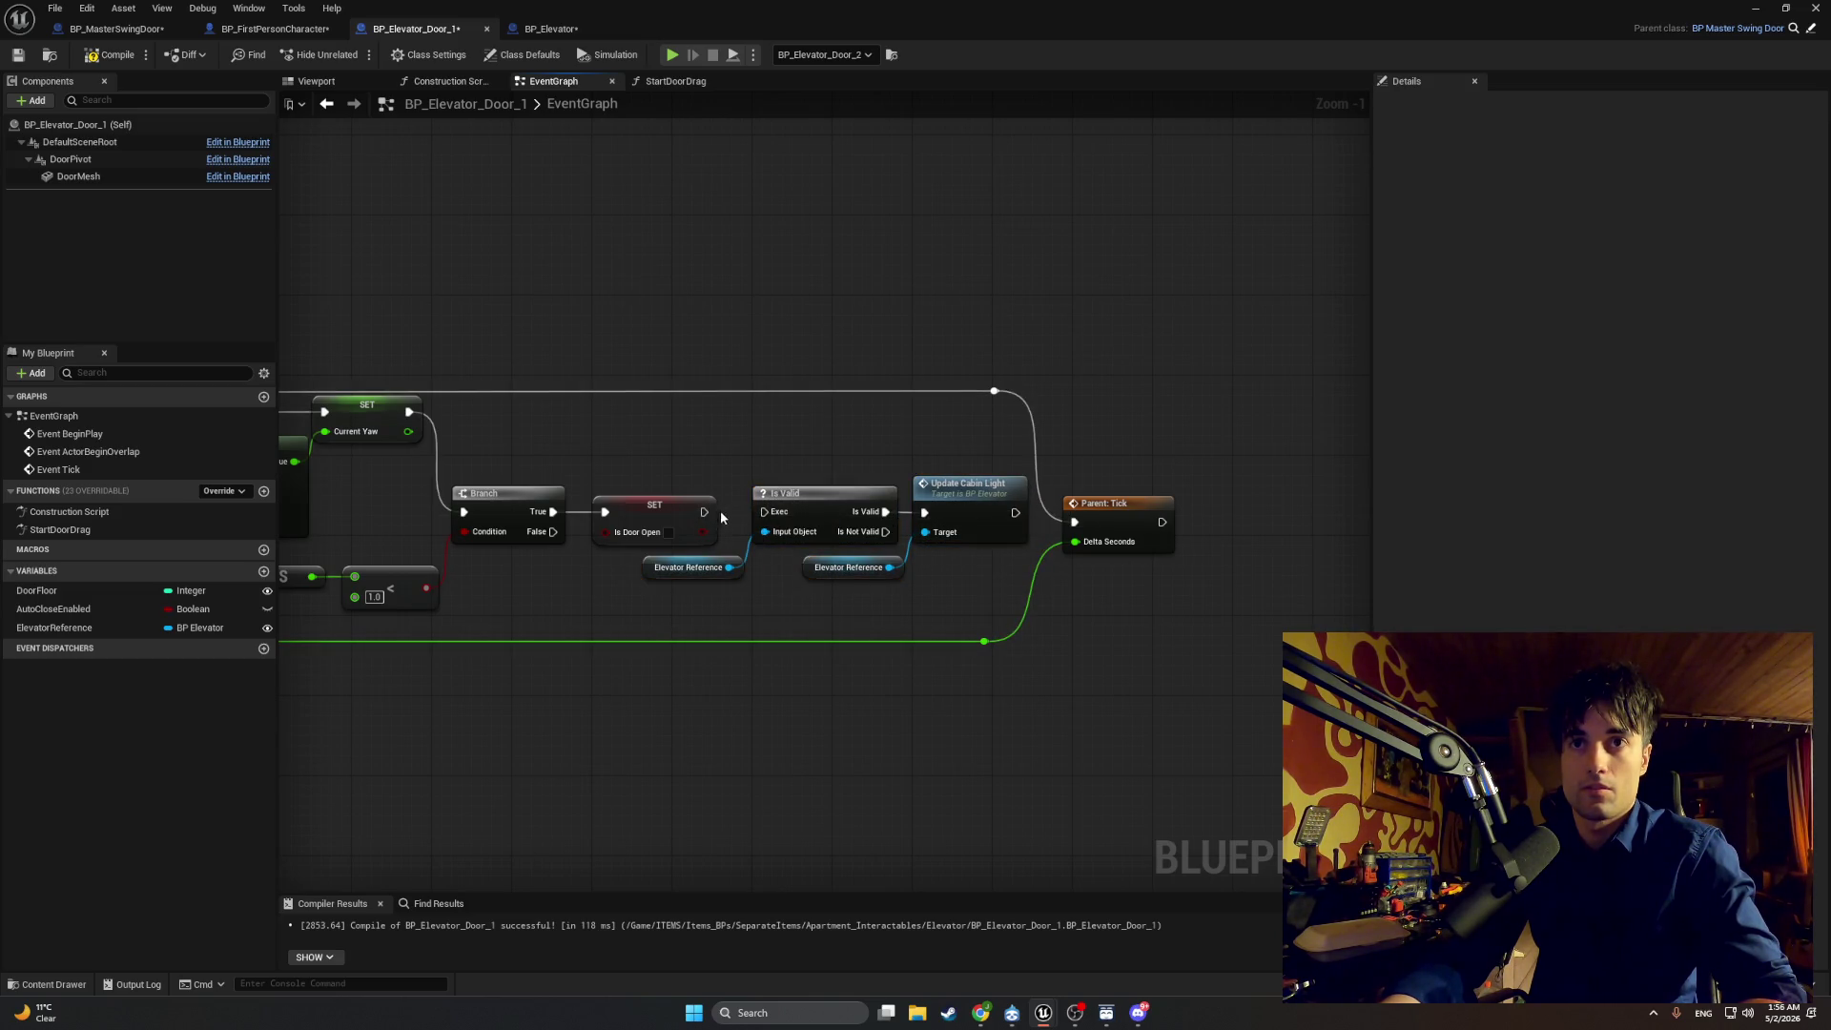
Step: Wire SET → Is Valid → Update Cabin Light → Parent: Tick, rerouting the False wire underneath
drag(703, 513, 764, 512)
drag(1016, 513, 1076, 526)
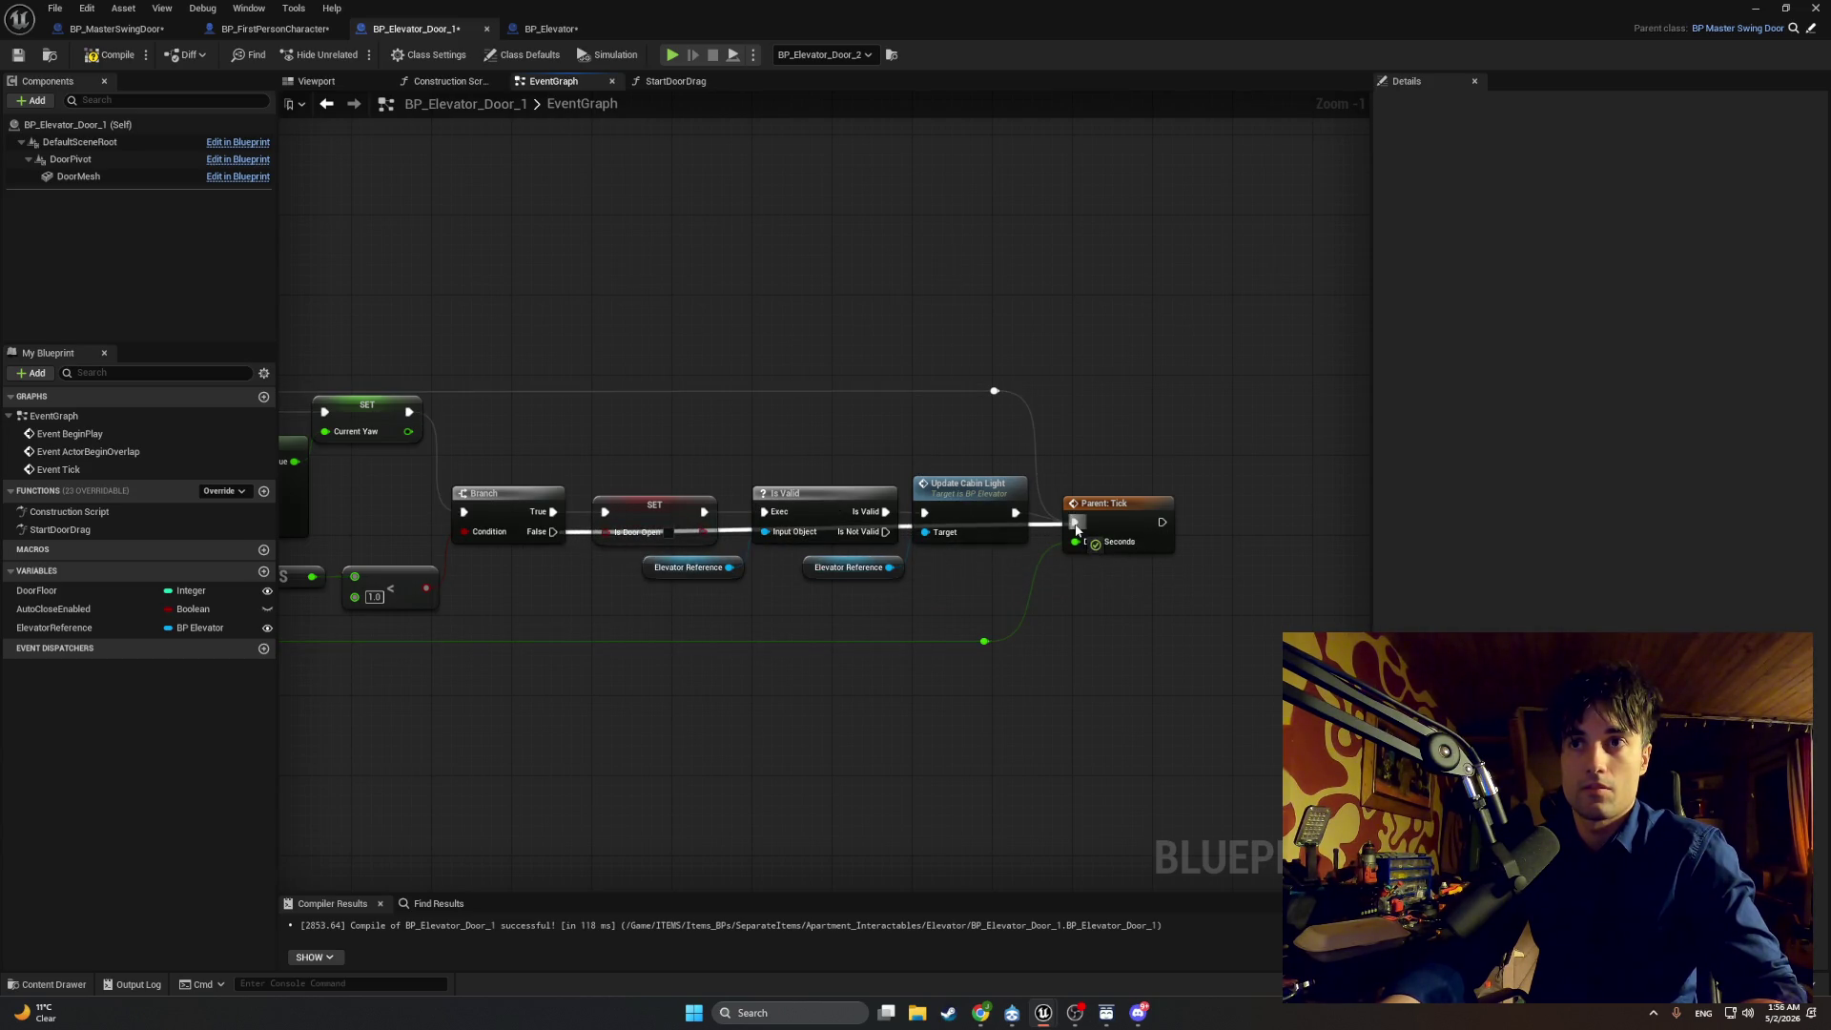
double_click(569, 531)
drag(570, 531, 601, 615)
double_click(774, 573)
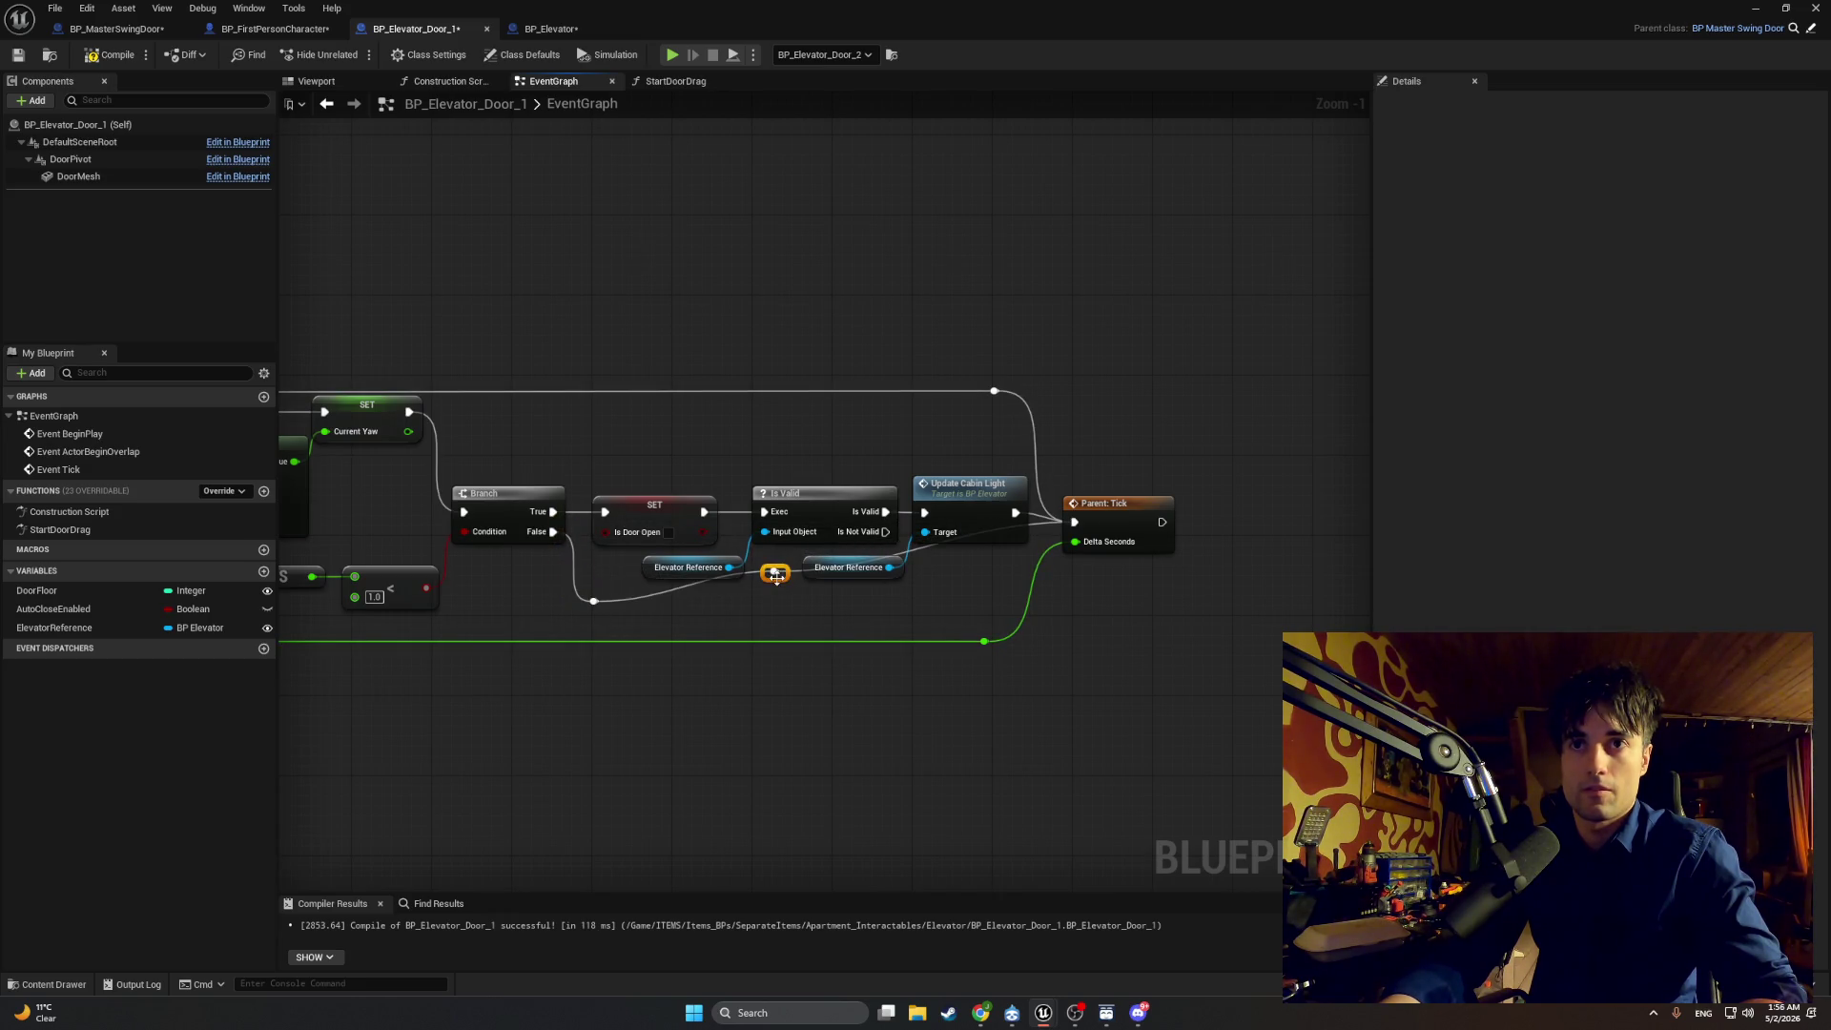
mouse_move(776, 574)
mouse_down()
mouse_move(812, 599)
mouse_move(986, 609)
mouse_up()
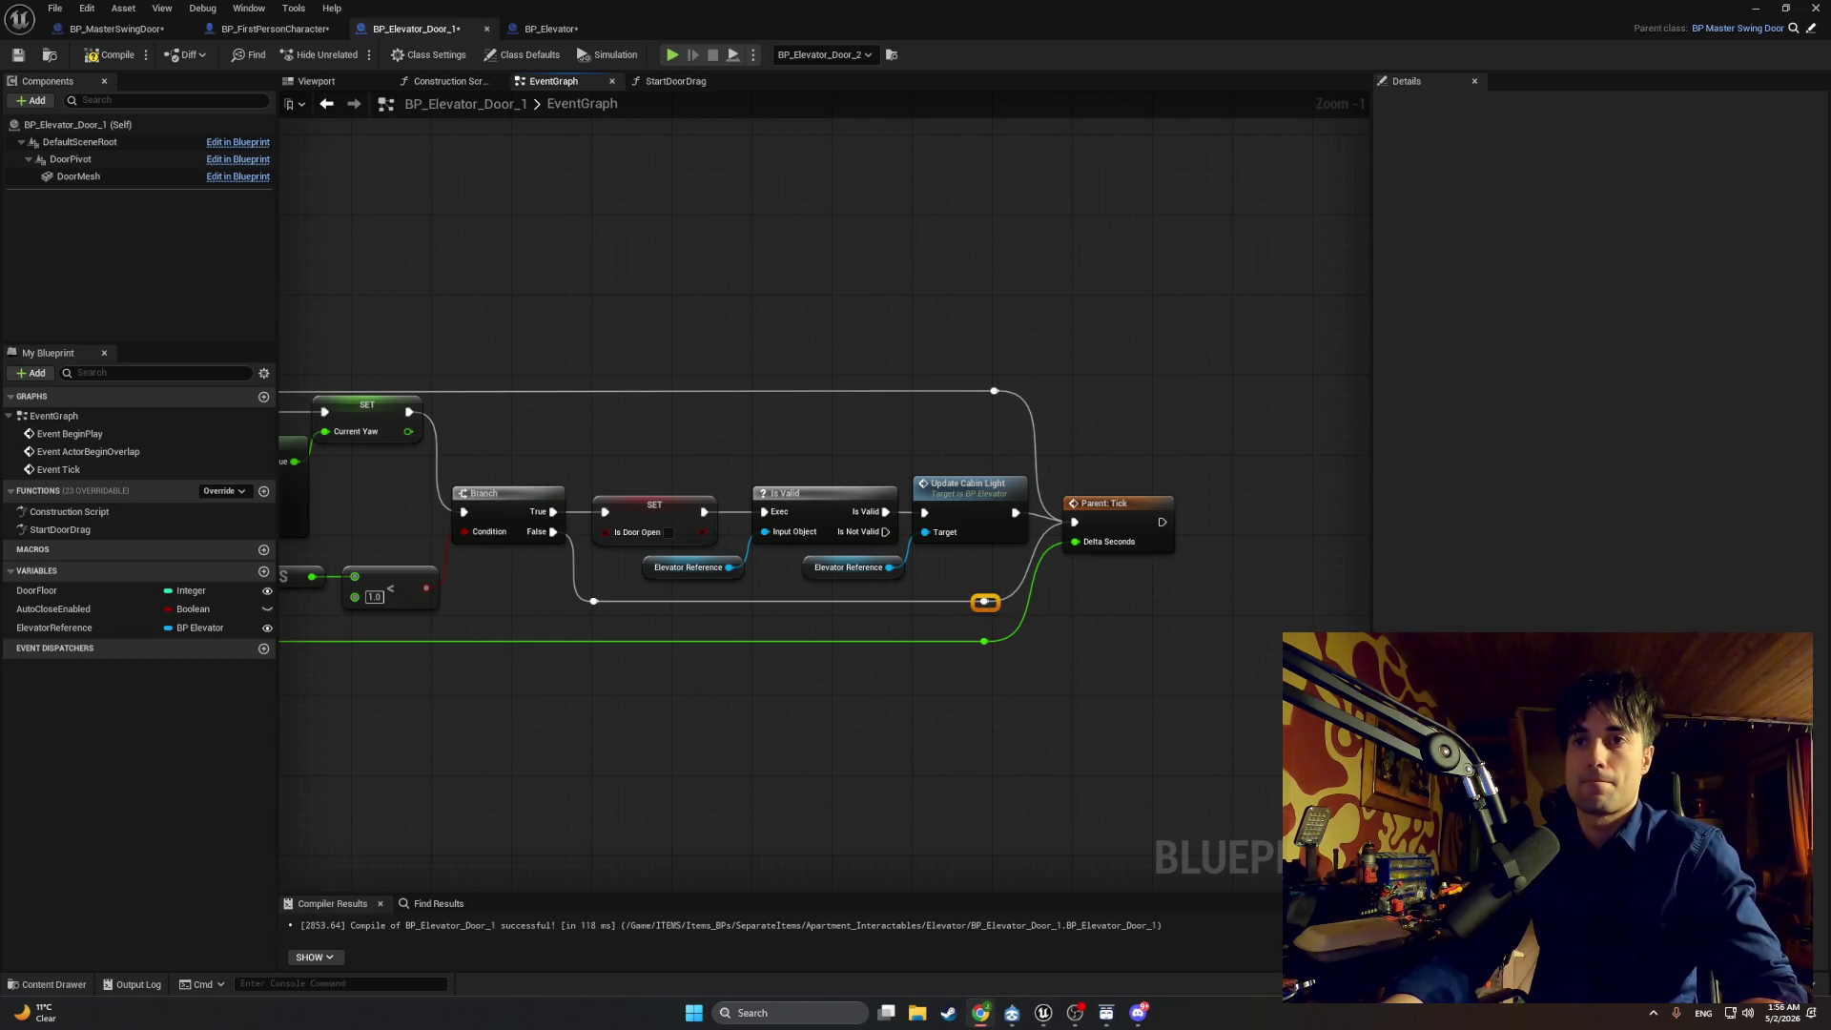
Step: Switch YouTube to the Pilotwings 64 OST (N64) - Birdman (Extended) video and adjust the volume
click(1078, 915)
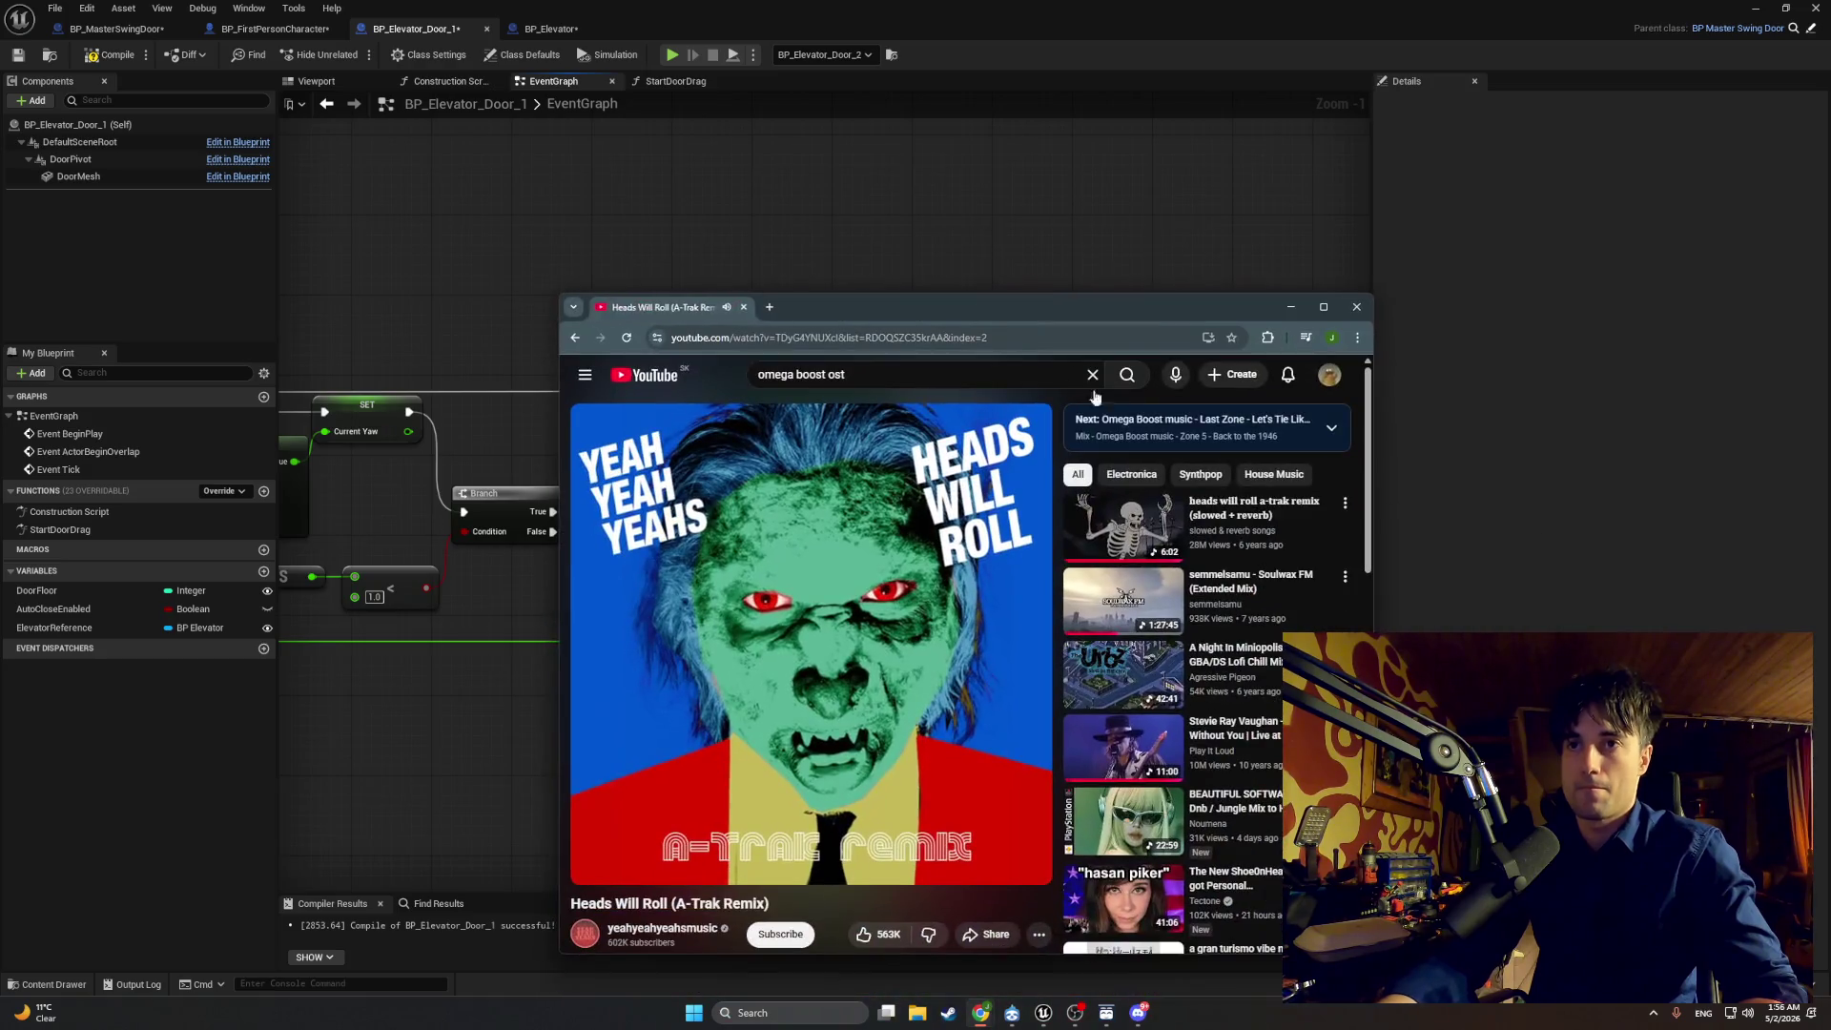
click(1137, 531)
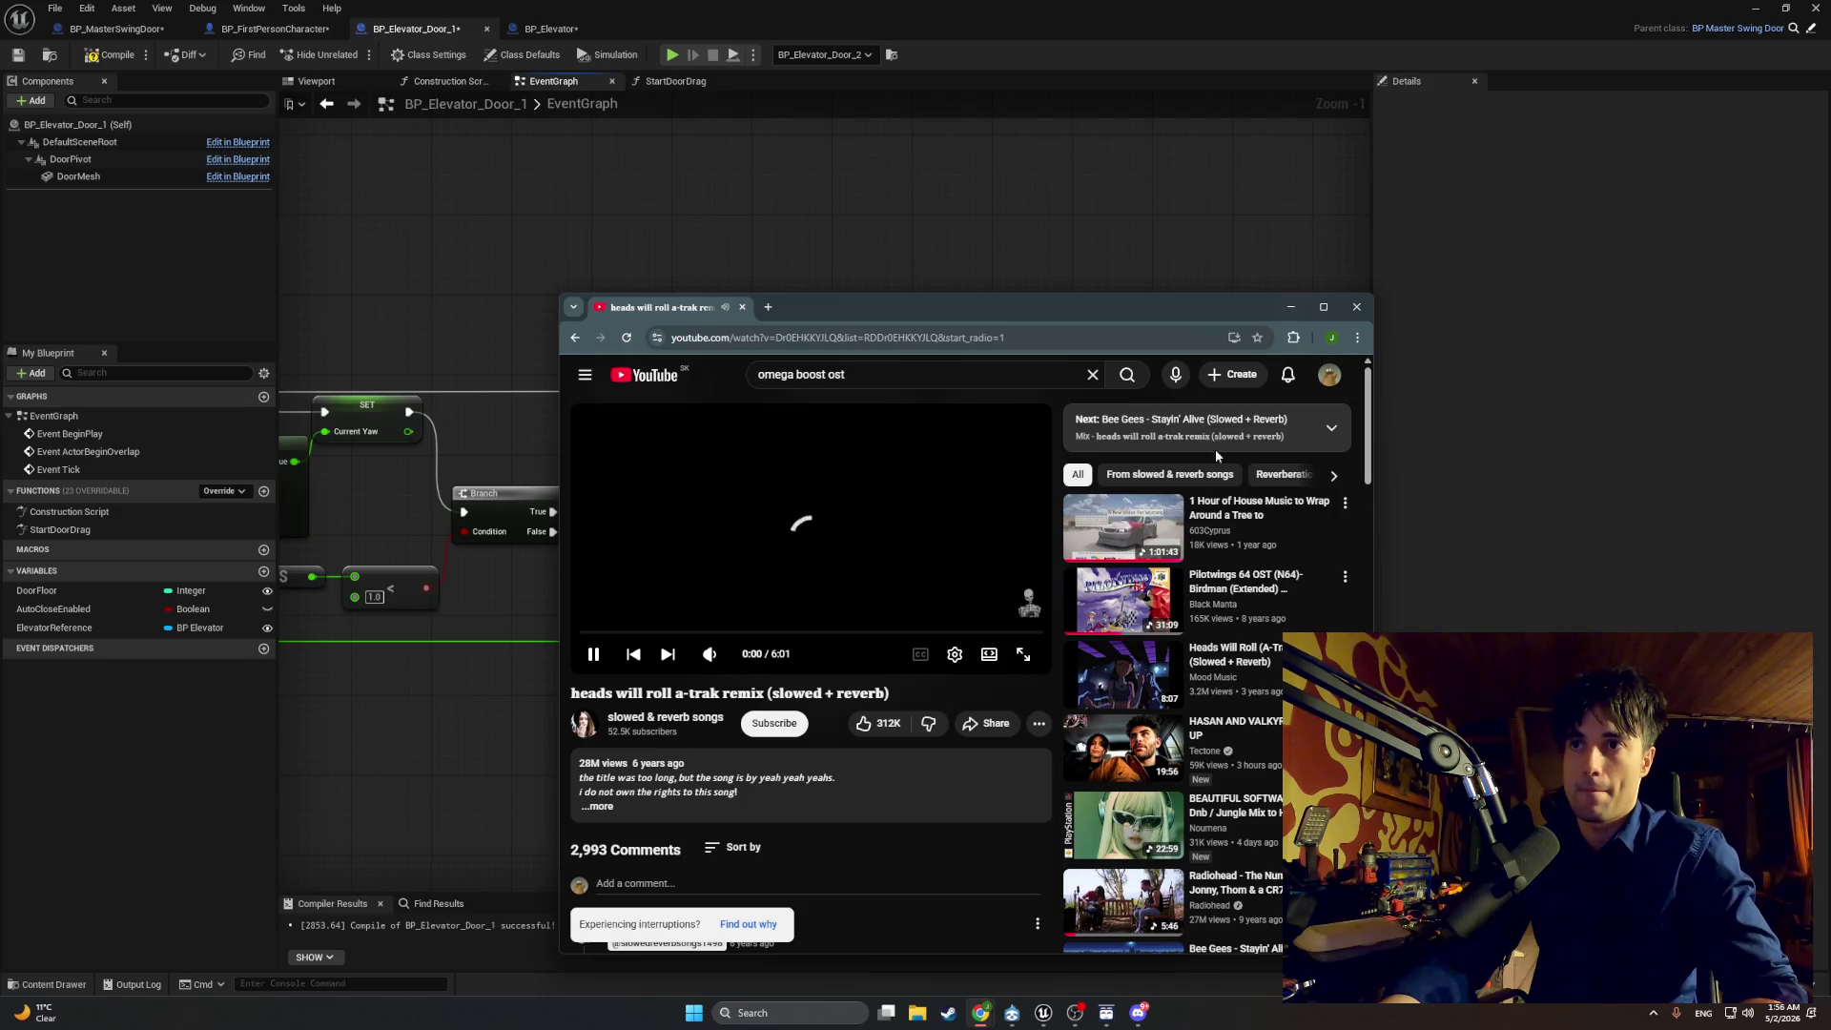
click(1128, 595)
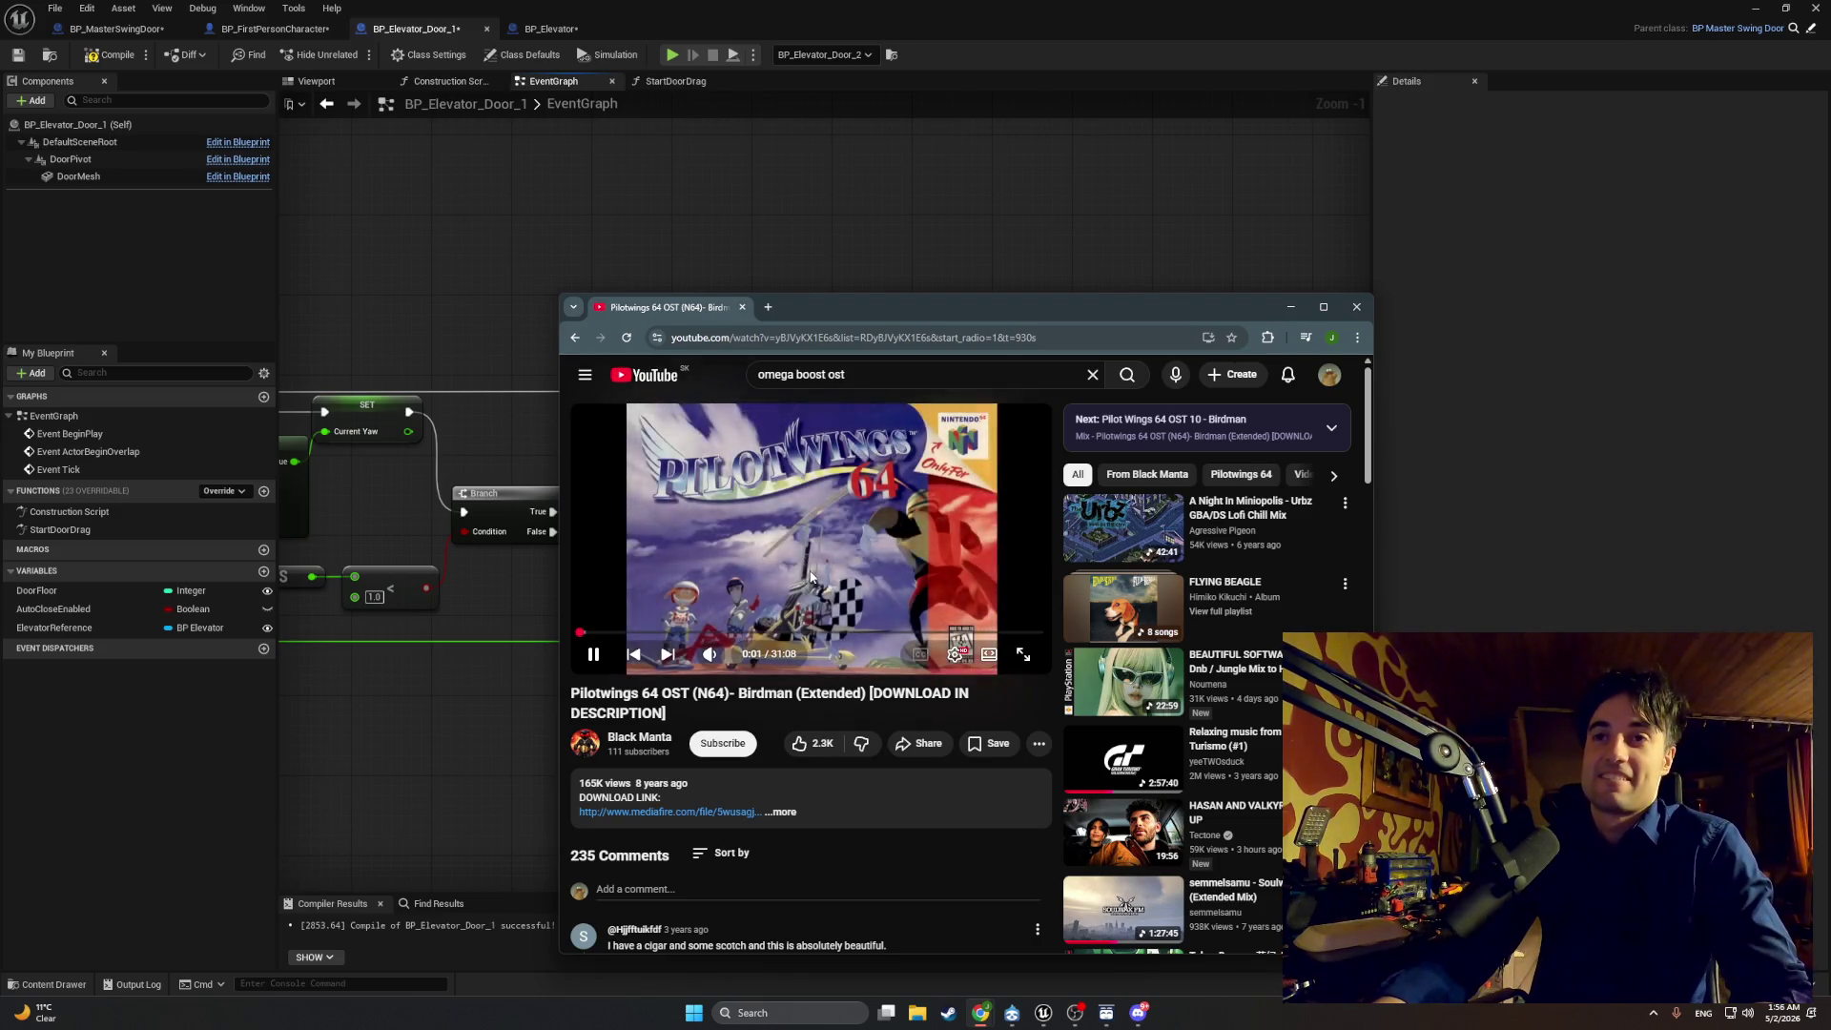
click(734, 654)
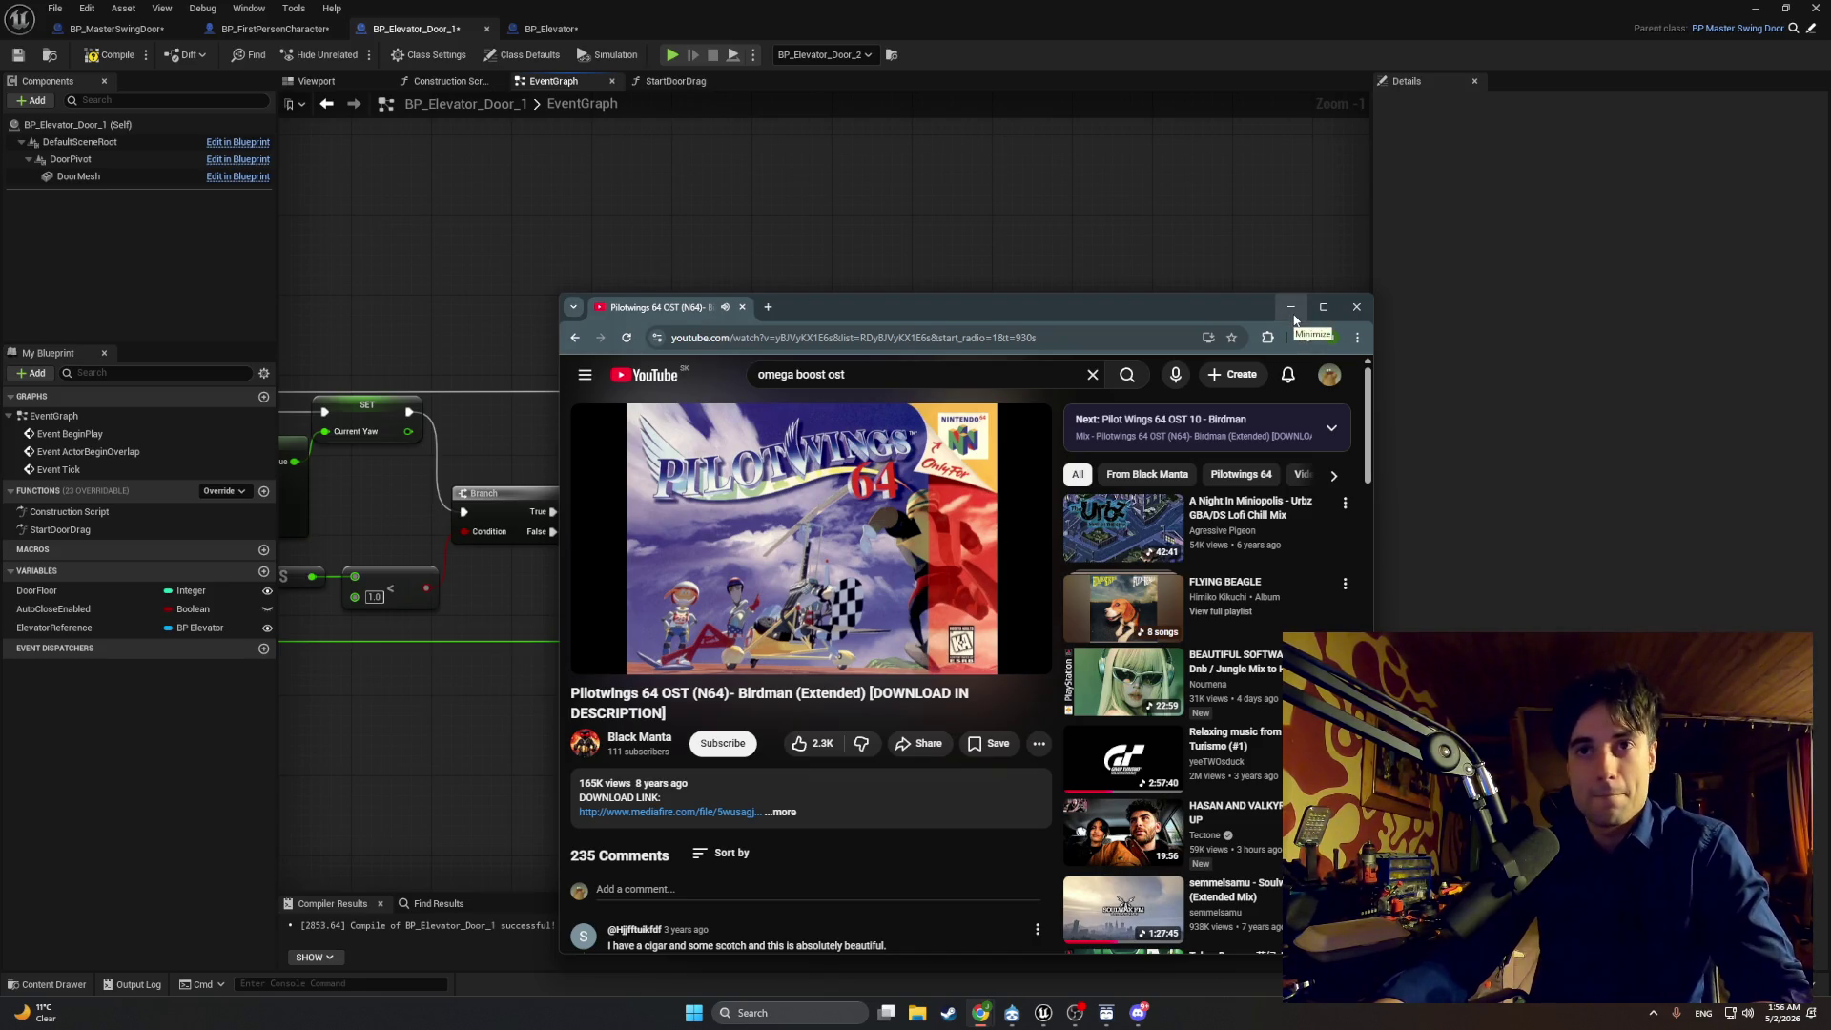
Step: Minimise YouTube, zoom out over the whole Event Tick graph, and take a screen snip of it
click(1292, 307)
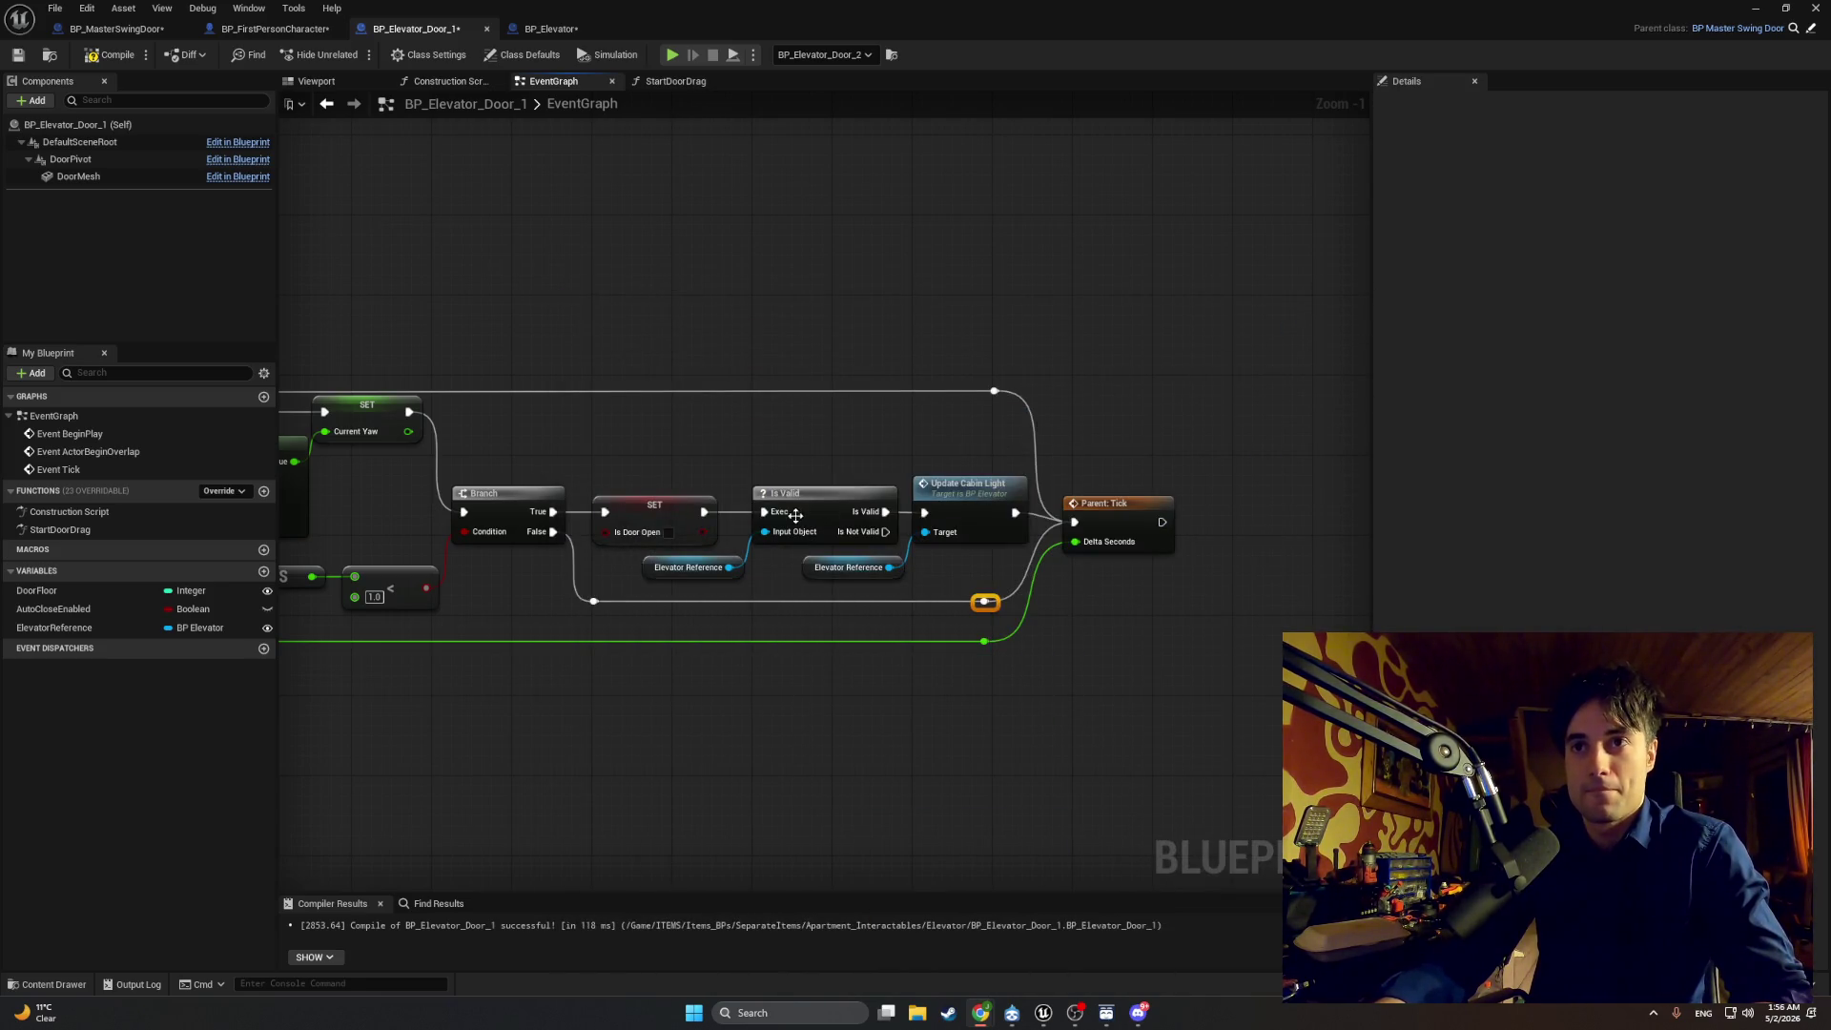
drag(885, 618, 969, 634)
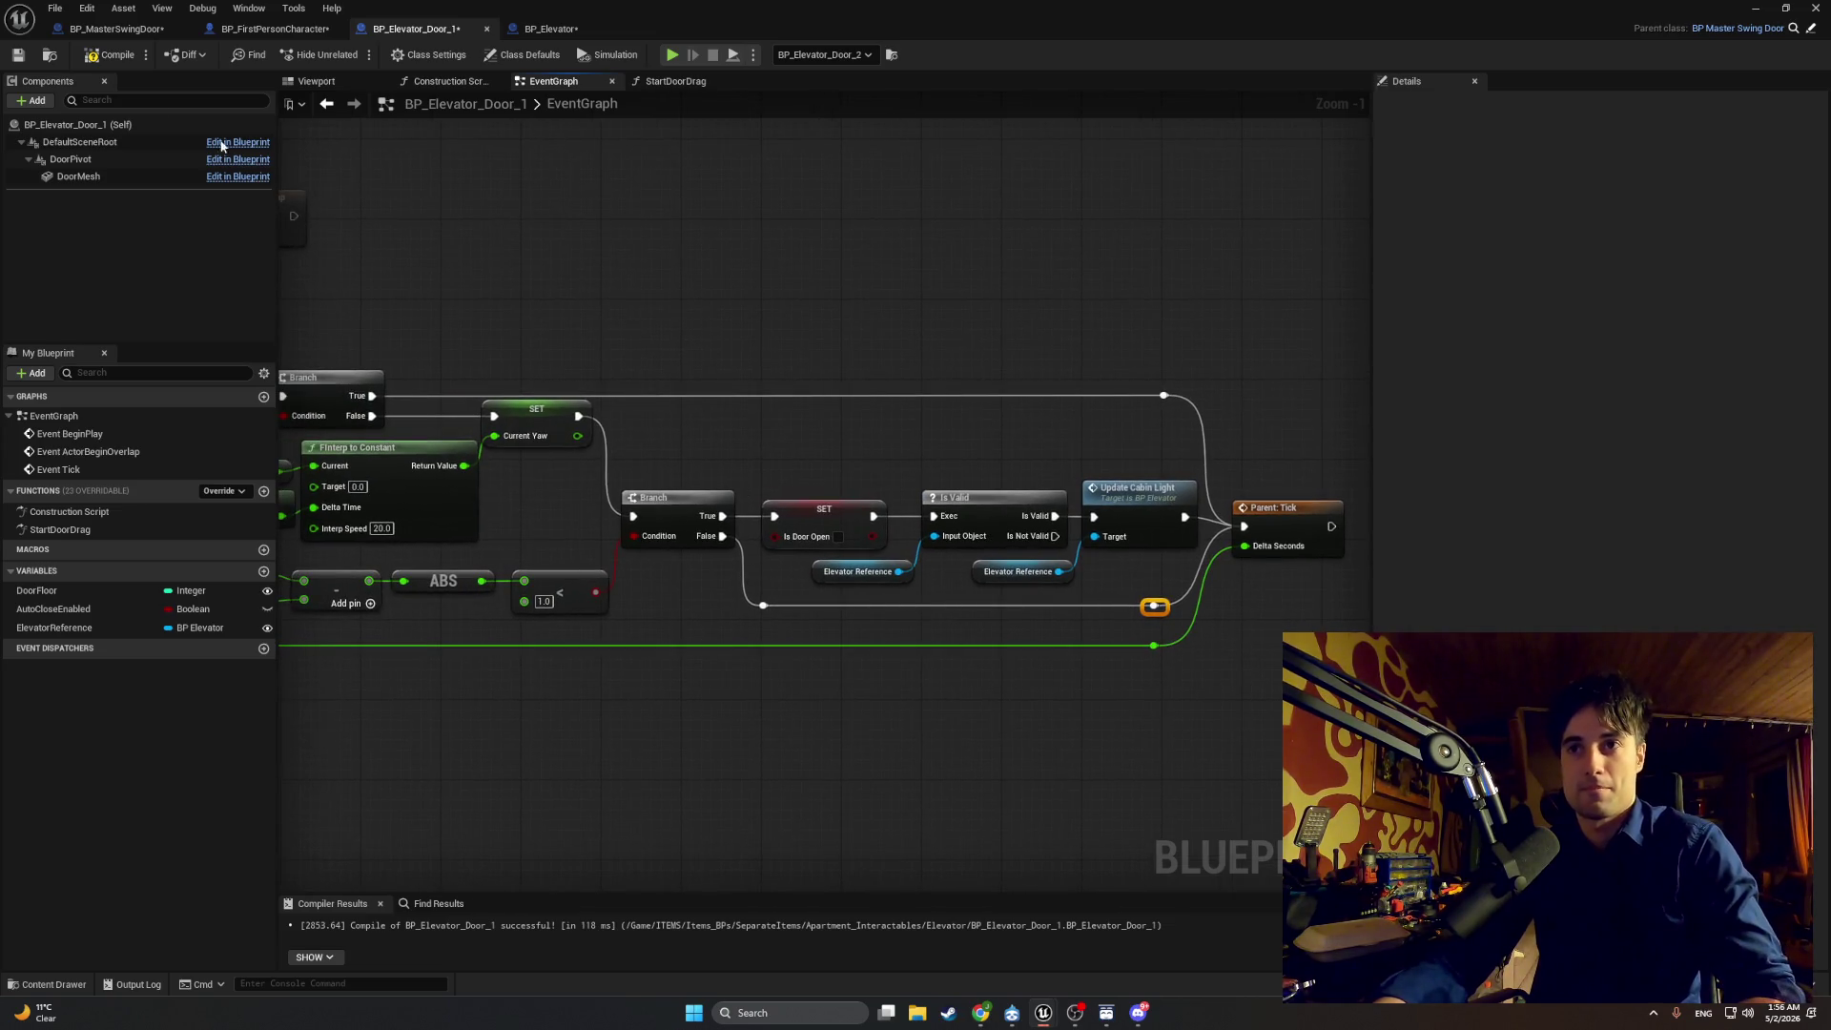
drag(615, 383, 749, 395)
scroll(654, 392, down, 1)
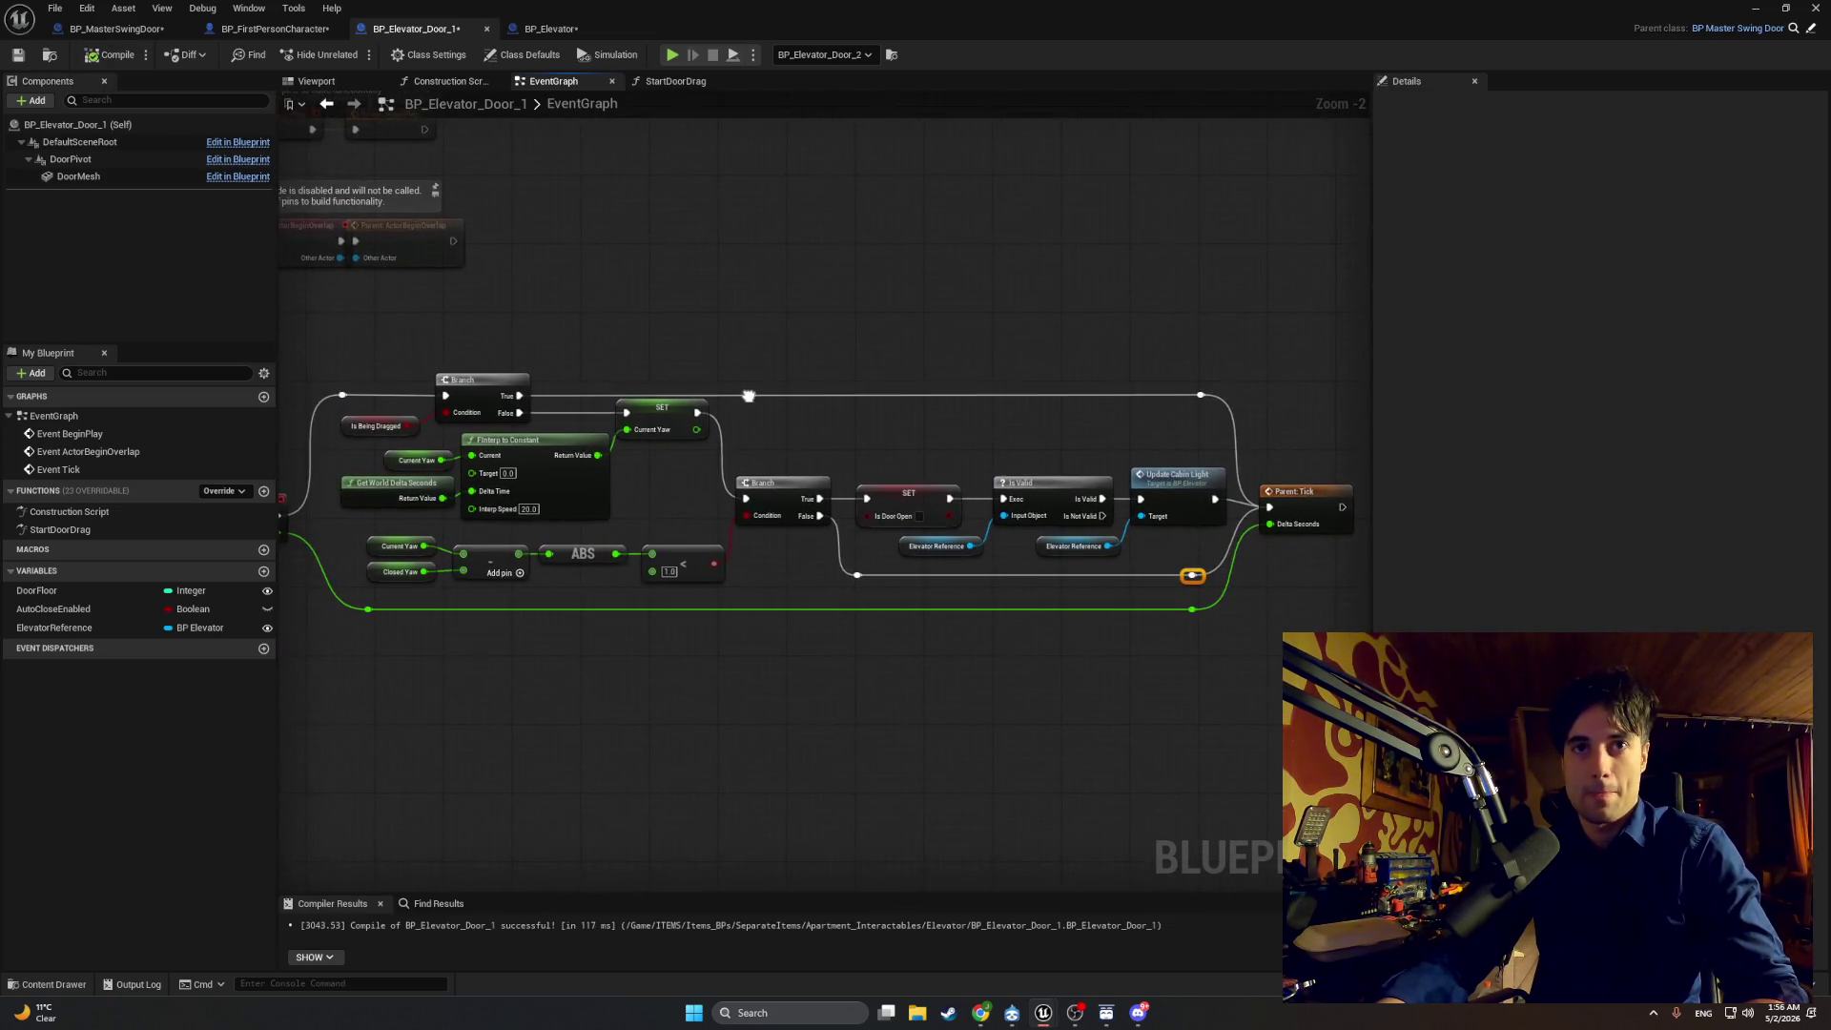
key(super+shift+s)
mouse_move(1343, 632)
mouse_down()
mouse_move(526, 318)
mouse_move(309, 304)
mouse_up()
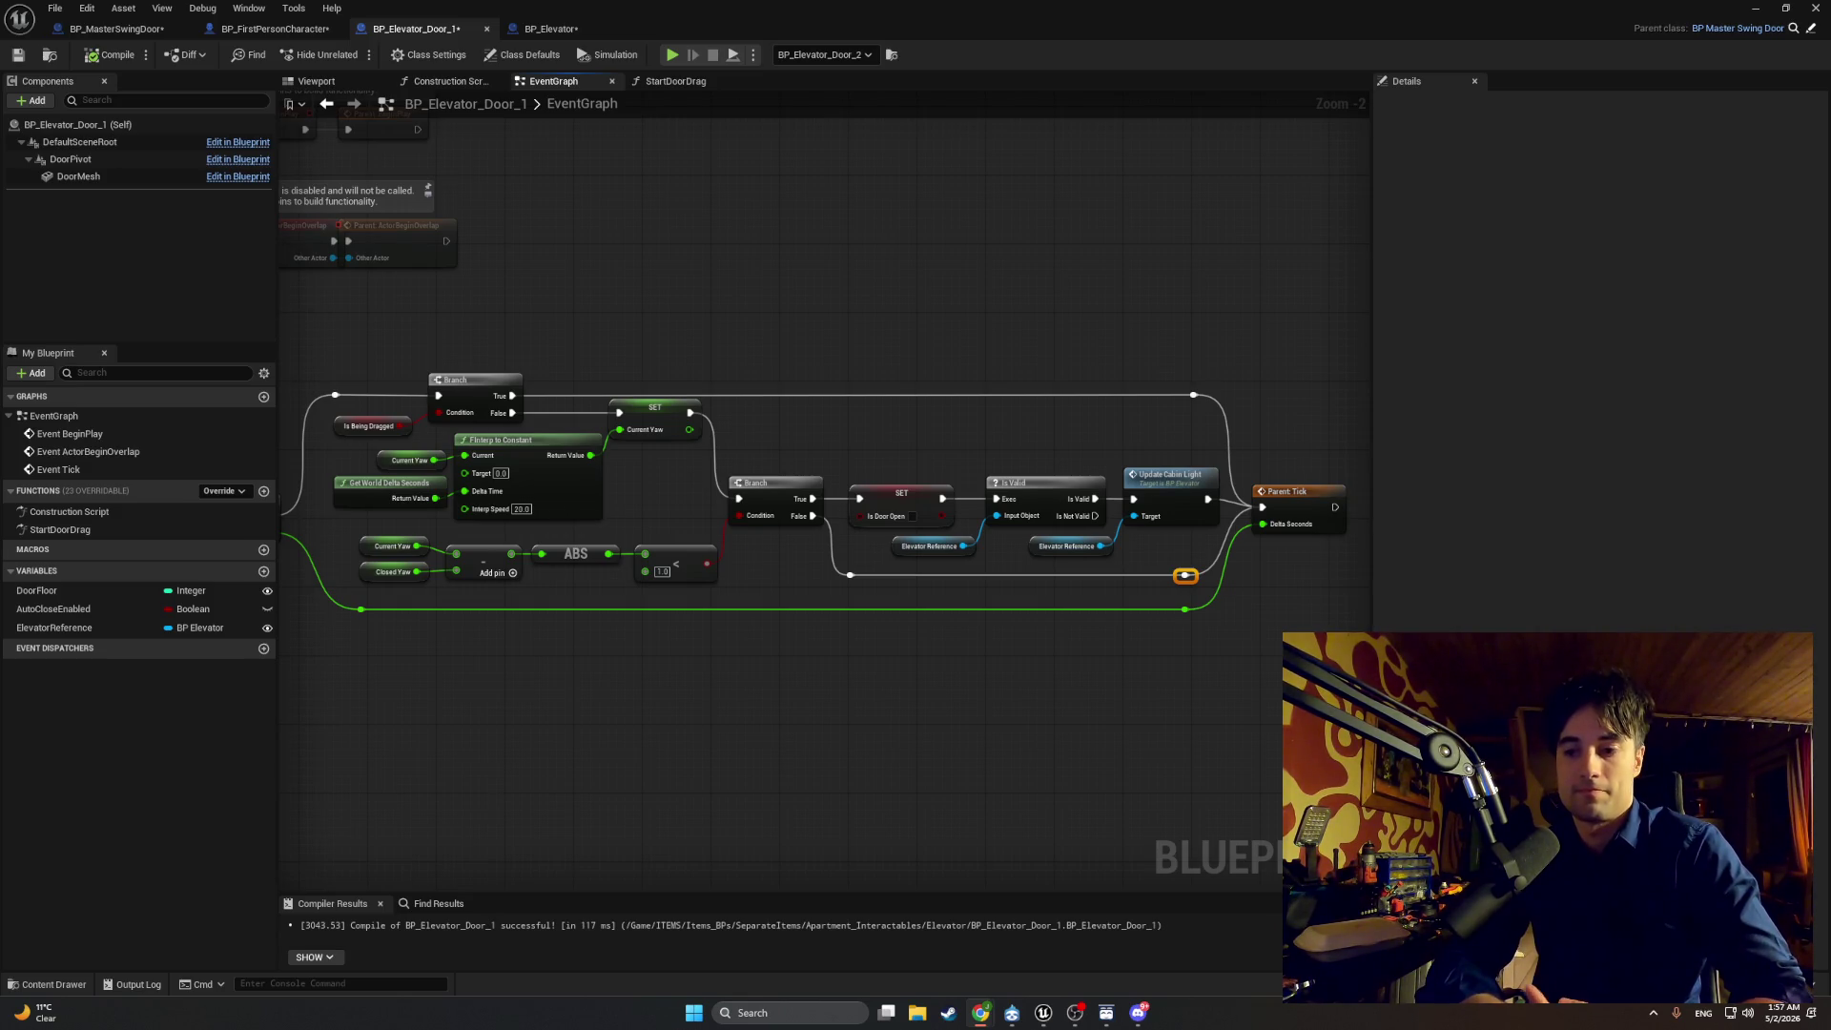
Step: Dismiss the Windows Start menu and switch to the BP_Elevator blueprint's EventGraph
click(673, 81)
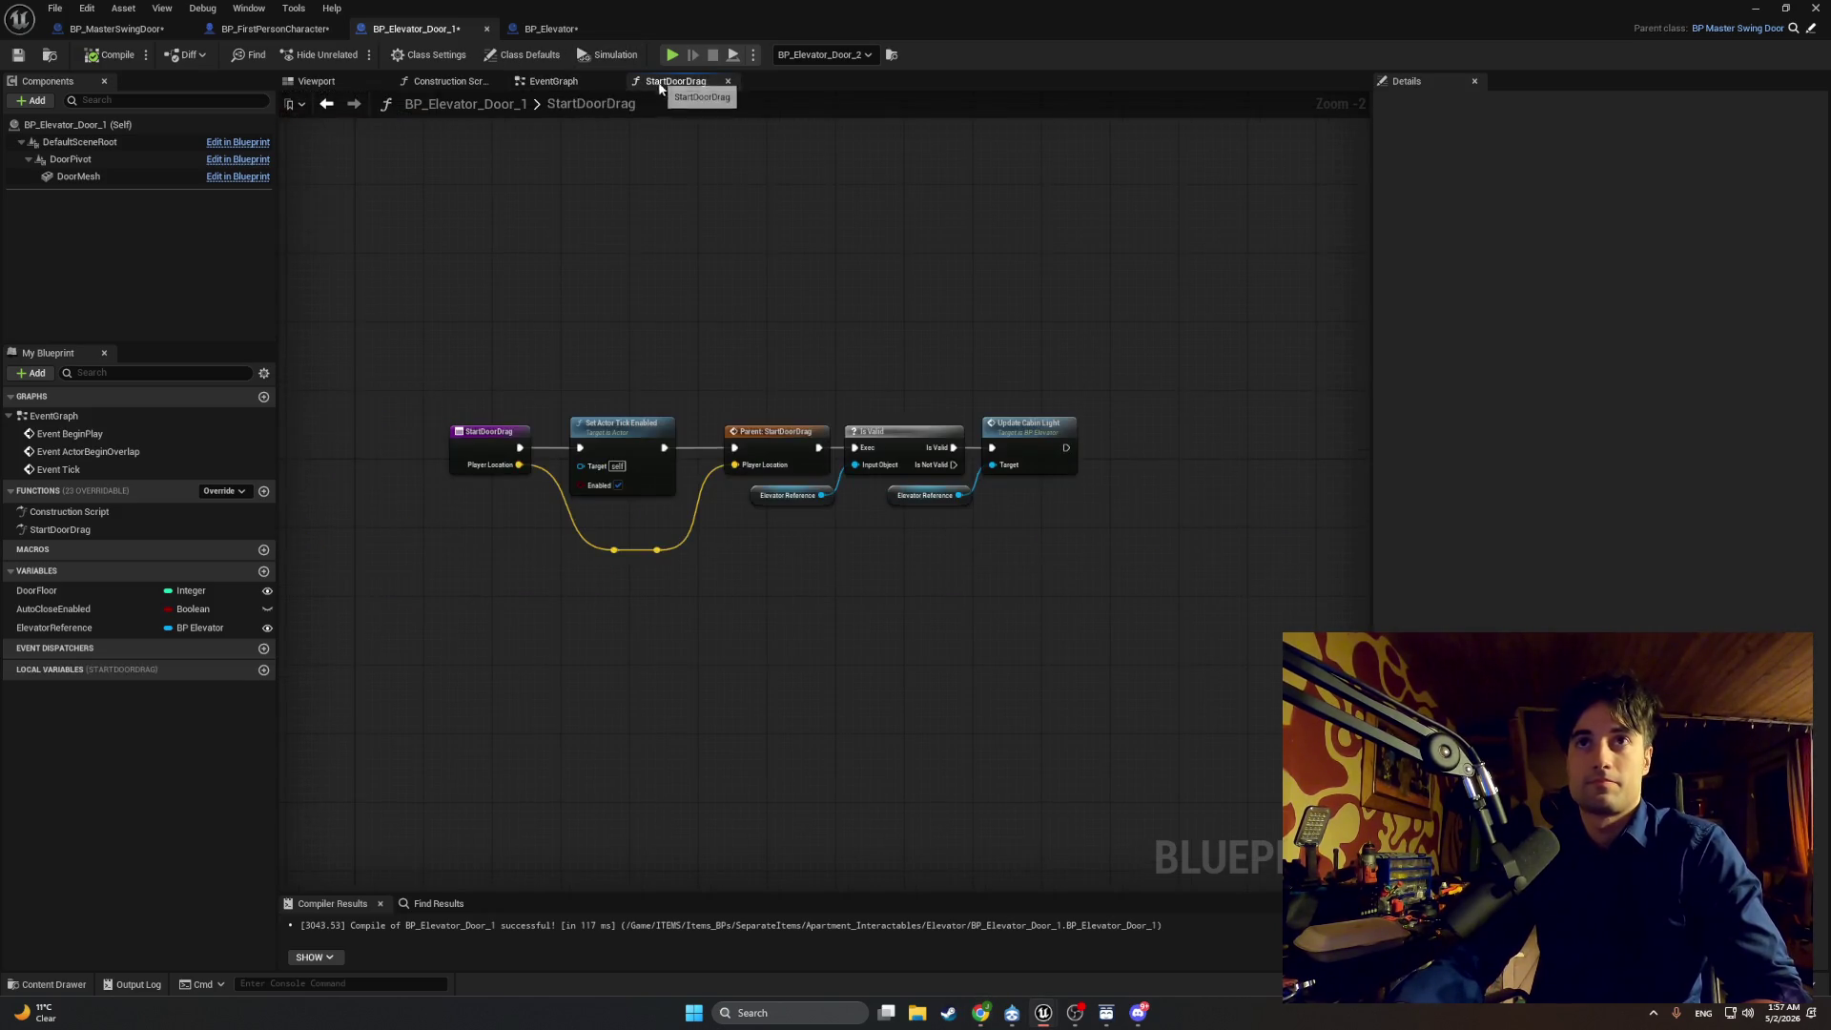
key(super)
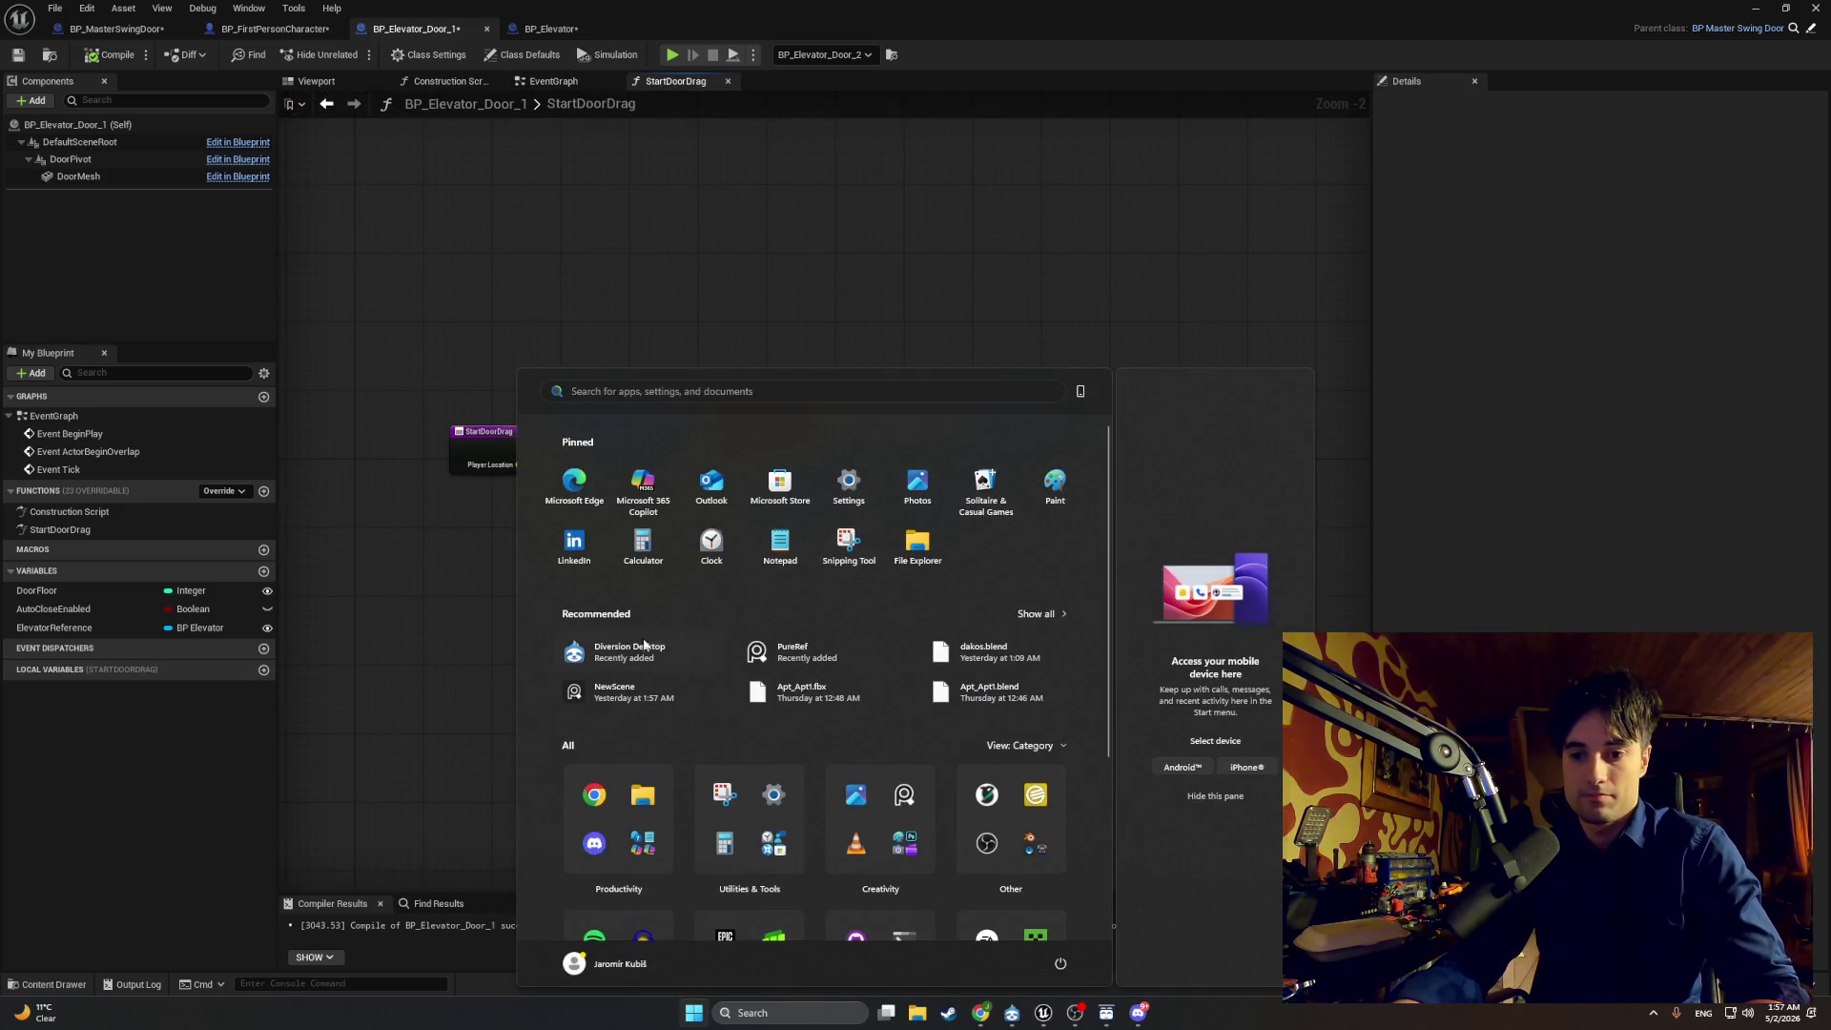
click(455, 666)
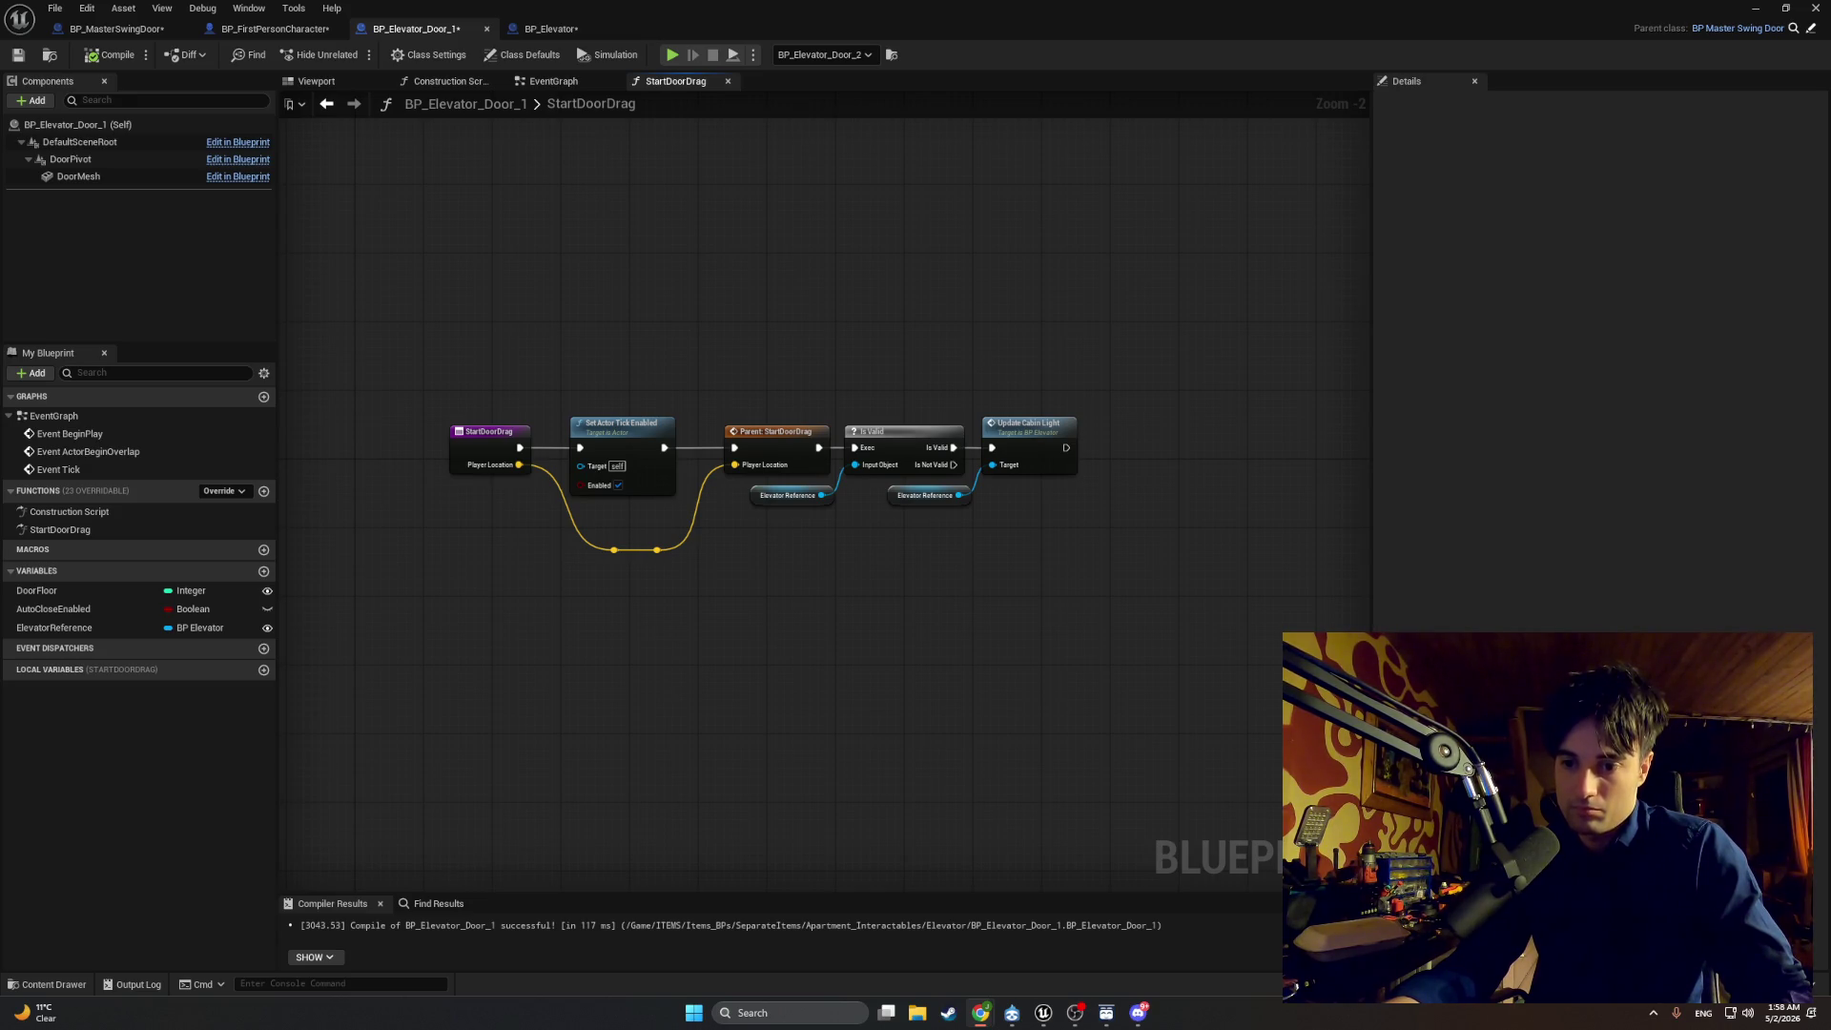
click(539, 29)
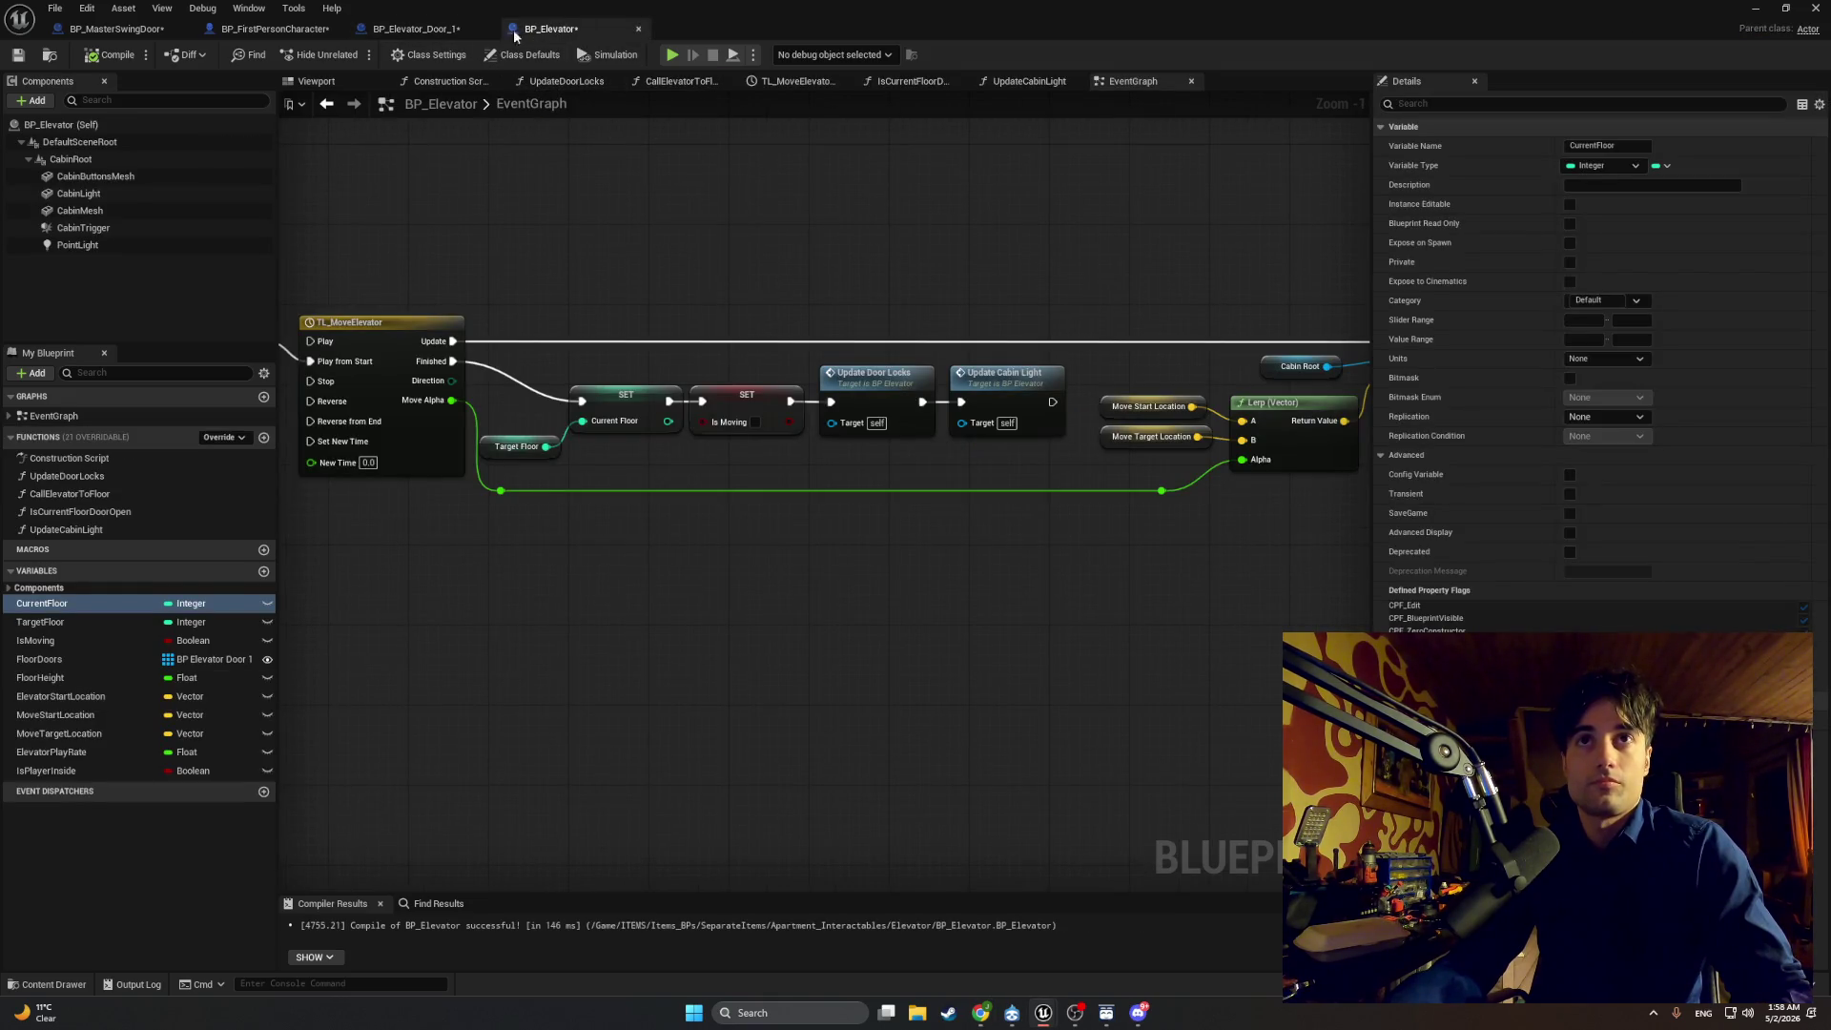
Step: Back in the EventGraph, shift the Parent: Tick chain right and place Update Cabin Light after Is Valid
click(477, 30)
click(553, 81)
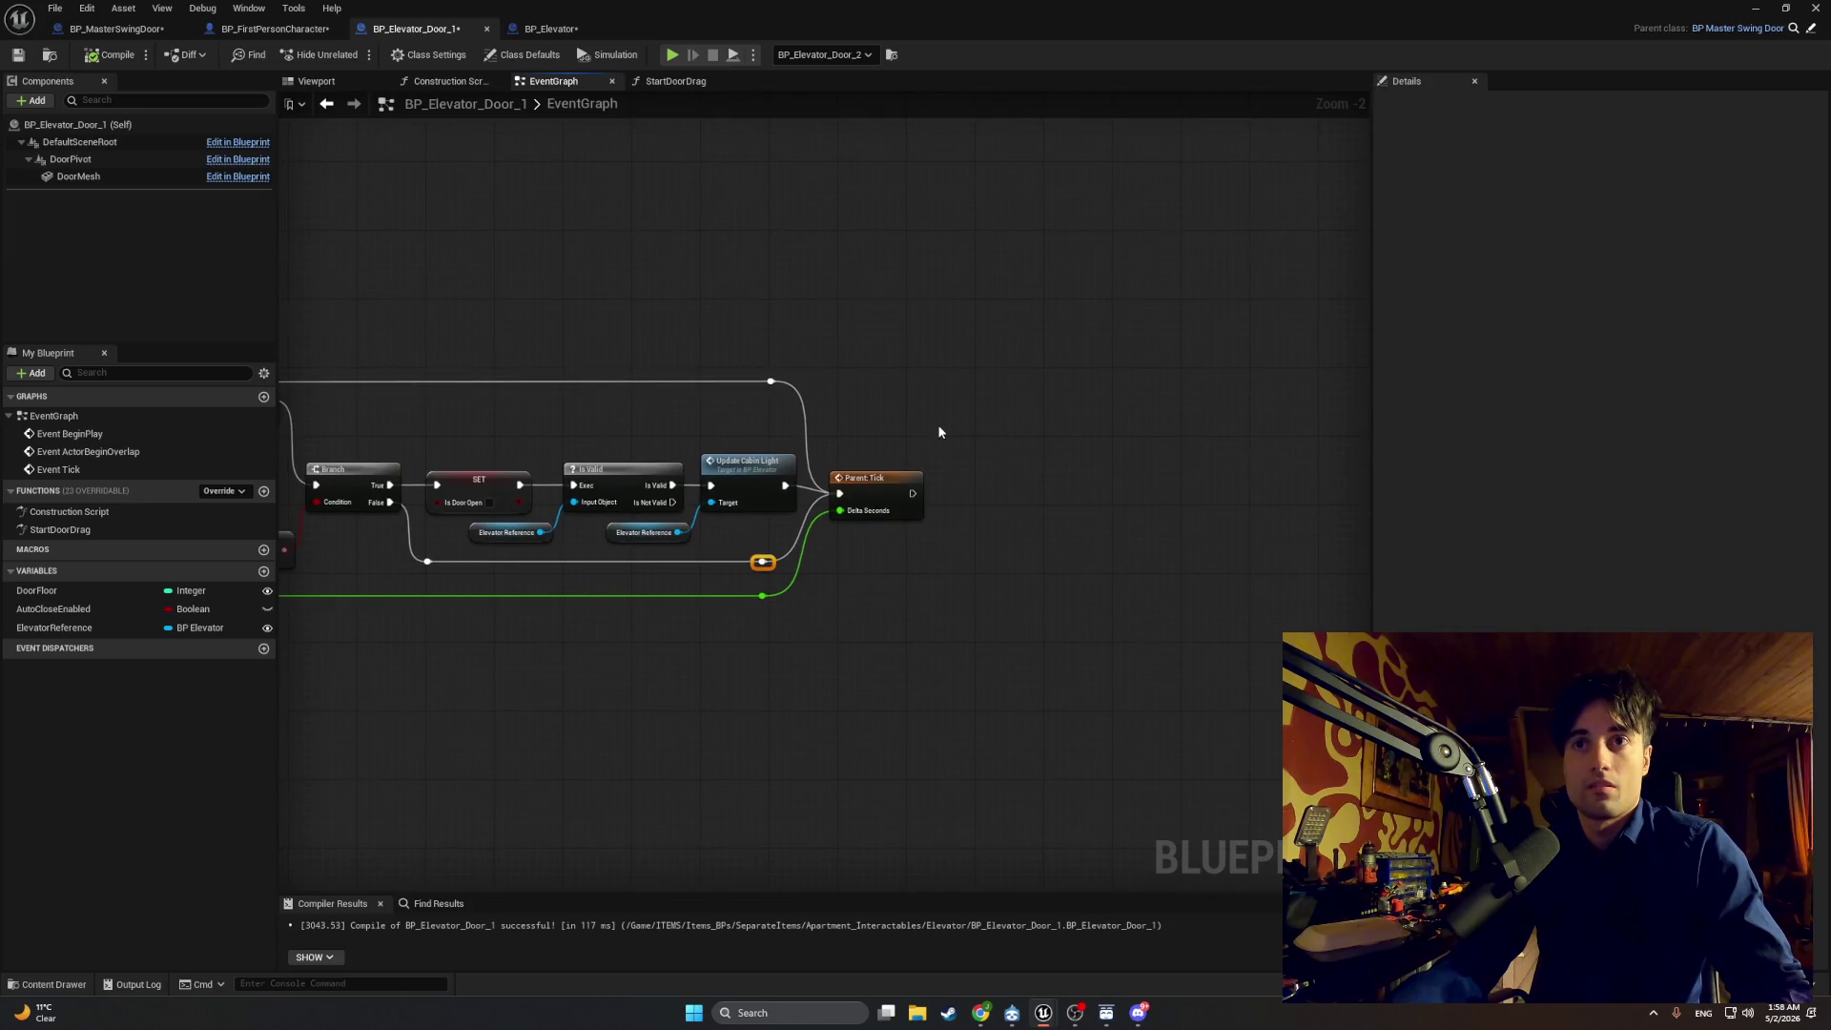
mouse_move(938, 420)
mouse_down()
mouse_move(807, 620)
mouse_move(759, 650)
mouse_up()
shift+click(771, 382)
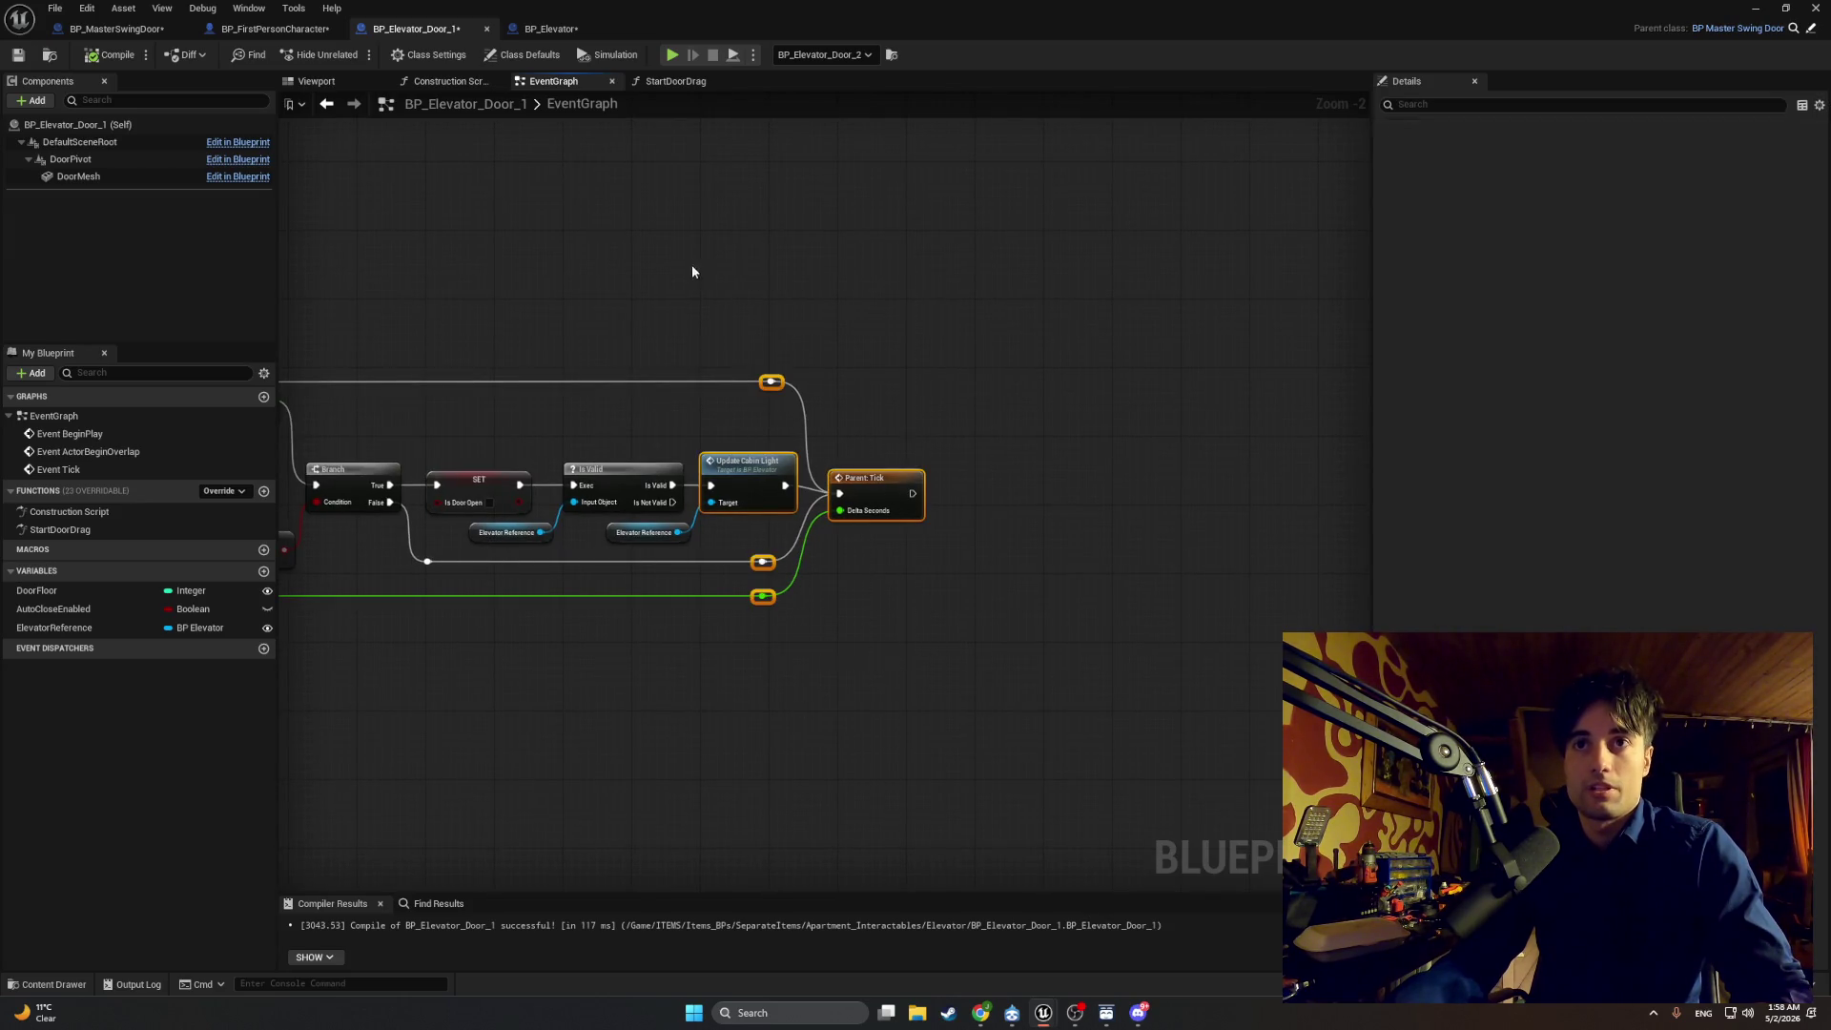
drag(780, 382, 1038, 381)
drag(992, 458, 744, 458)
Step: Add a Set Actor Tick Enabled node wired from Update Cabin Light into Parent: Tick
right_click(893, 474)
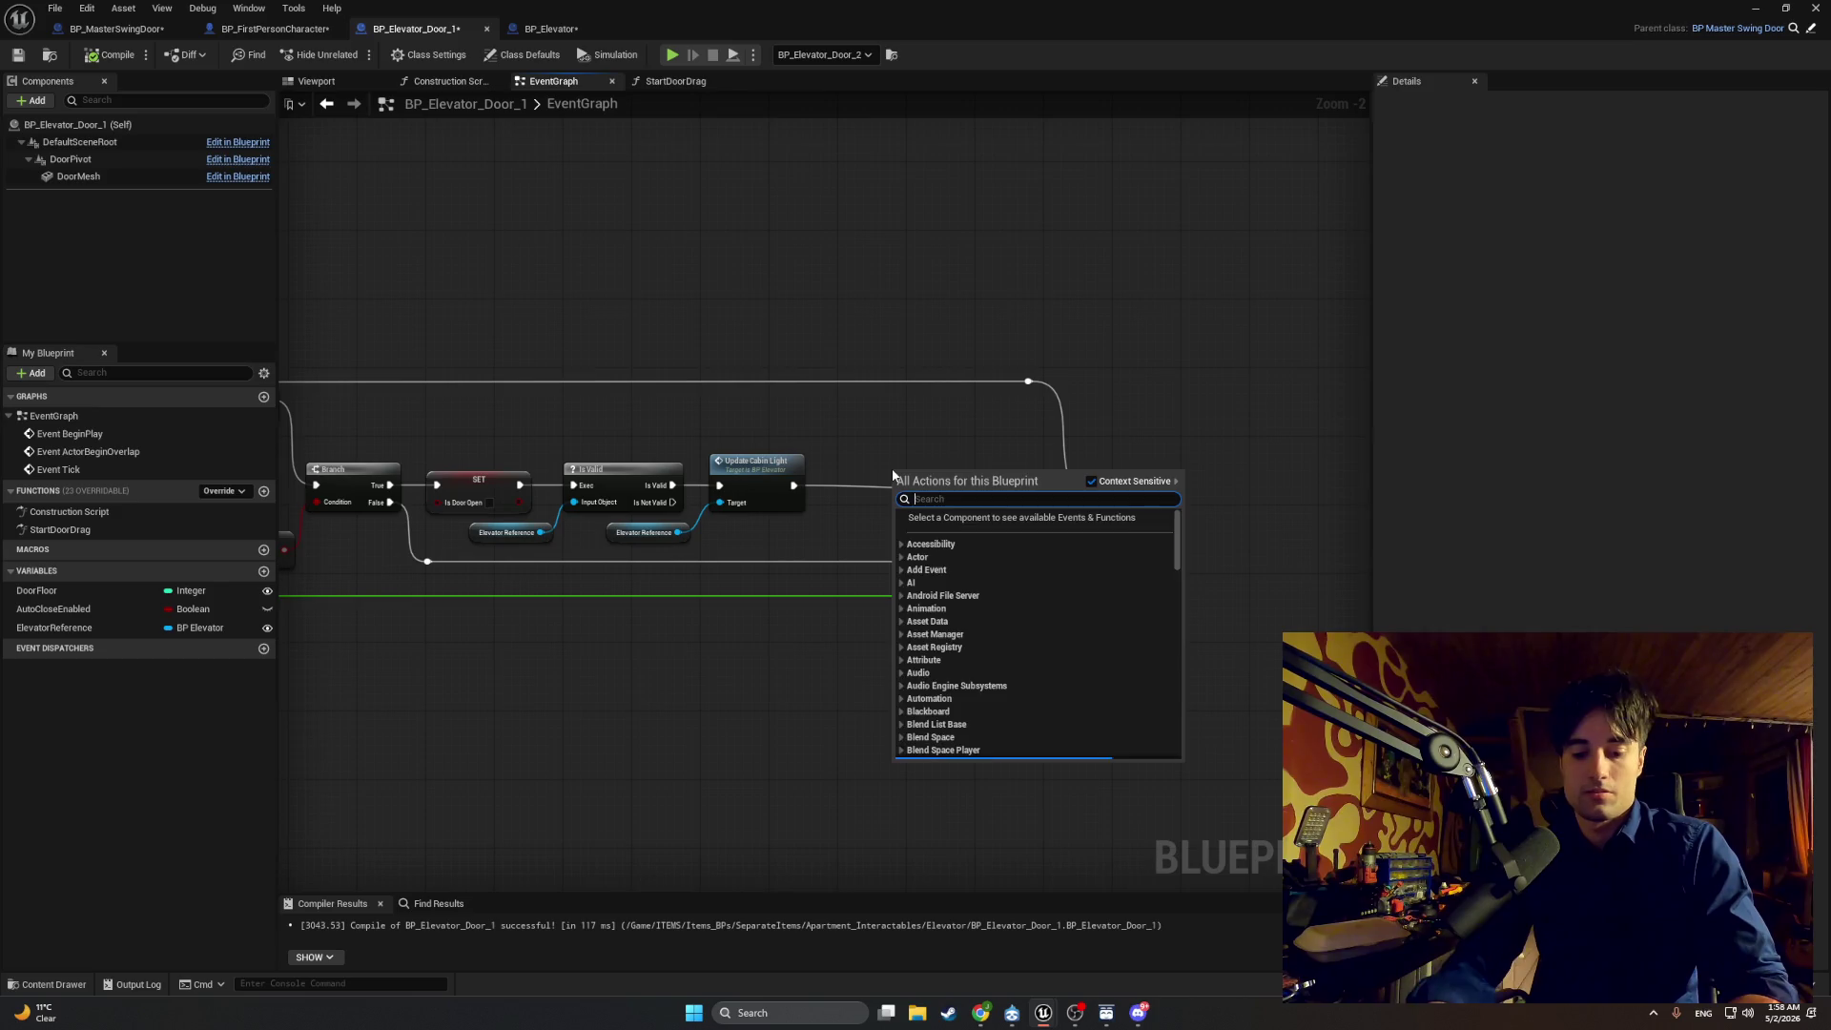
text(set c)
text( tick)
key(Return)
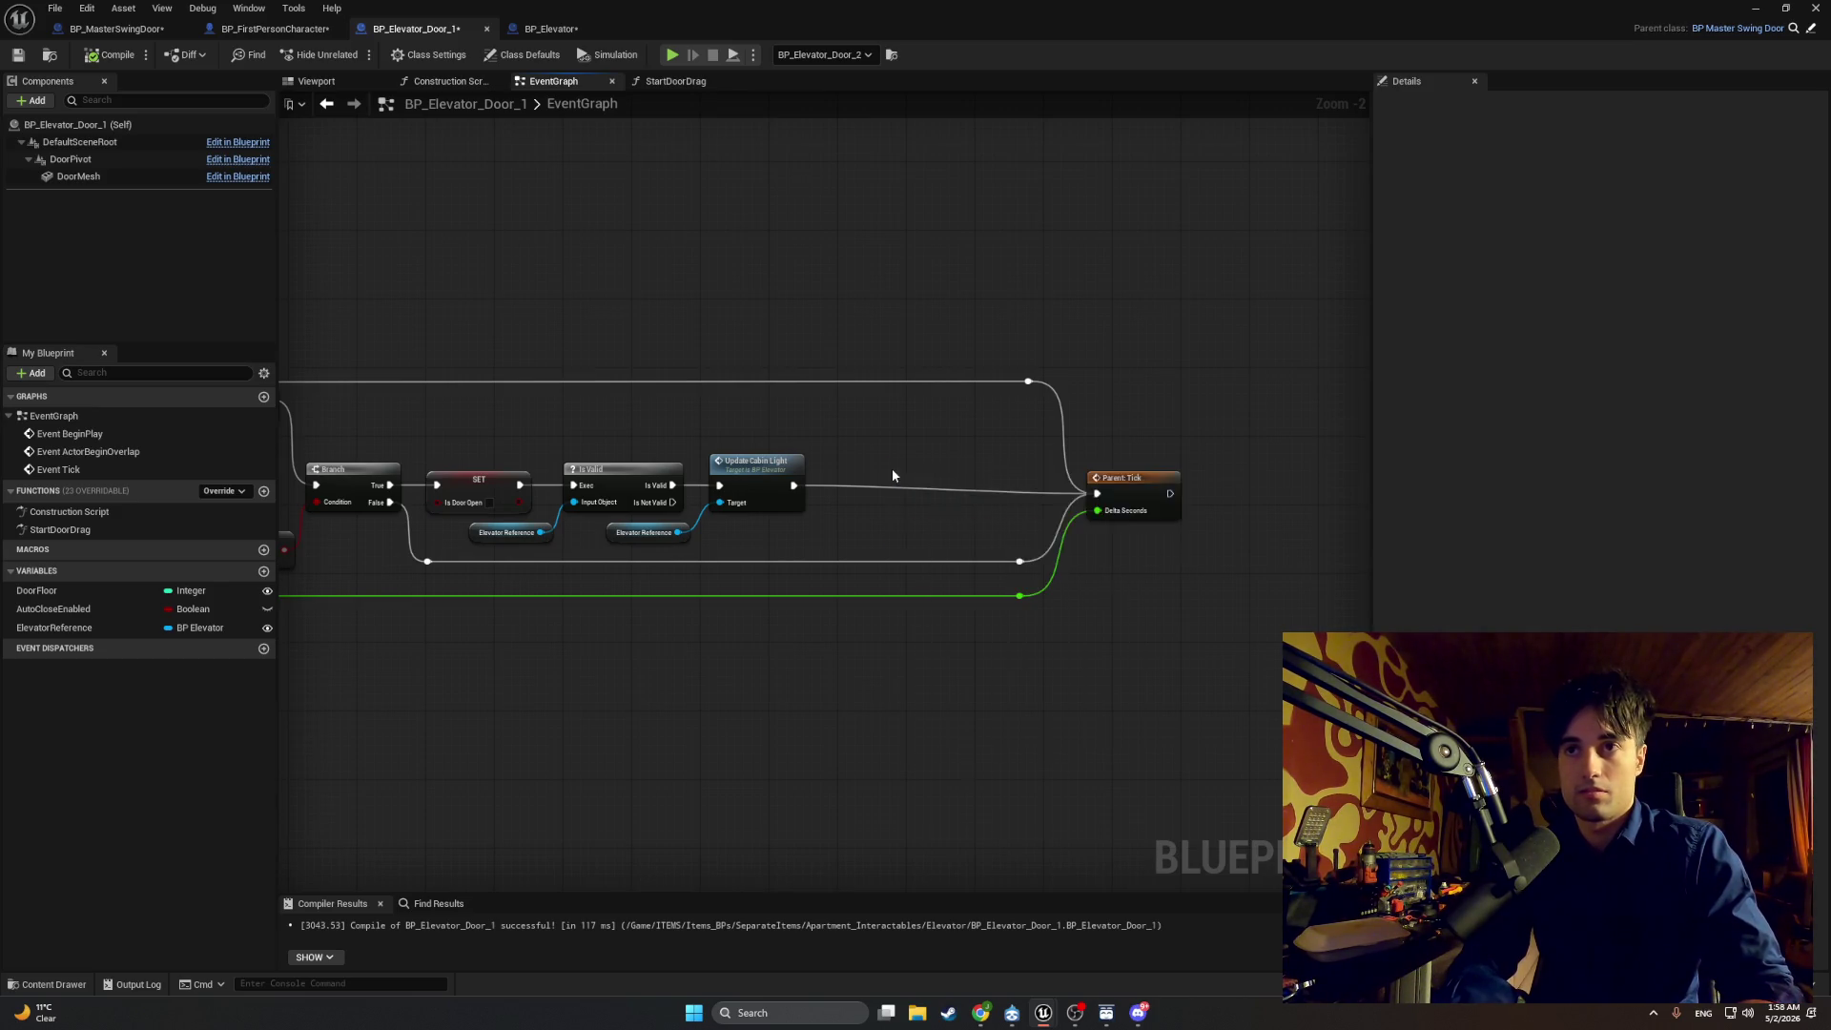
mouse_move(799, 488)
mouse_down()
mouse_move(855, 489)
mouse_move(789, 493)
mouse_up()
drag(779, 485, 1099, 494)
drag(943, 482, 857, 473)
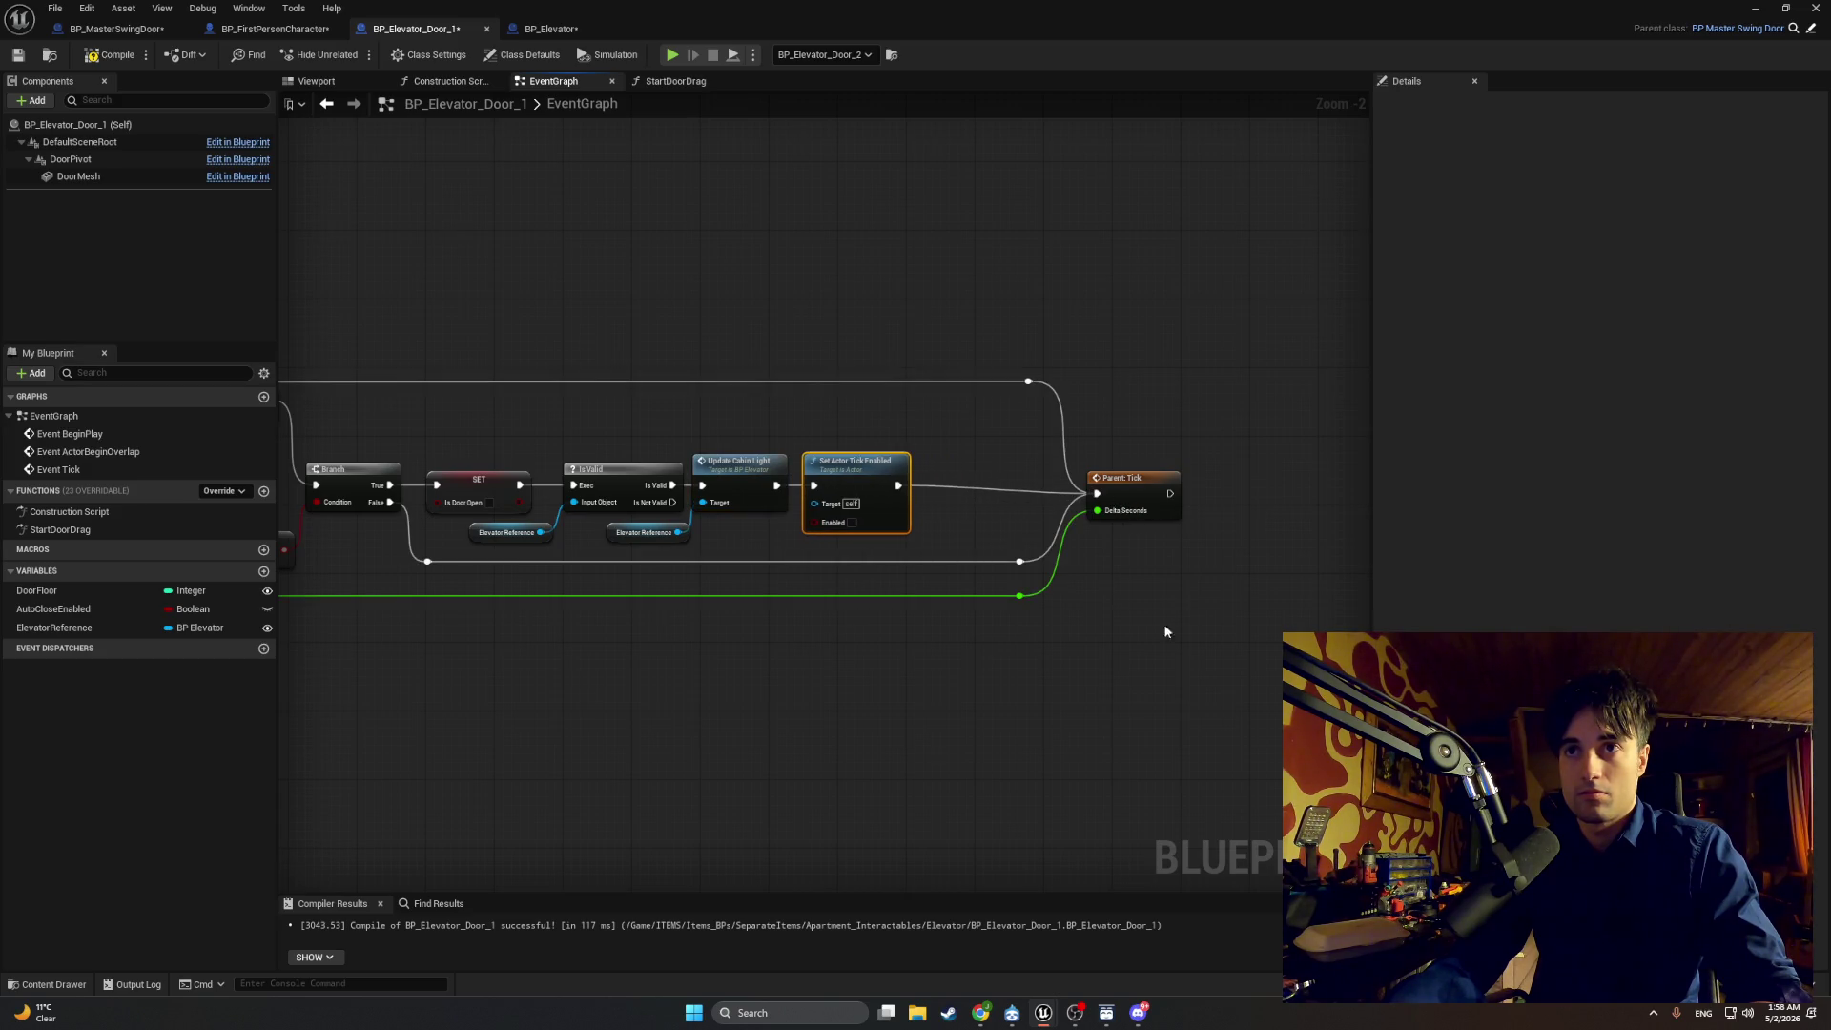
mouse_move(1165, 634)
mouse_down()
mouse_move(980, 384)
mouse_move(873, 377)
mouse_move(750, 415)
mouse_up()
click(838, 412)
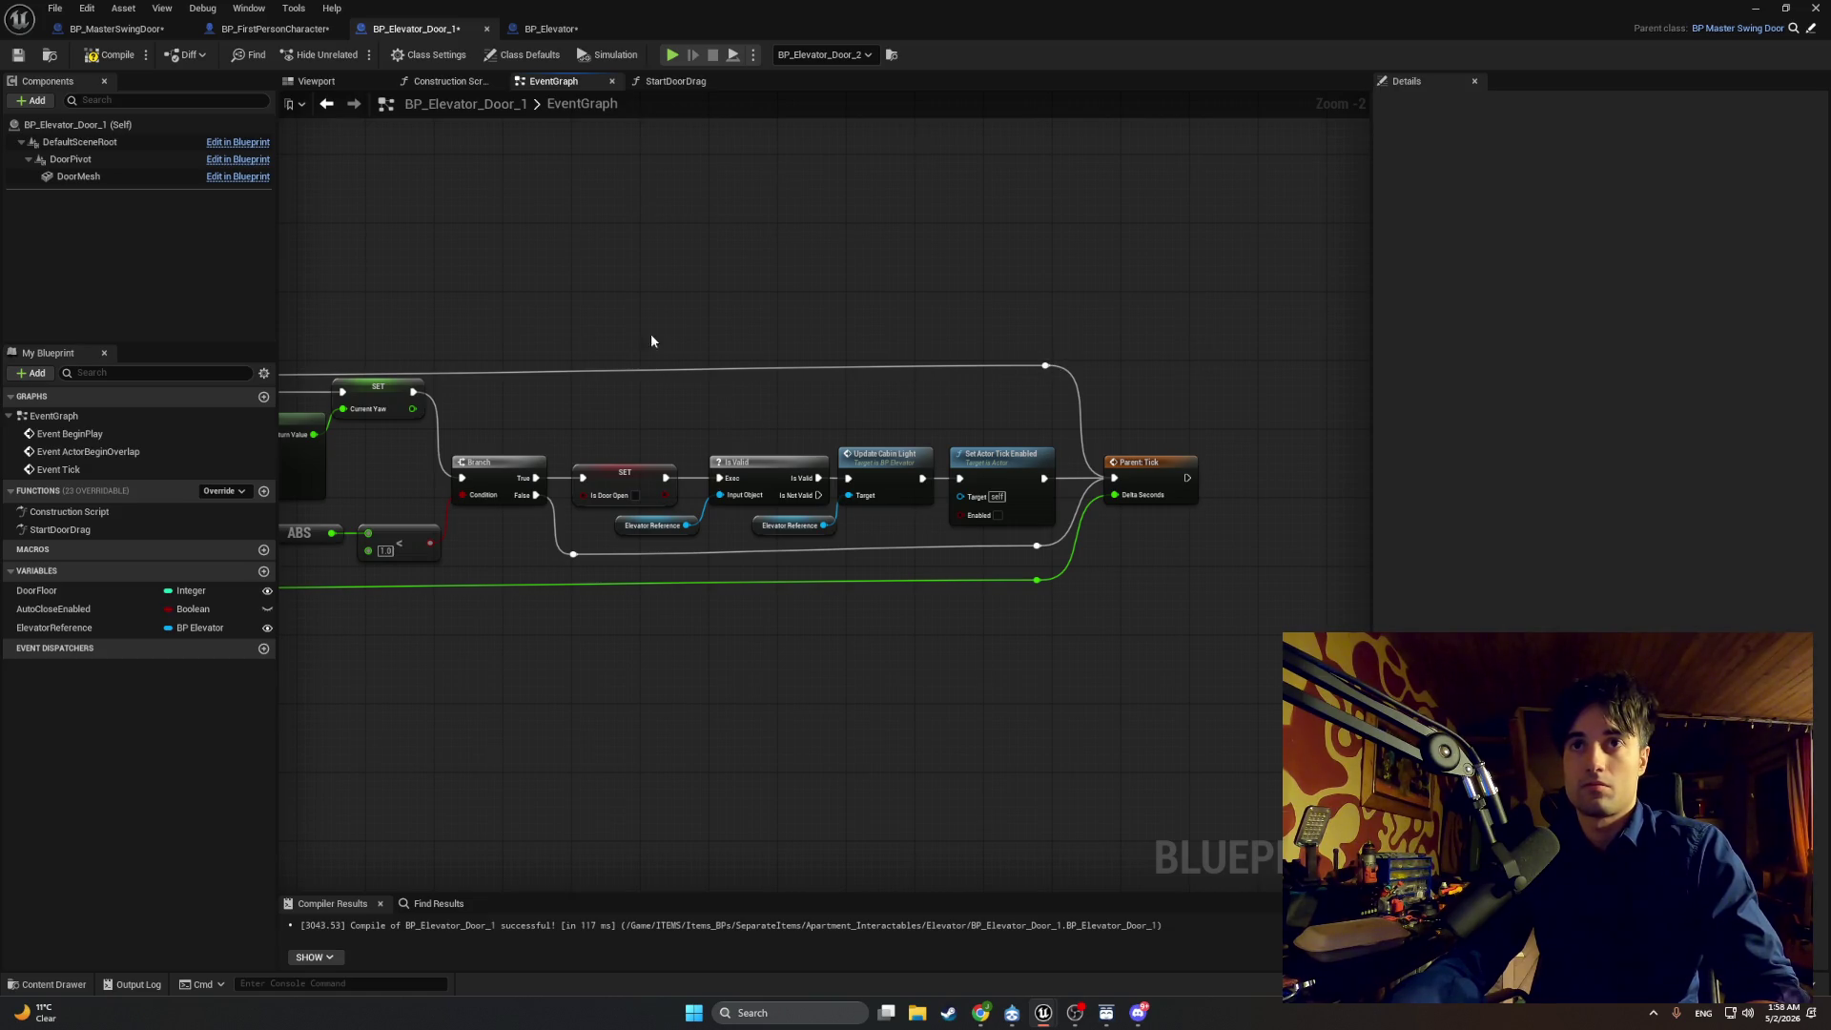
Step: Take a screenshot of the full Event Tick graph
scroll(536, 368, down, 1)
drag(536, 368, 800, 363)
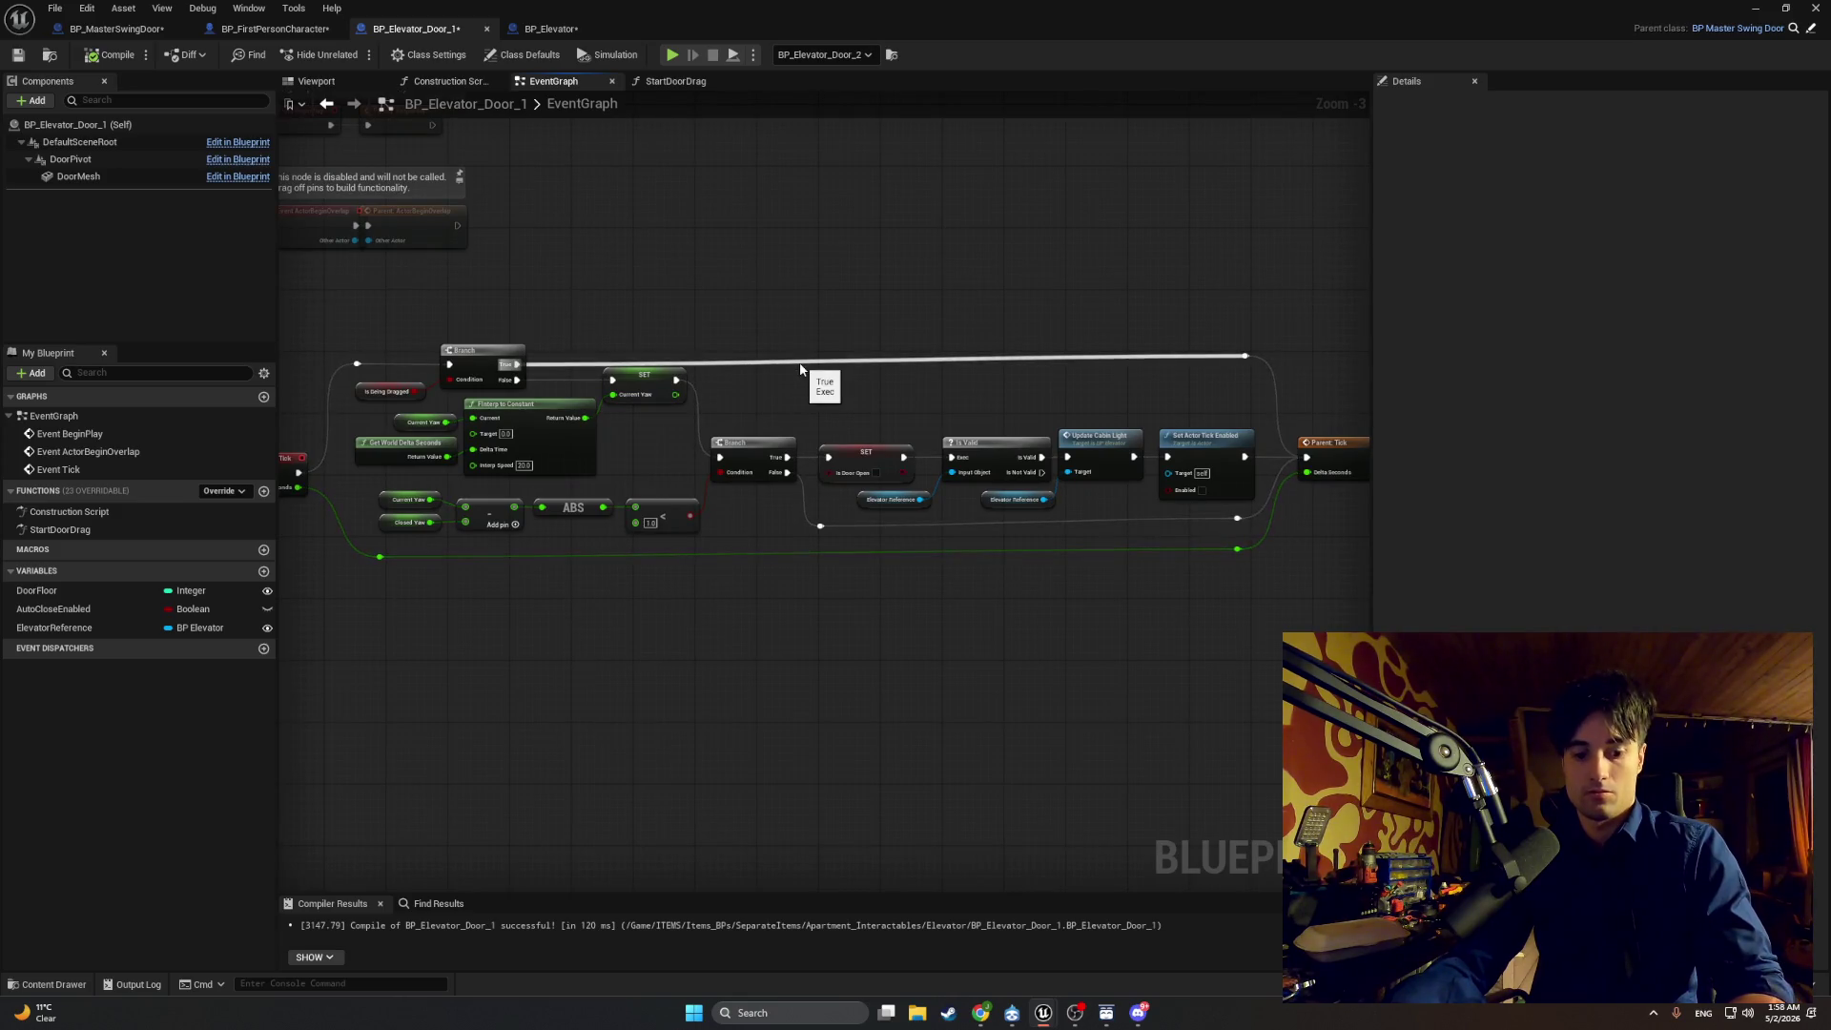
key(super+shift+s)
mouse_move(286, 553)
mouse_down()
mouse_move(318, 410)
mouse_move(1356, 310)
mouse_up()
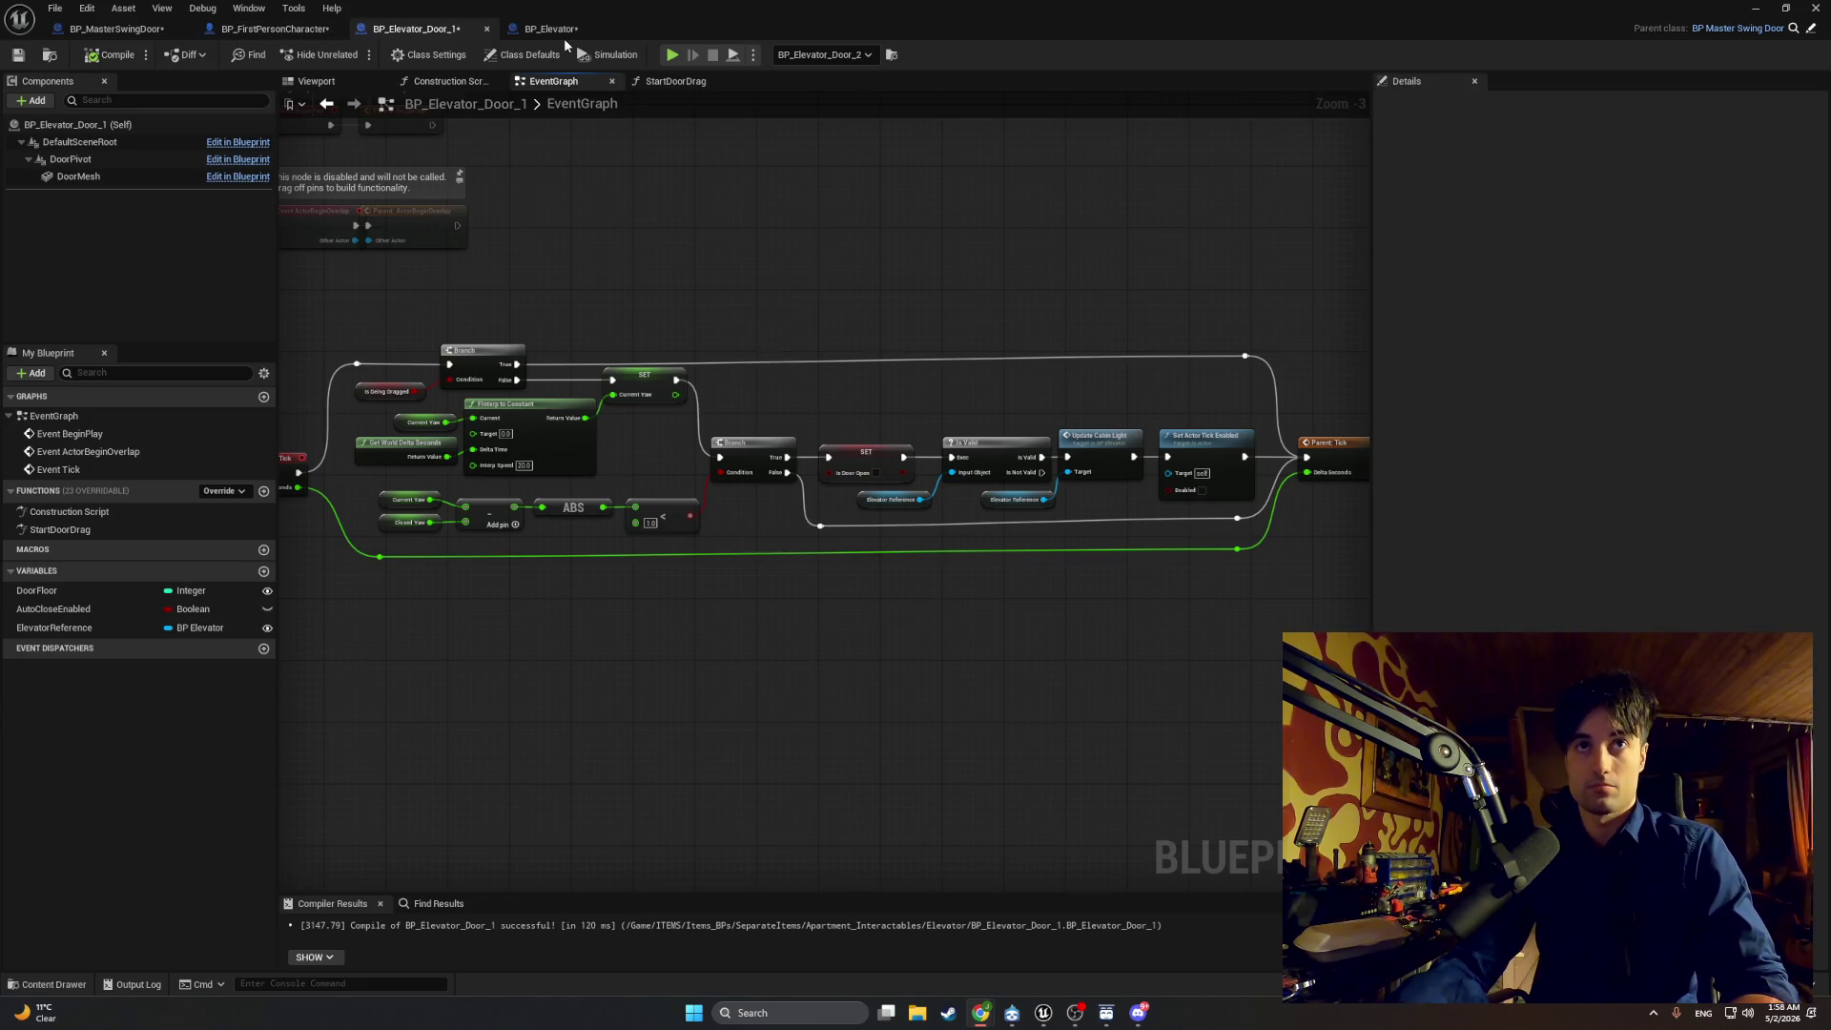
Step: Open the StartDoorDrag function graph and screenshot it
click(652, 83)
key(super+shift+s)
mouse_move(1097, 629)
mouse_down()
mouse_move(907, 490)
mouse_move(368, 273)
mouse_up()
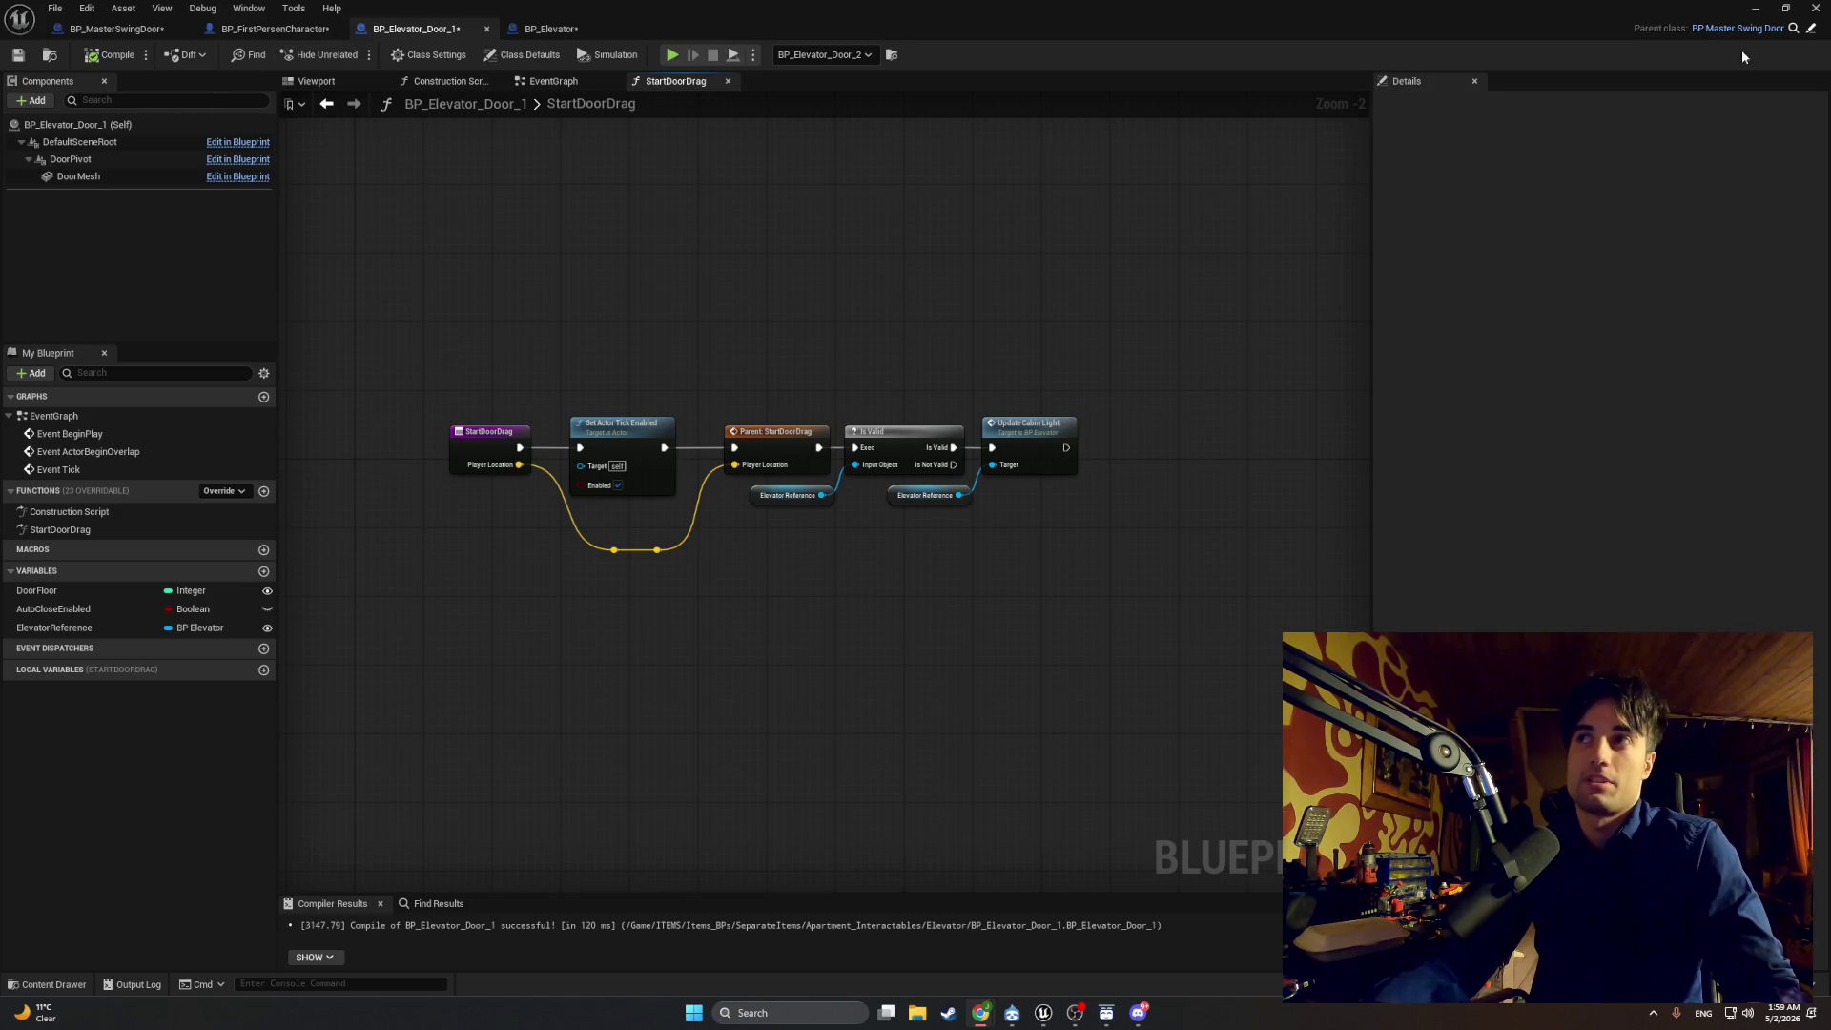
Step: Minimize the Blueprint editor and start a Play in Editor run of LvlTEst
click(1755, 11)
click(354, 54)
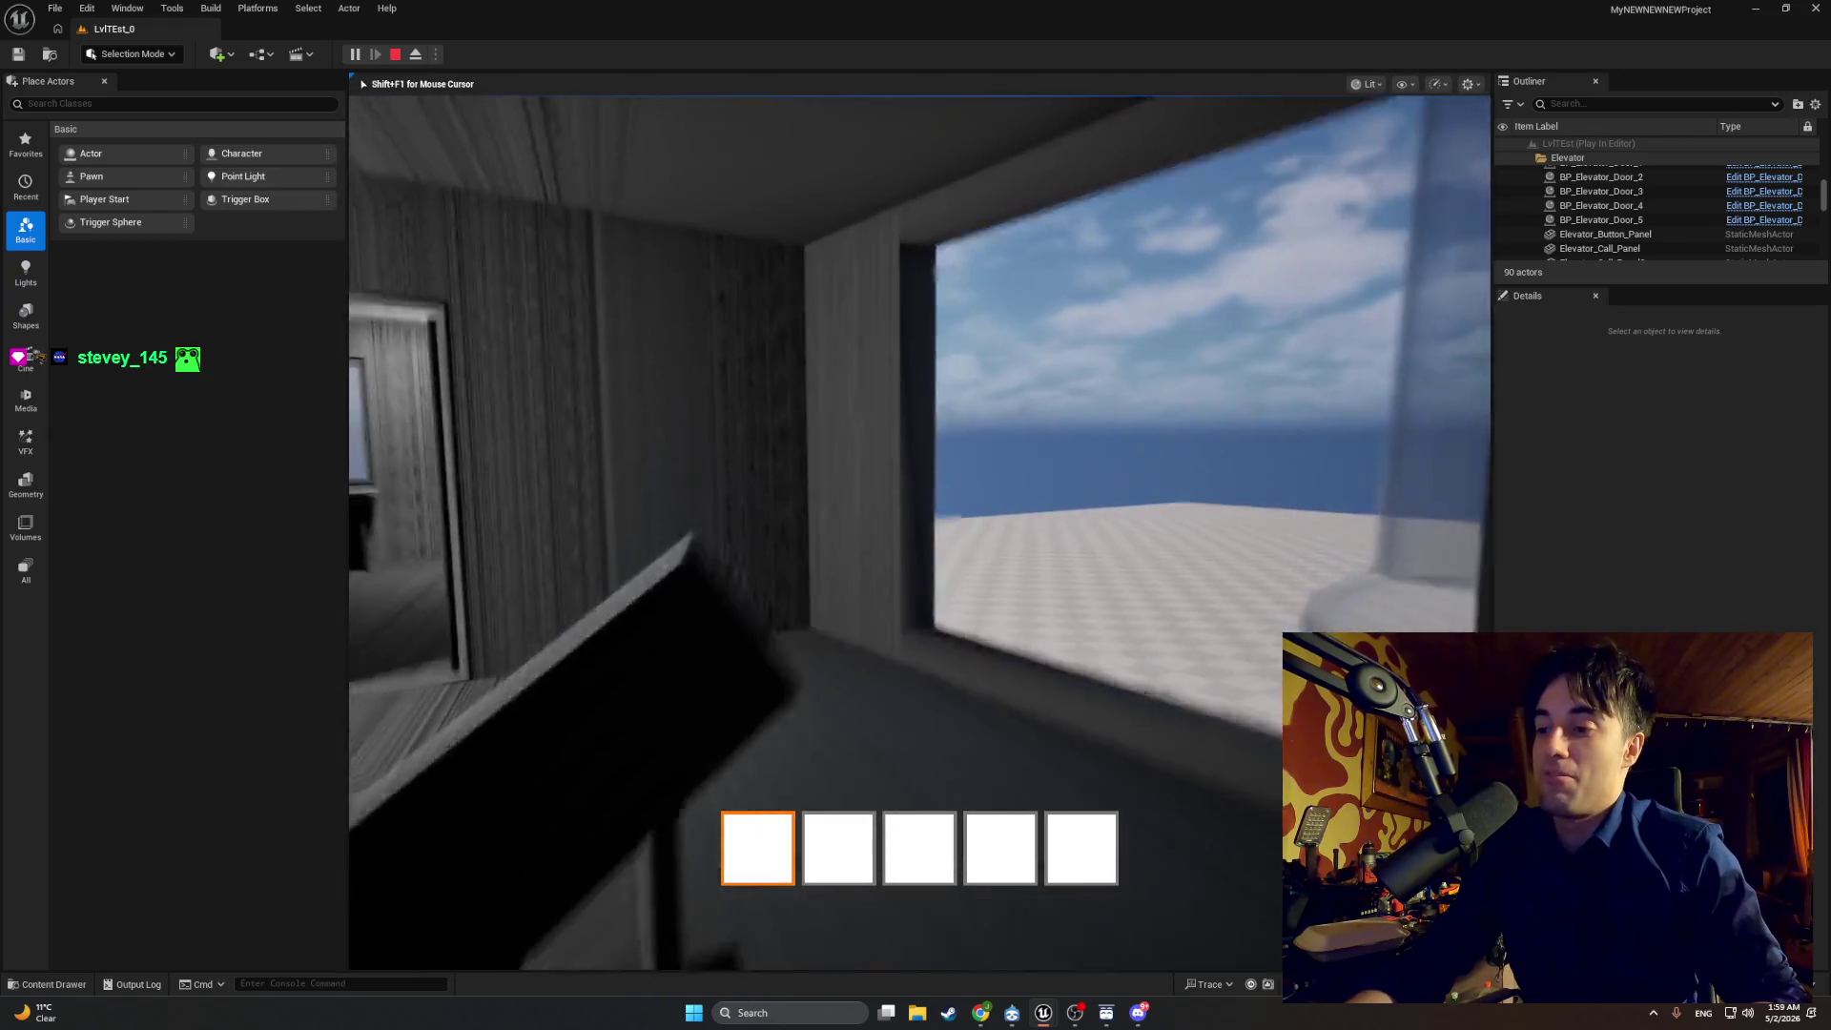
Step: Stop the session, select the Apt_Apt1 apartment mesh, then run and stop another play-test
key(Escape)
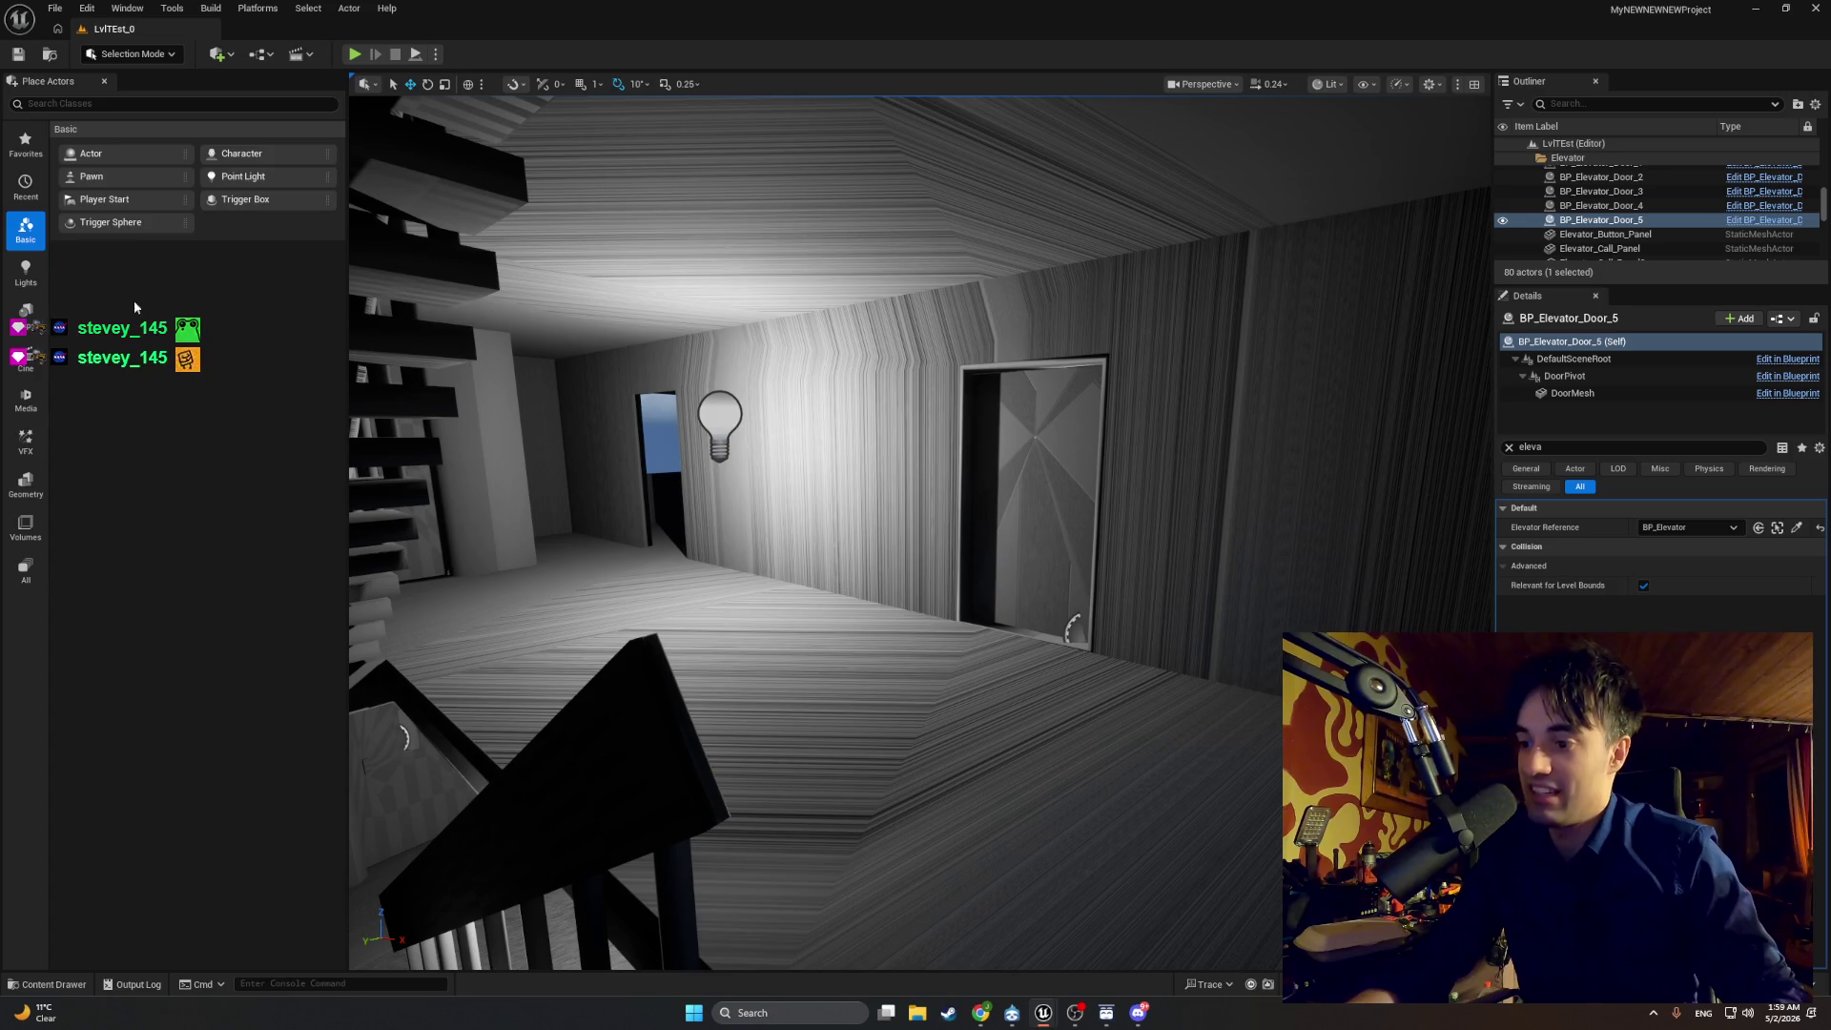
click(515, 378)
click(353, 55)
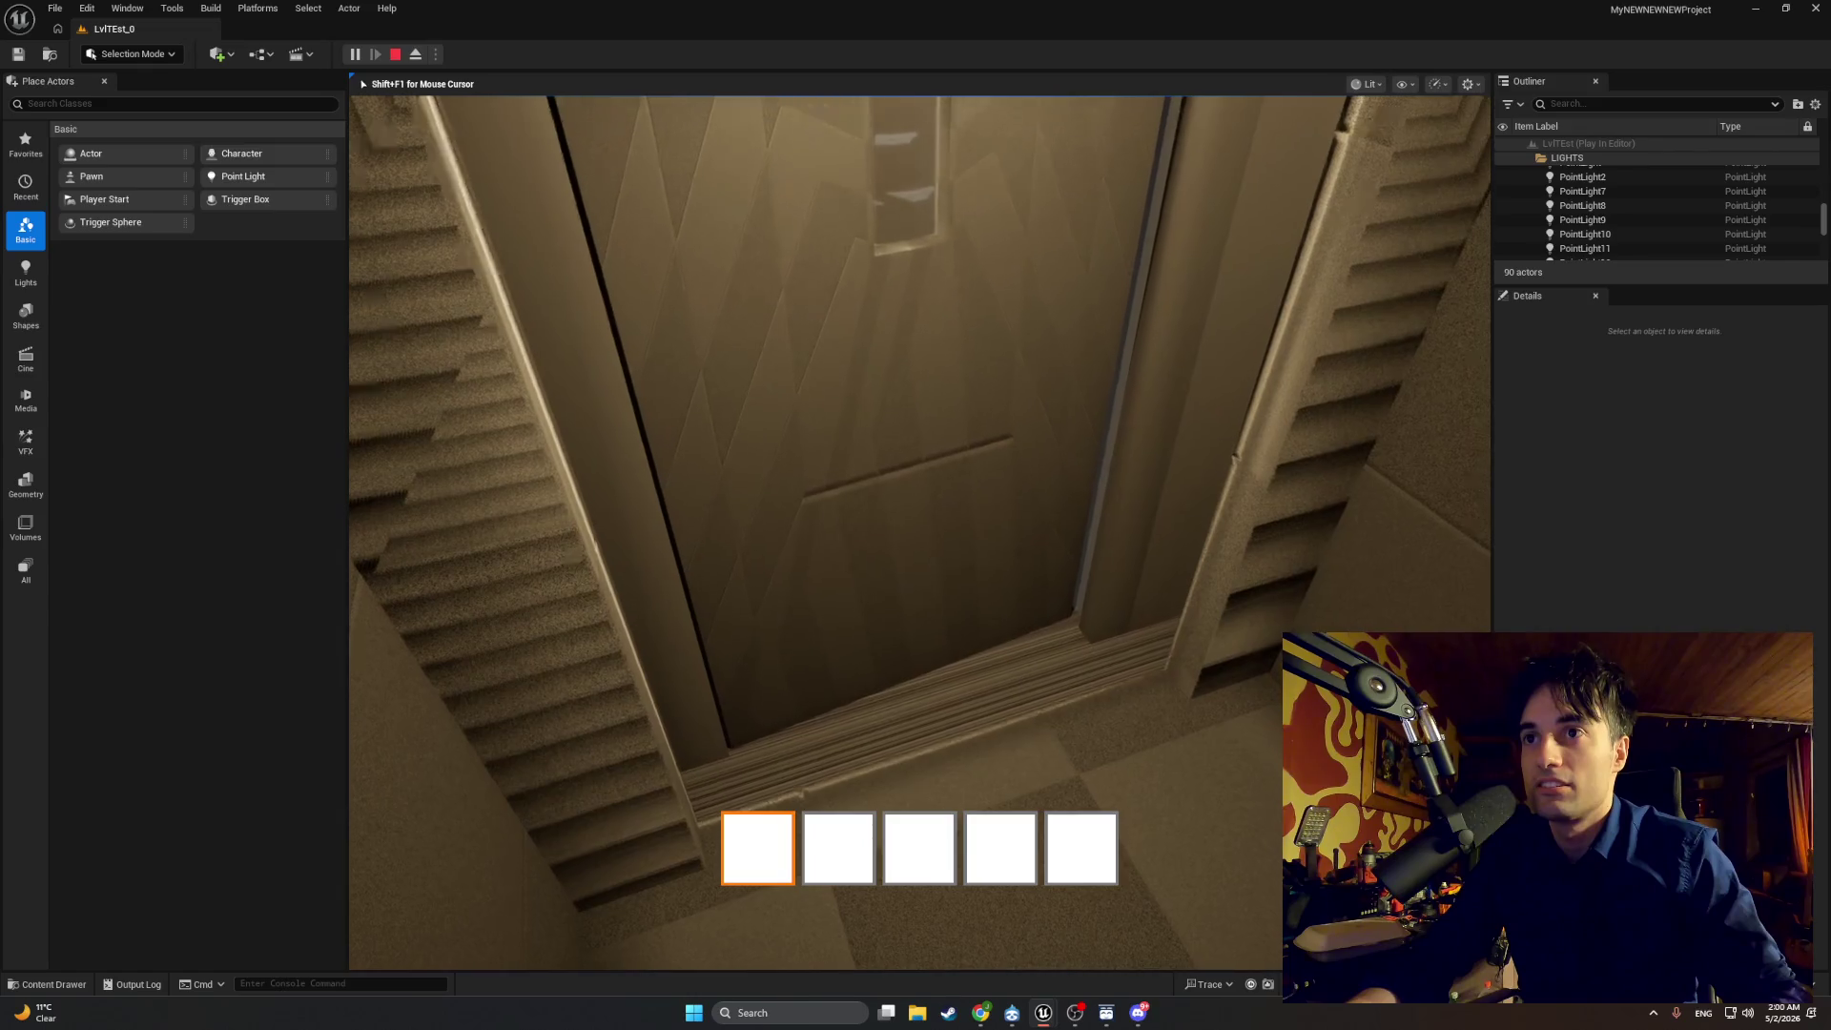
key(Escape)
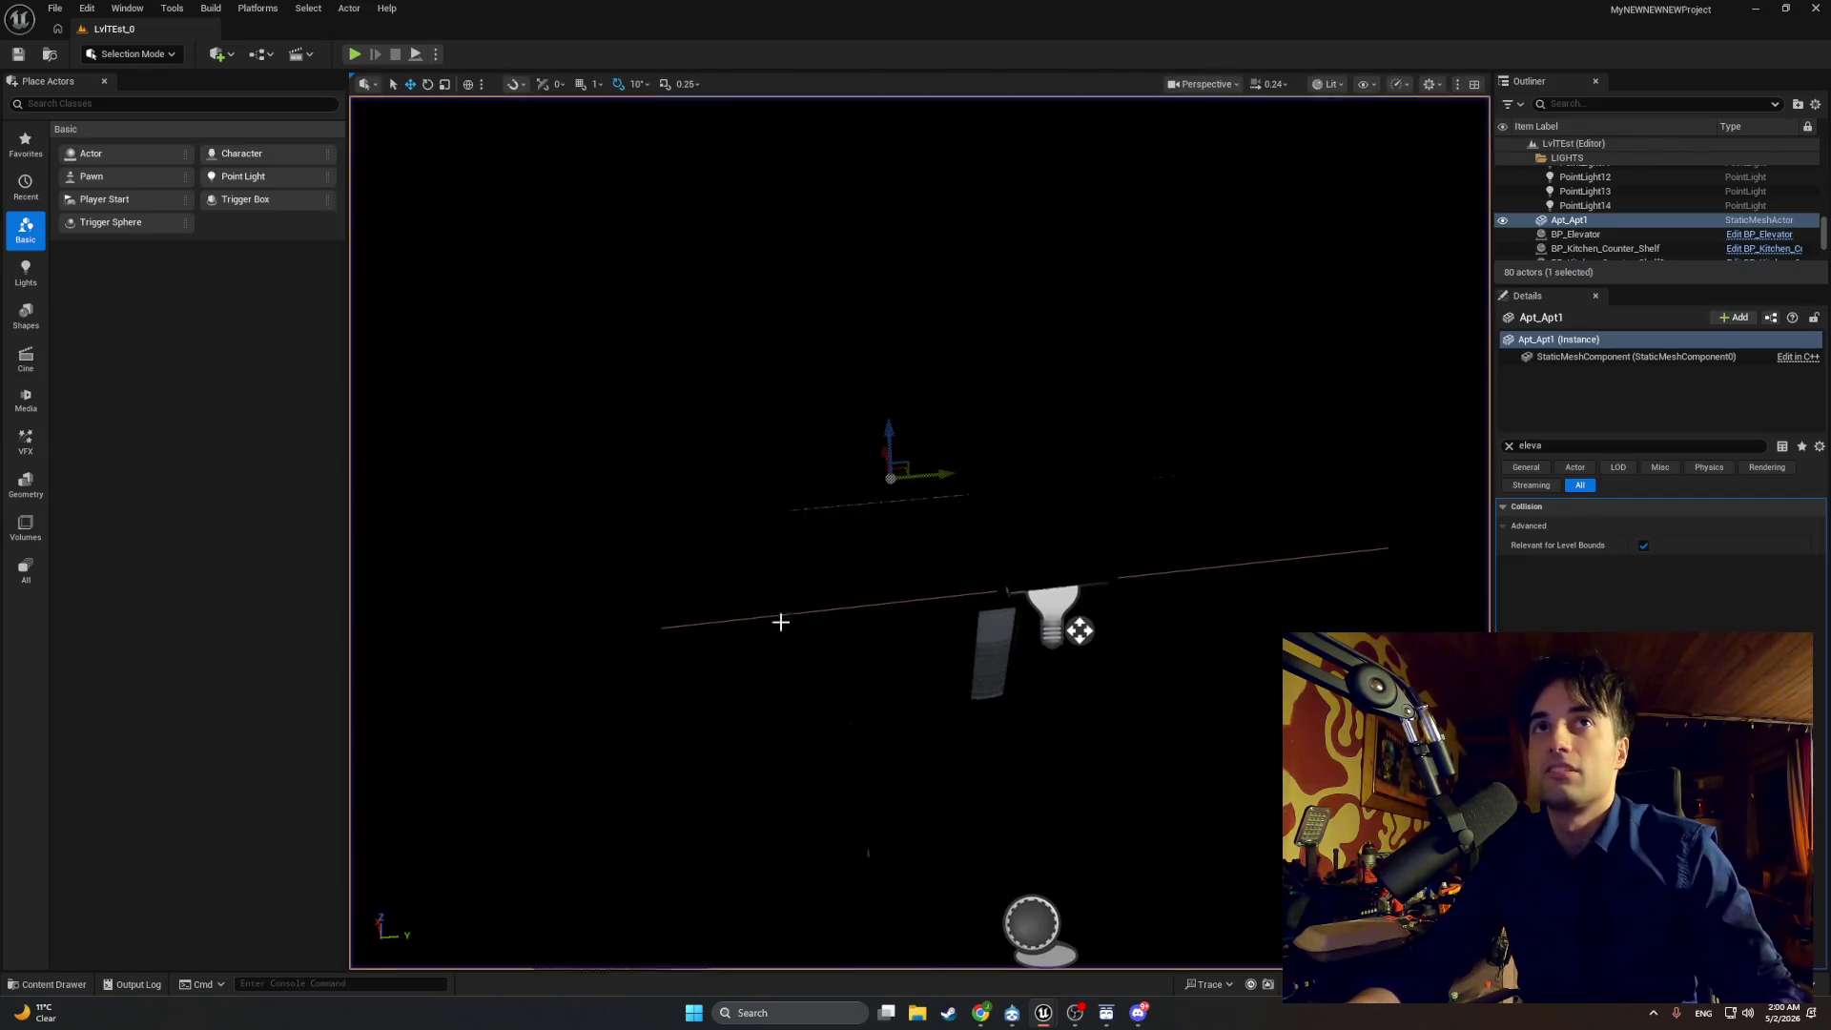
Step: Play again, walk down the stairwell and through the apartment doorway, then end the session
click(352, 57)
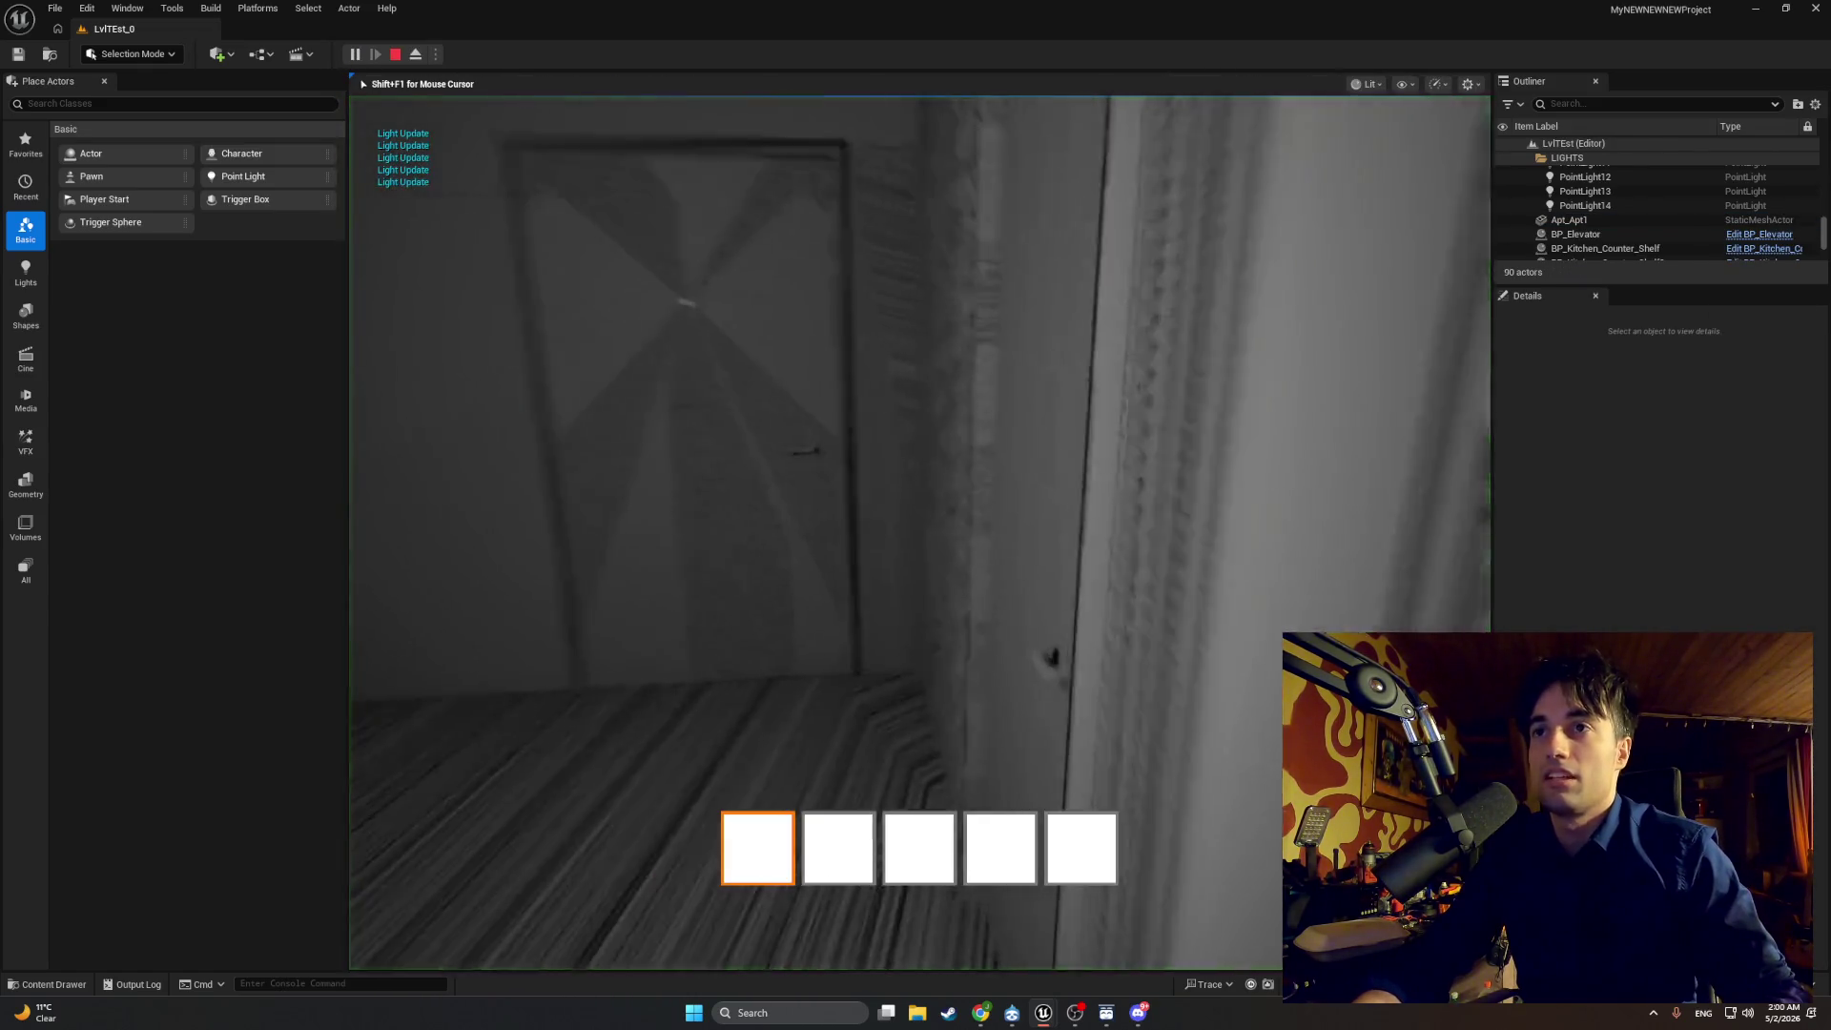
mouse_move(915, 515)
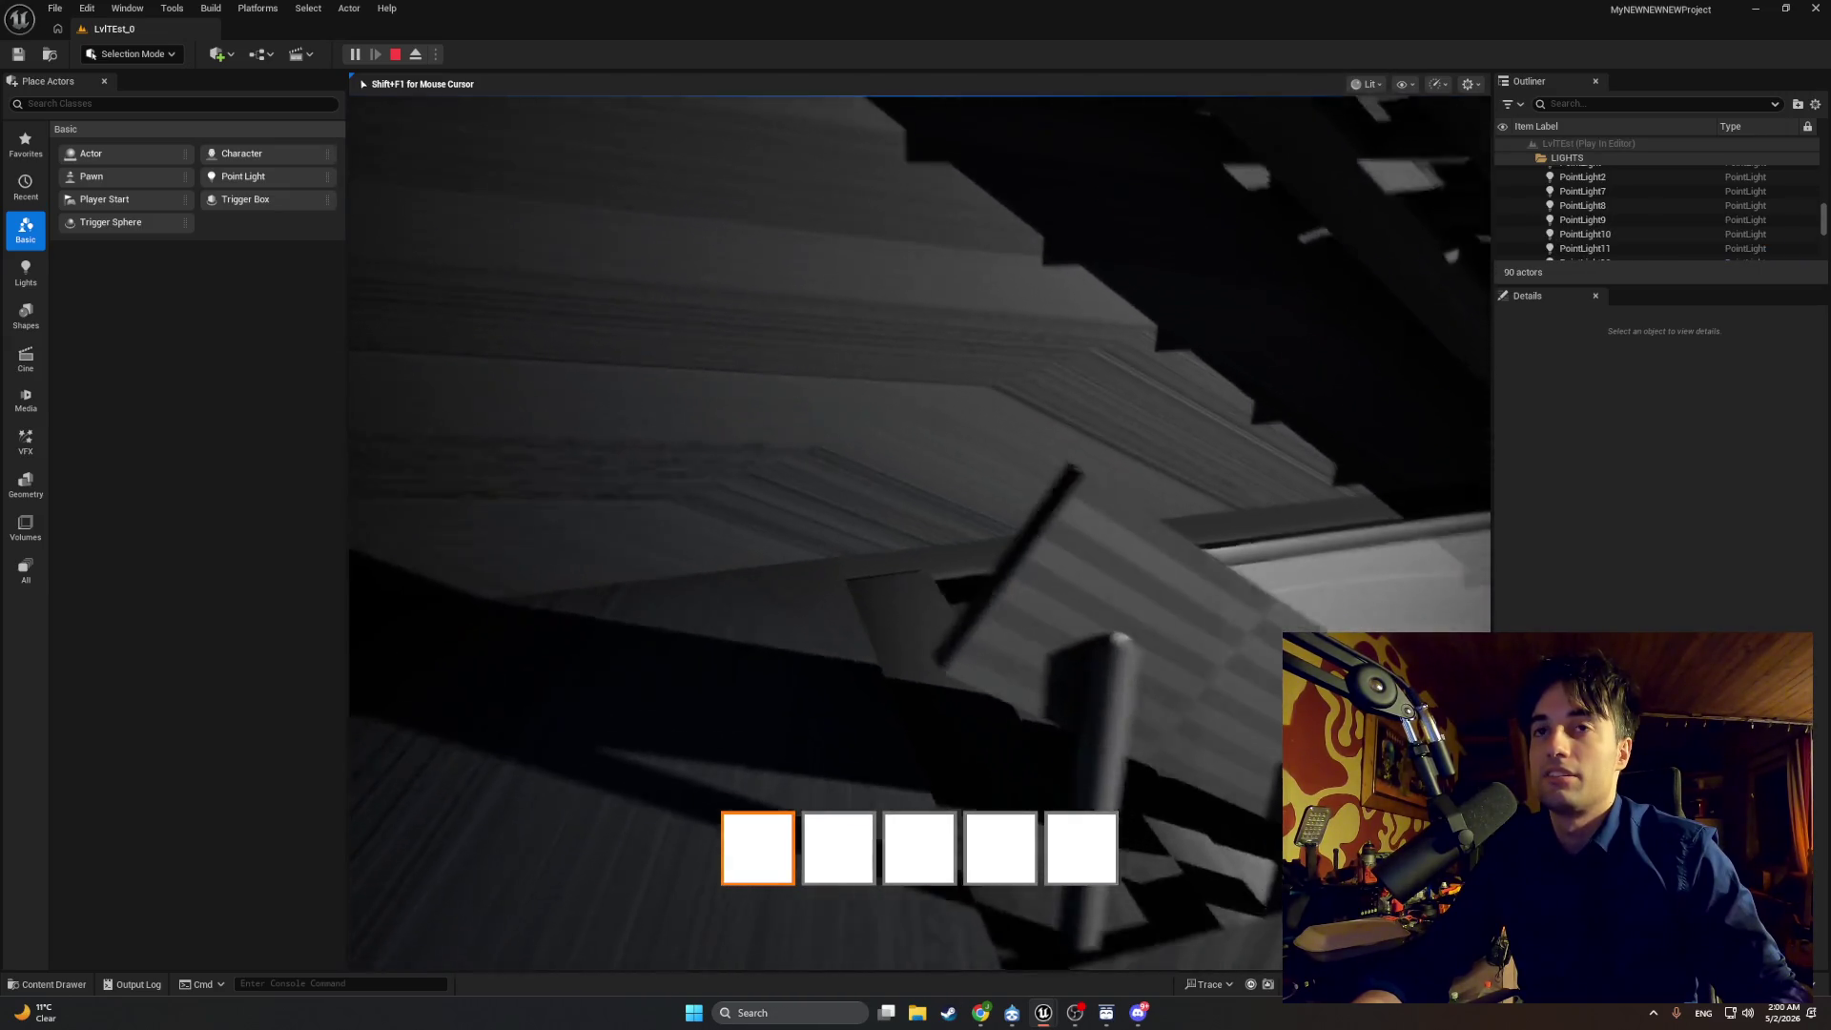
key(w)
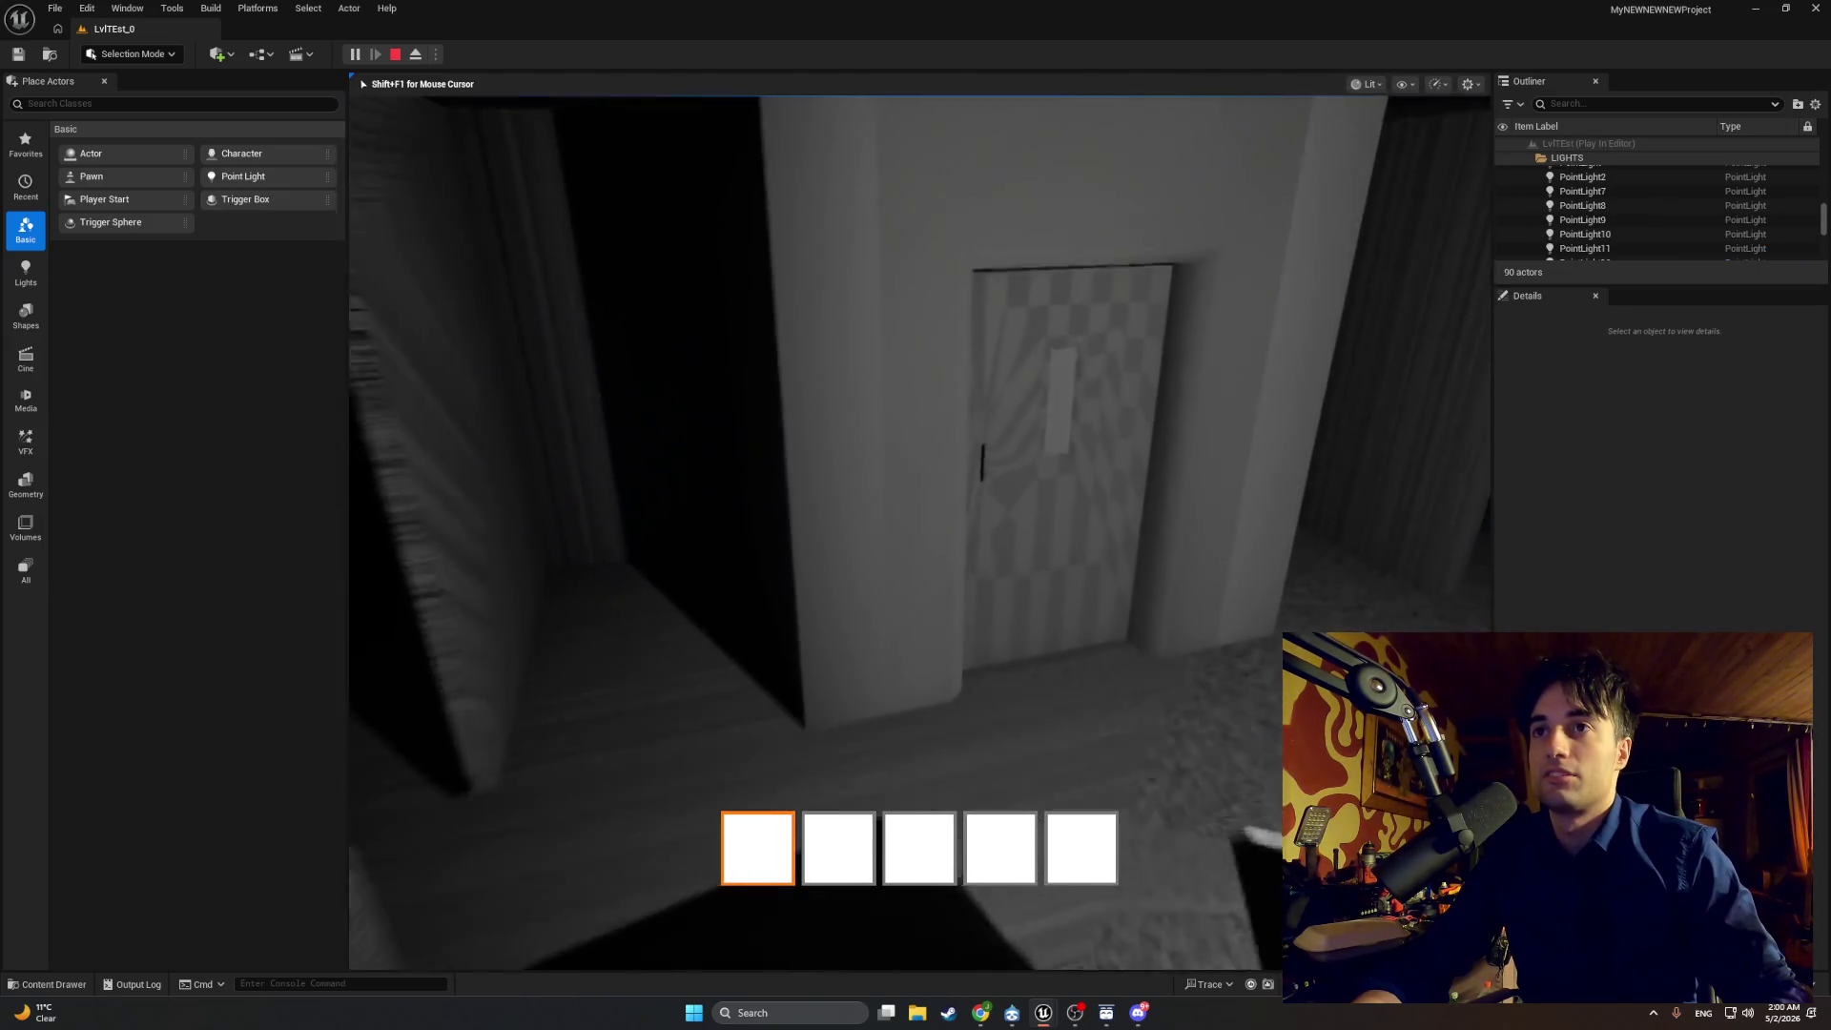
key(w)
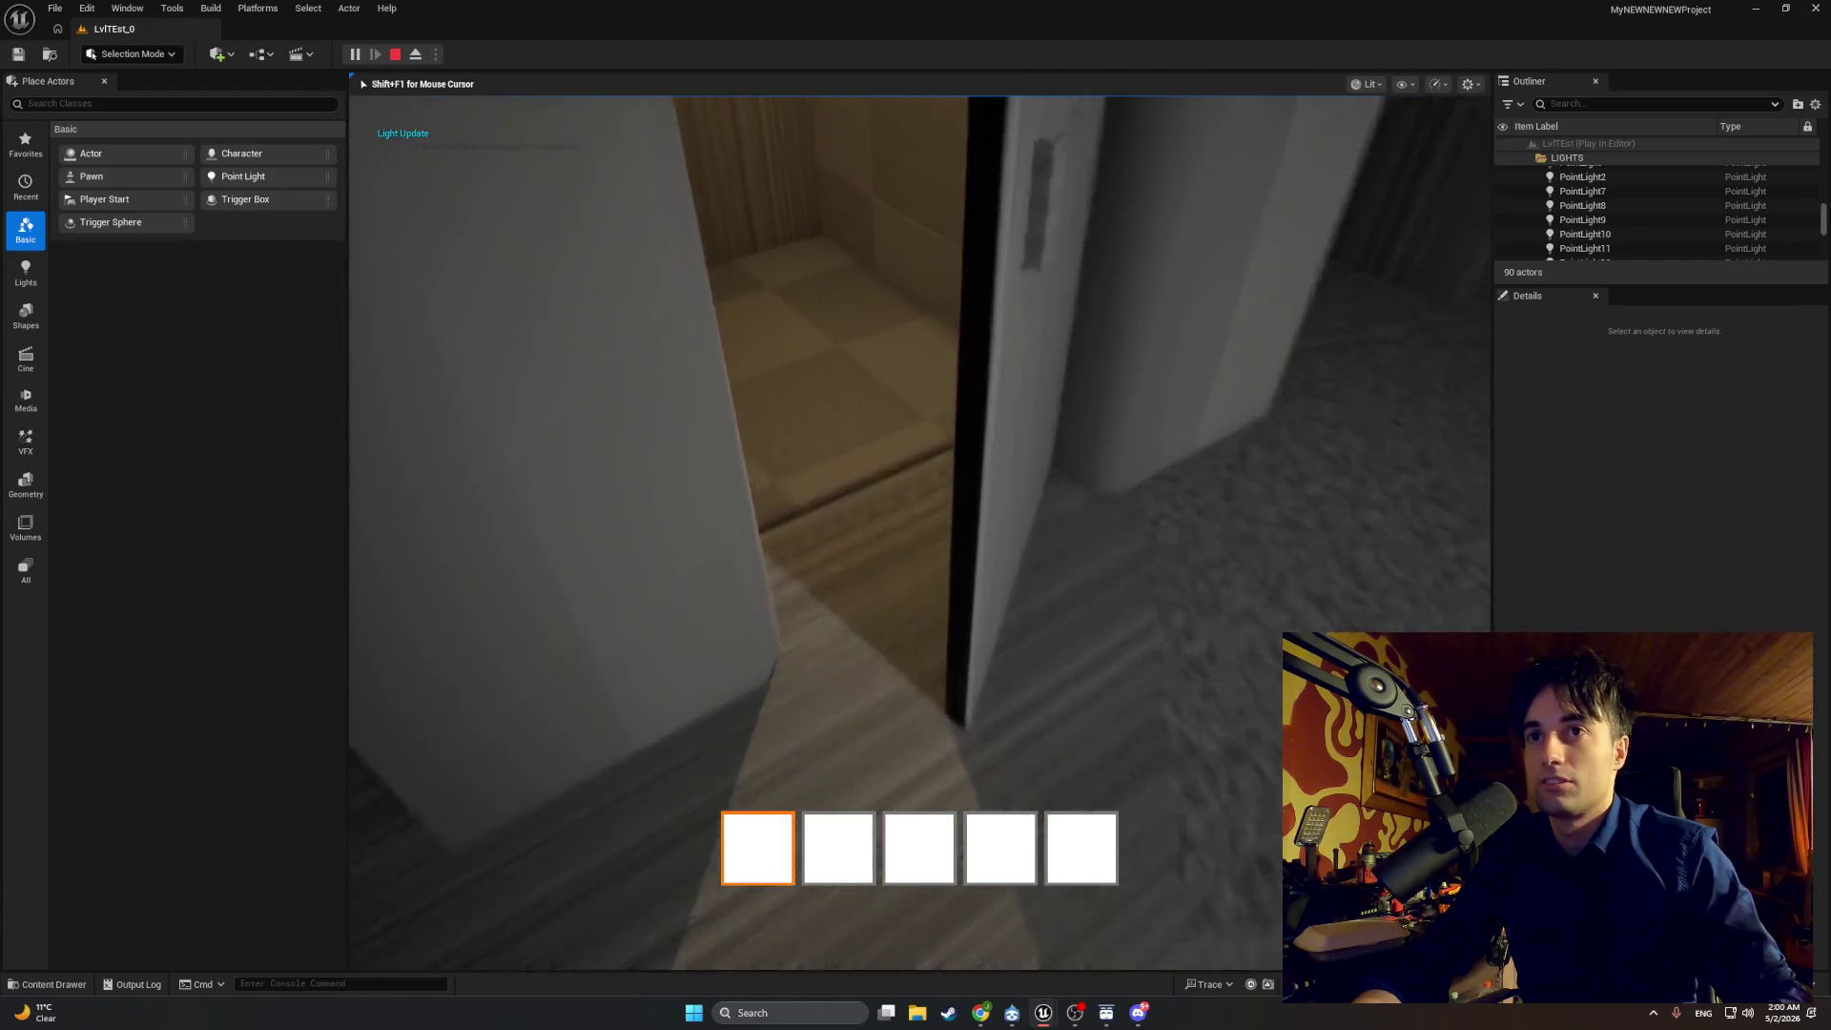
key(w)
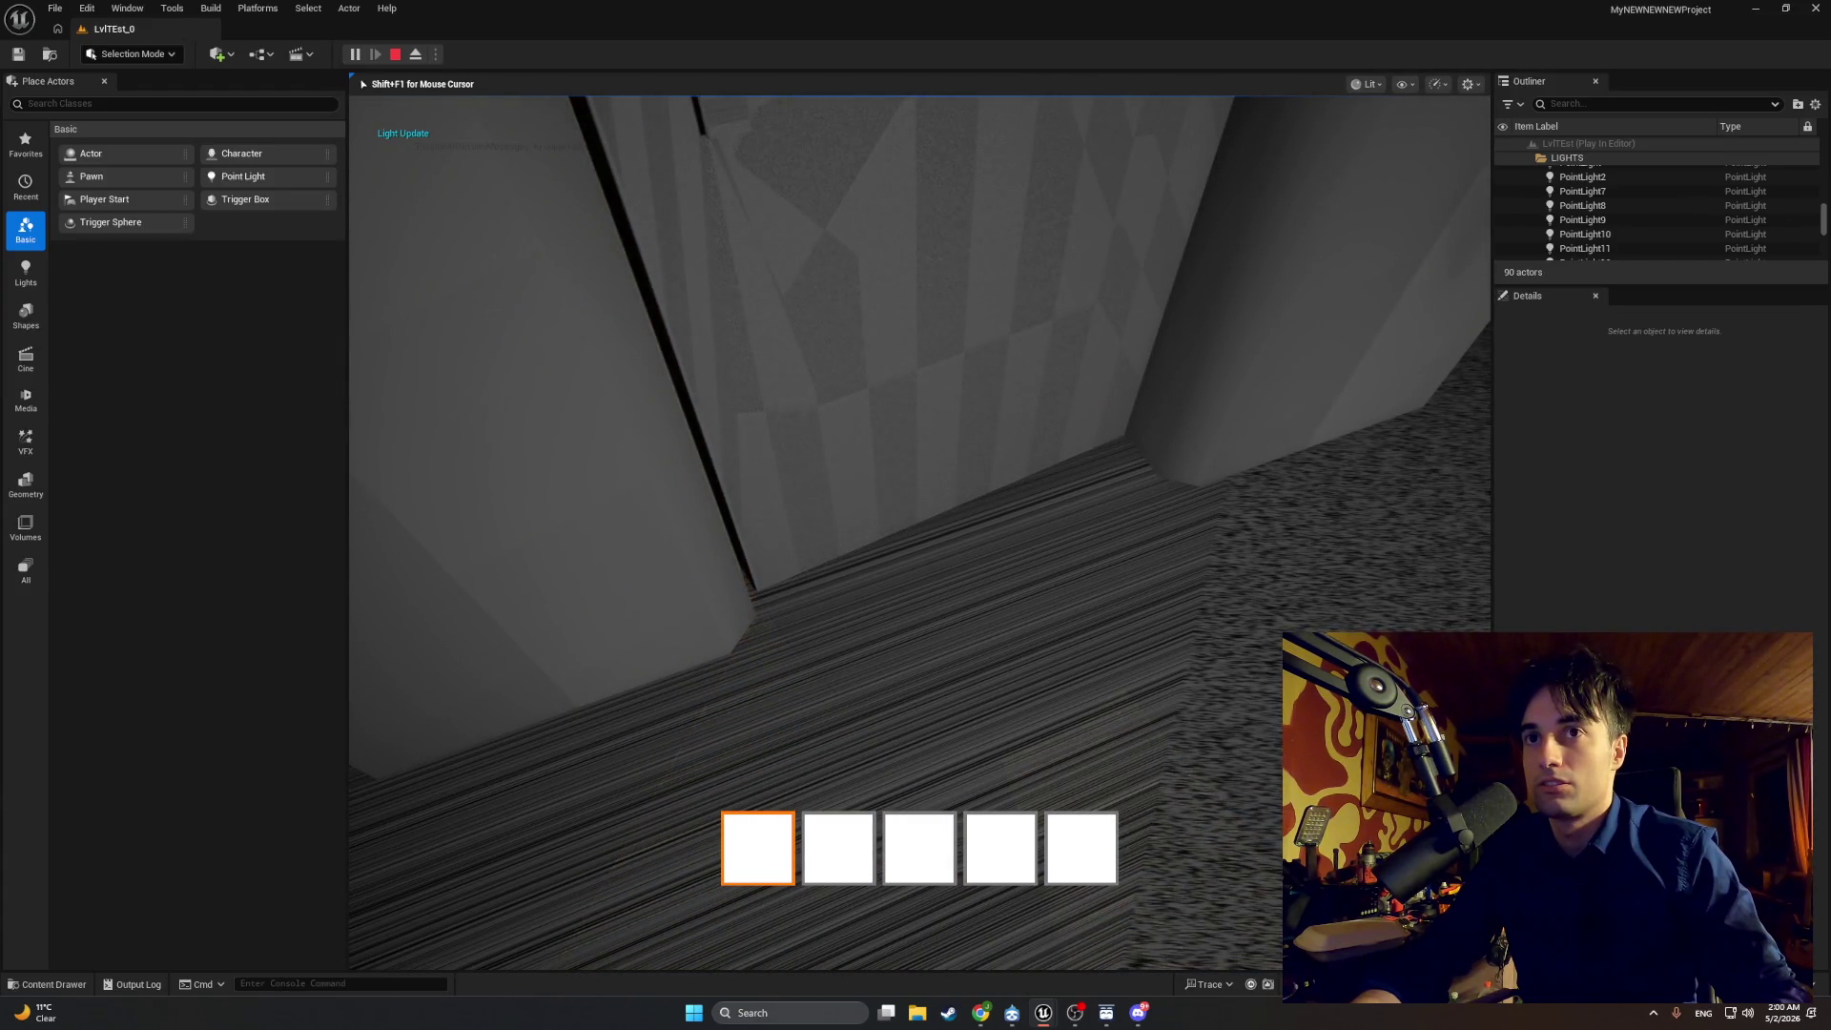
key(Escape)
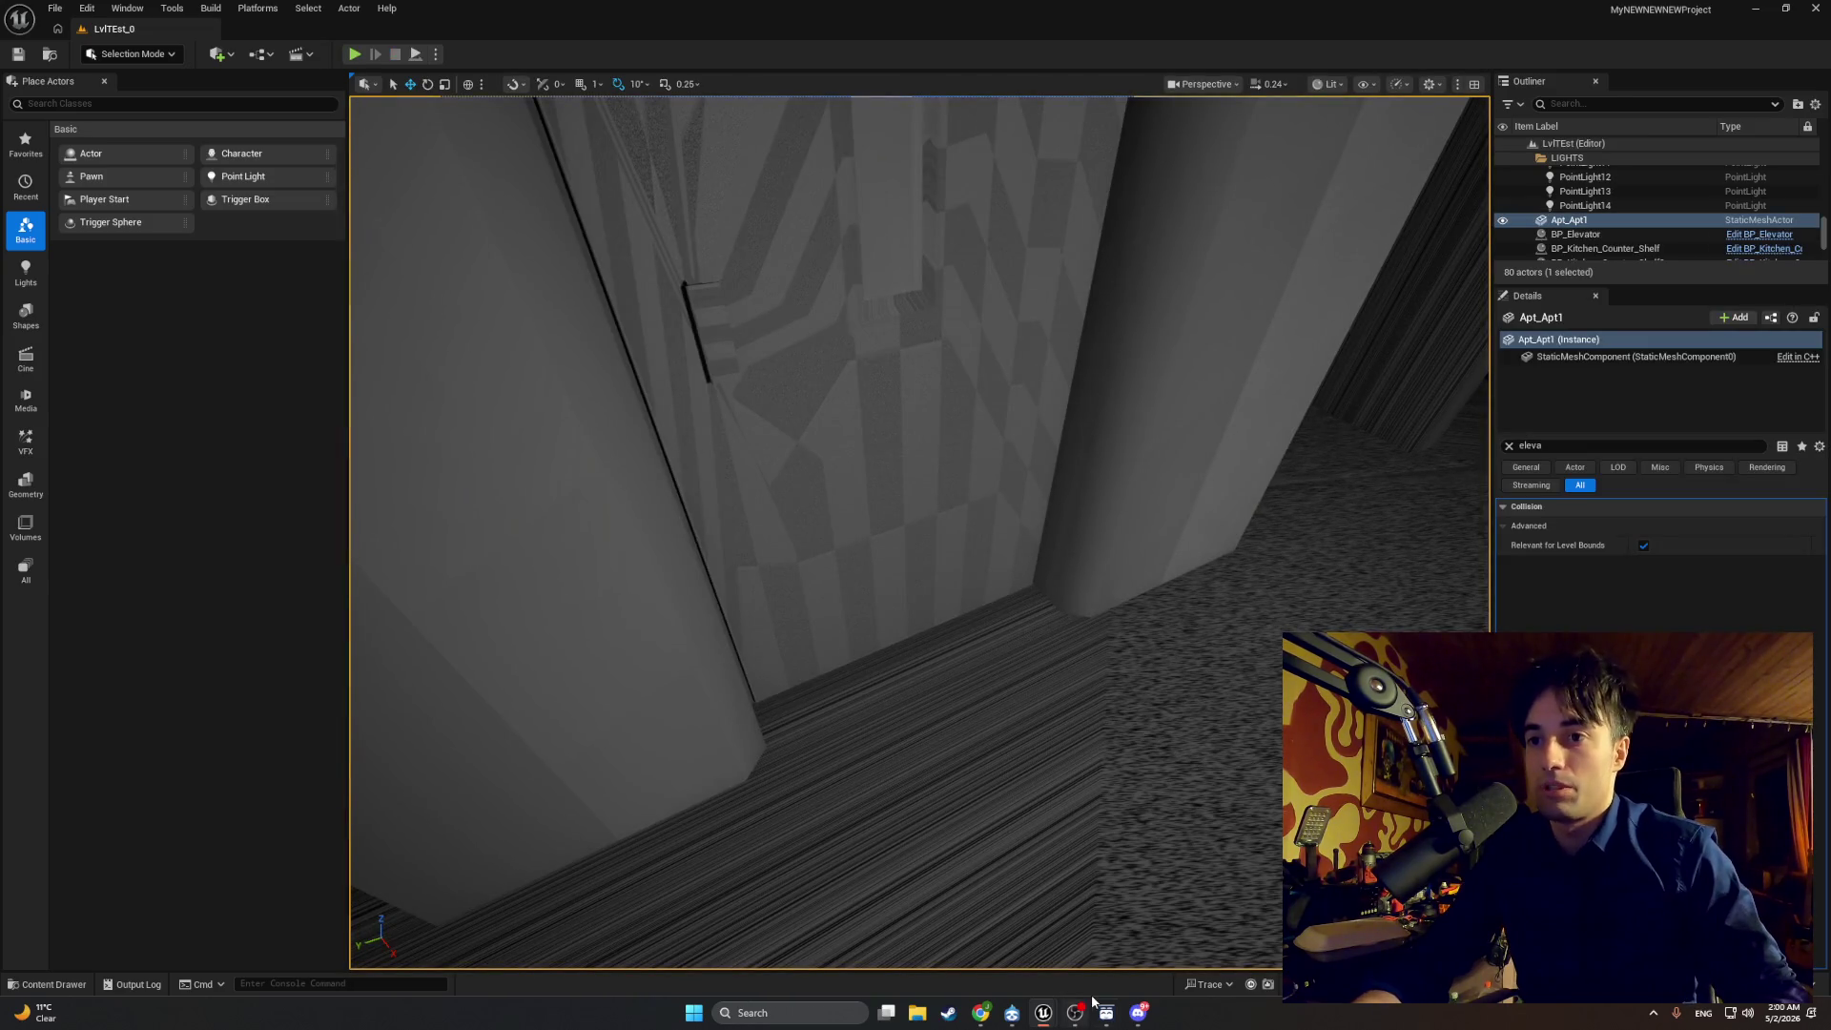
mouse_move(1046, 1019)
mouse_move(1072, 970)
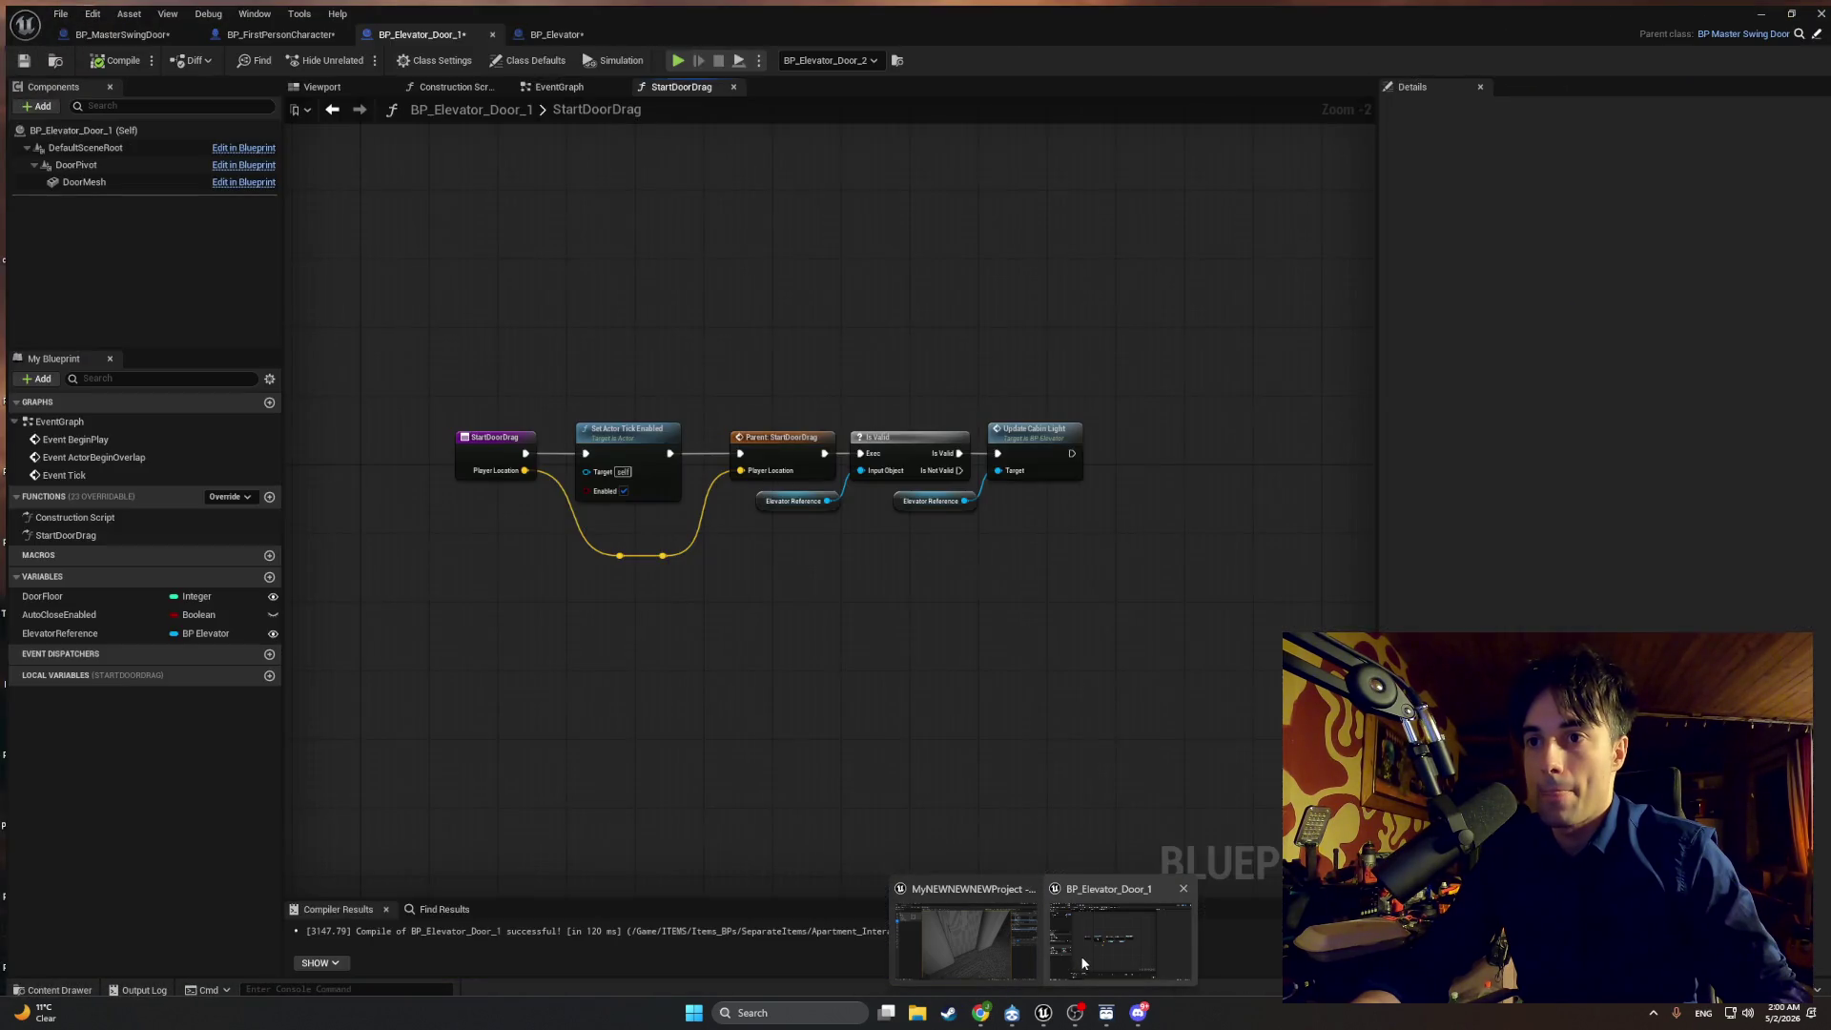
Step: Restore BP_Elevator_Door_1, zoom onto the EventGraph's ABS and '<' nodes, then minimize it
click(1082, 964)
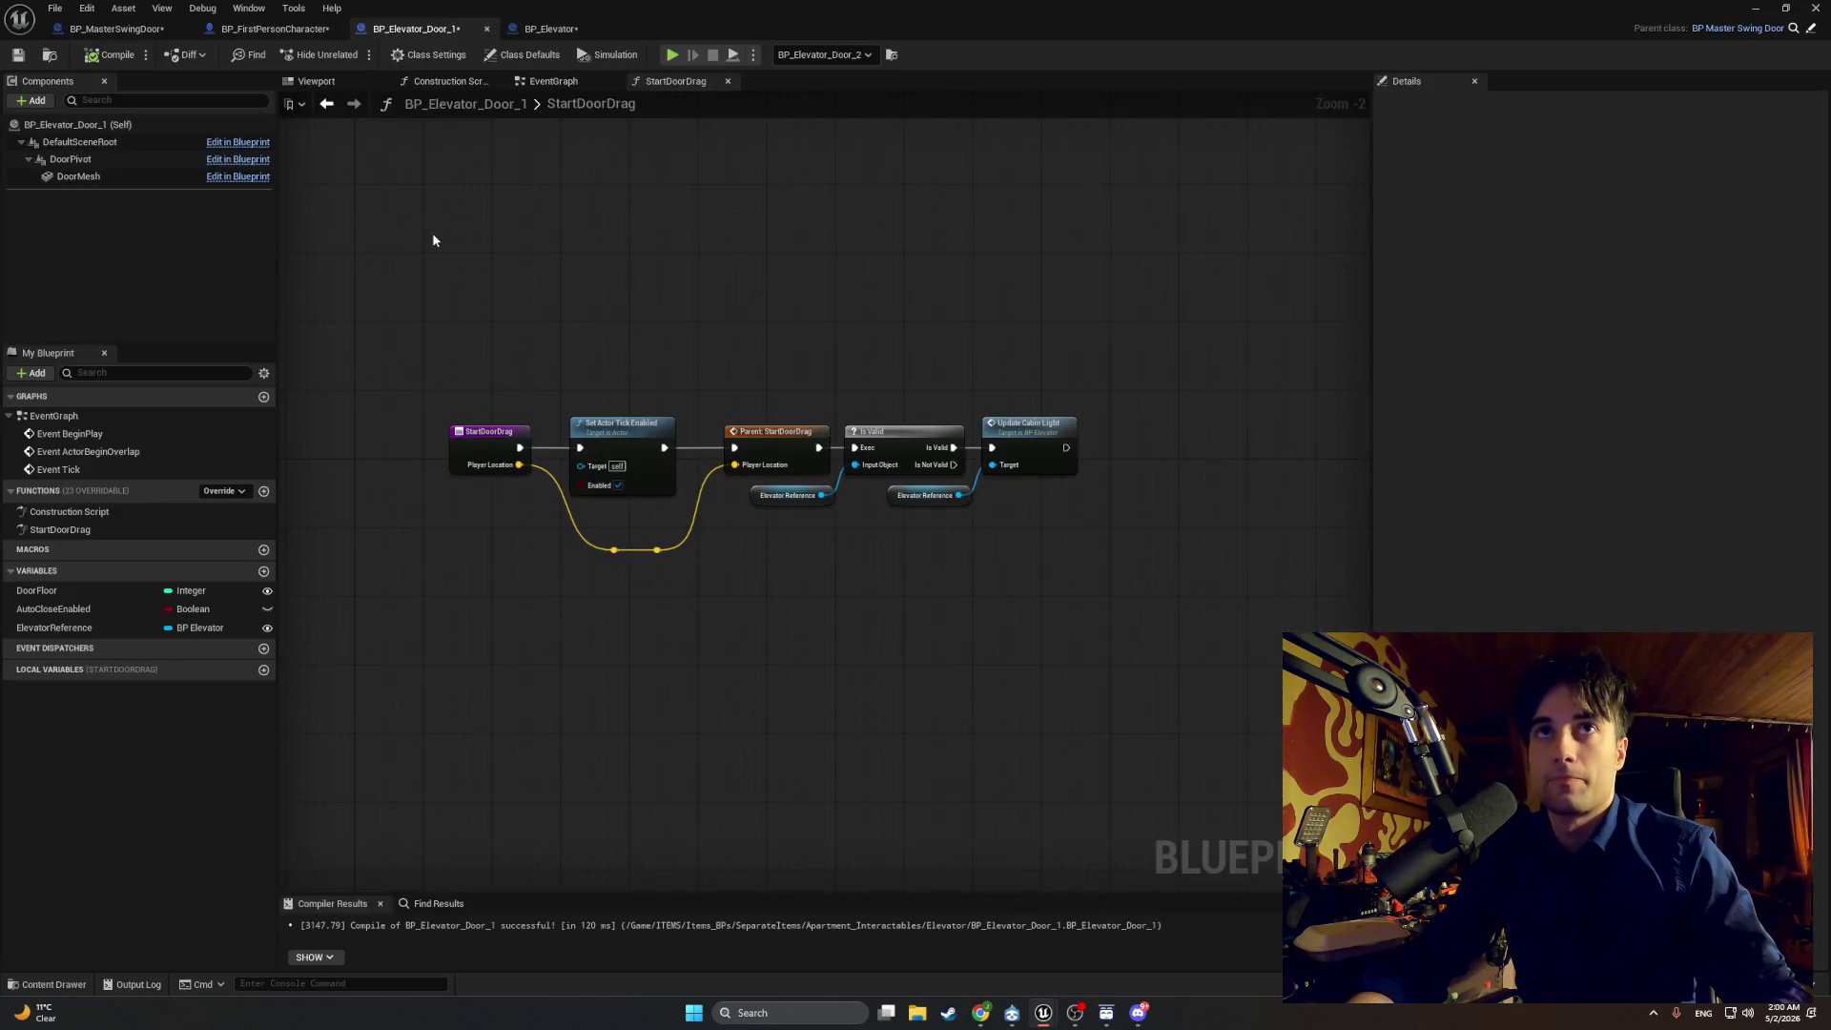
click(531, 86)
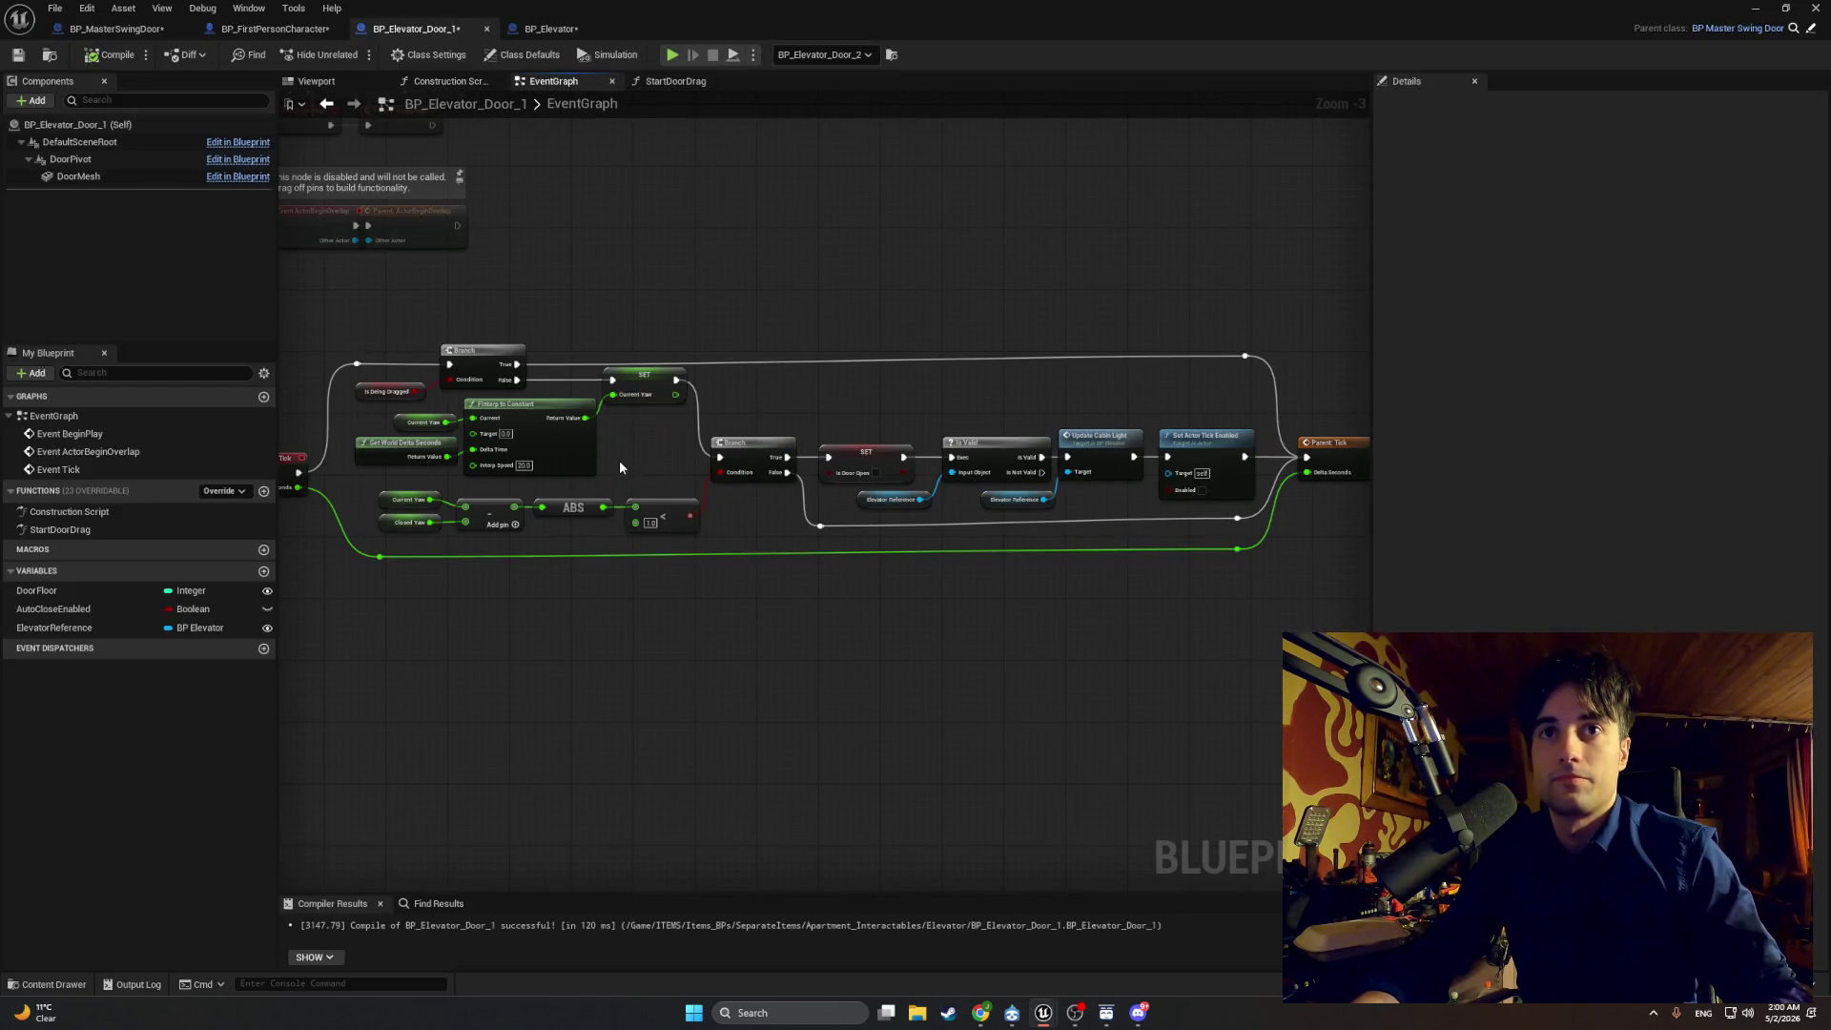
scroll(599, 499, up, 4)
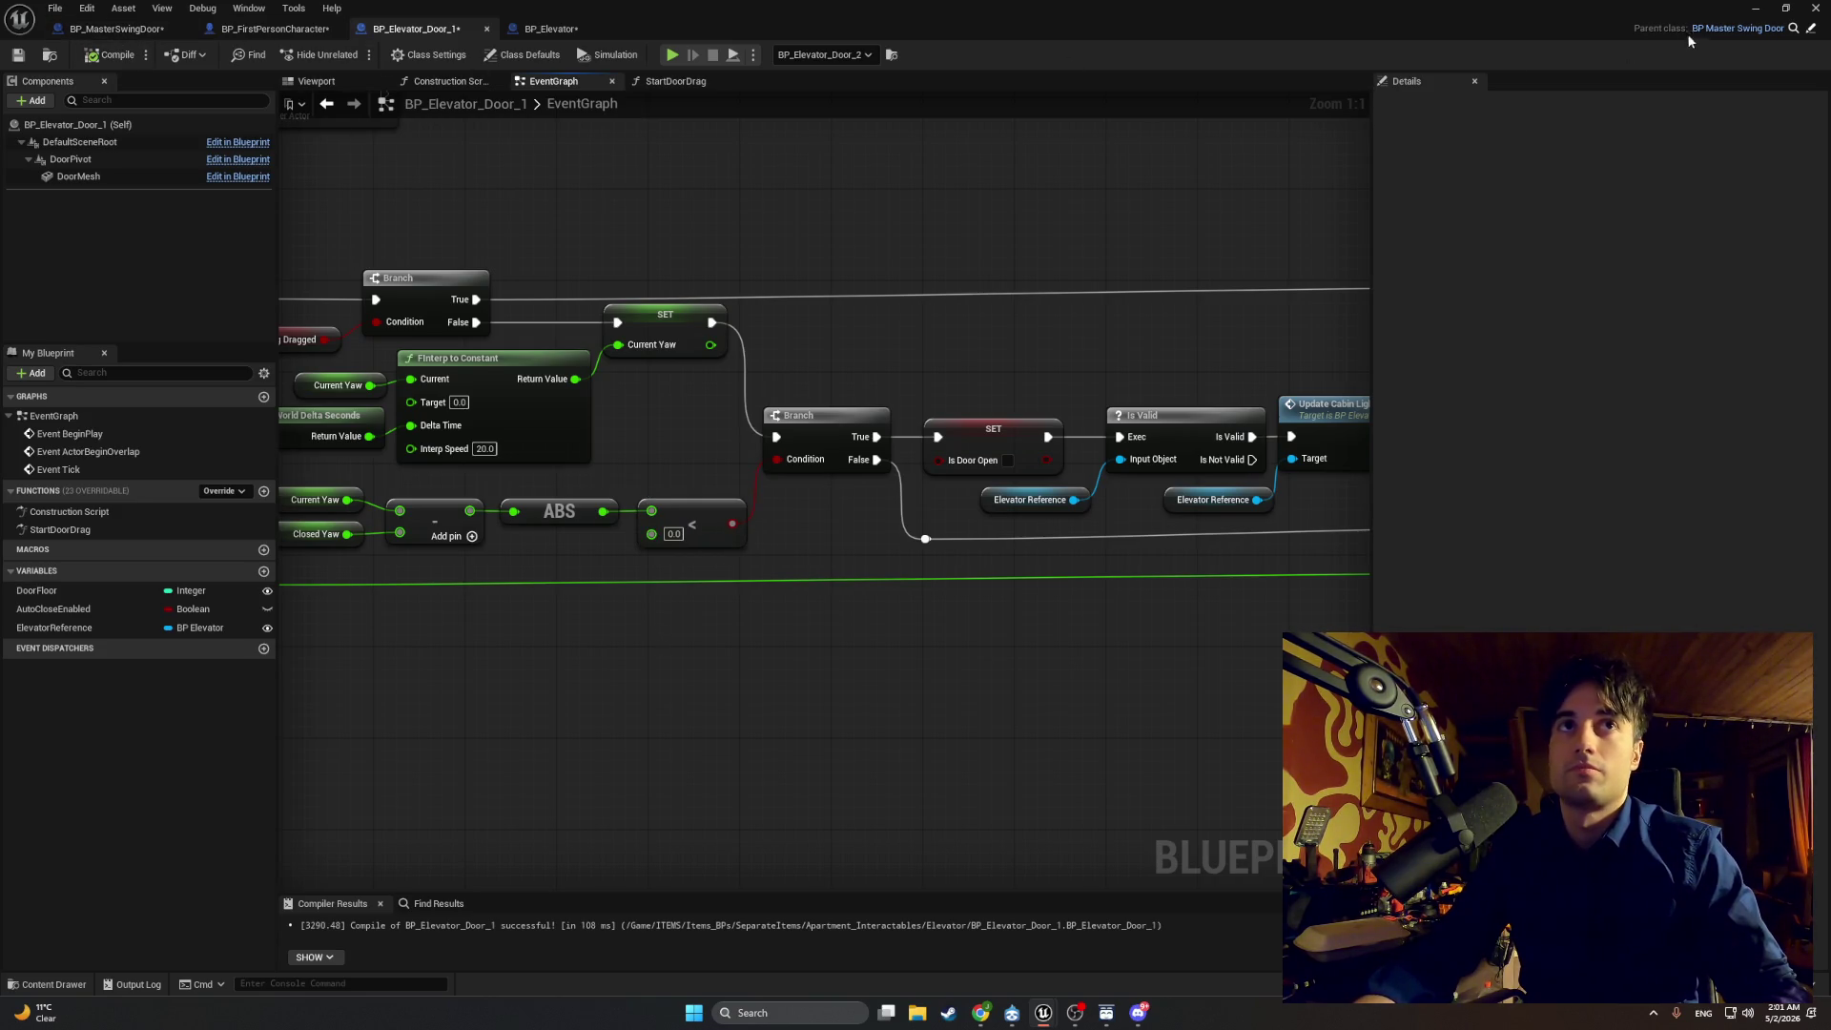
click(1756, 9)
click(355, 54)
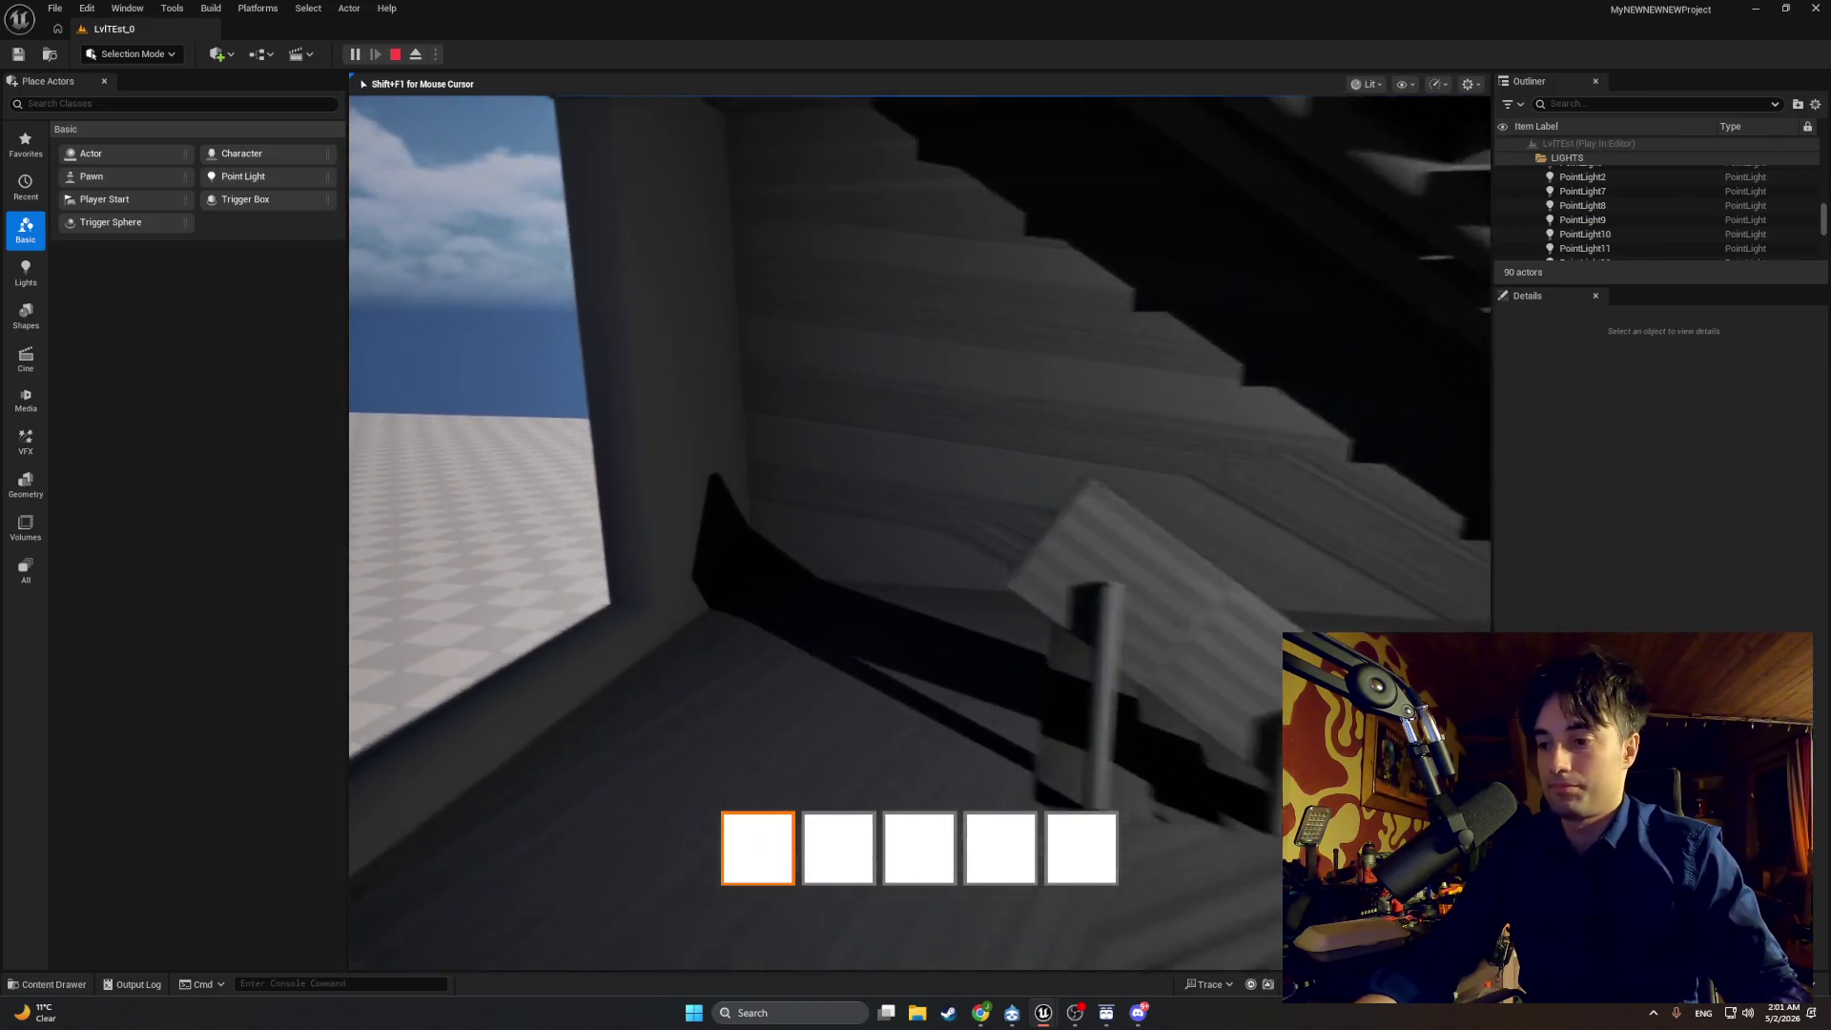
key(w)
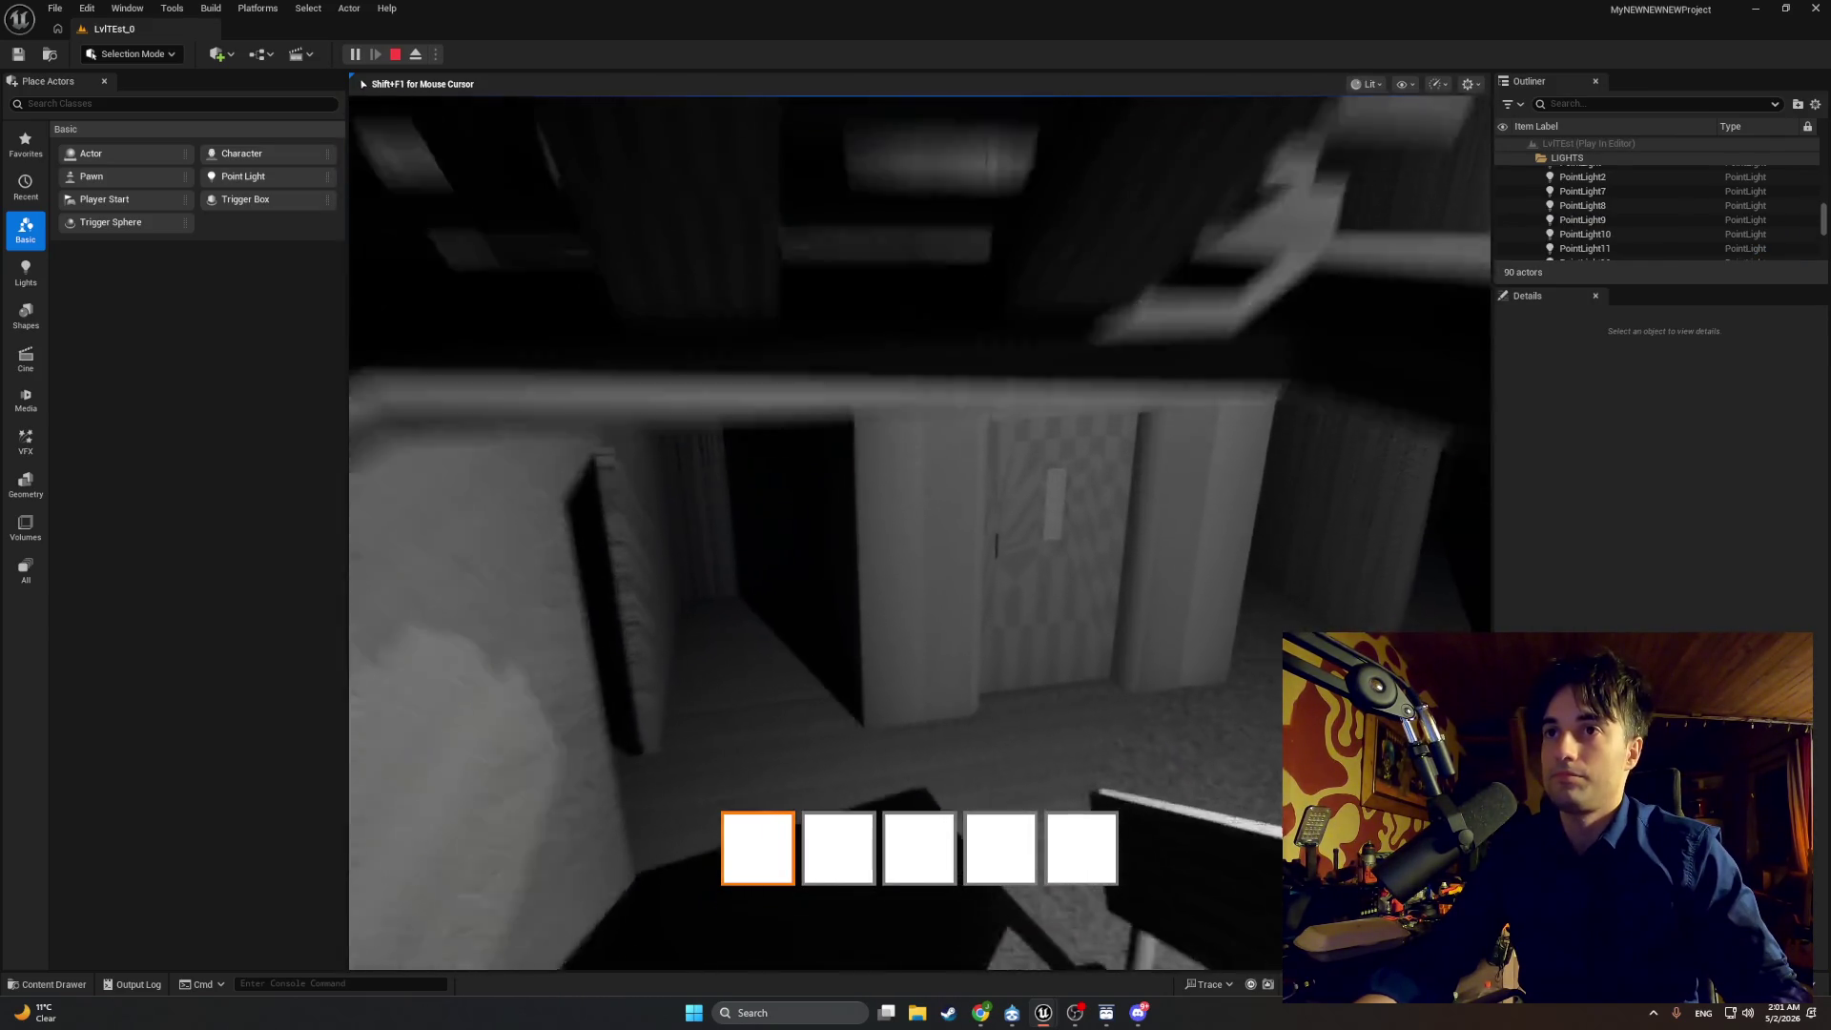
key(w)
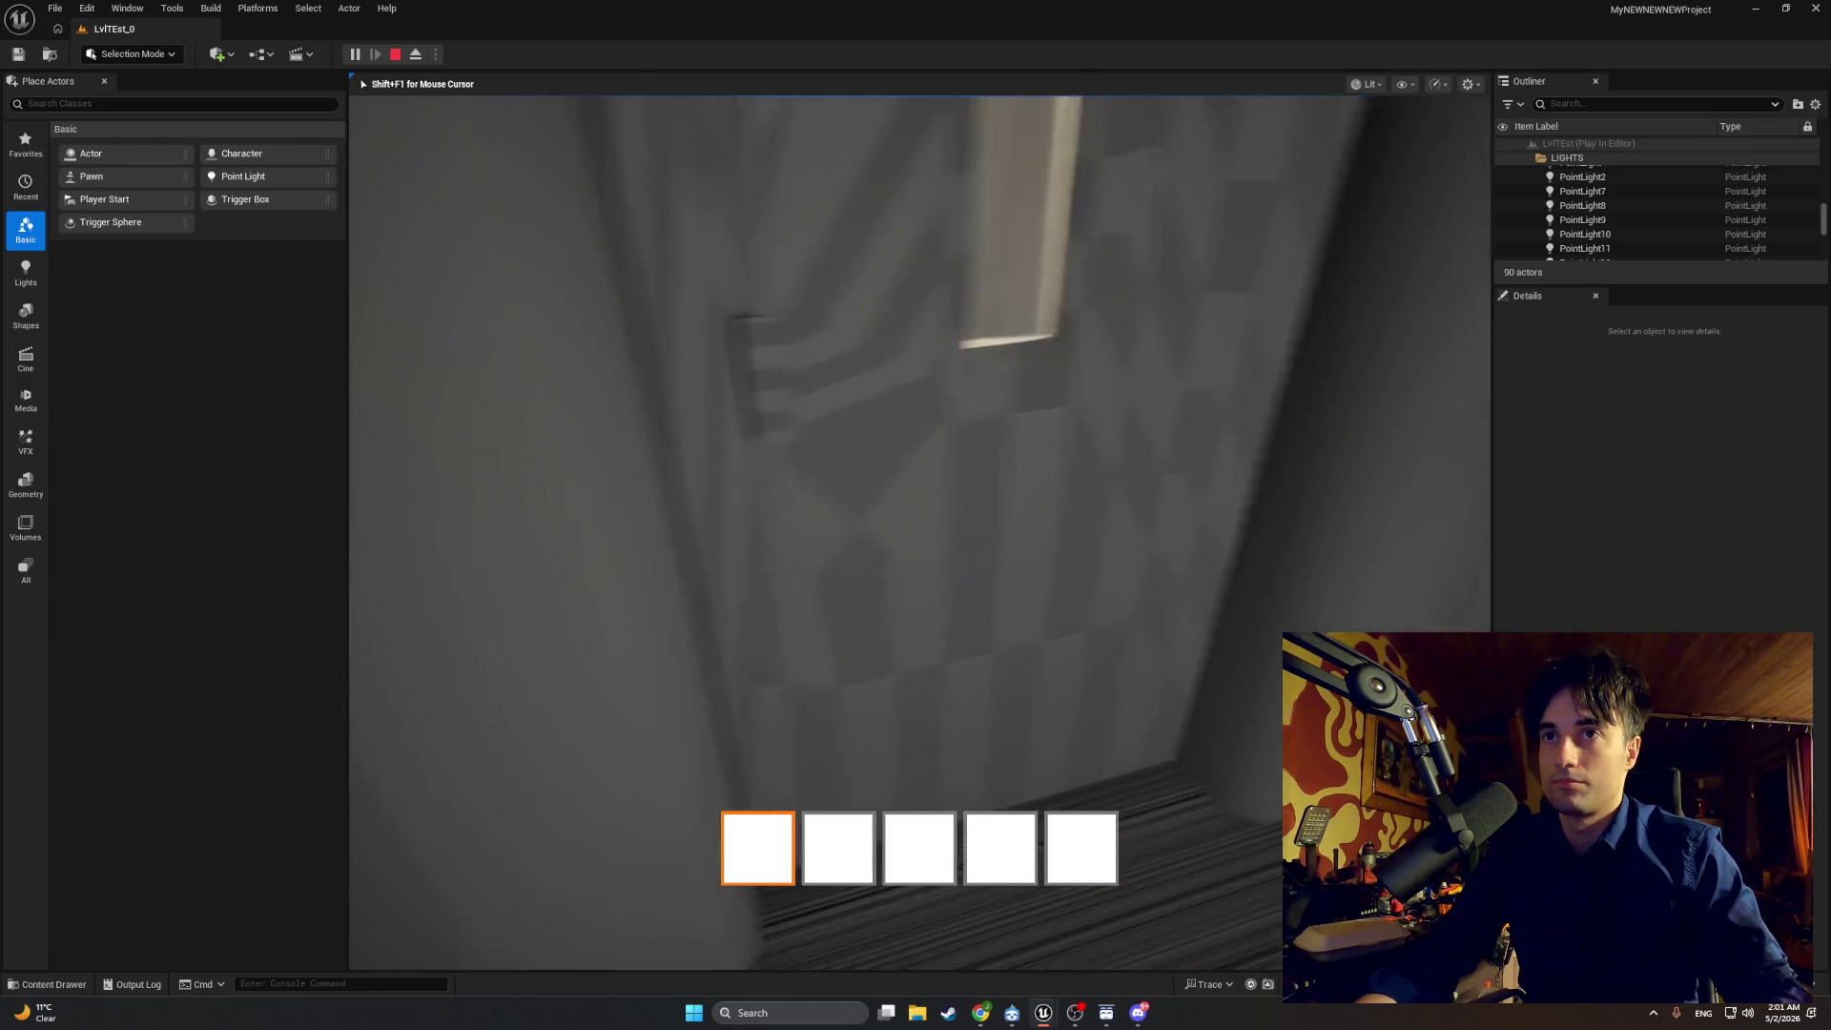
key(Escape)
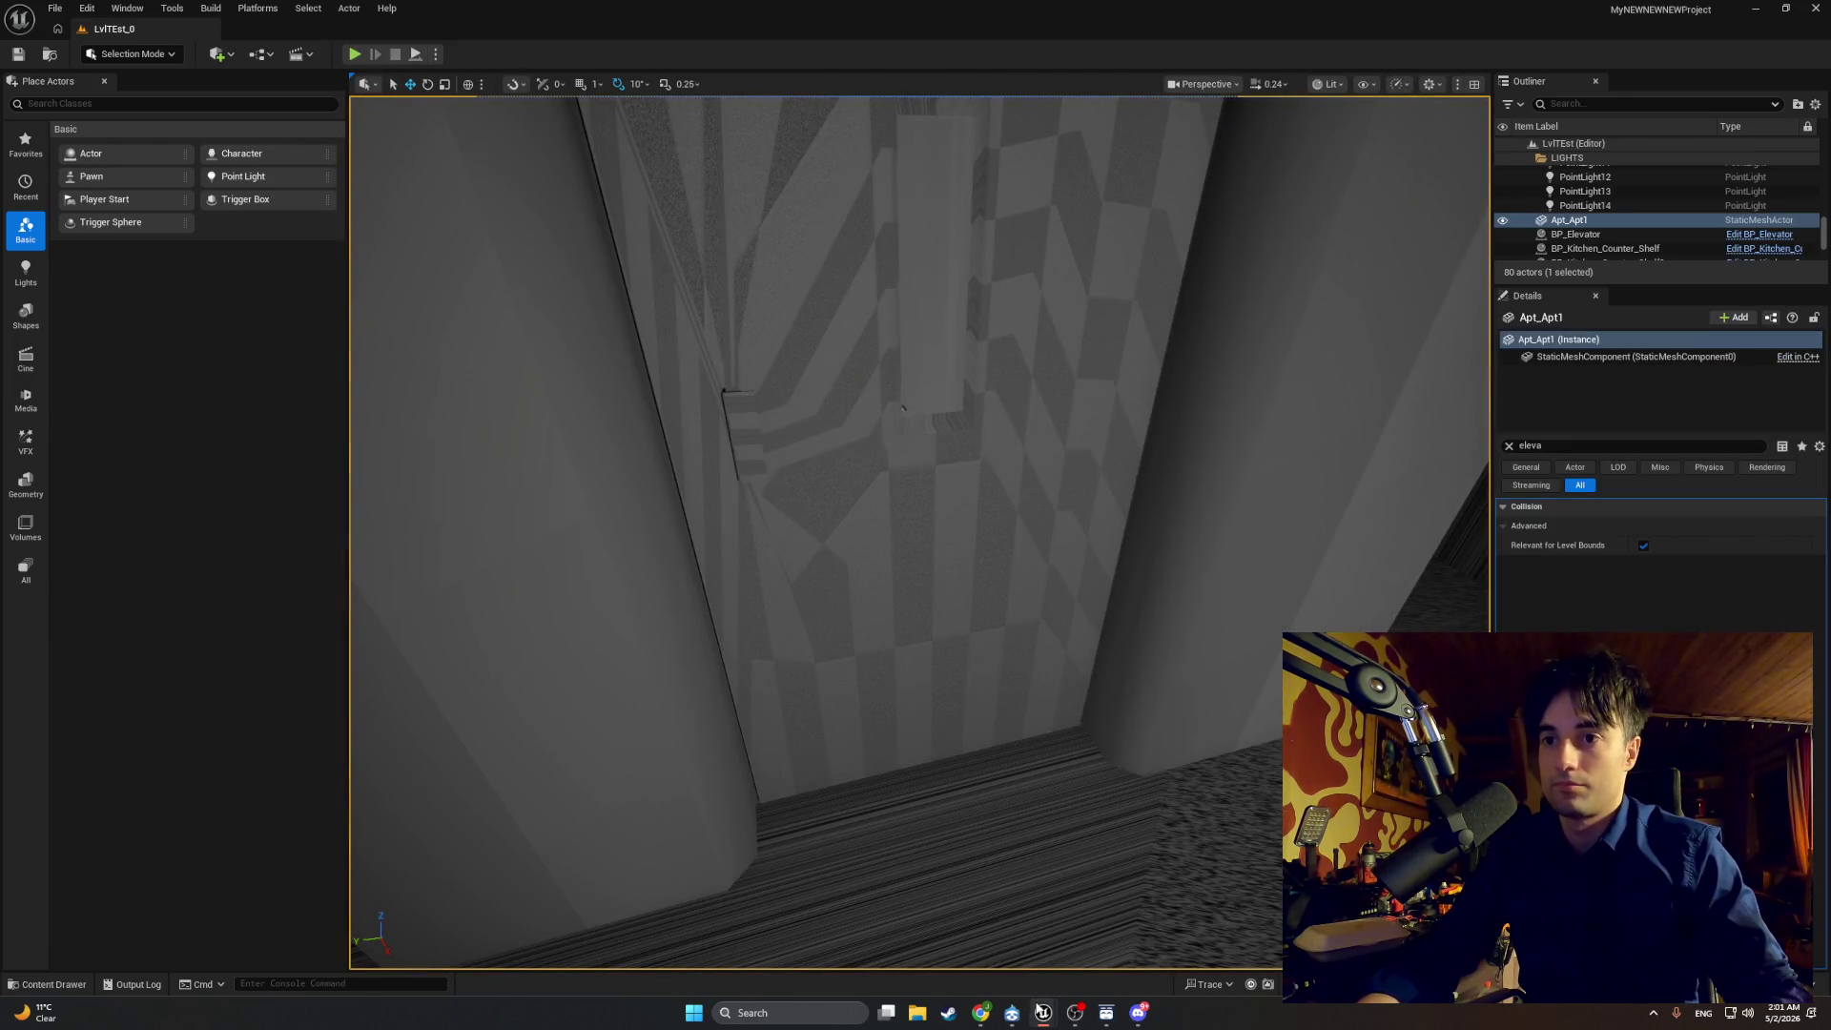
Step: Set the '<' closed-check threshold to 0.1 in BP_Elevator_Door_1, then minimize the Blueprint
mouse_move(1044, 1013)
click(1102, 975)
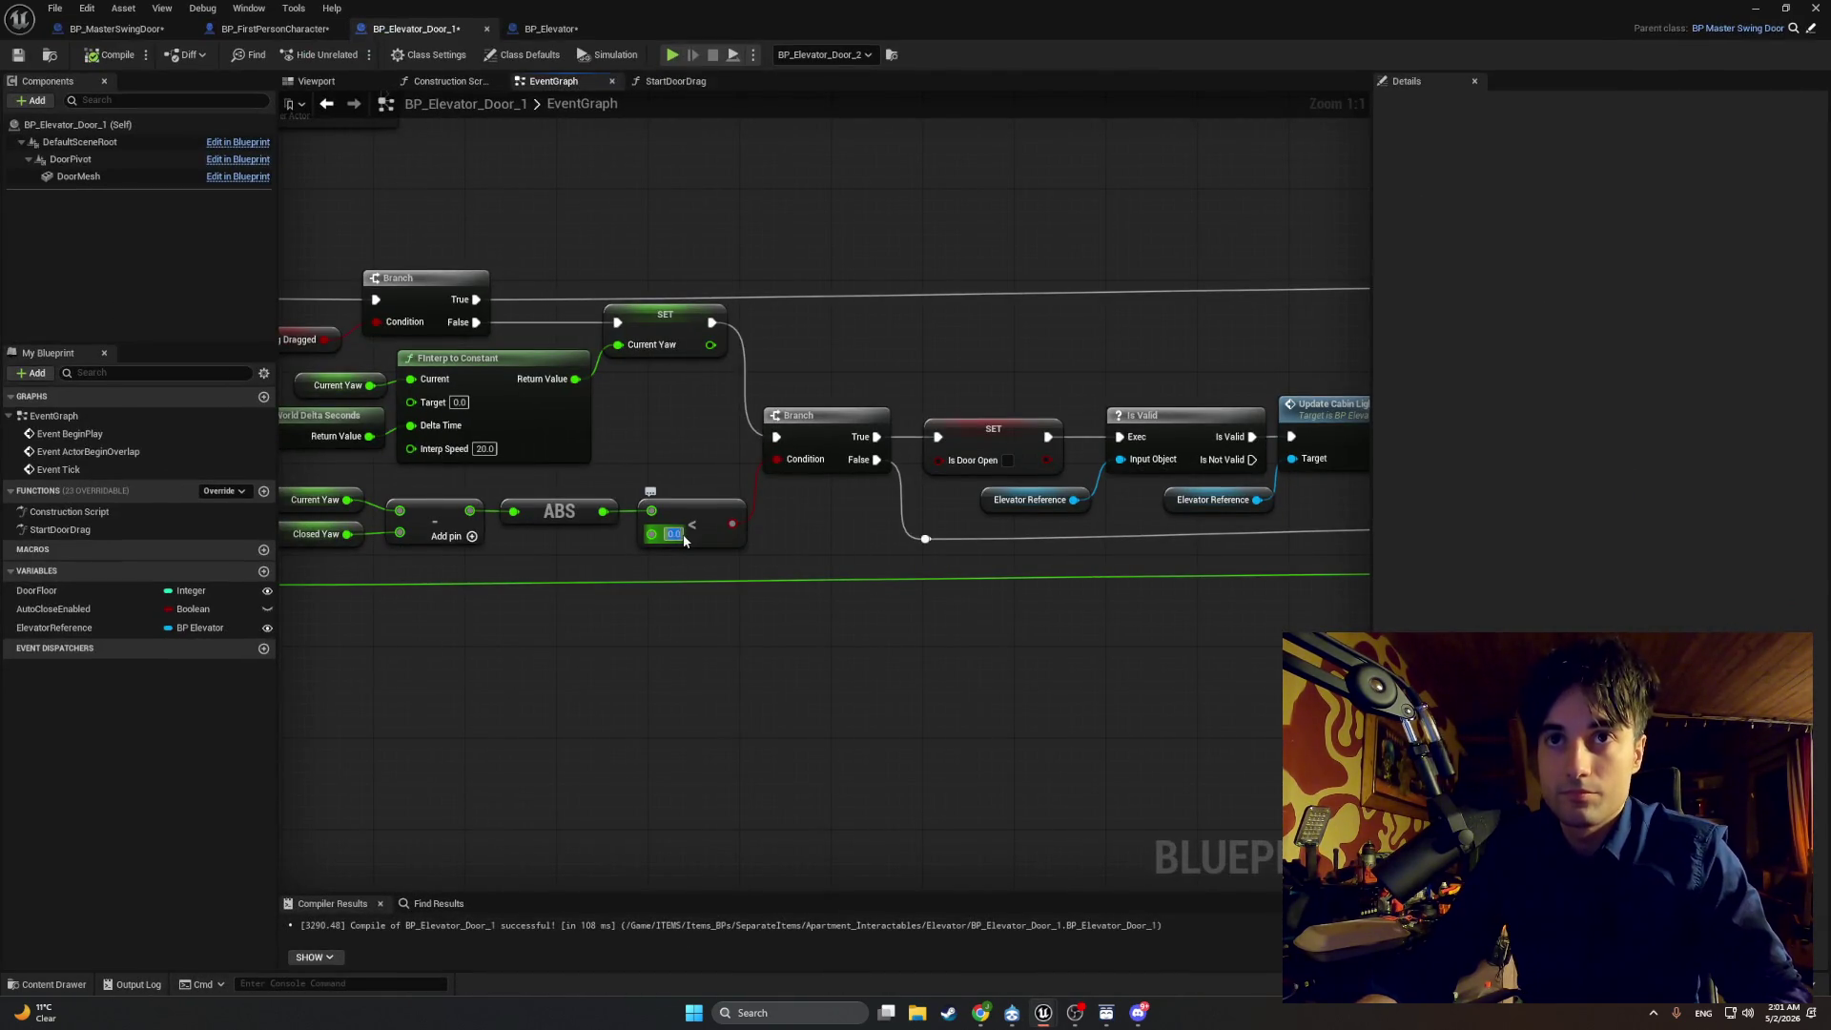
text(0.1)
key(Return)
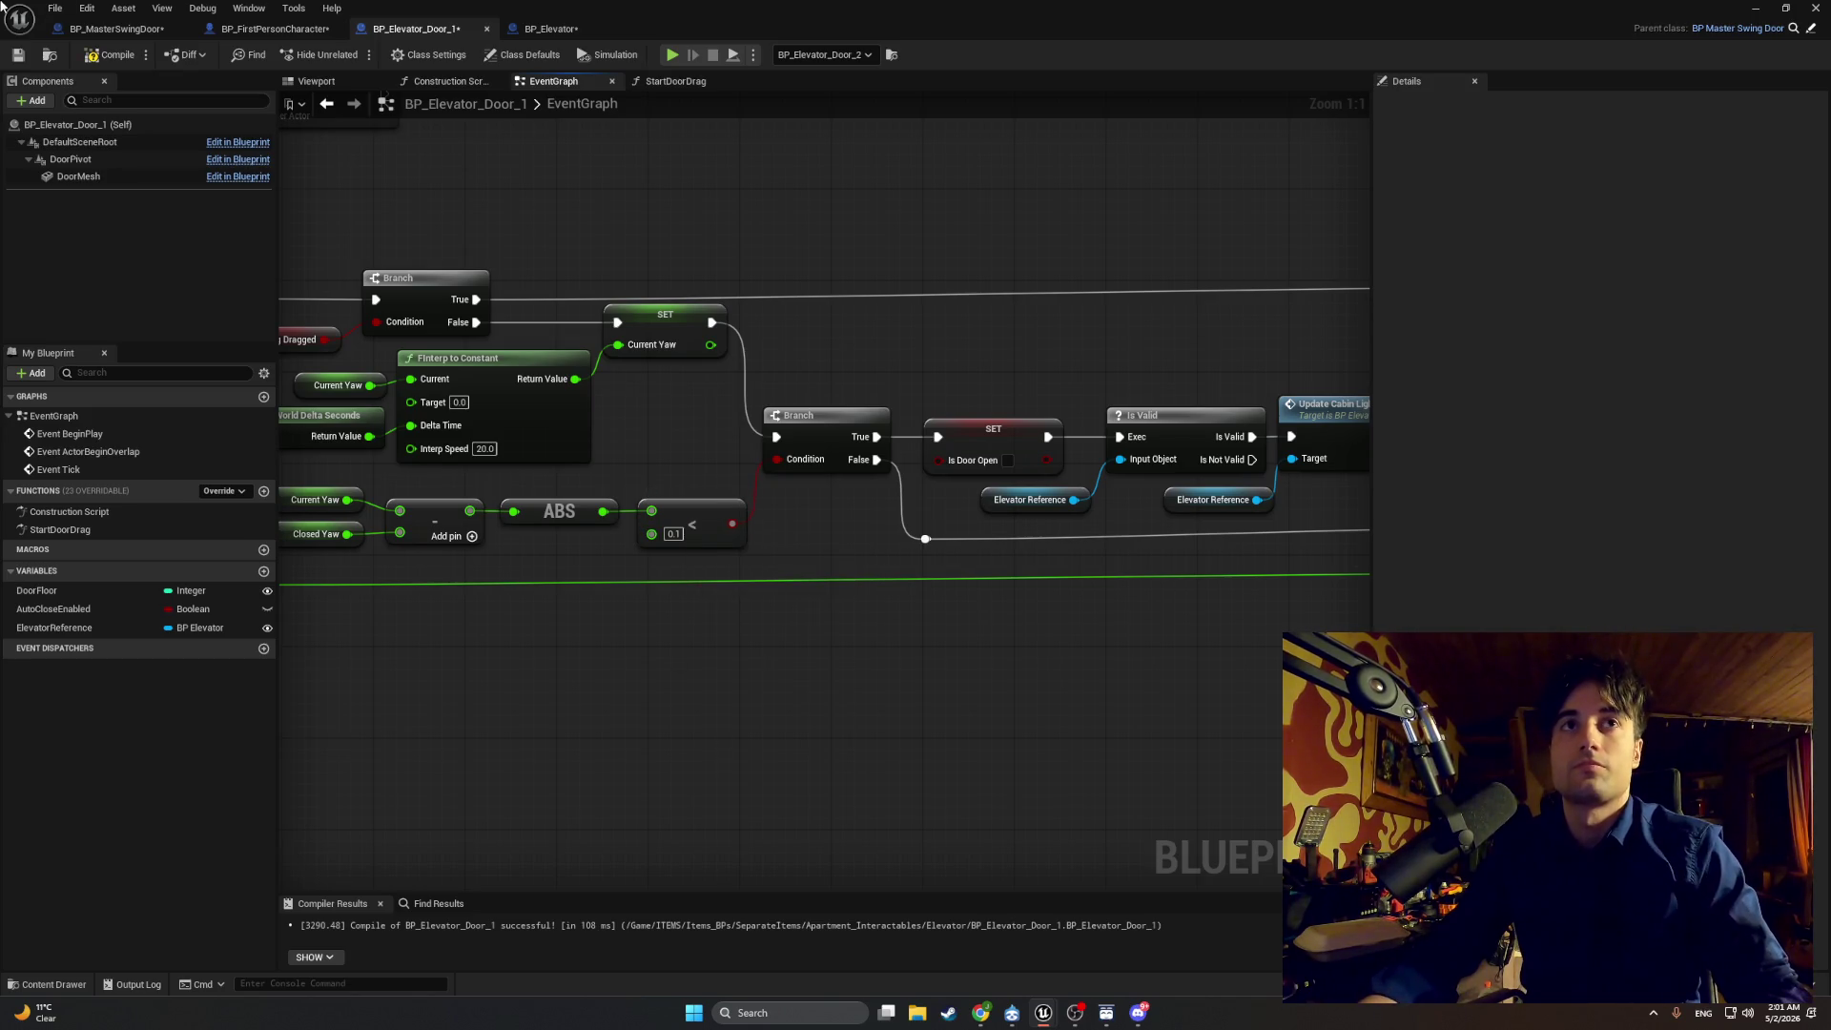
click(1753, 10)
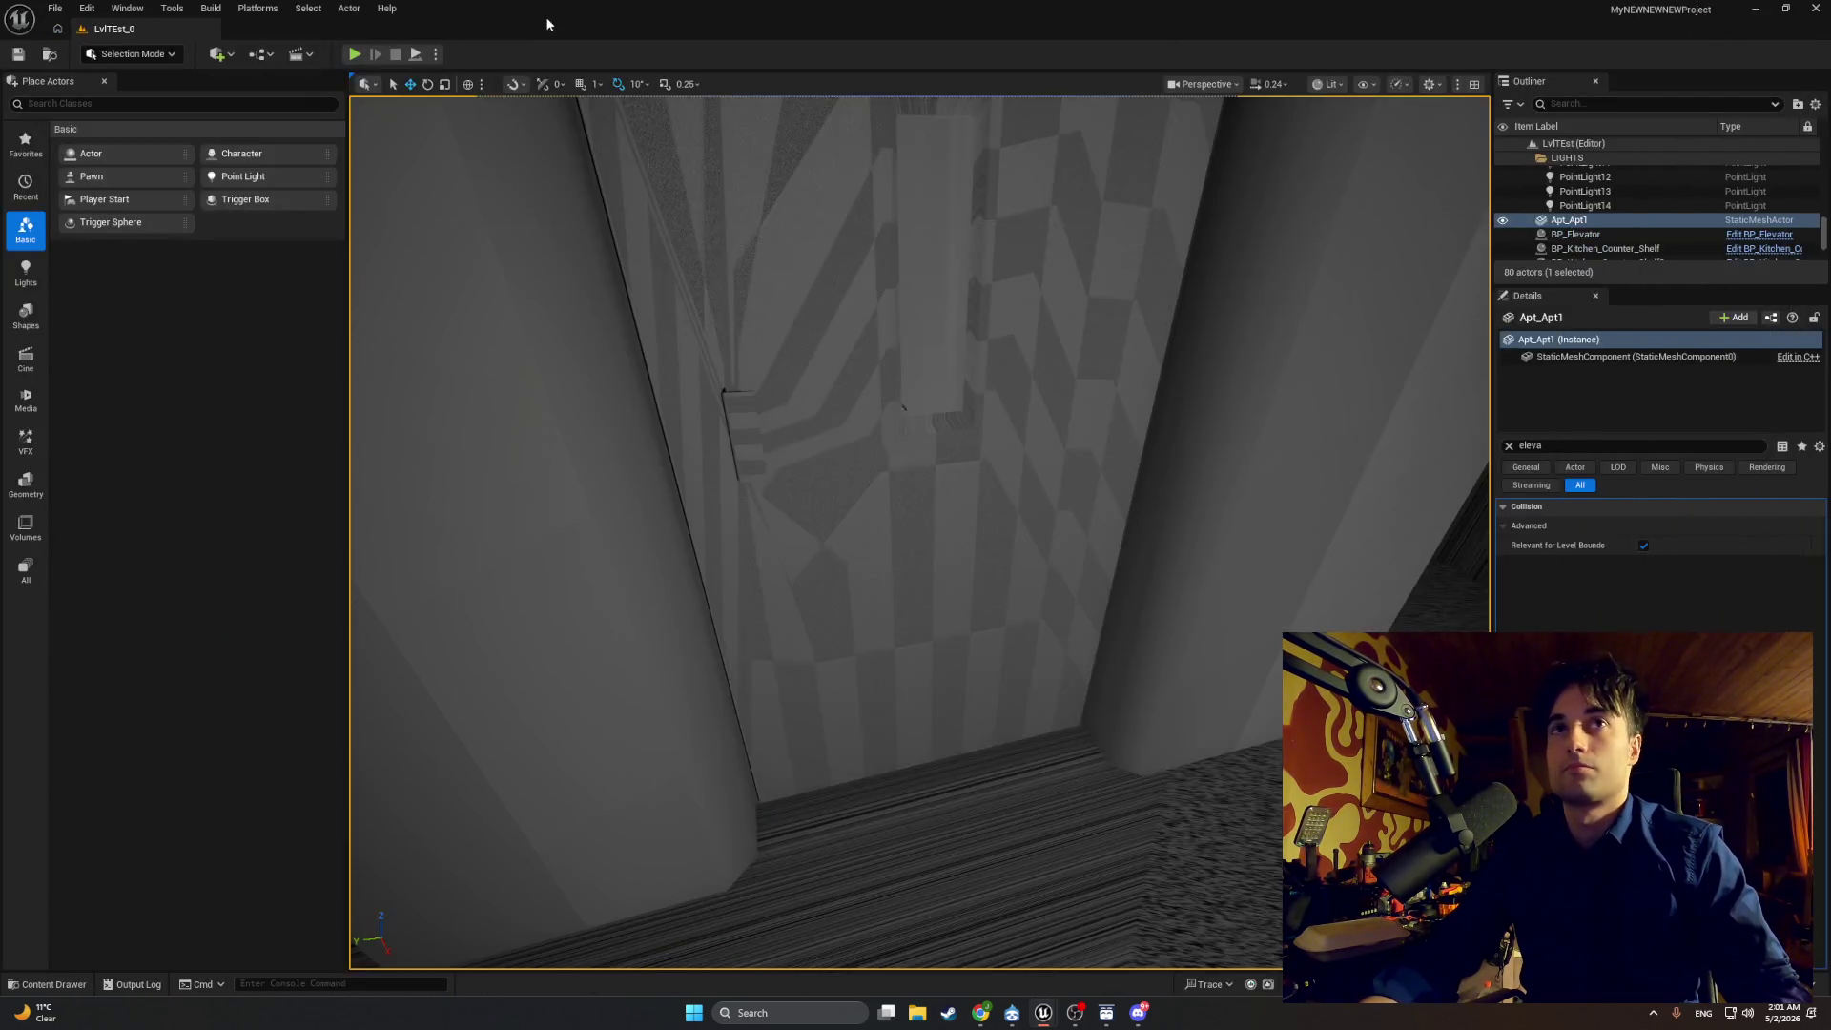
Step: Play-test with the 0.1 threshold, walking through the lit doorway and snipping the game view
click(357, 54)
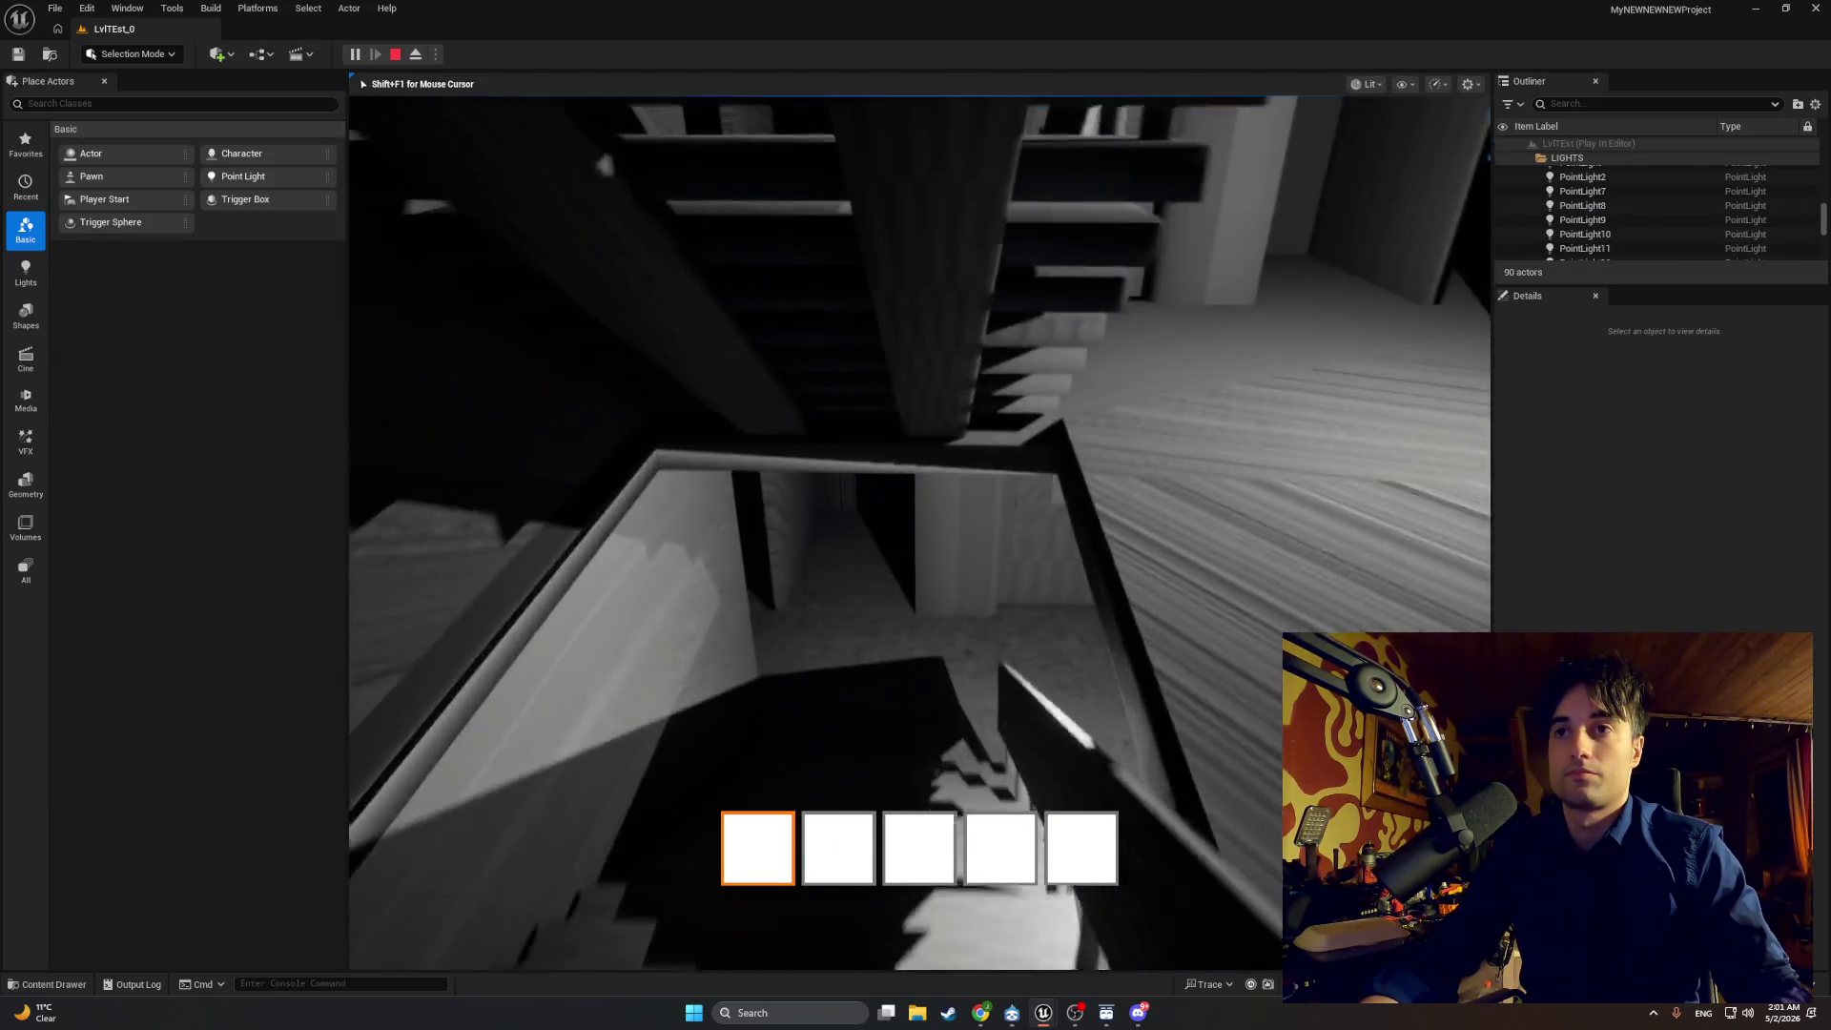
key(w)
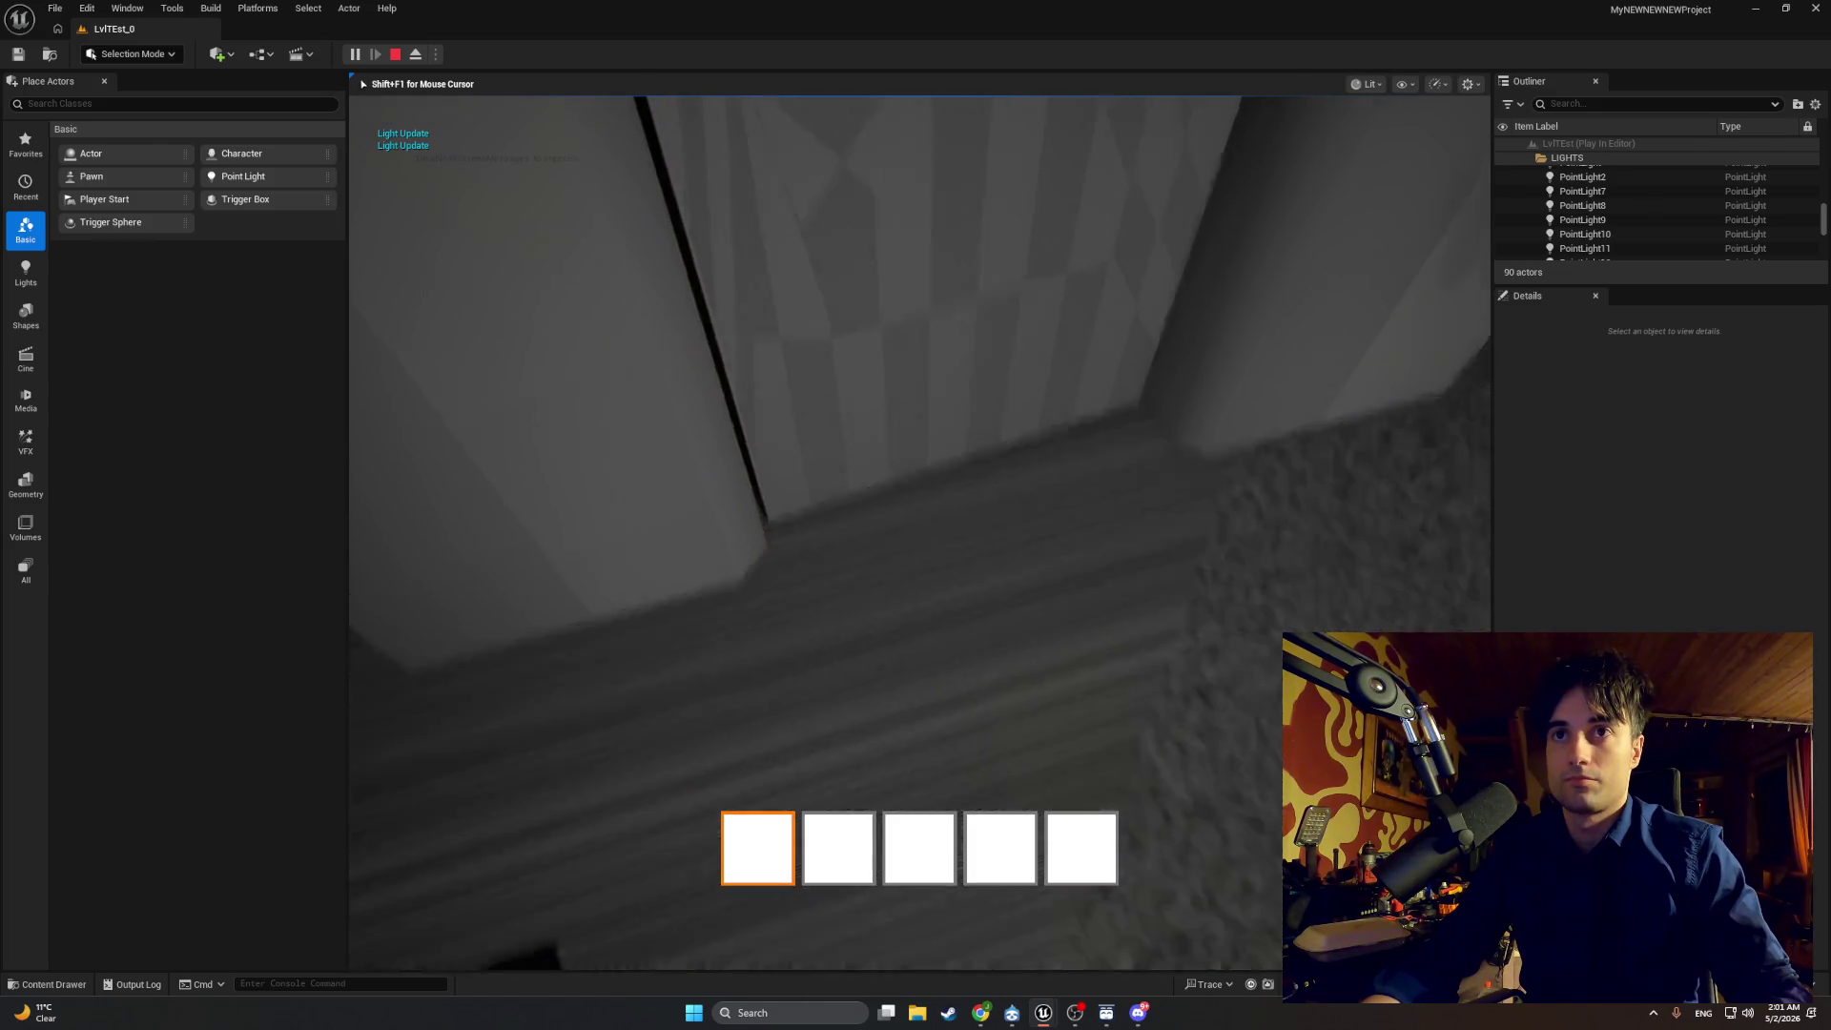
key(w)
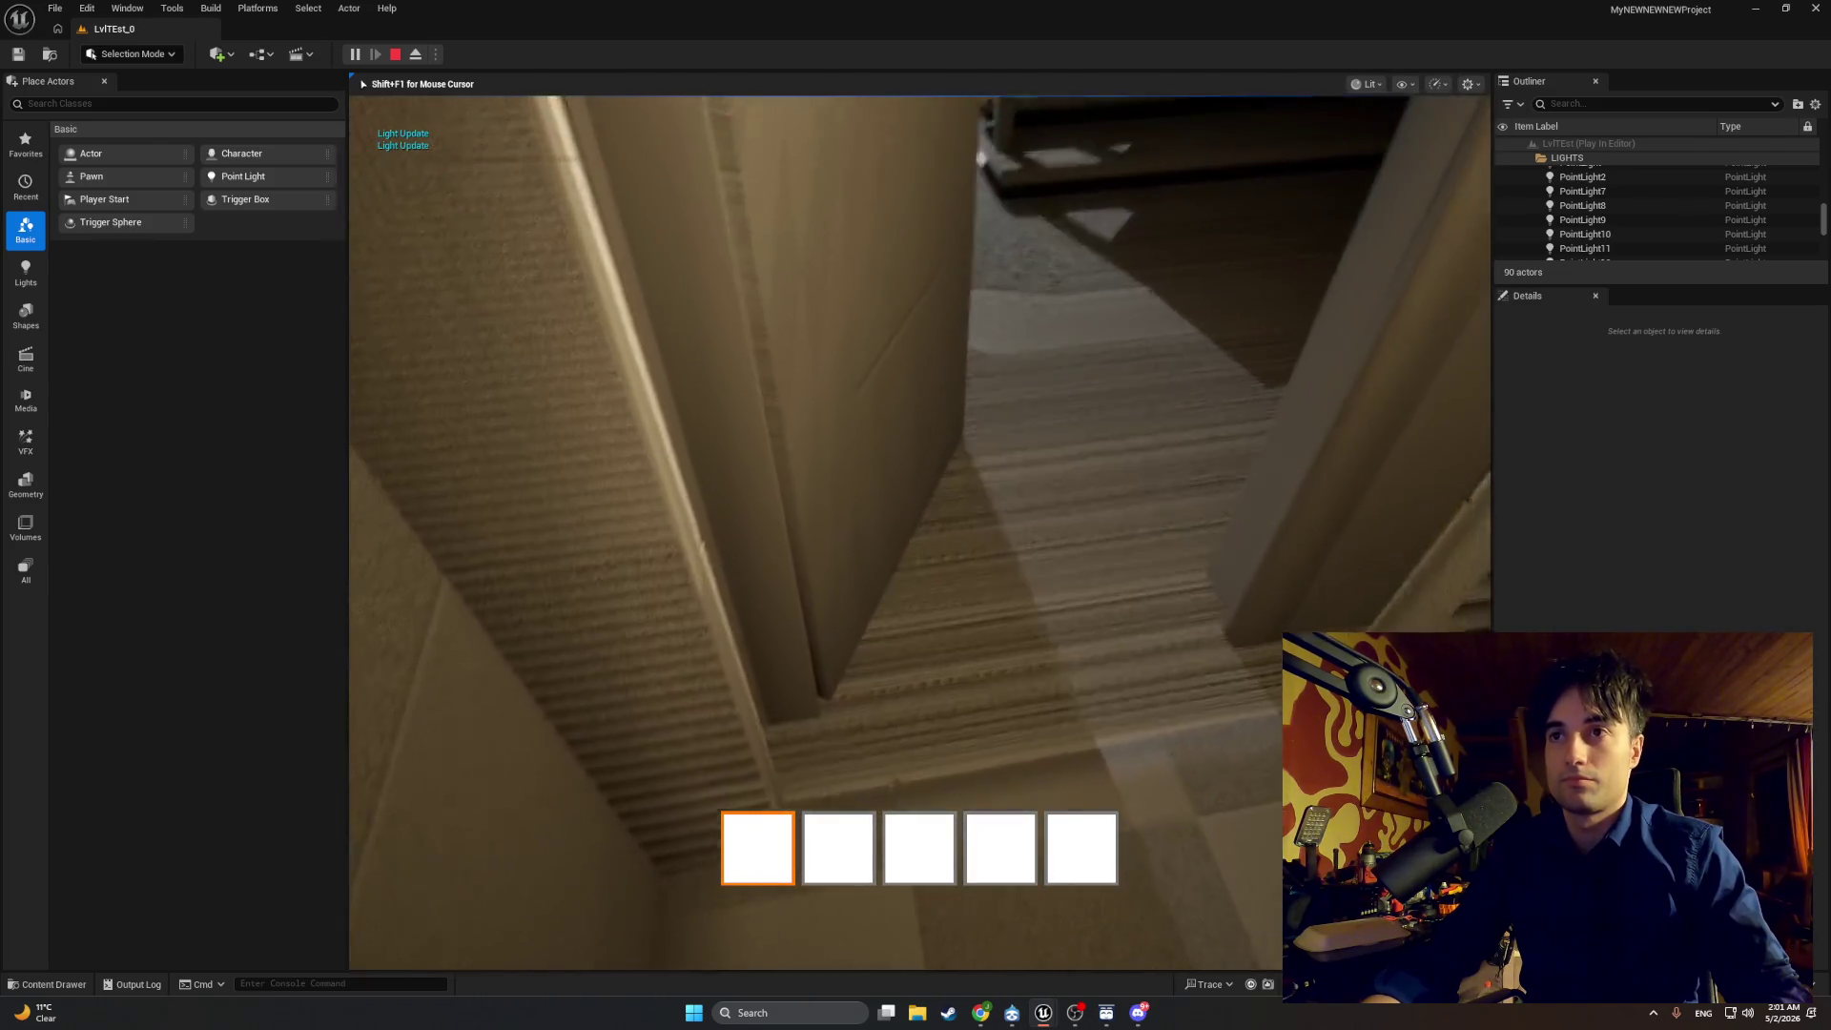
key(w)
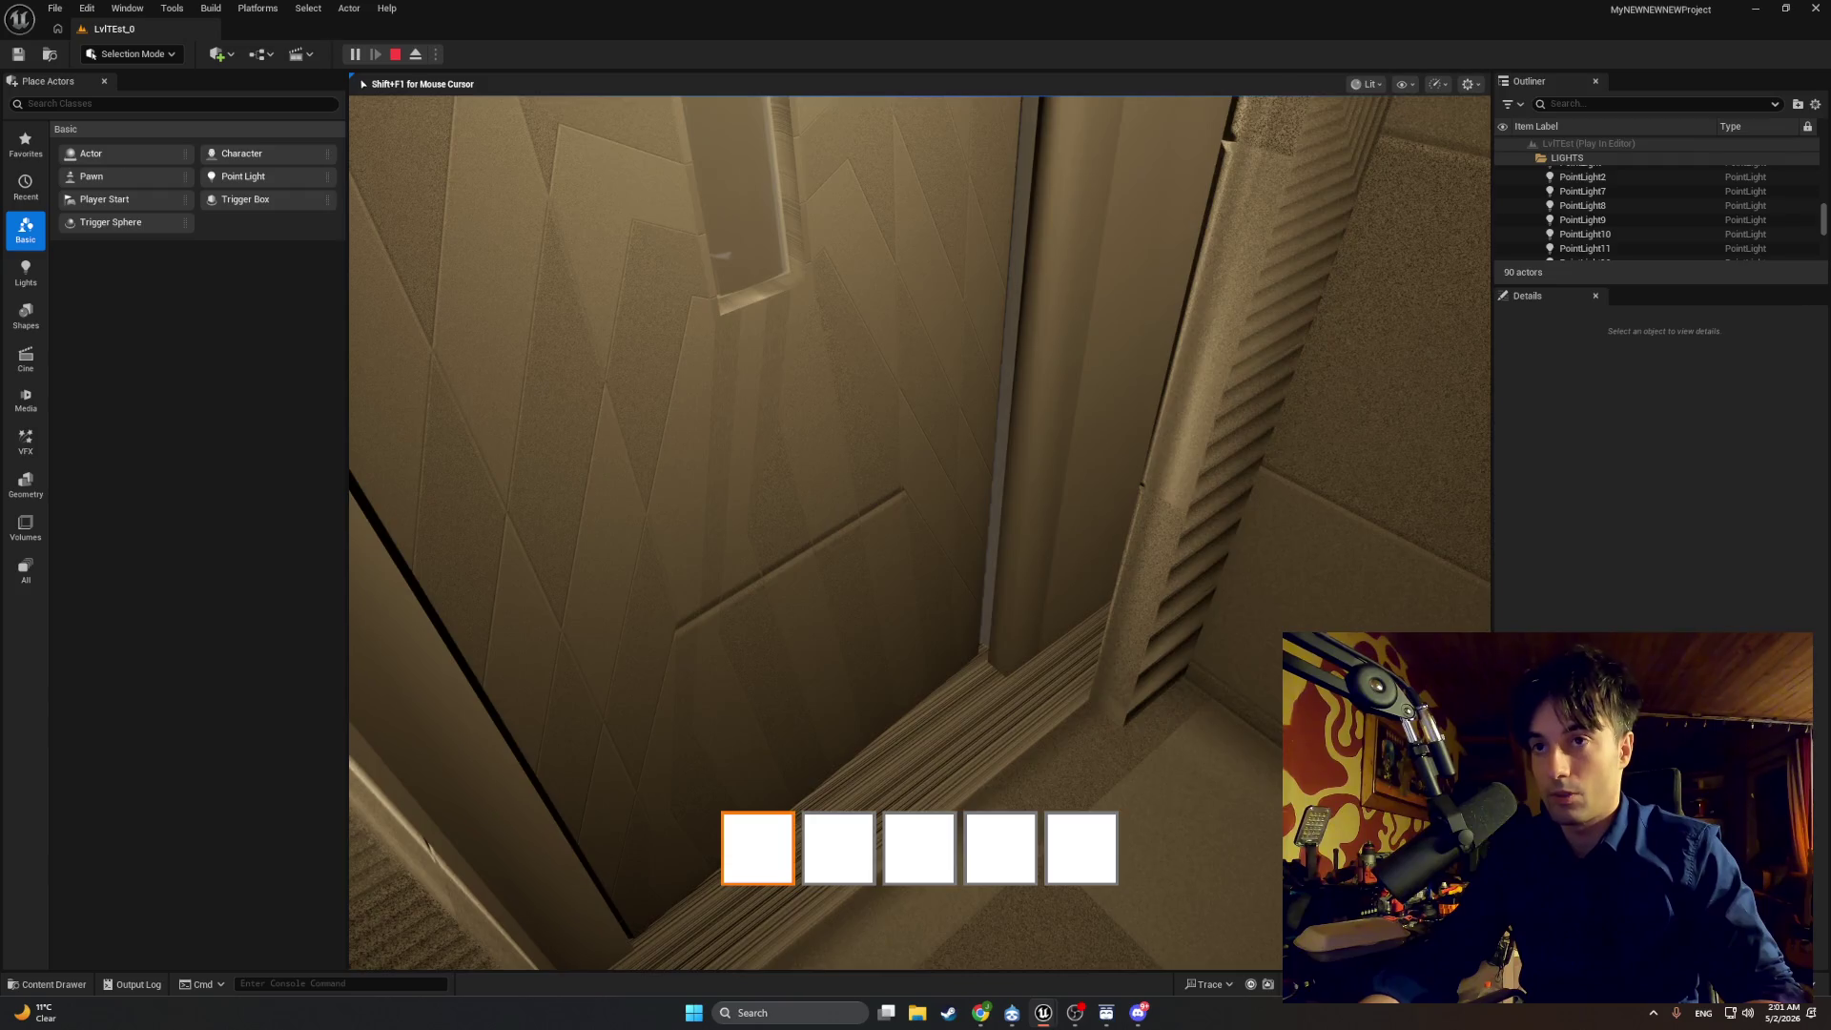
key(super+shift+s)
drag(1081, 771, 655, 258)
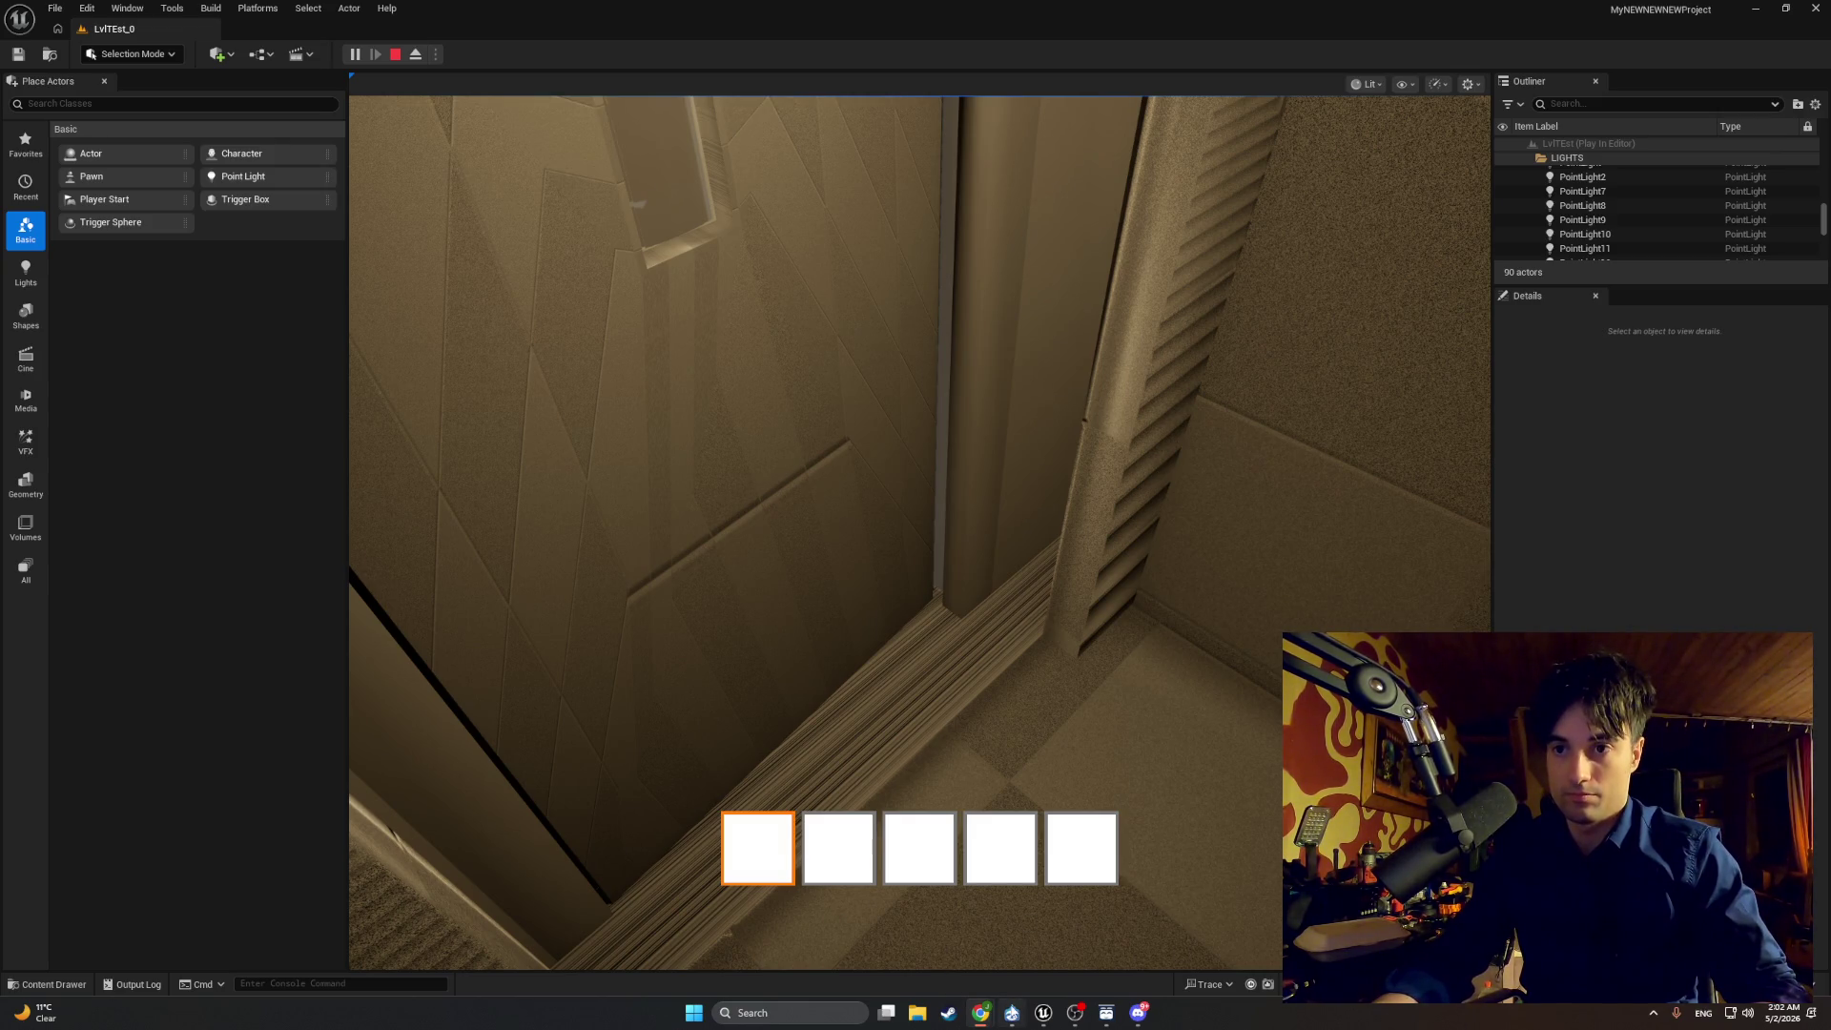
Step: Bring up BP_Elevator_Door_1 and screenshot the Event Tick node cluster
mouse_move(1044, 1013)
click(1074, 940)
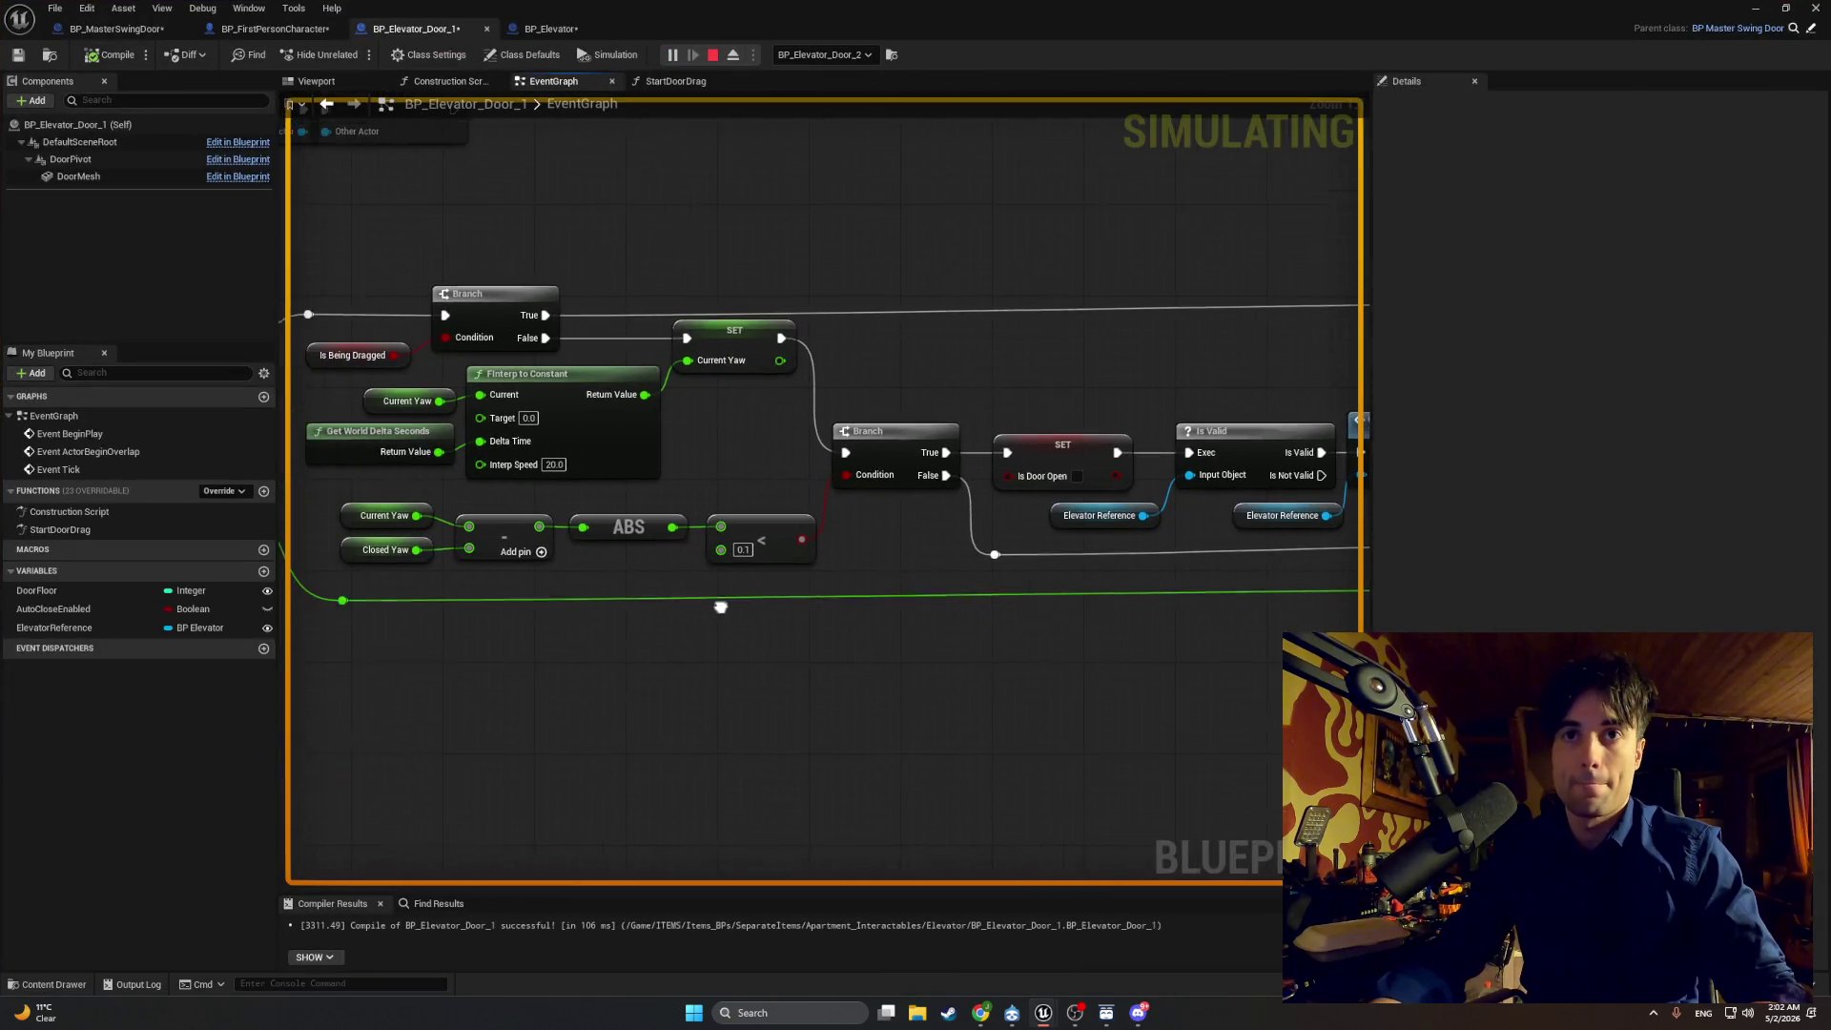
drag(803, 561, 831, 562)
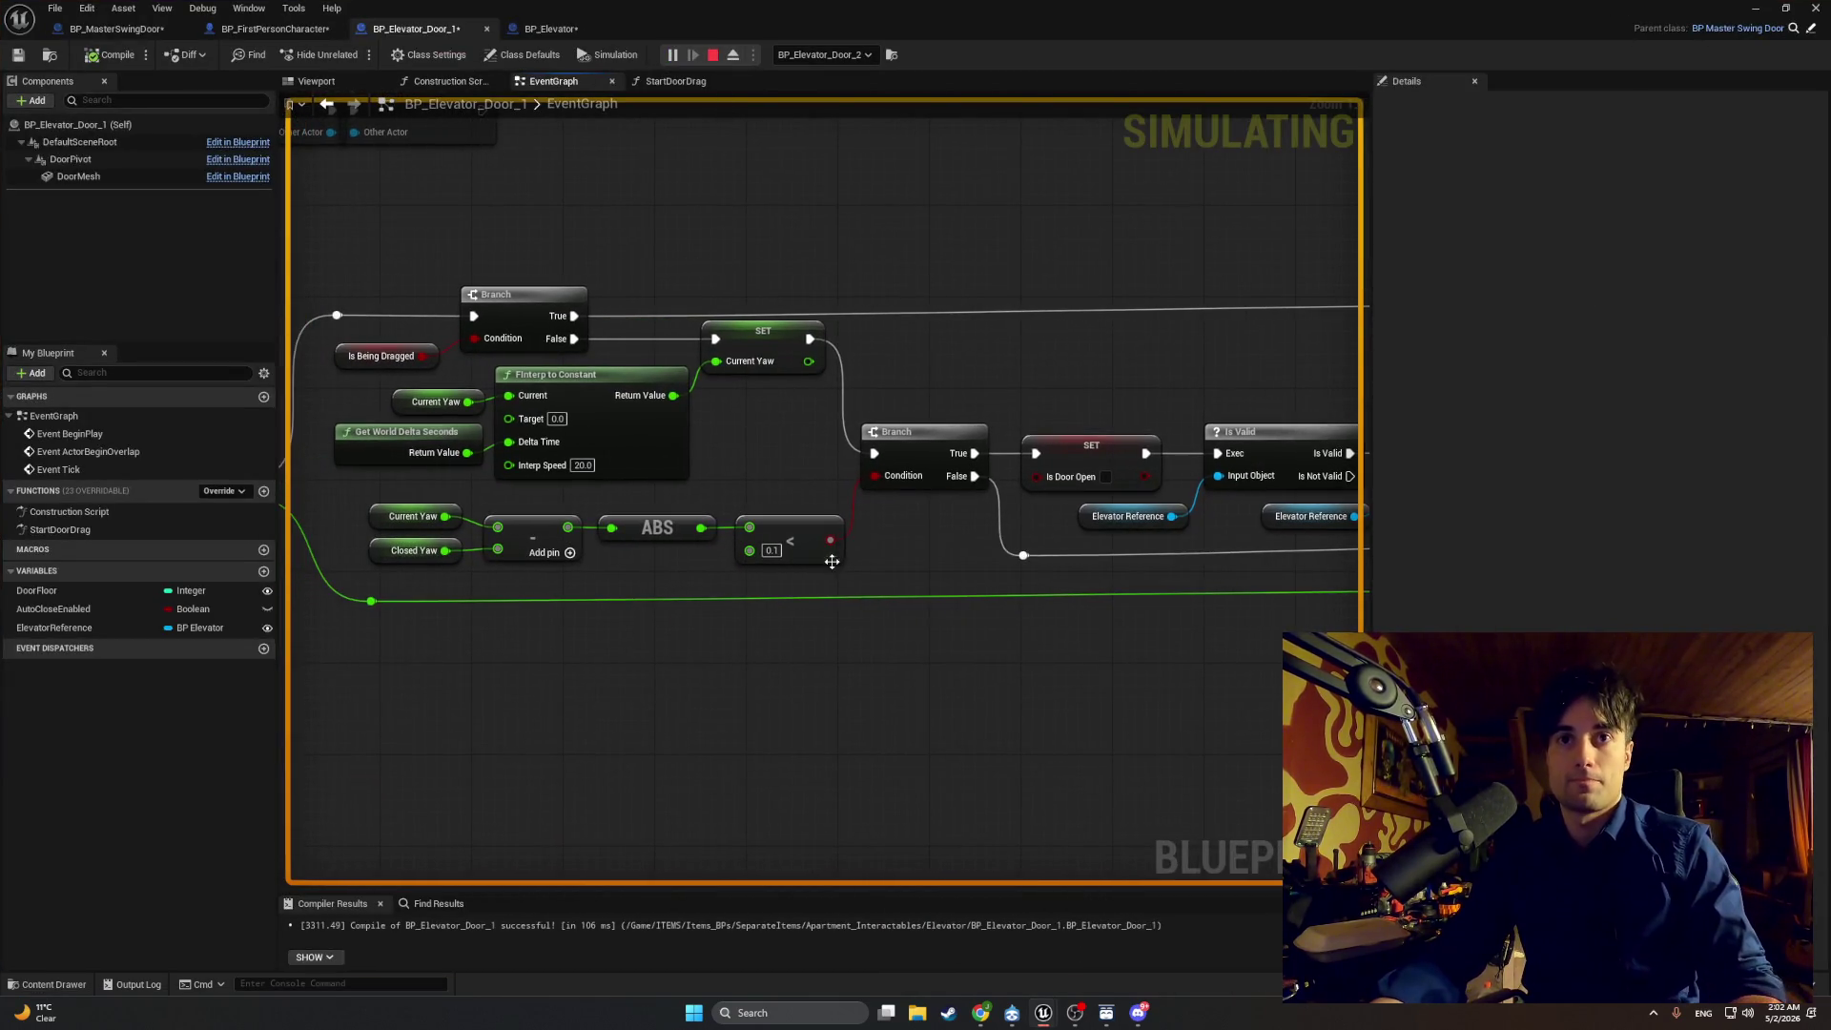
key(super+shift+s)
drag(1065, 656, 384, 279)
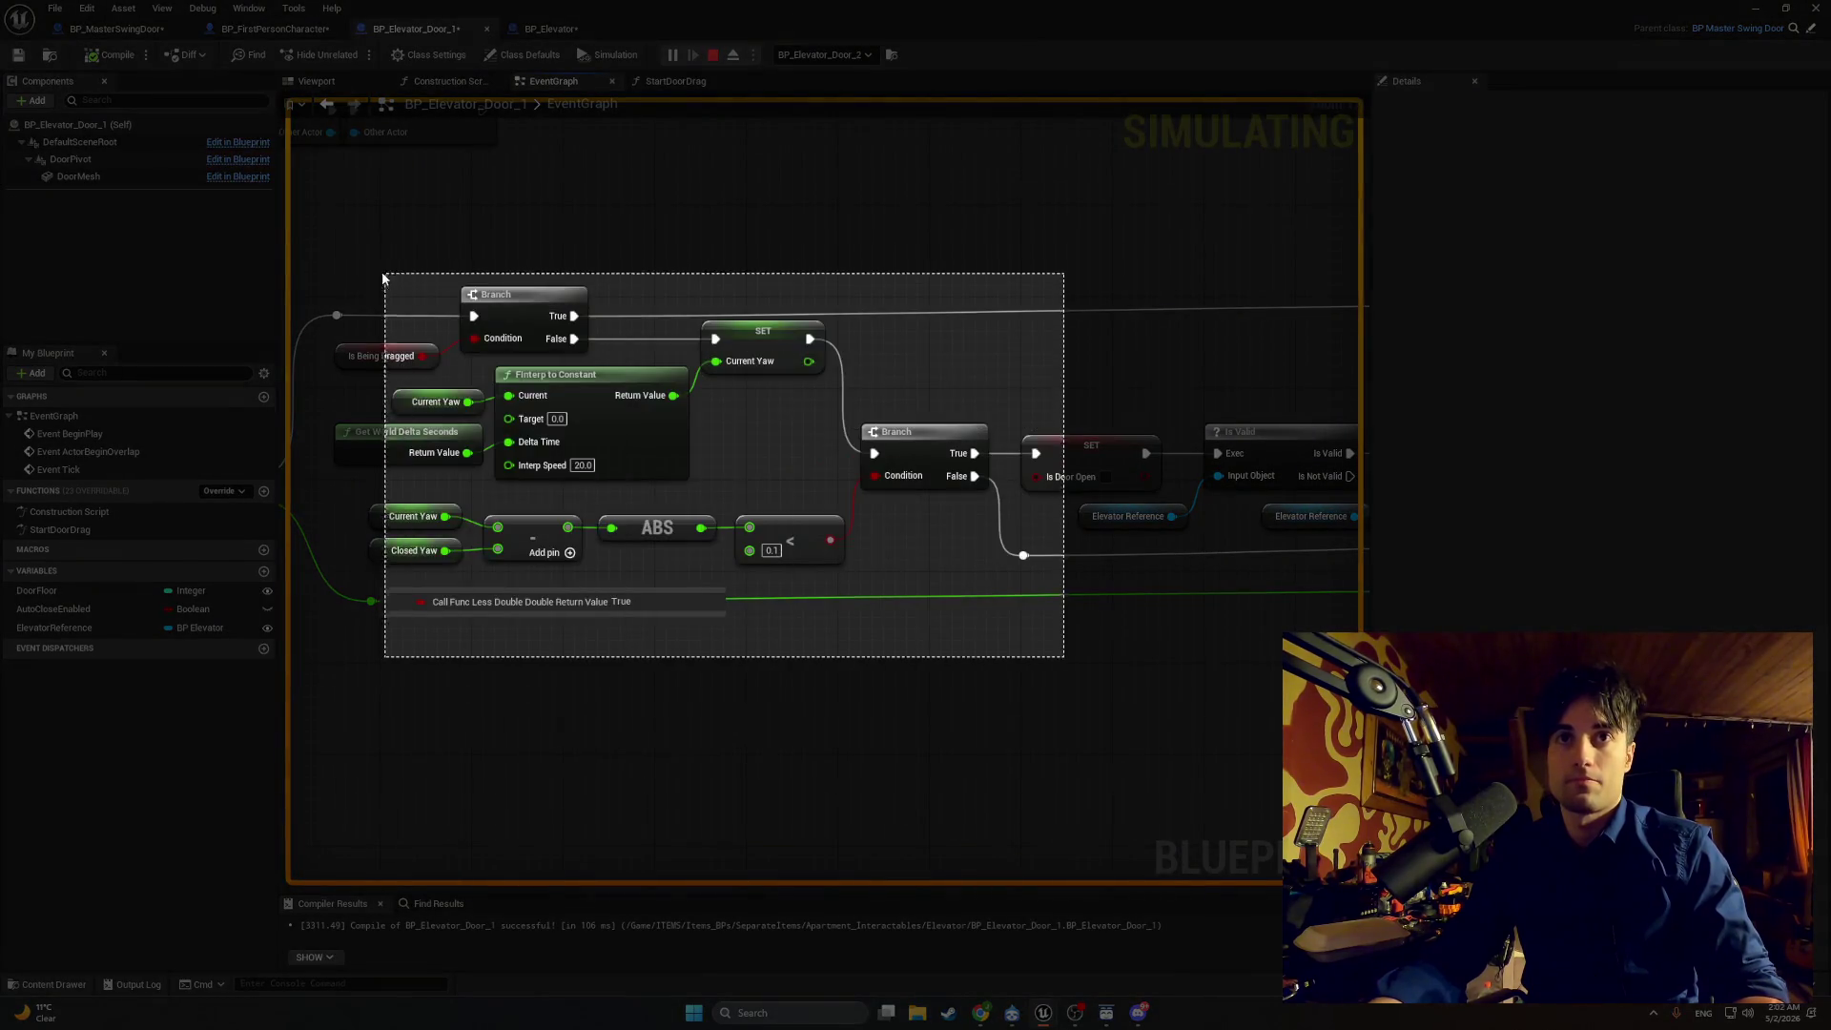
mouse_move(362, 534)
mouse_down()
mouse_move(677, 637)
mouse_move(239, 611)
mouse_up()
drag(1163, 567, 398, 558)
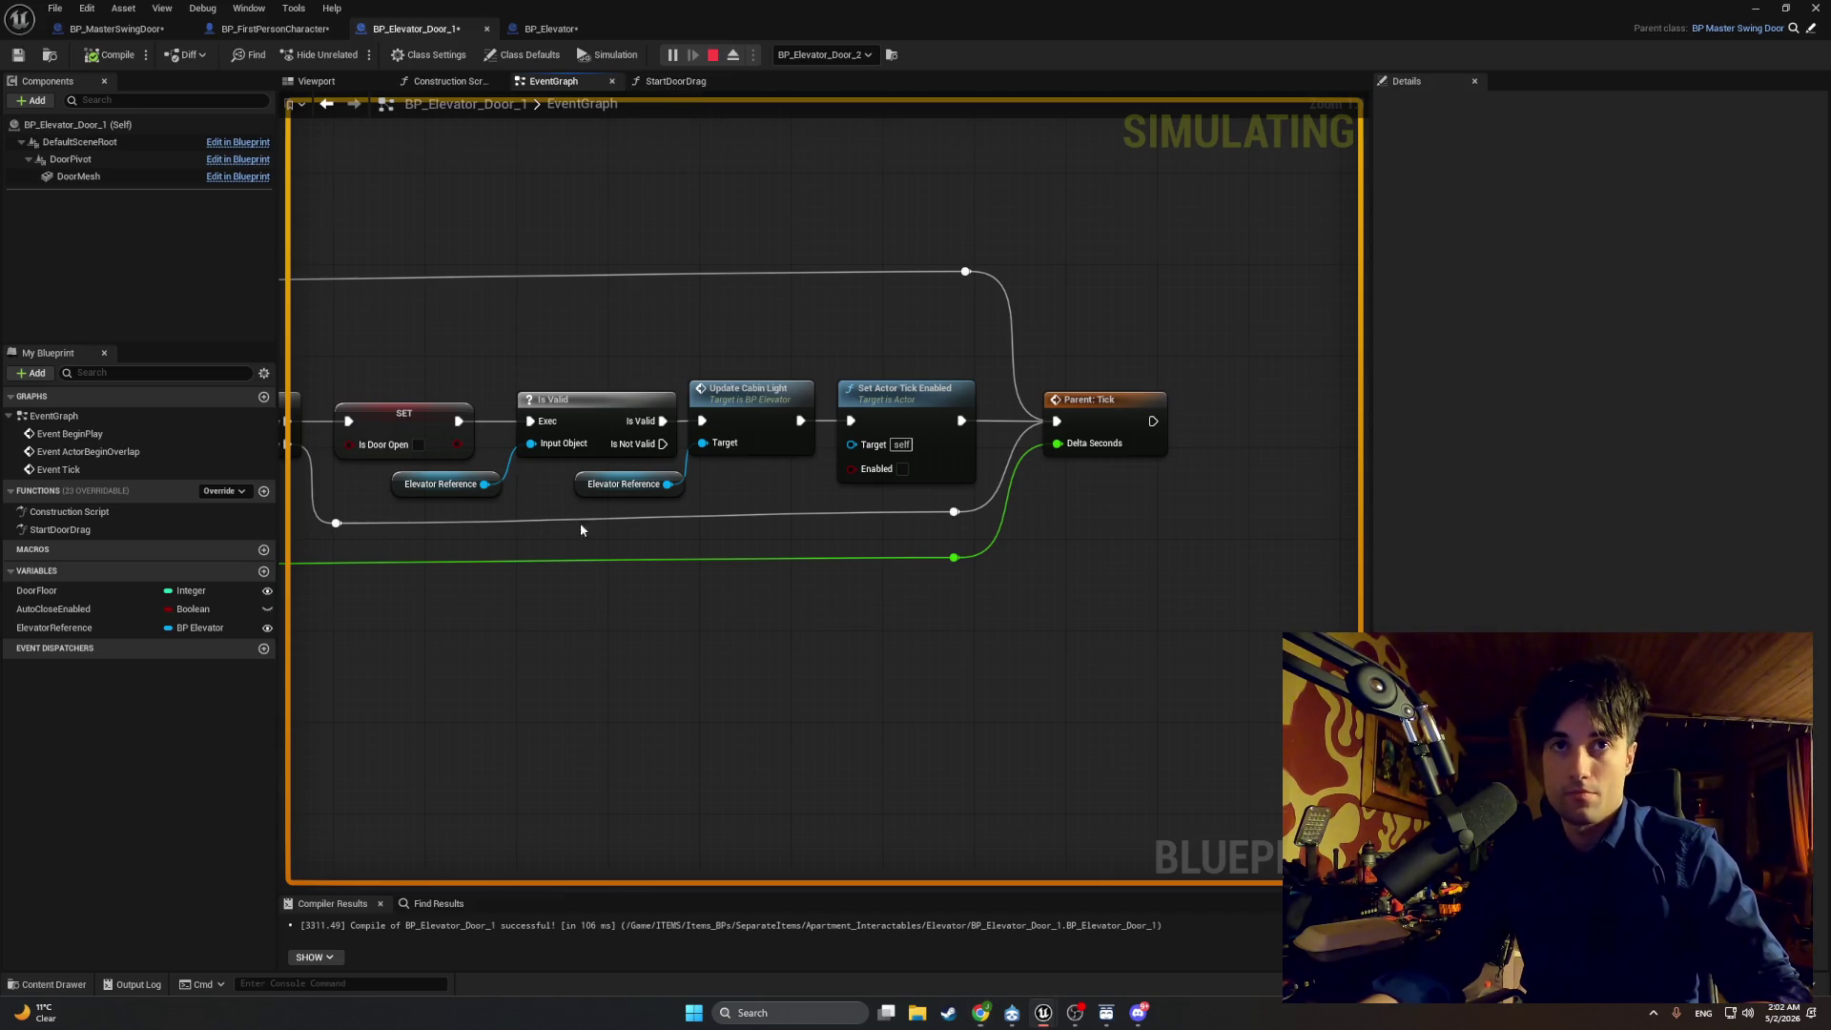
Step: Change the '<' node's threshold from 0.1 to 1.0 and compile the Blueprint
drag(580, 523, 1014, 530)
click(520, 525)
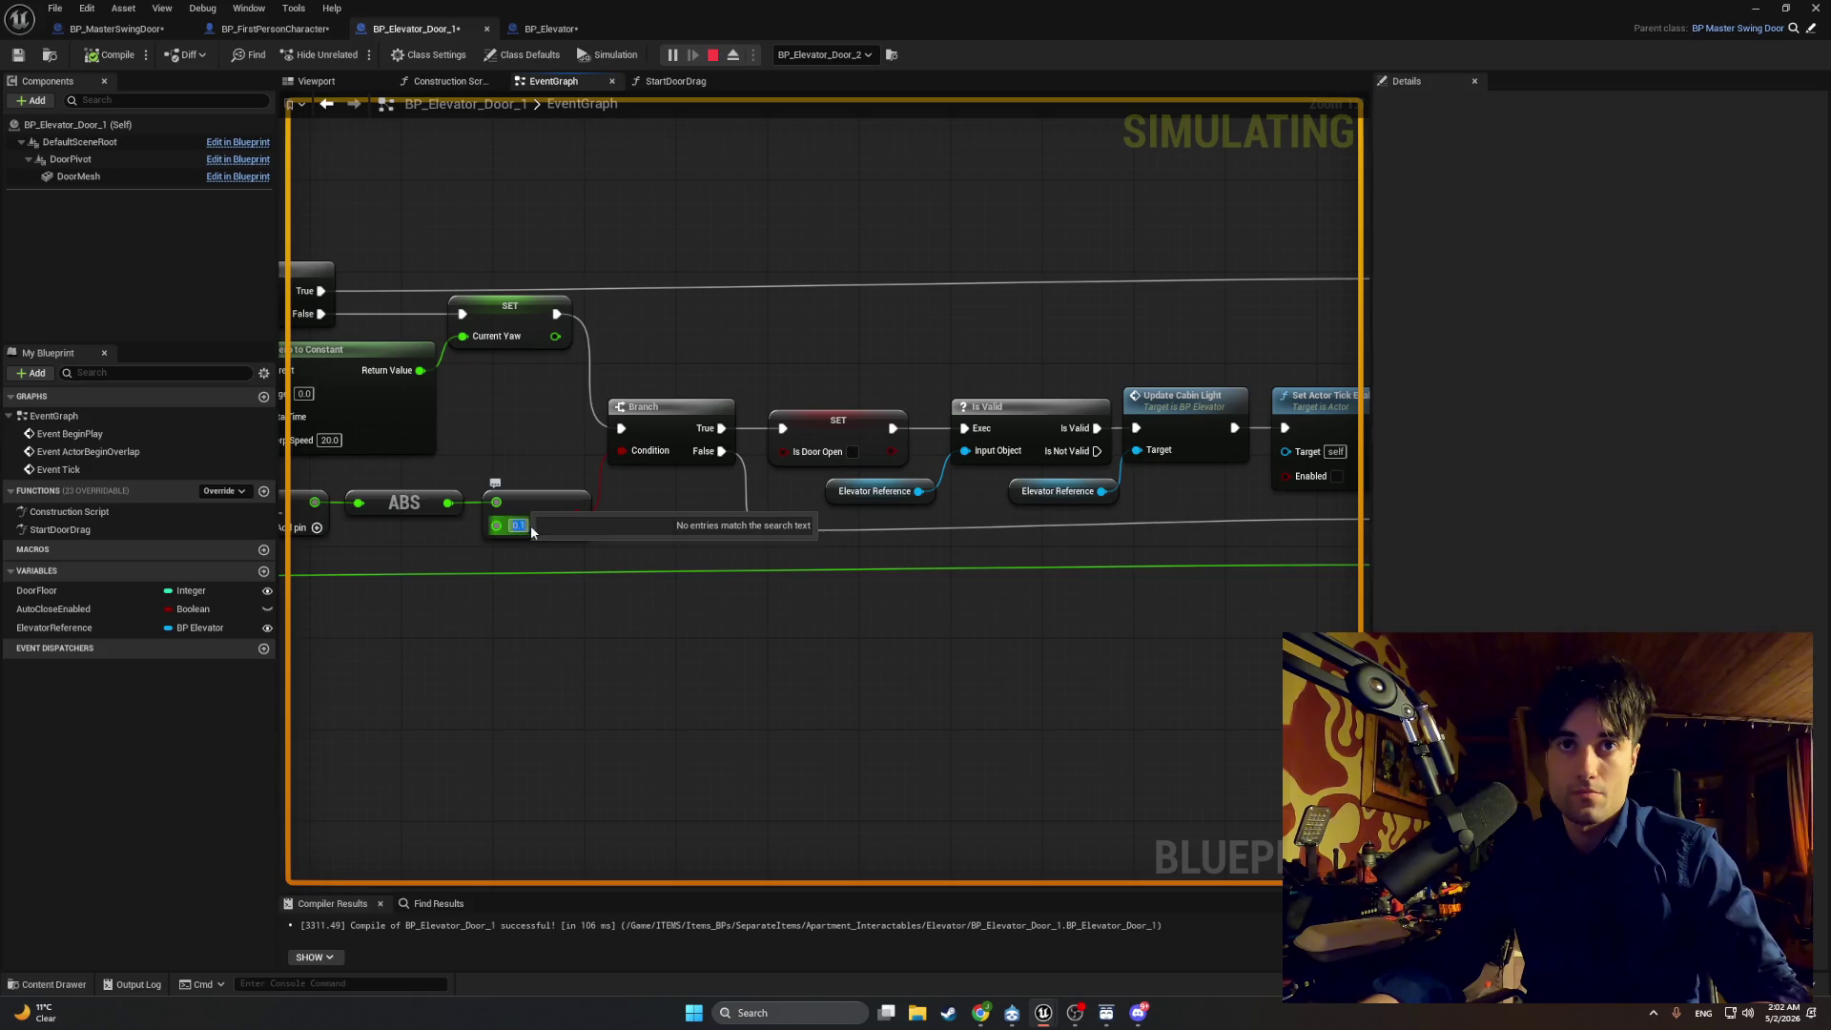
text(1)
key(Return)
drag(478, 562, 777, 554)
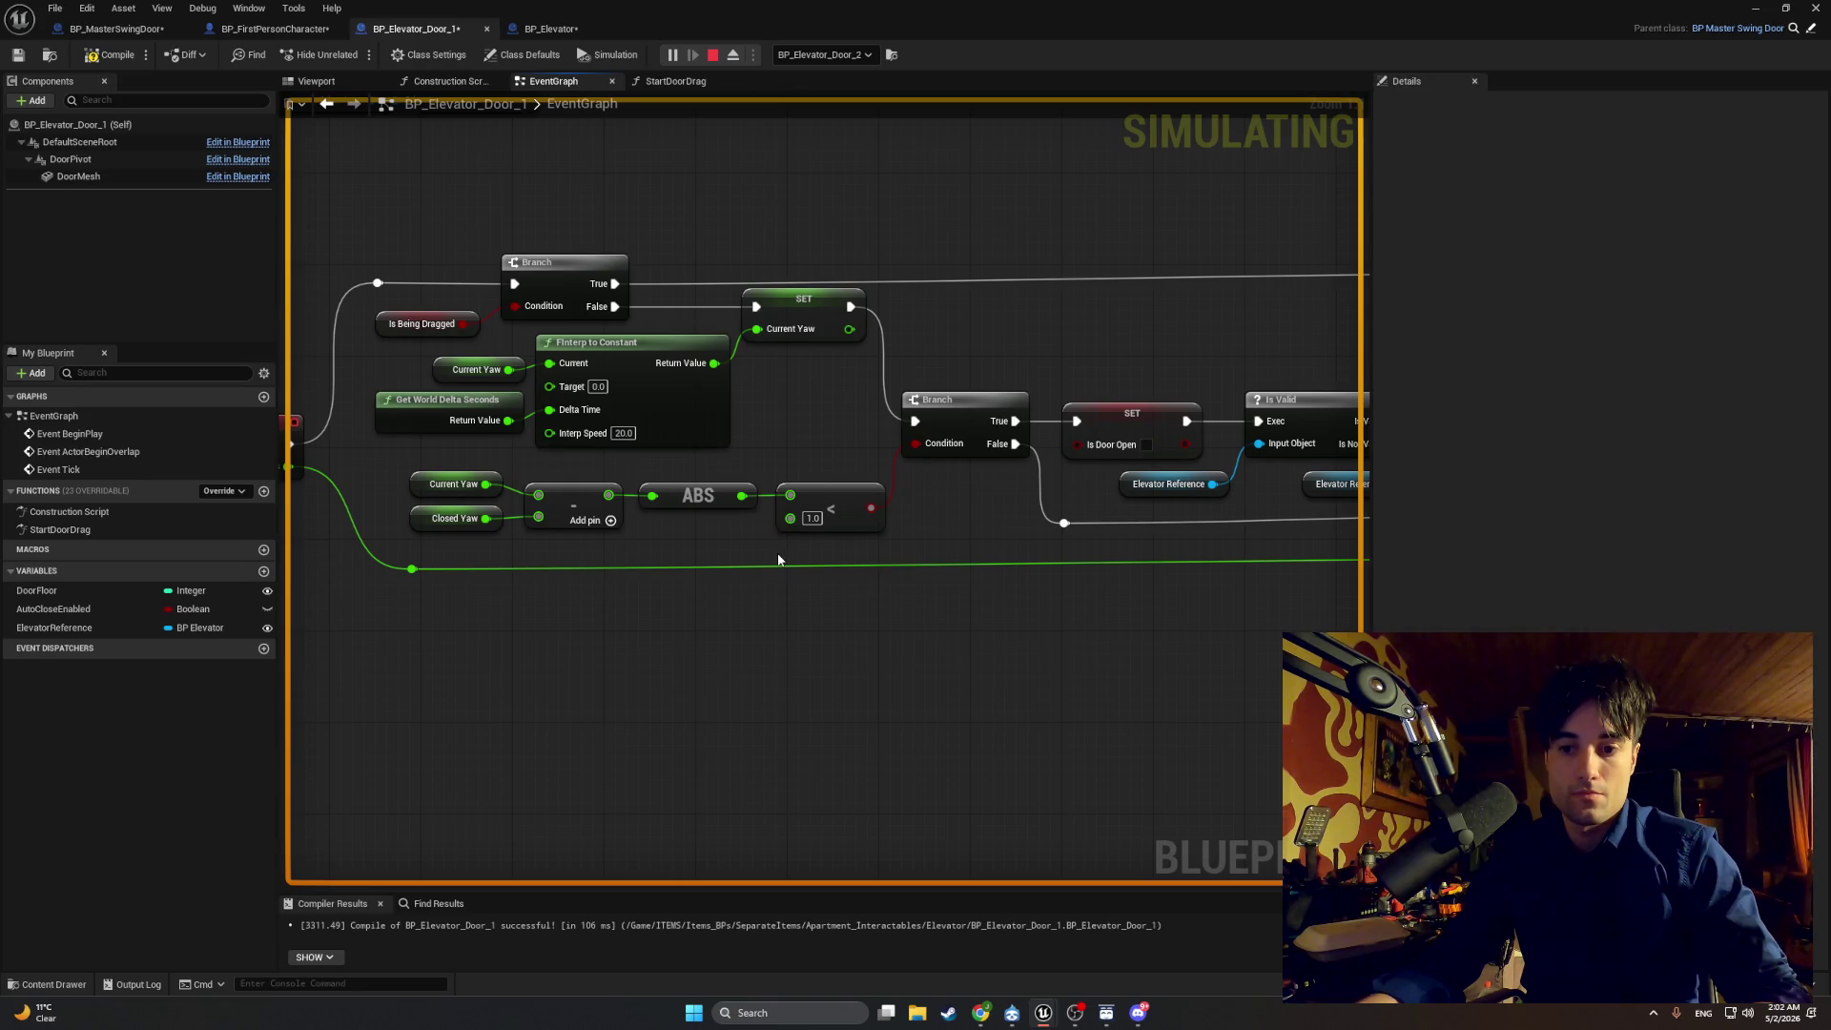
click(112, 55)
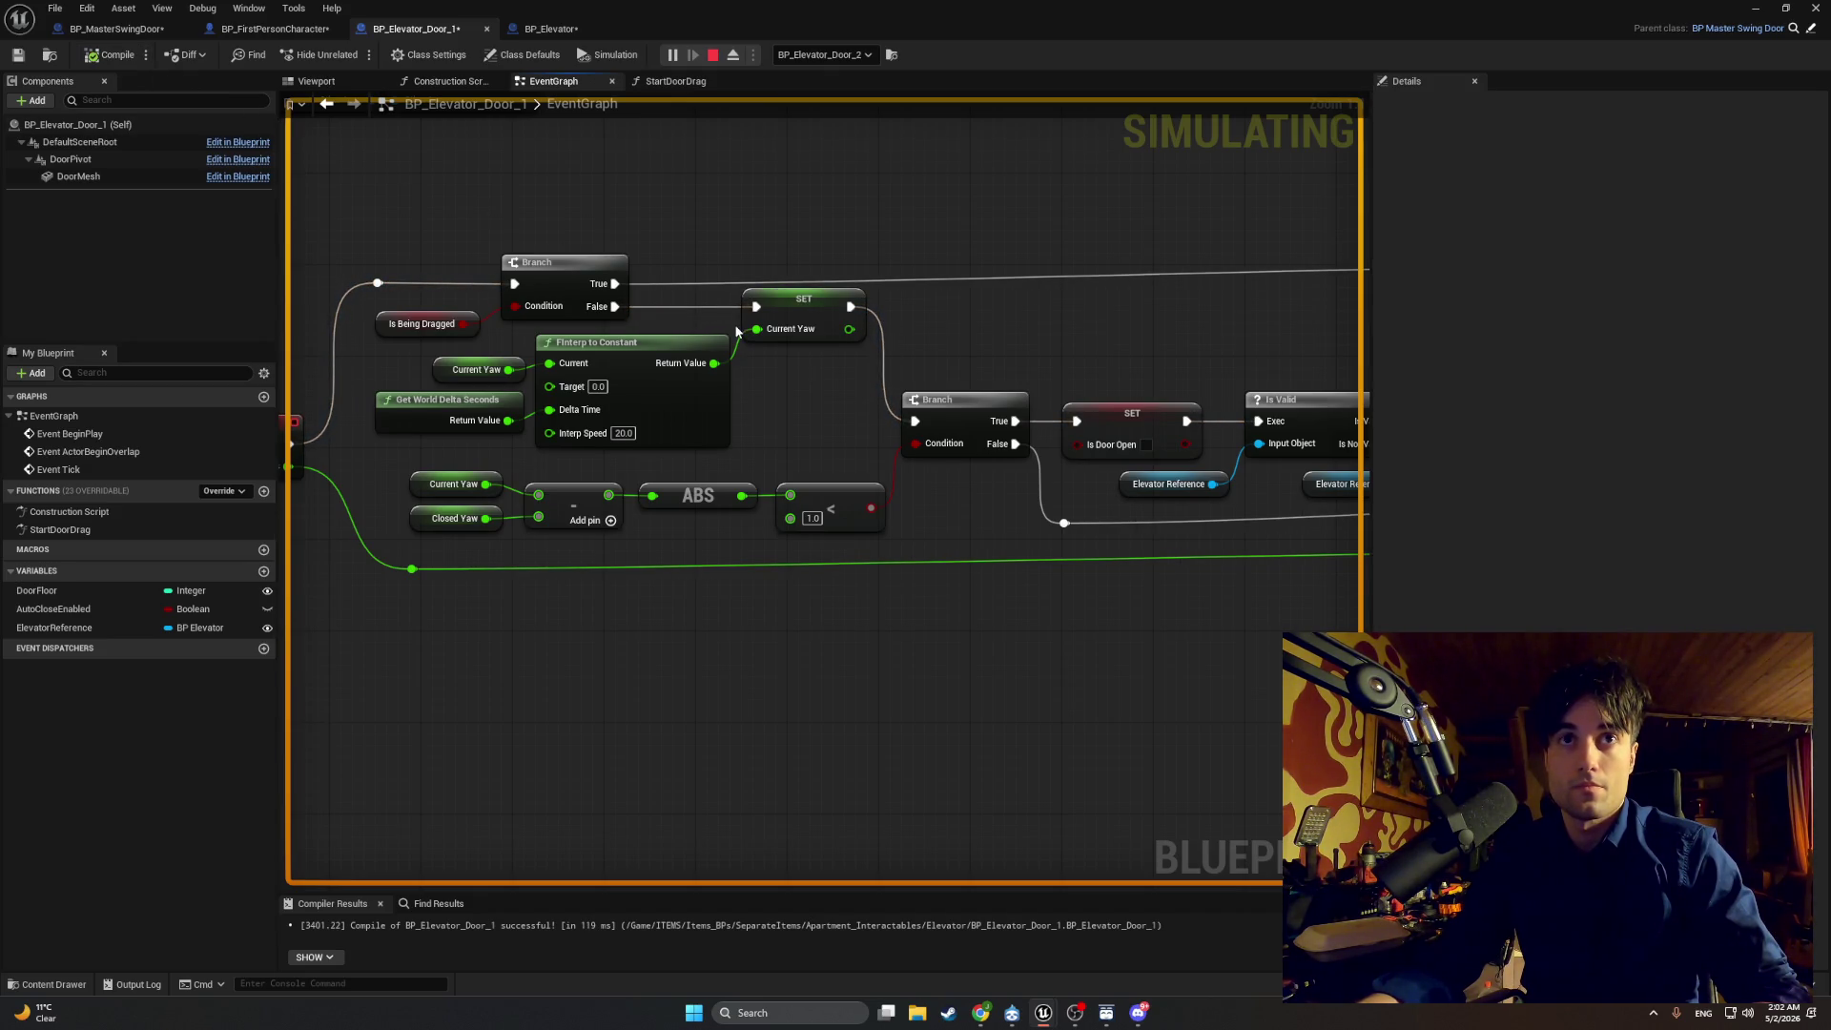
Step: Turn the Blueprint editor into a floating window sized over the level viewport
mouse_move(736, 331)
mouse_down()
mouse_move(963, 310)
mouse_move(924, 337)
mouse_up()
mouse_move(908, 20)
mouse_down()
mouse_move(1206, 130)
mouse_move(1308, 193)
mouse_up()
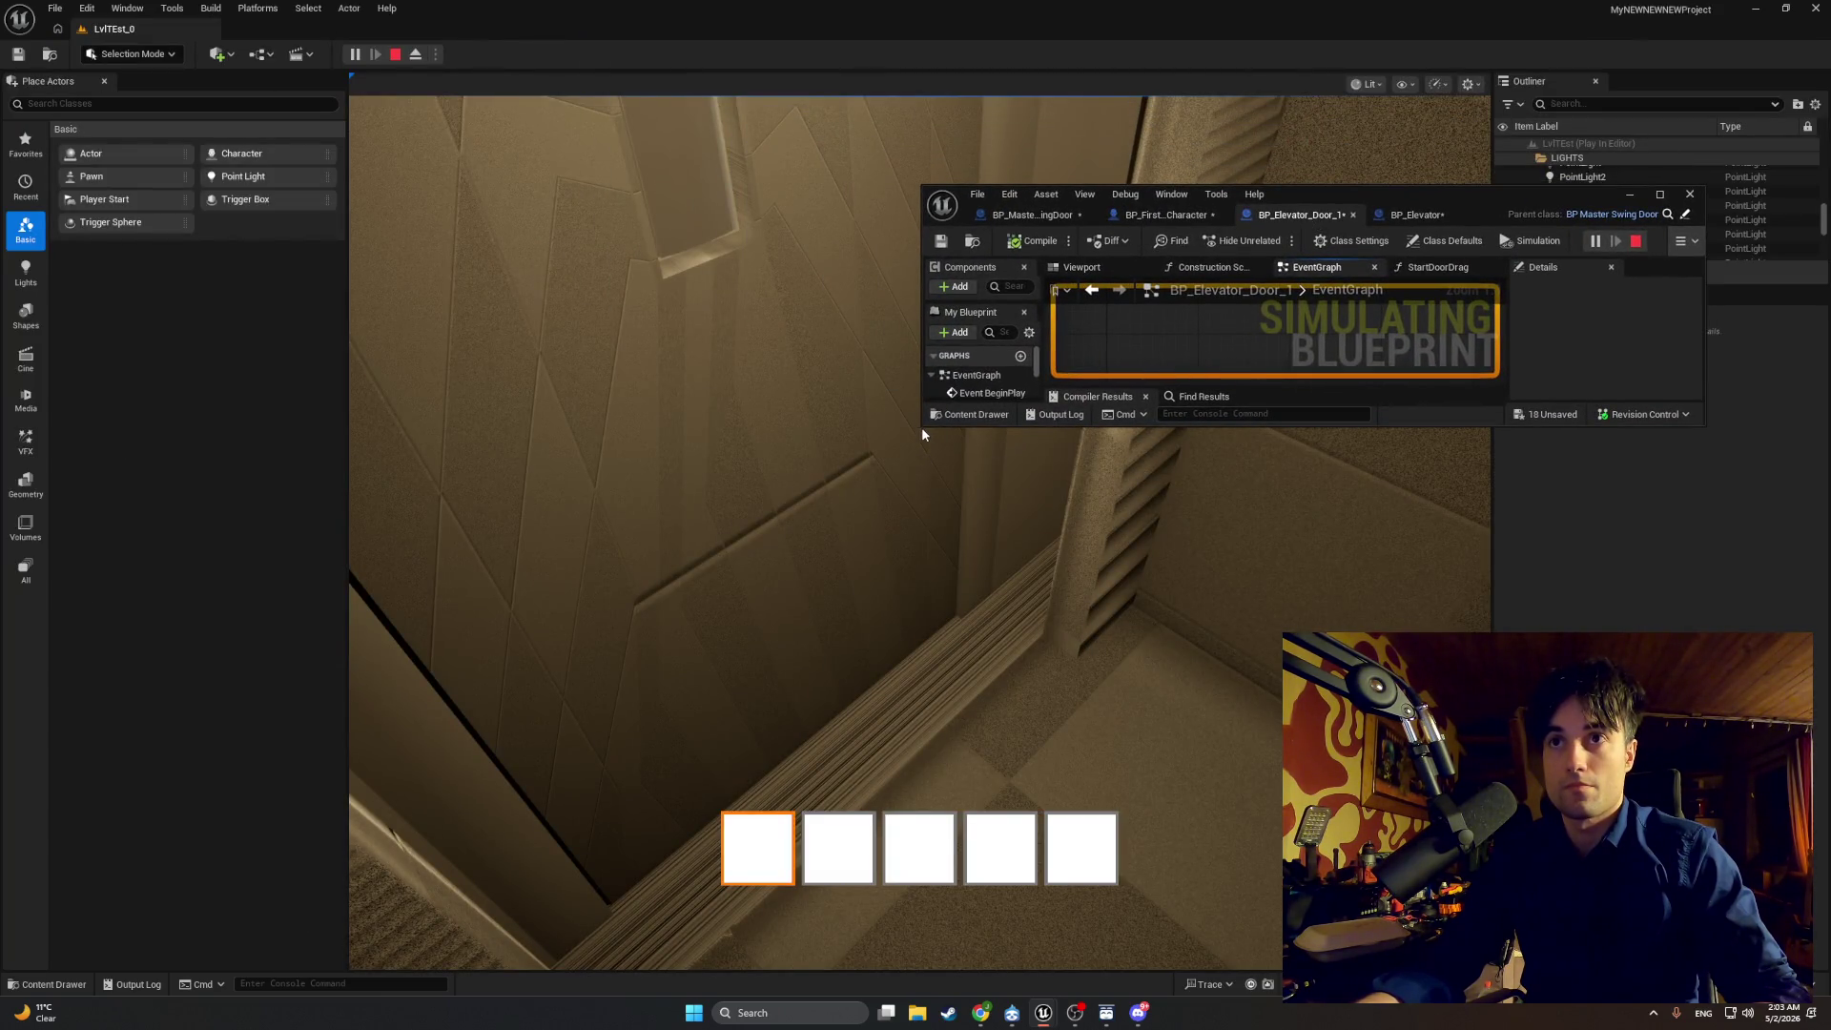
mouse_move(921, 426)
mouse_down()
mouse_move(772, 626)
mouse_move(595, 758)
mouse_up()
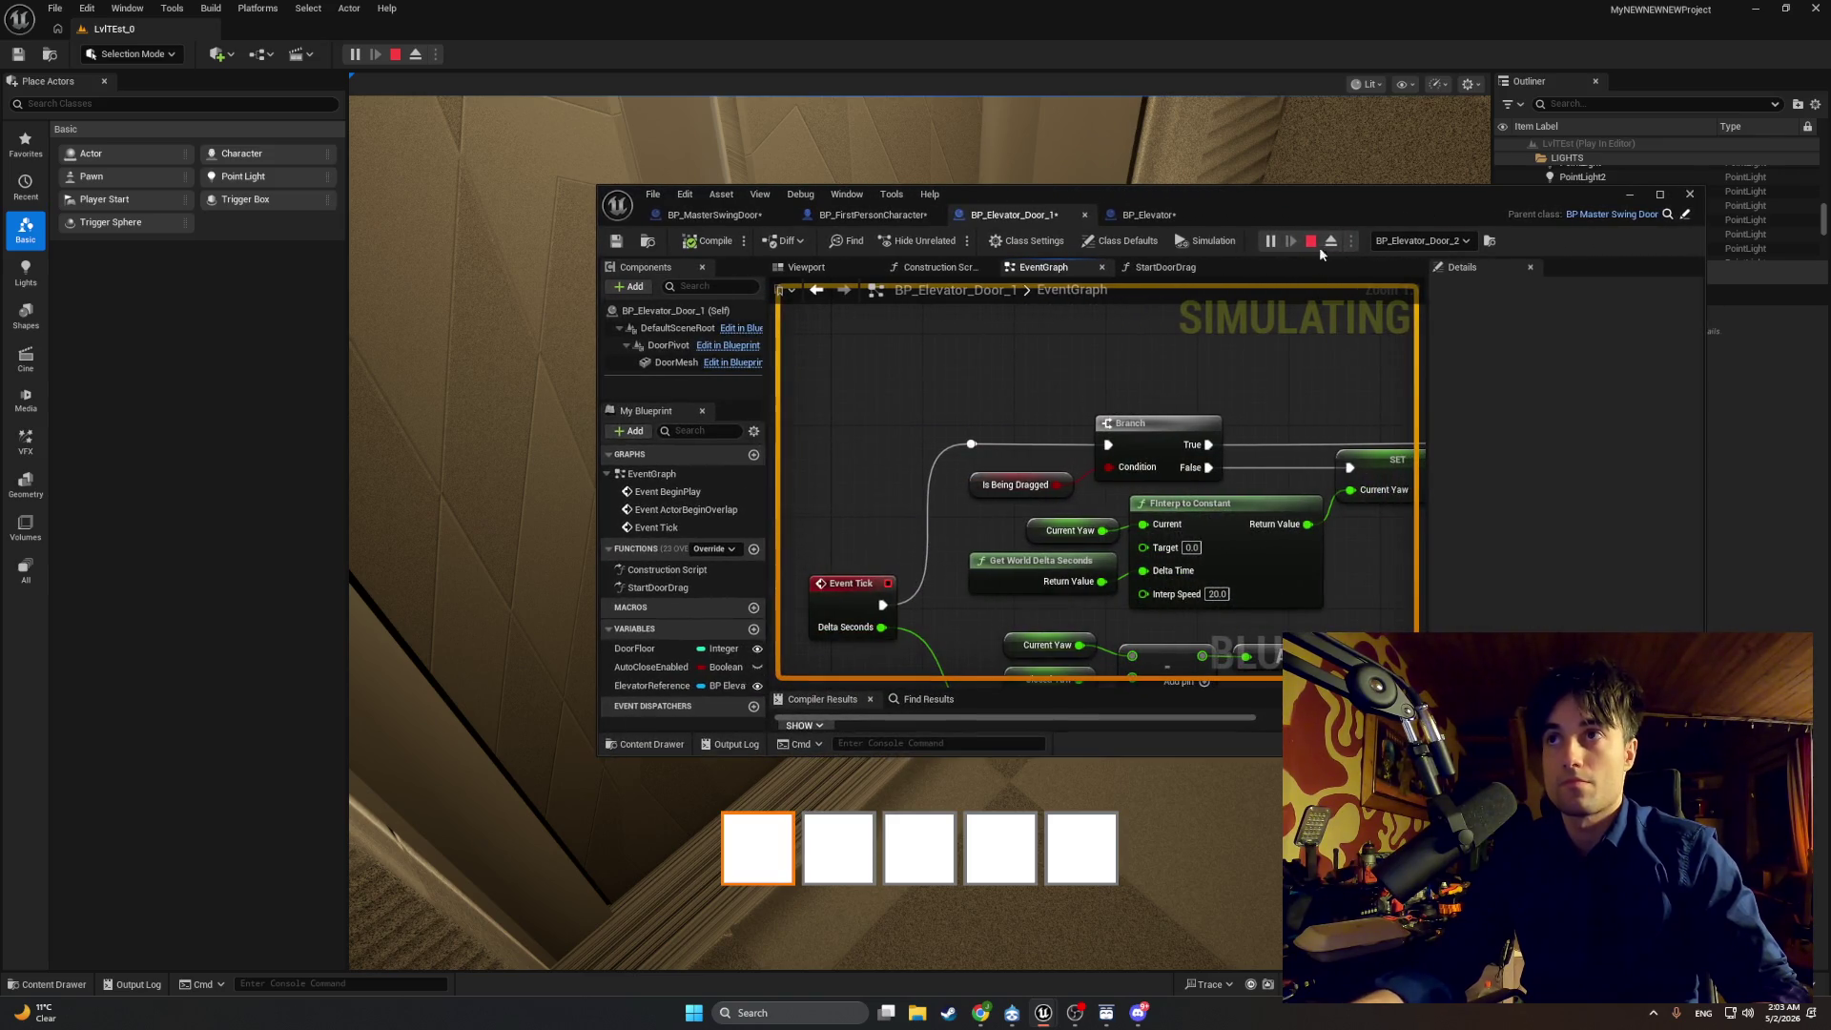
drag(1335, 194, 1383, 71)
drag(1006, 635, 1005, 675)
Step: Return to the running game, release the mouse with Shift+F1, inspect CurrentYaw, then stop the session
click(621, 461)
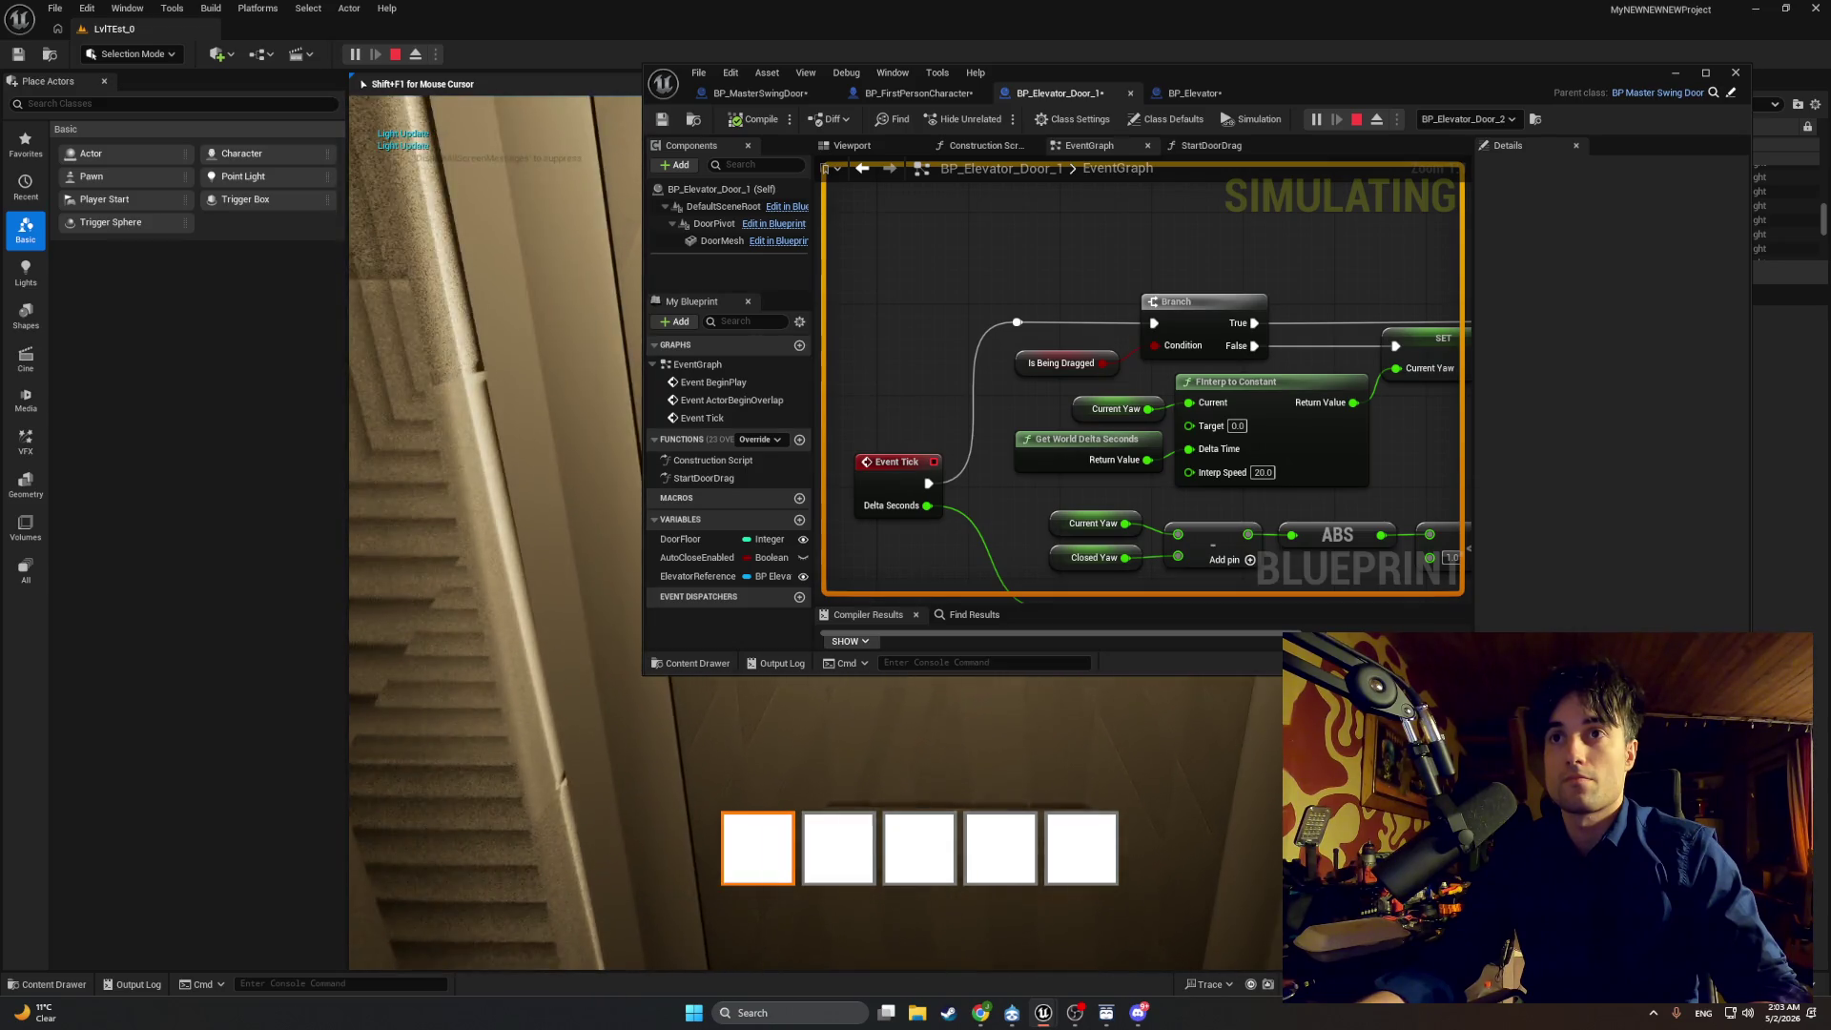
key(shift+F1)
click(1085, 524)
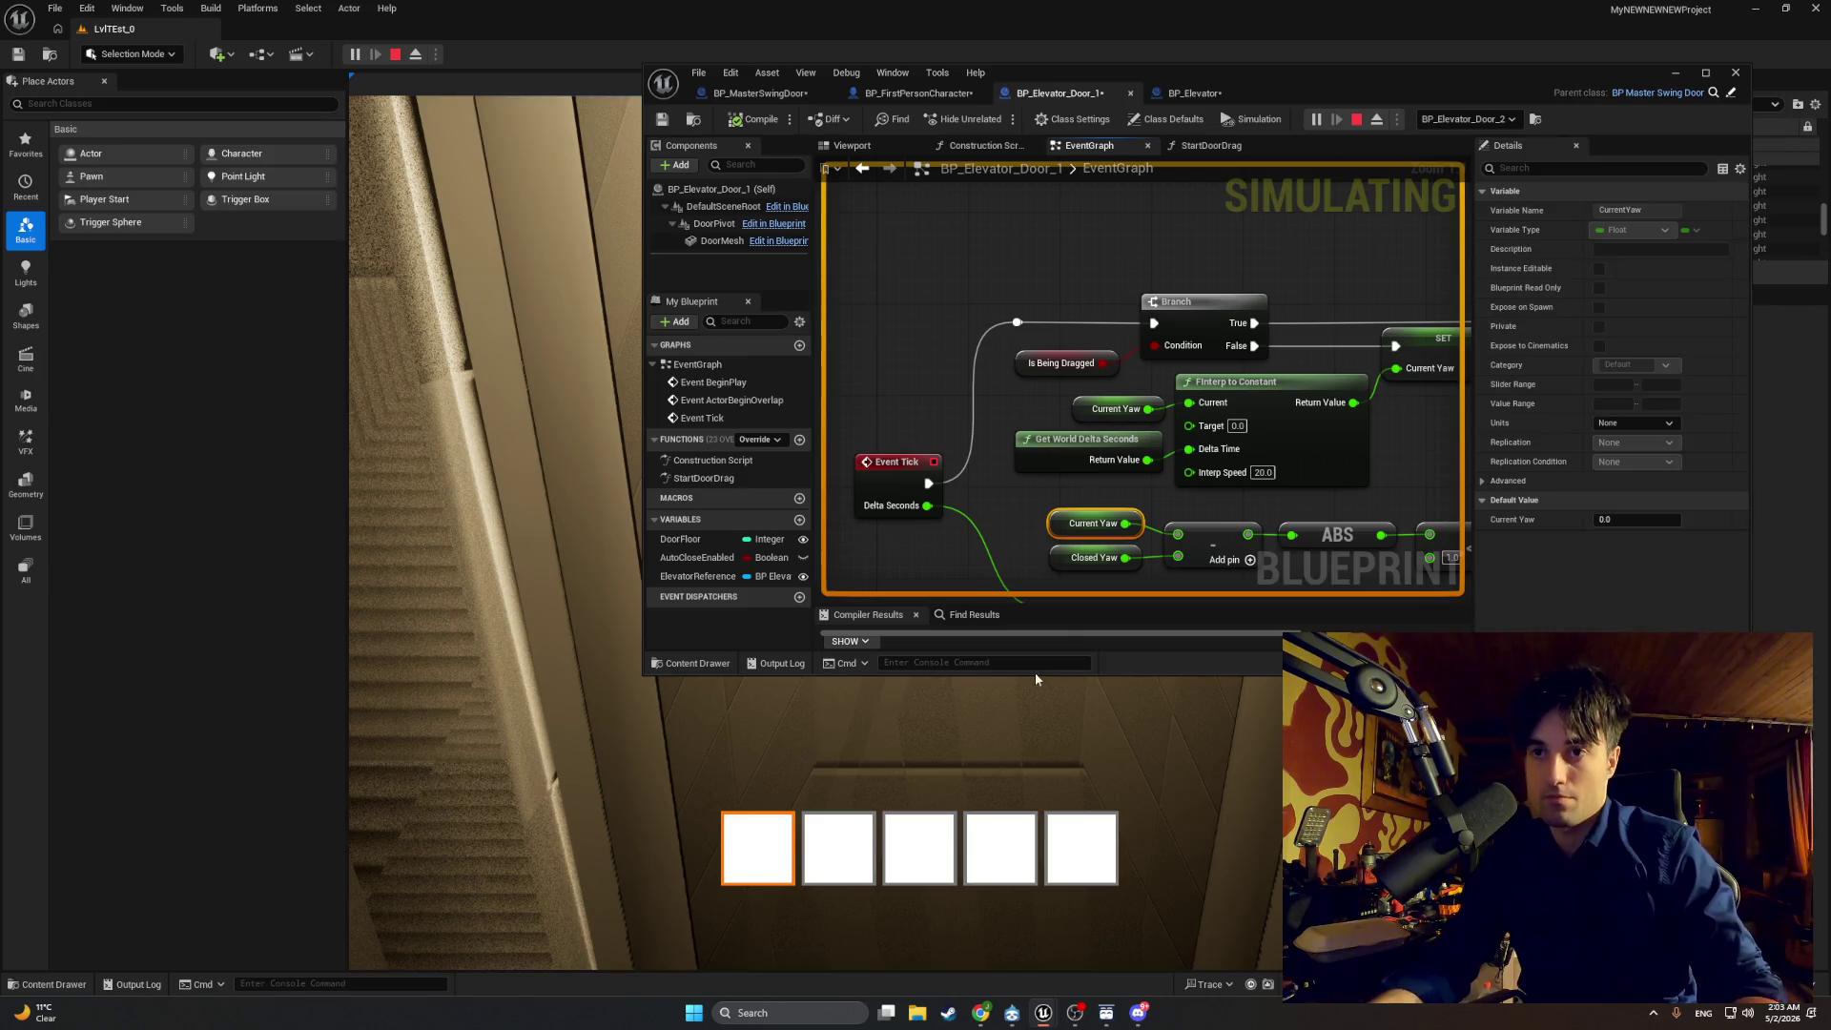
key(Escape)
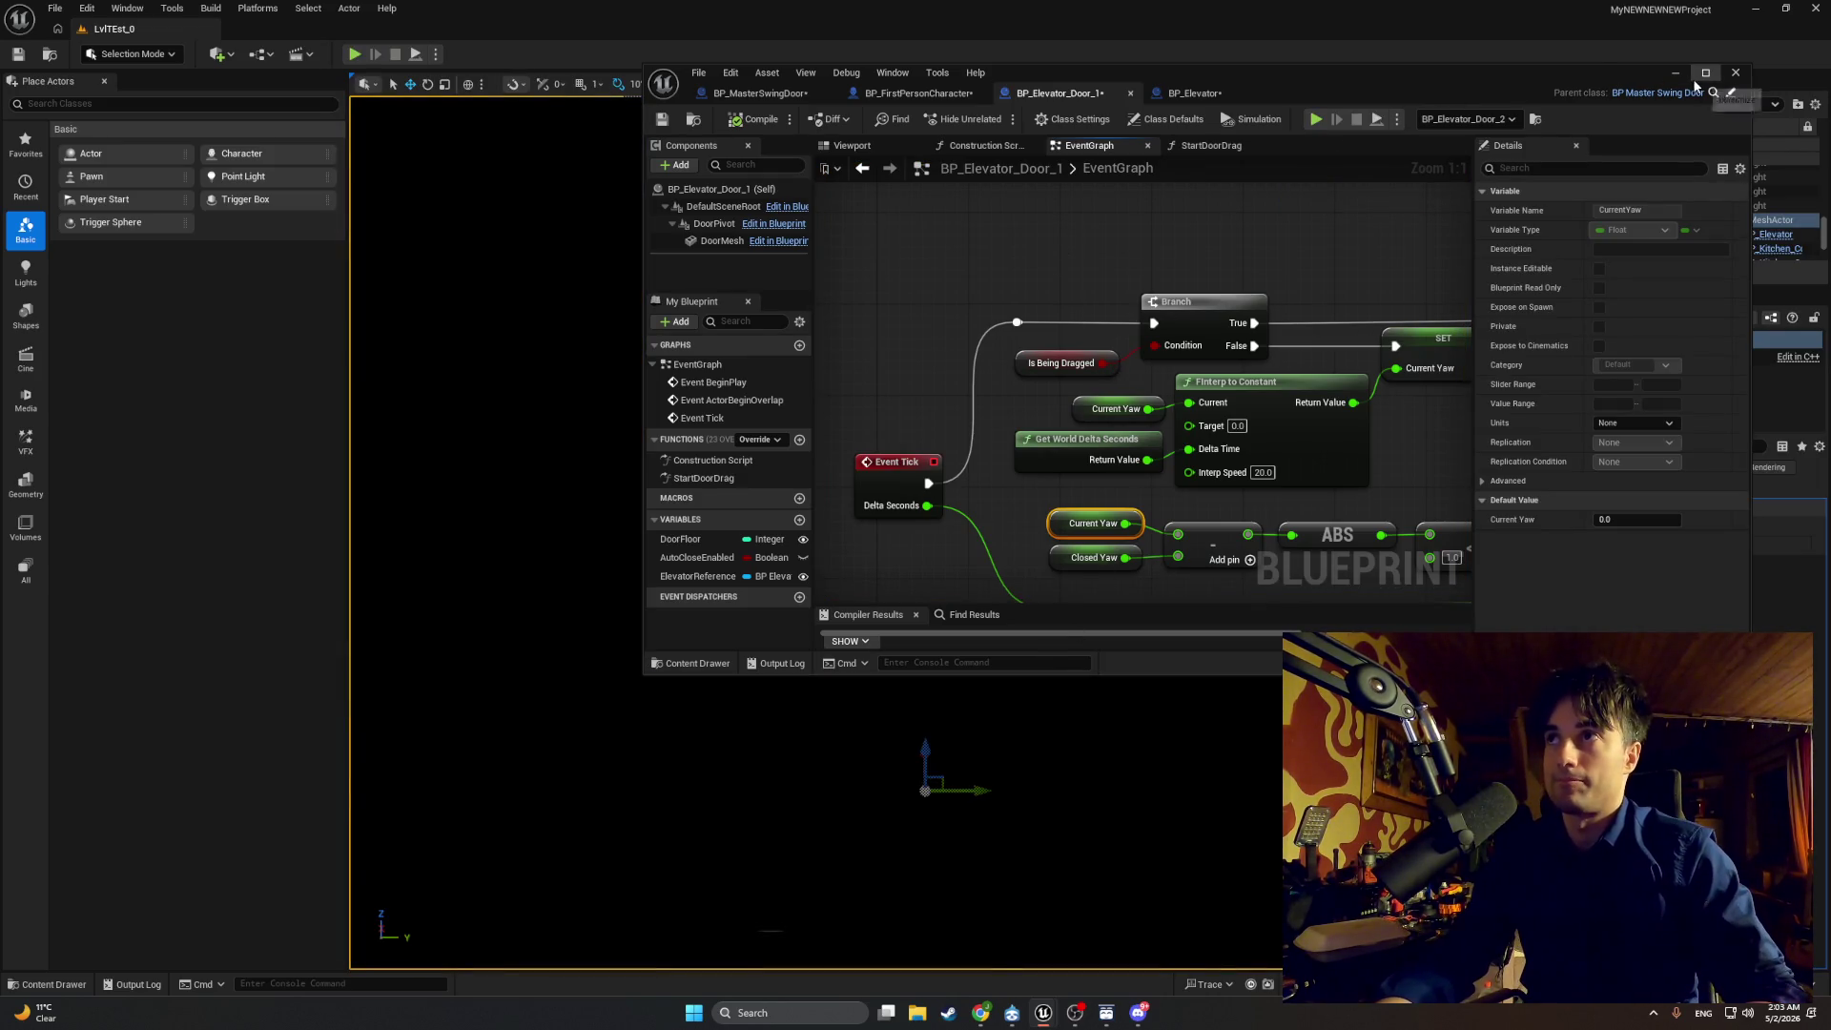
Step: Maximize the floating BP_Elevator_Door_1 editor window to full screen
click(1705, 72)
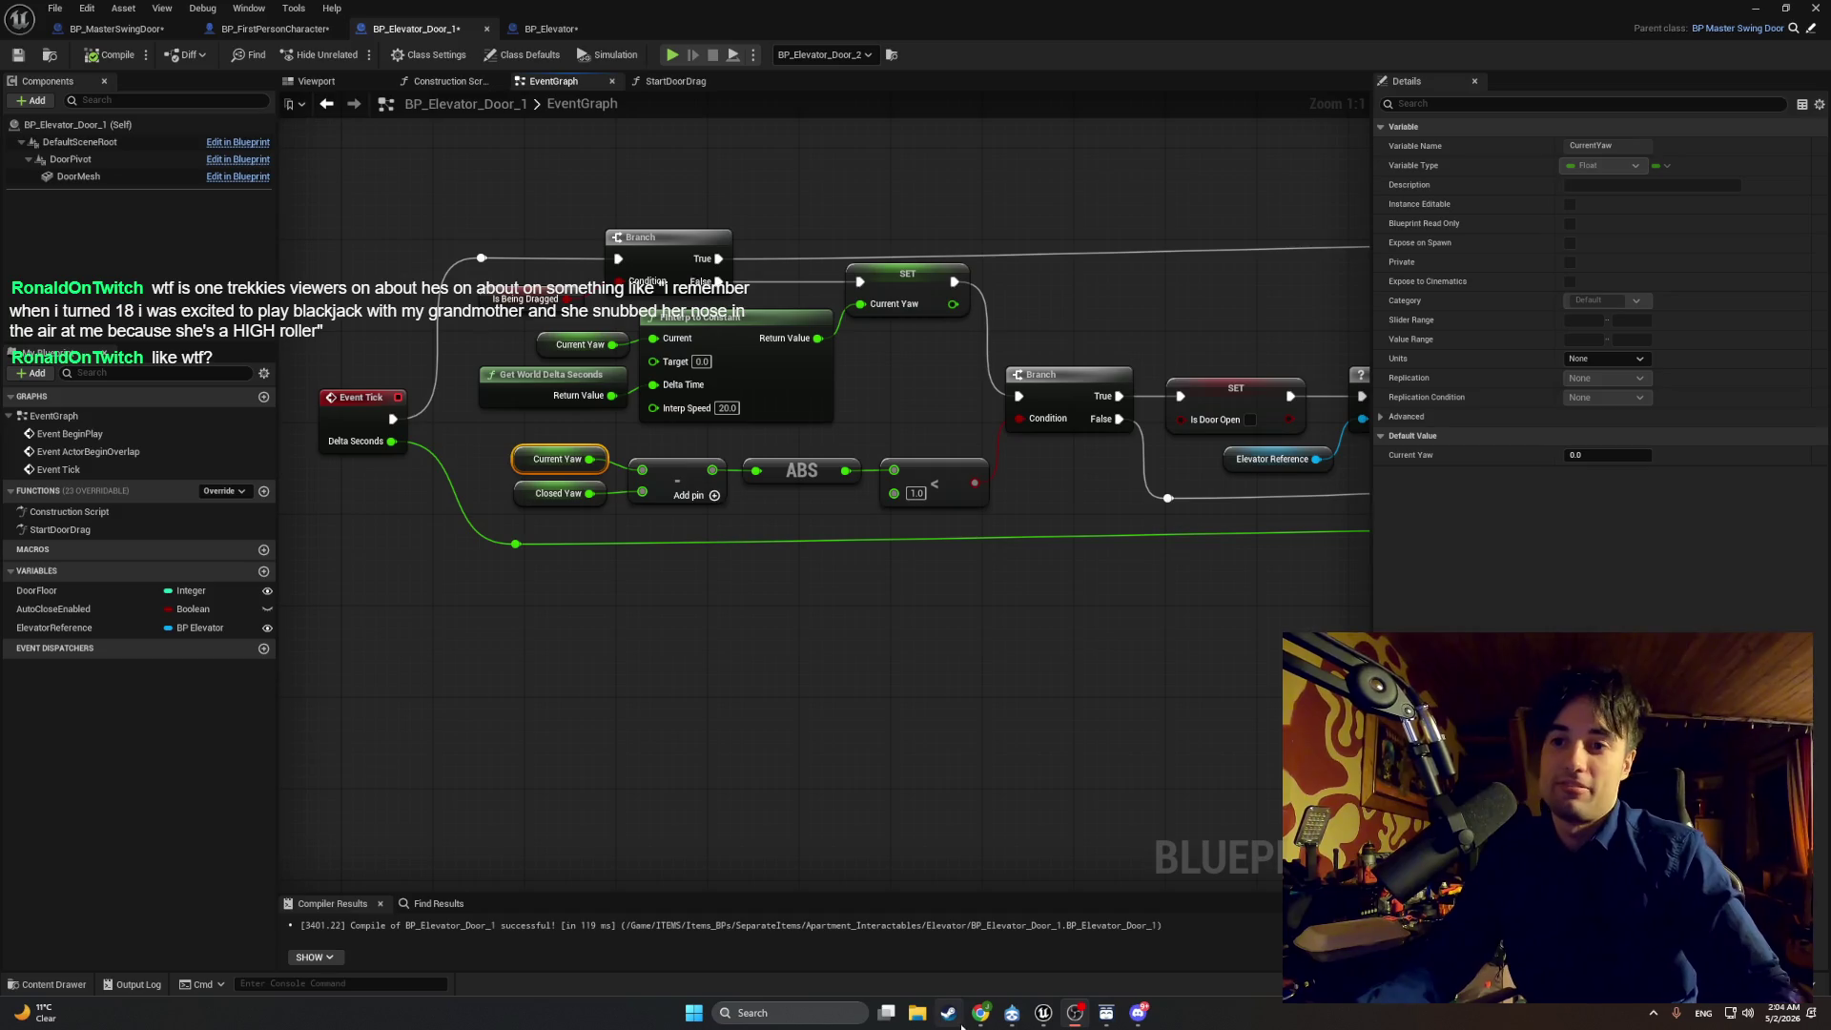
mouse_move(994, 1023)
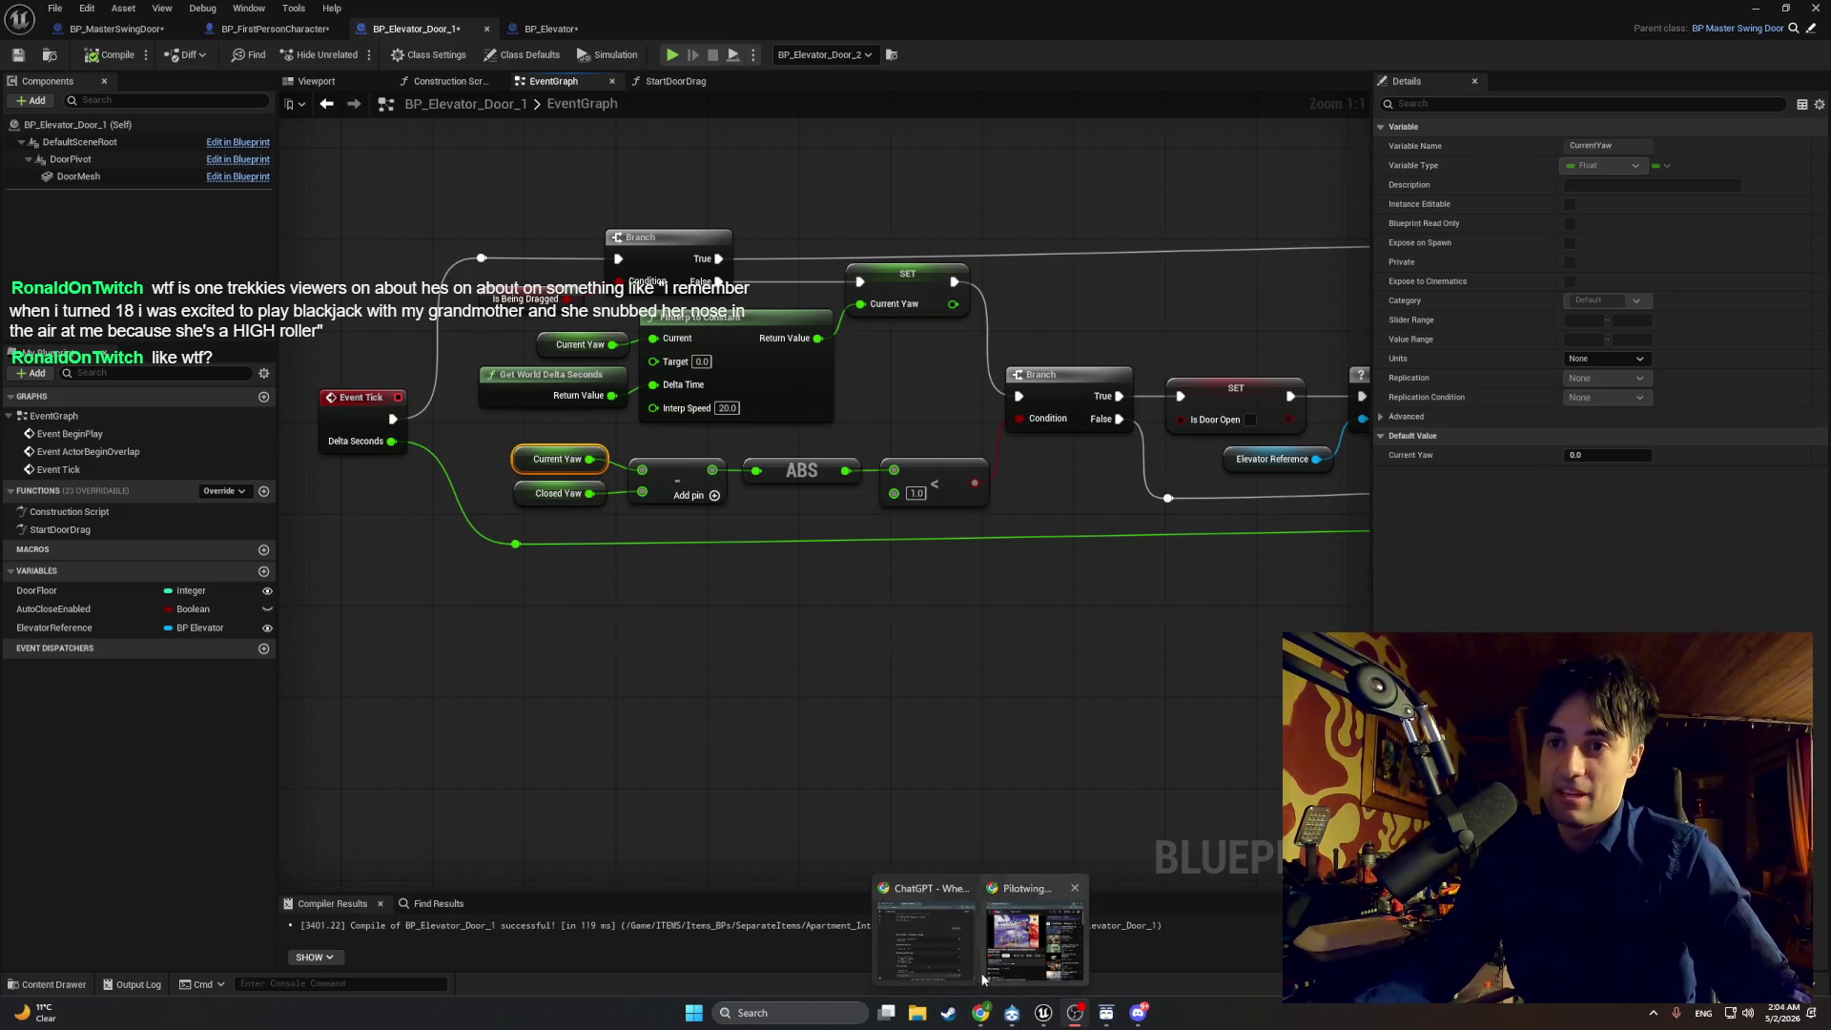
Step: Look over the Event Tick graph and select the reroute knot on the Delta Seconds wire
mouse_move(971, 586)
mouse_down()
mouse_move(547, 592)
mouse_move(965, 605)
mouse_move(573, 592)
mouse_up()
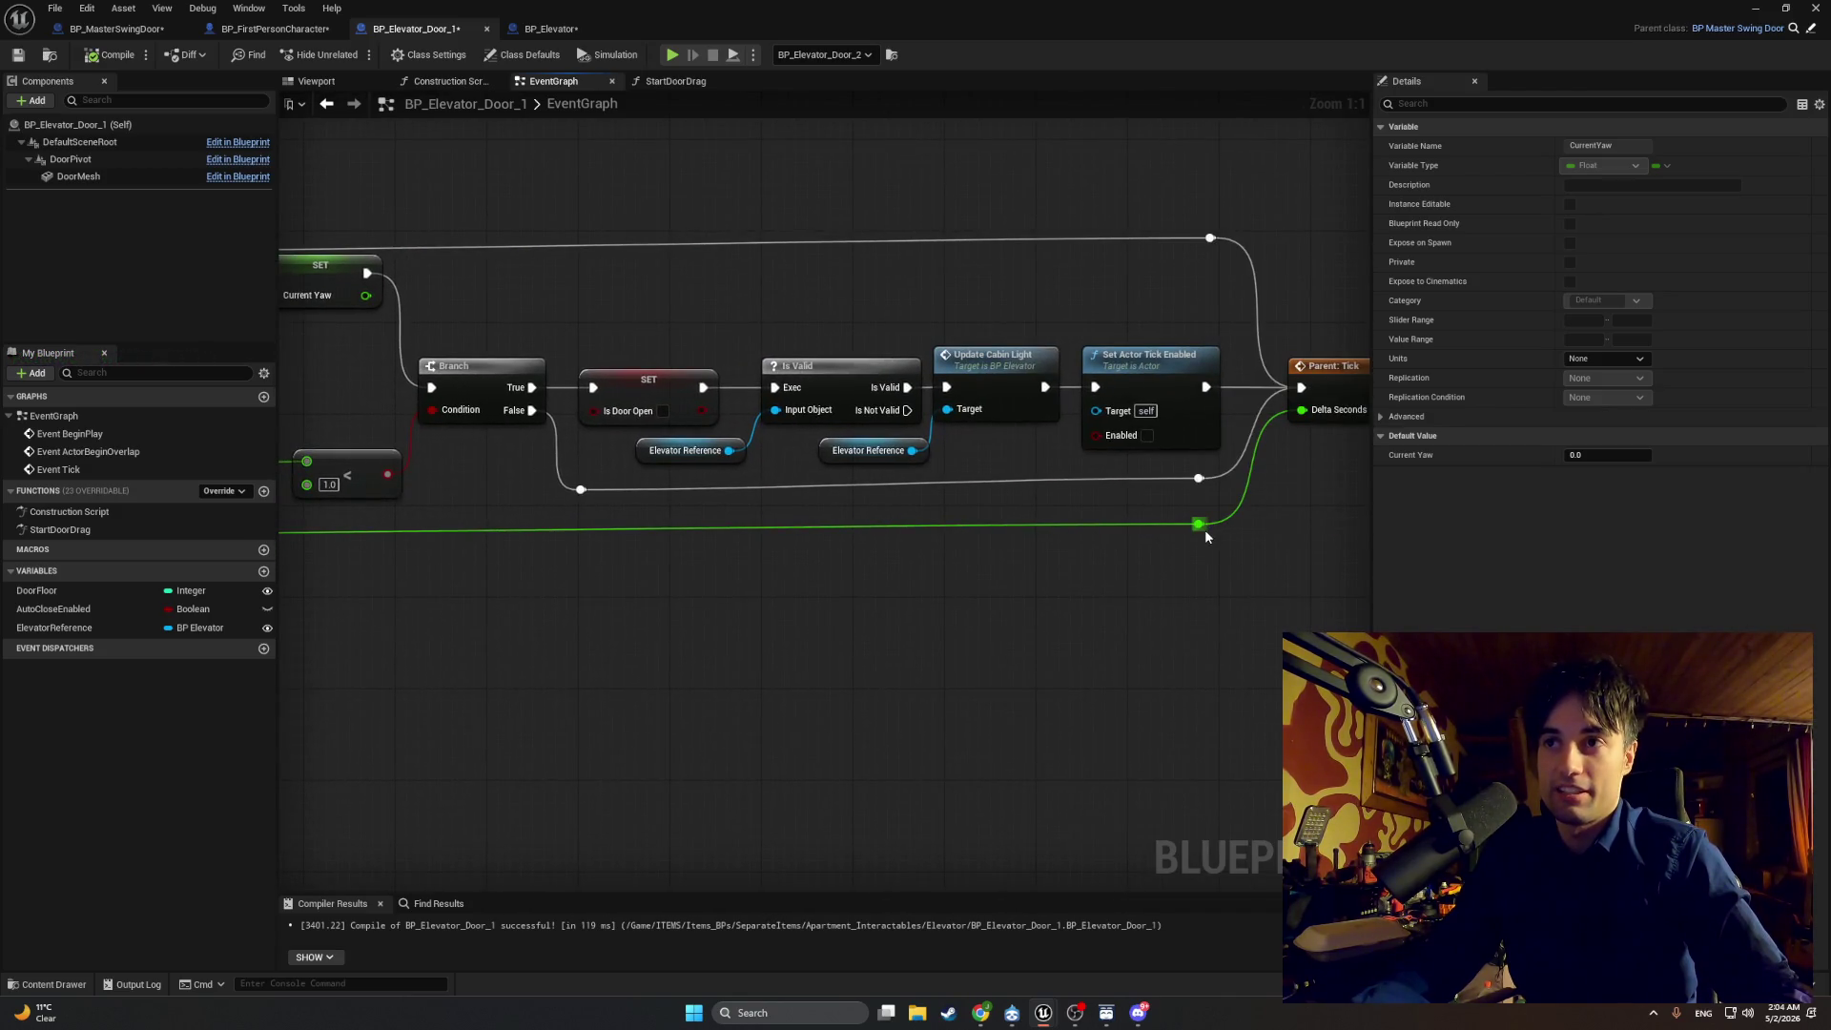
mouse_move(1200, 524)
mouse_down()
mouse_move(1229, 571)
mouse_move(1209, 532)
mouse_up()
click(1199, 523)
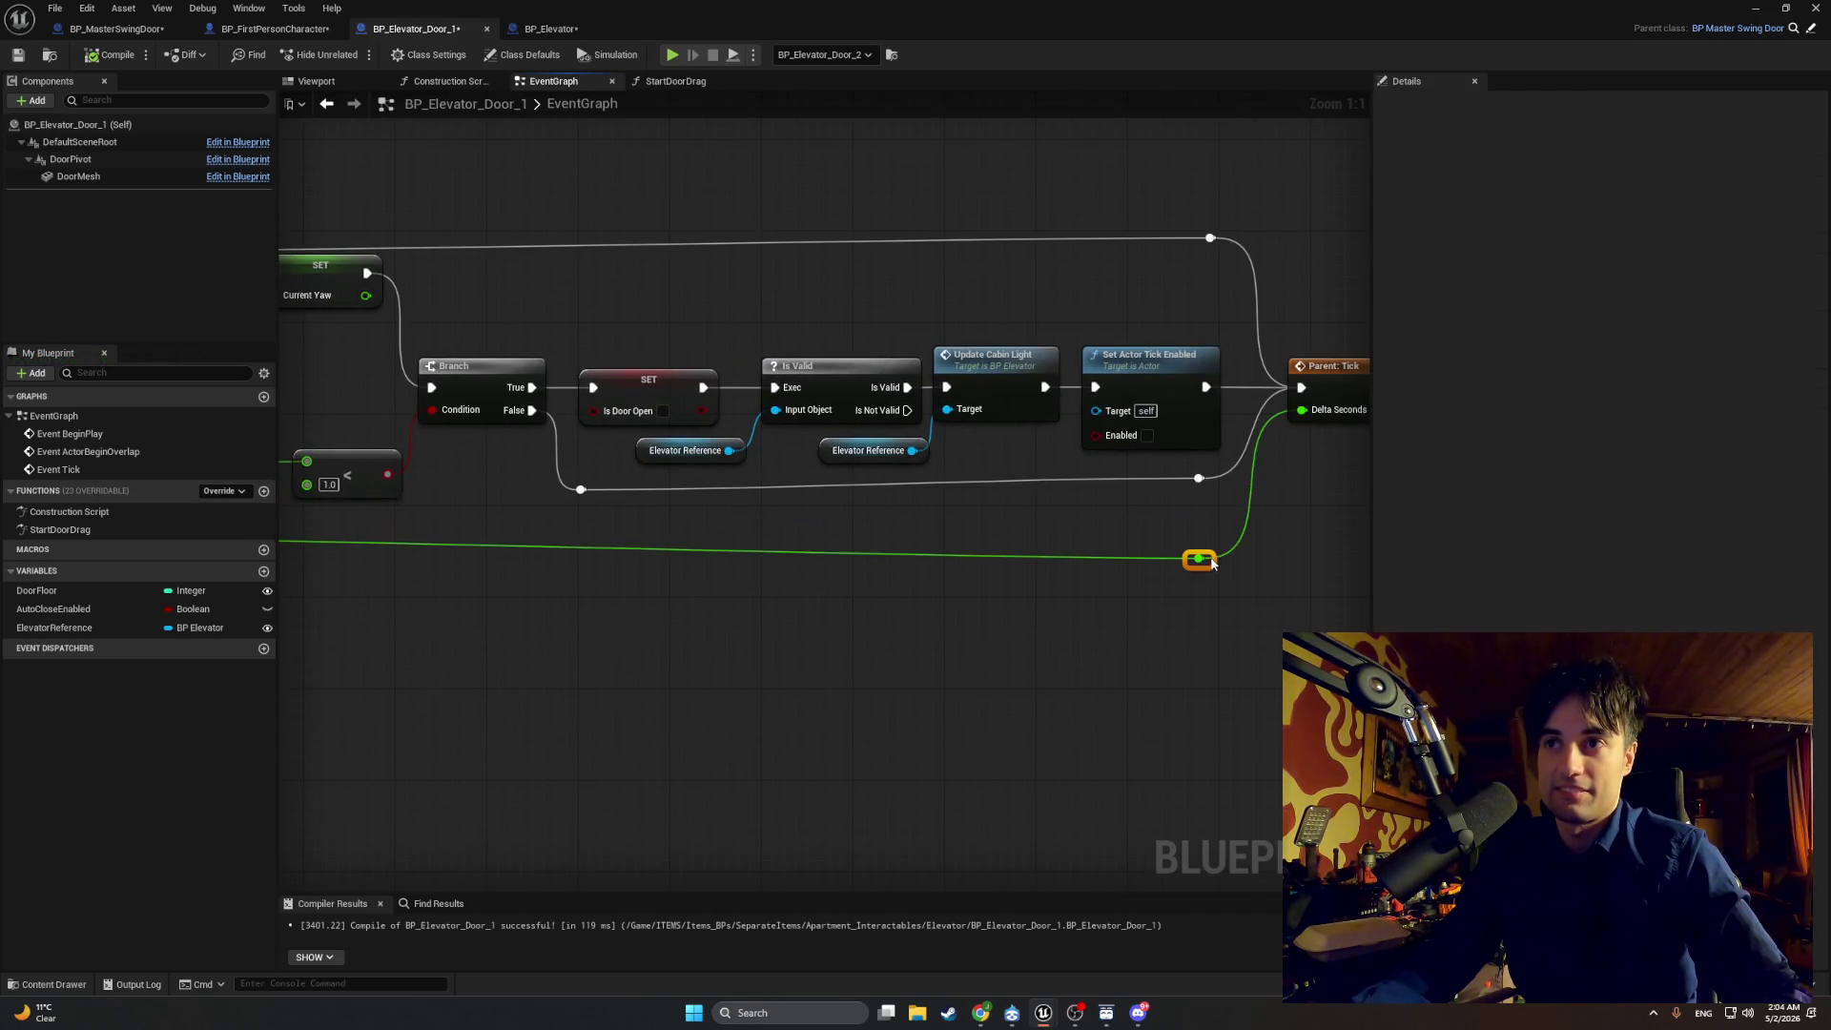
drag(1071, 552, 1172, 668)
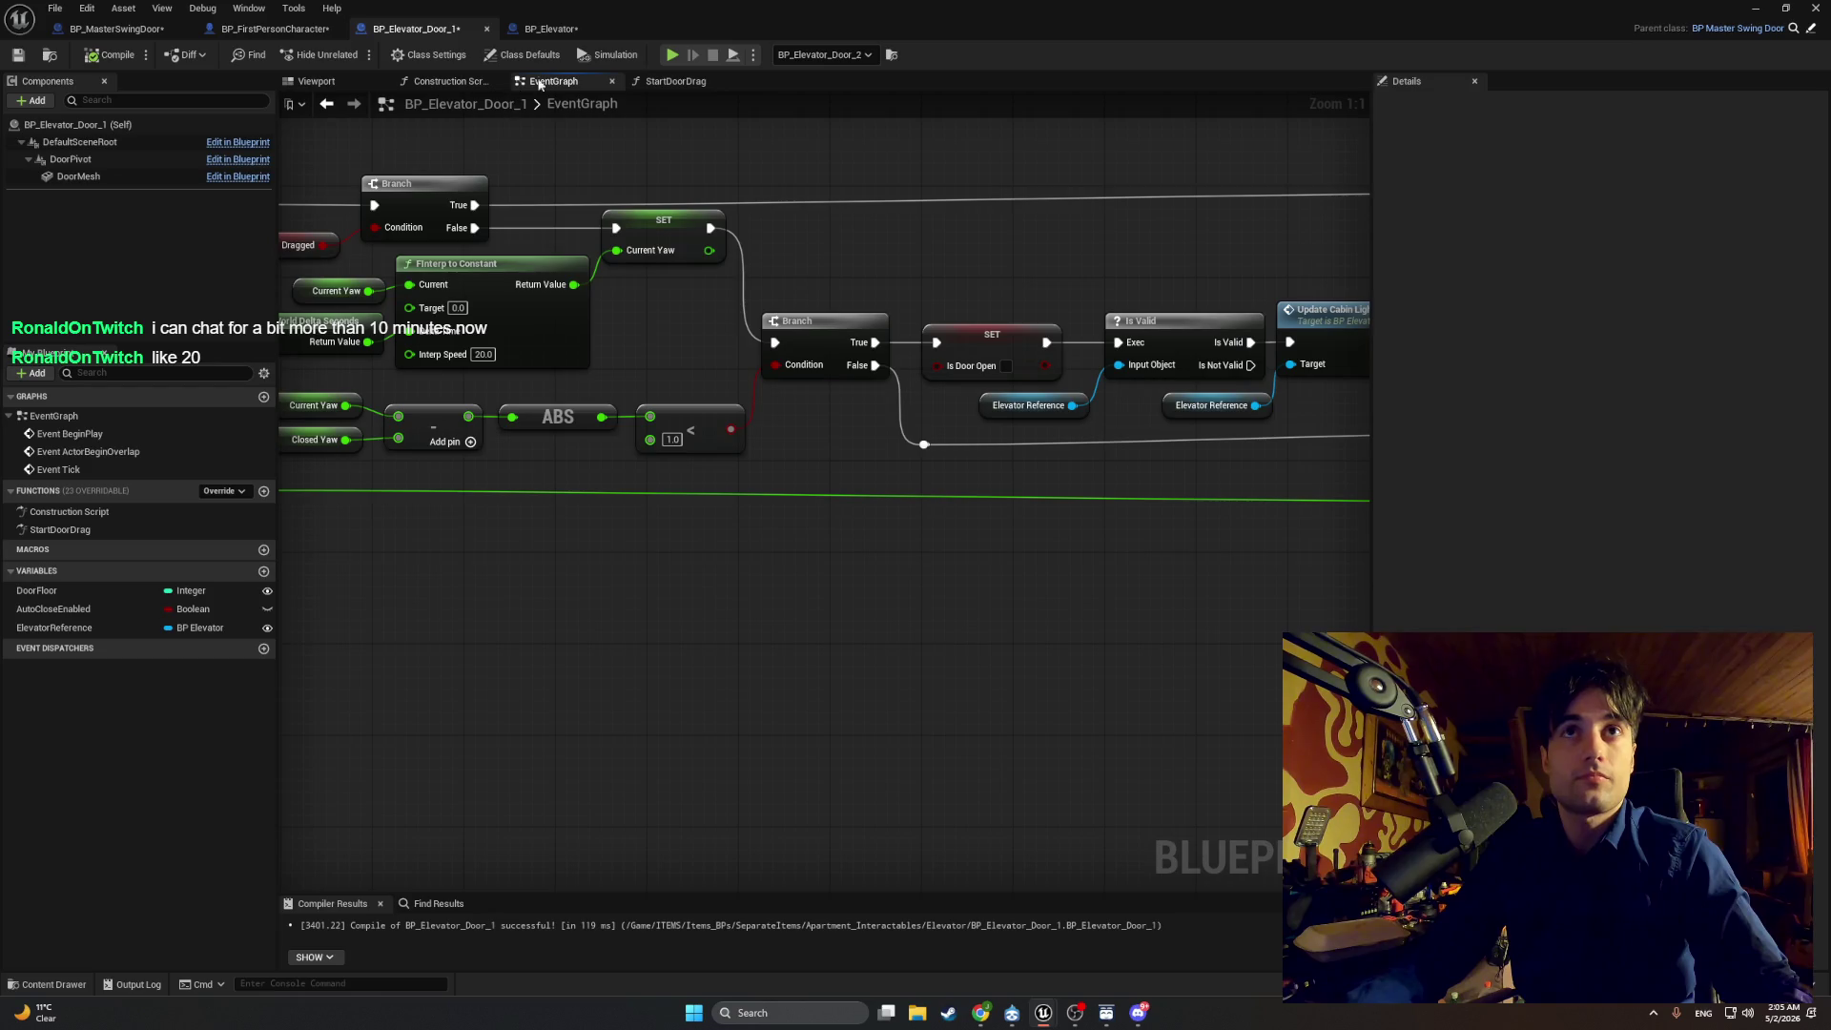
mouse_move(544, 569)
mouse_down()
mouse_move(535, 673)
mouse_move(801, 687)
mouse_move(797, 660)
mouse_up()
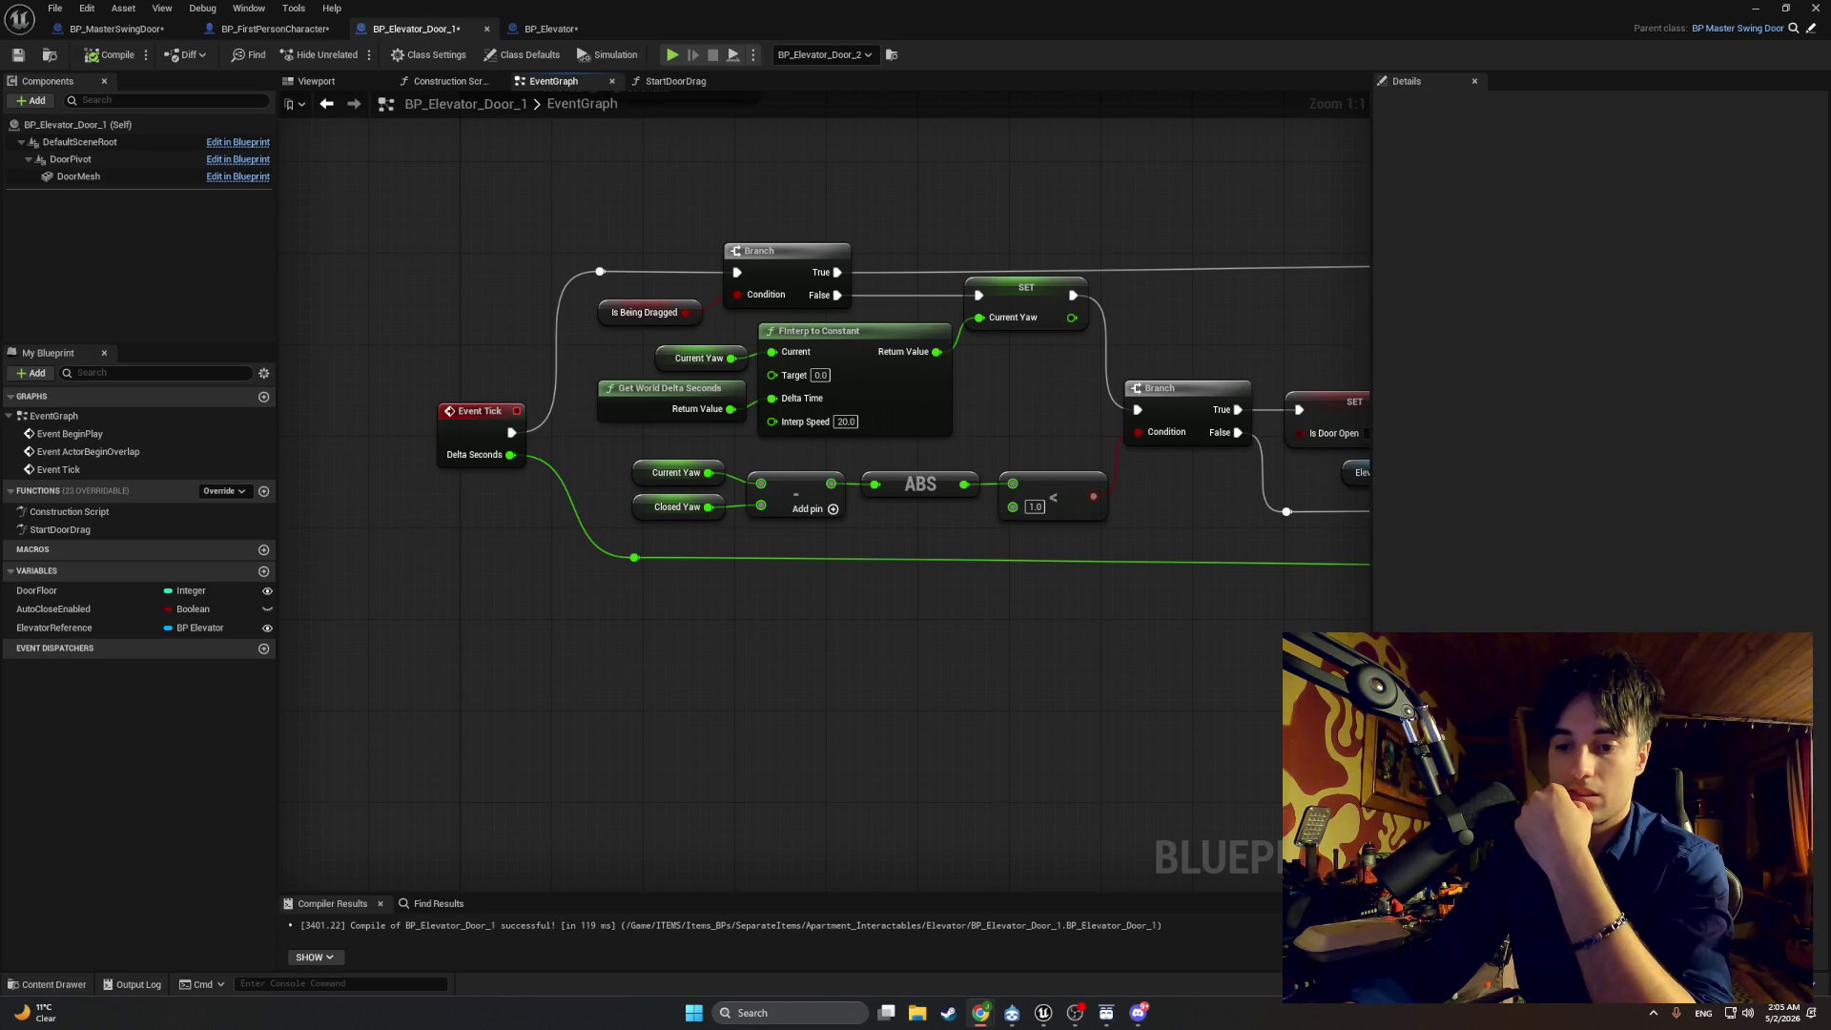
Step: Box-select the Branch-to-Parent: Tick node chain and move it further right
mouse_move(906, 764)
mouse_down()
mouse_move(637, 717)
mouse_move(582, 769)
mouse_move(744, 769)
mouse_up()
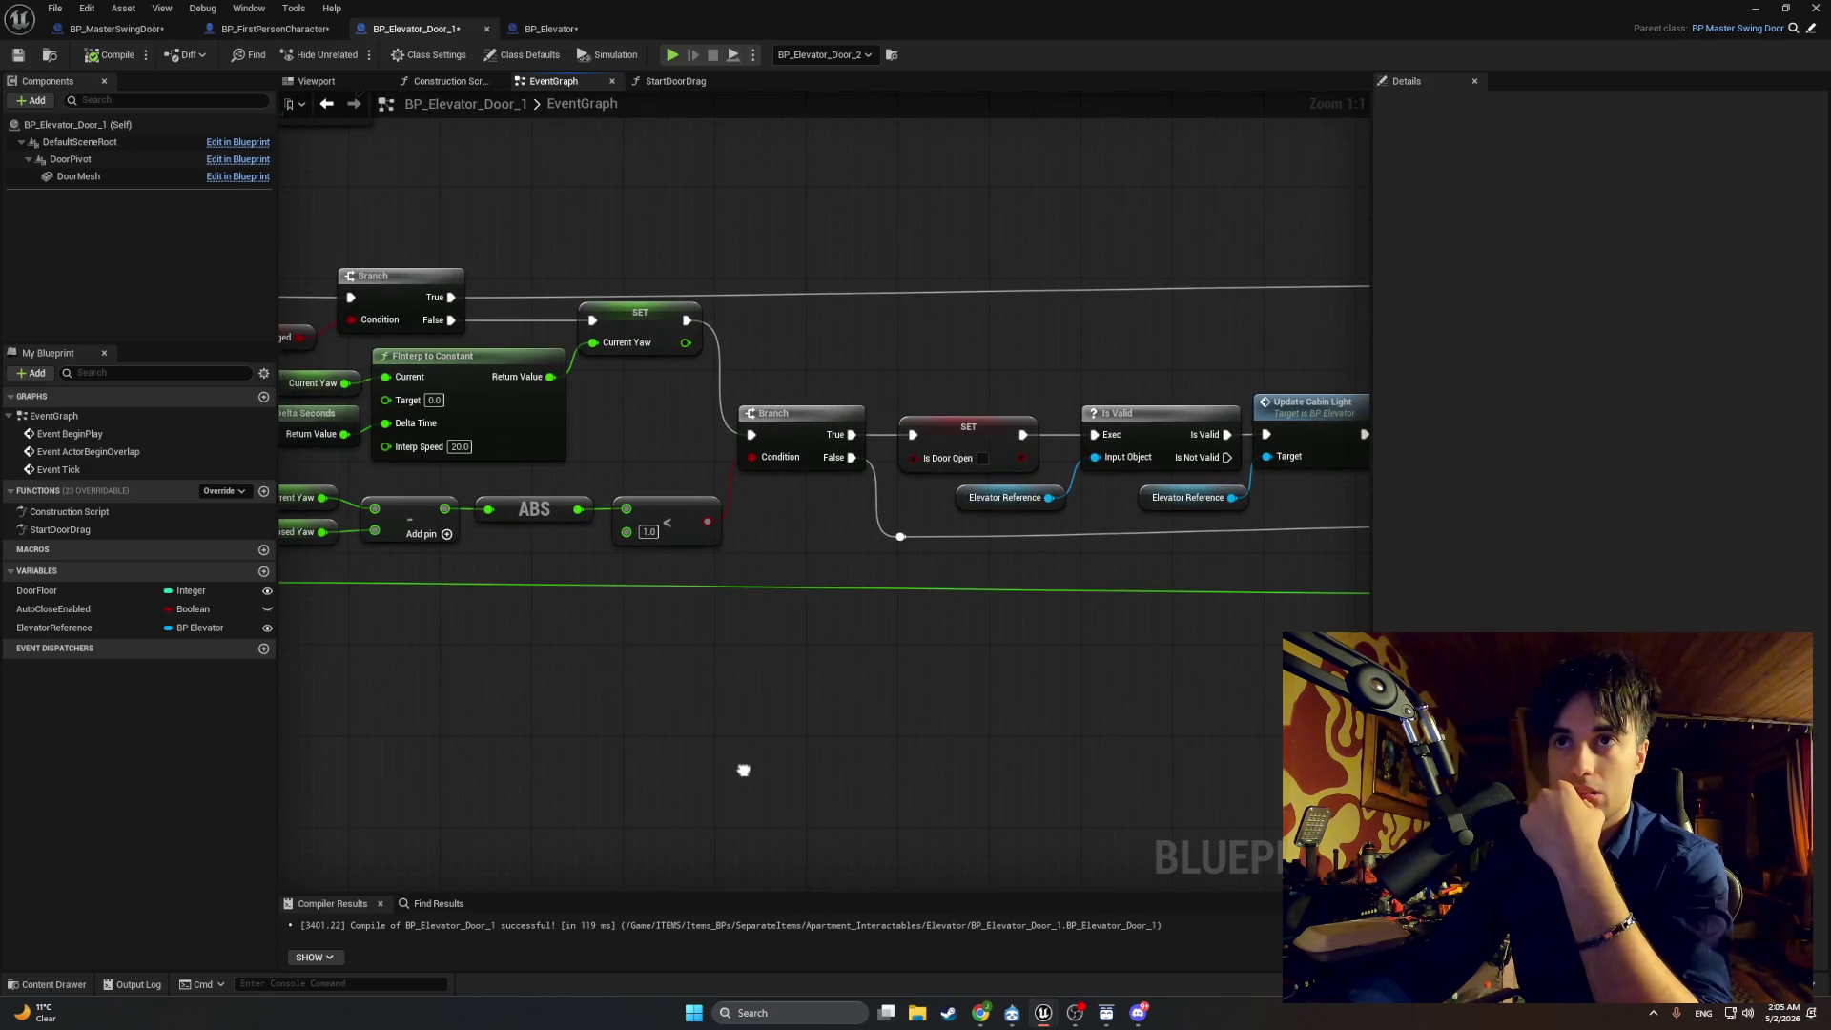
scroll(482, 796, down, 3)
mouse_move(1191, 732)
mouse_down()
mouse_move(429, 332)
mouse_move(472, 329)
mouse_up()
drag(735, 514, 1205, 520)
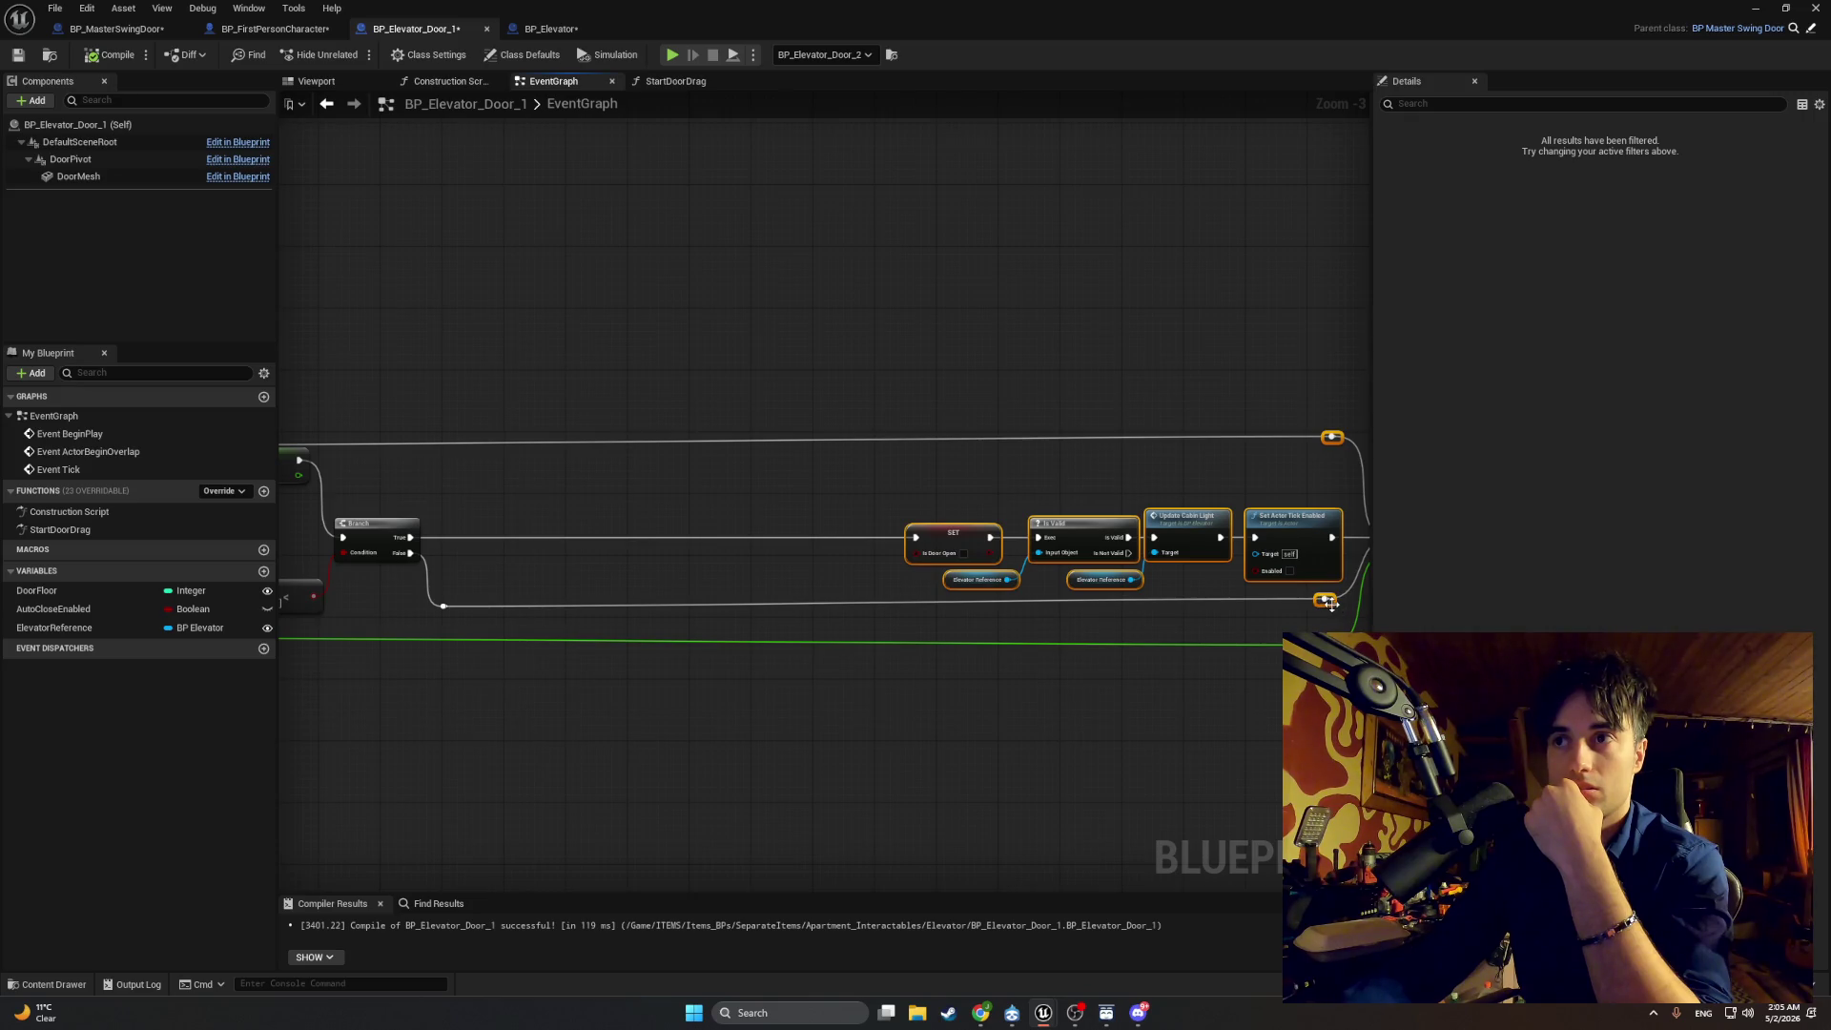
drag(1331, 605, 1322, 610)
click(1322, 619)
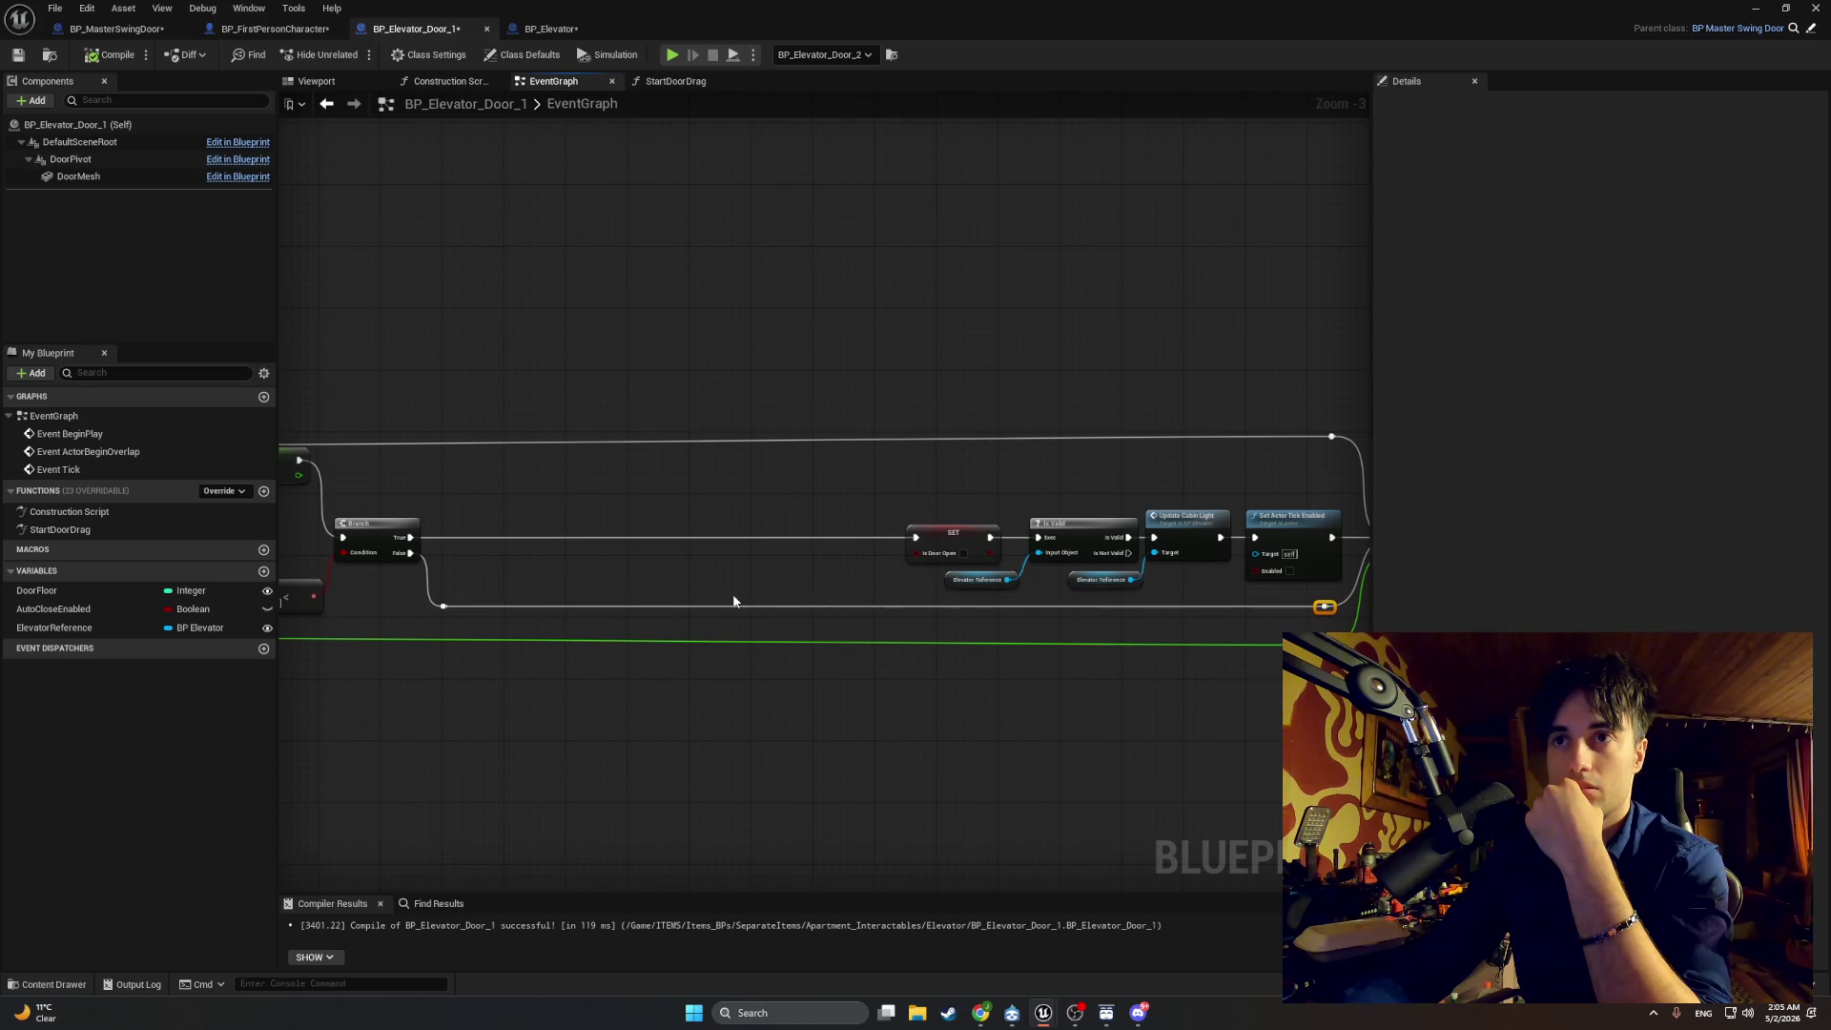
scroll(605, 569, up, 3)
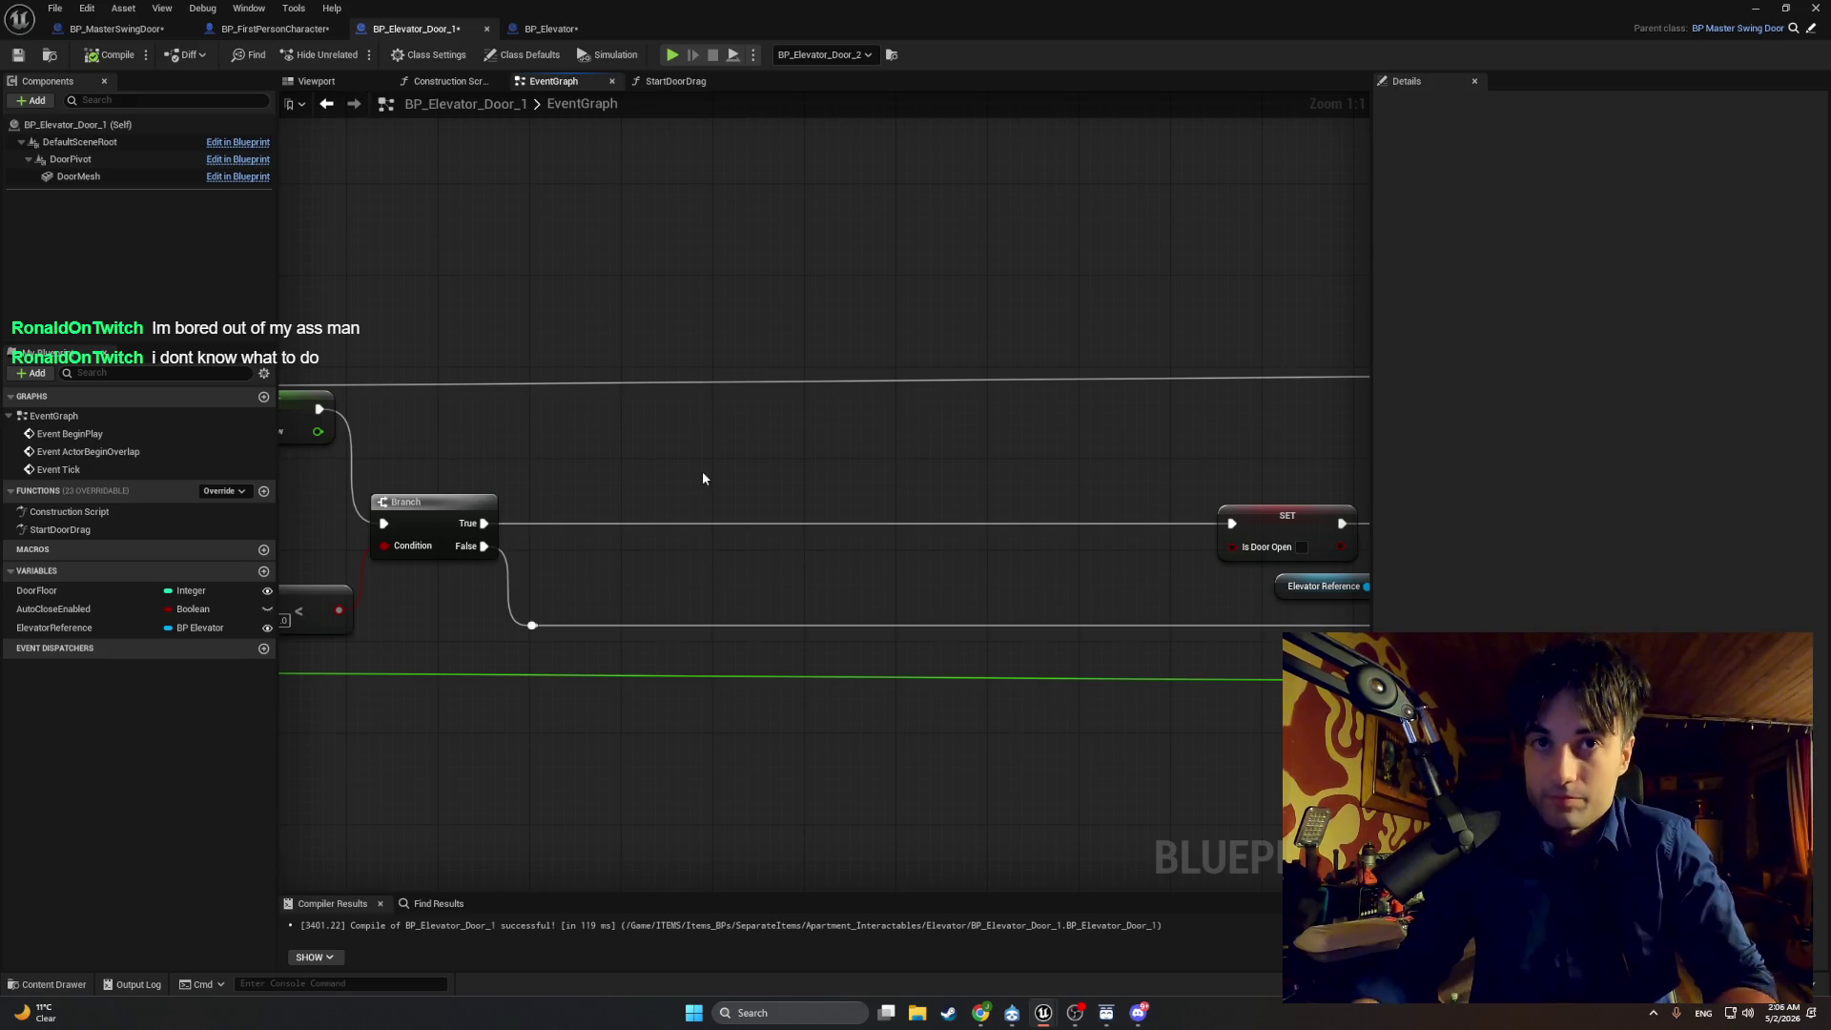
Step: Add a SET Current Yaw node fed by a Closed Yaw getter
right_click(760, 575)
text(set c)
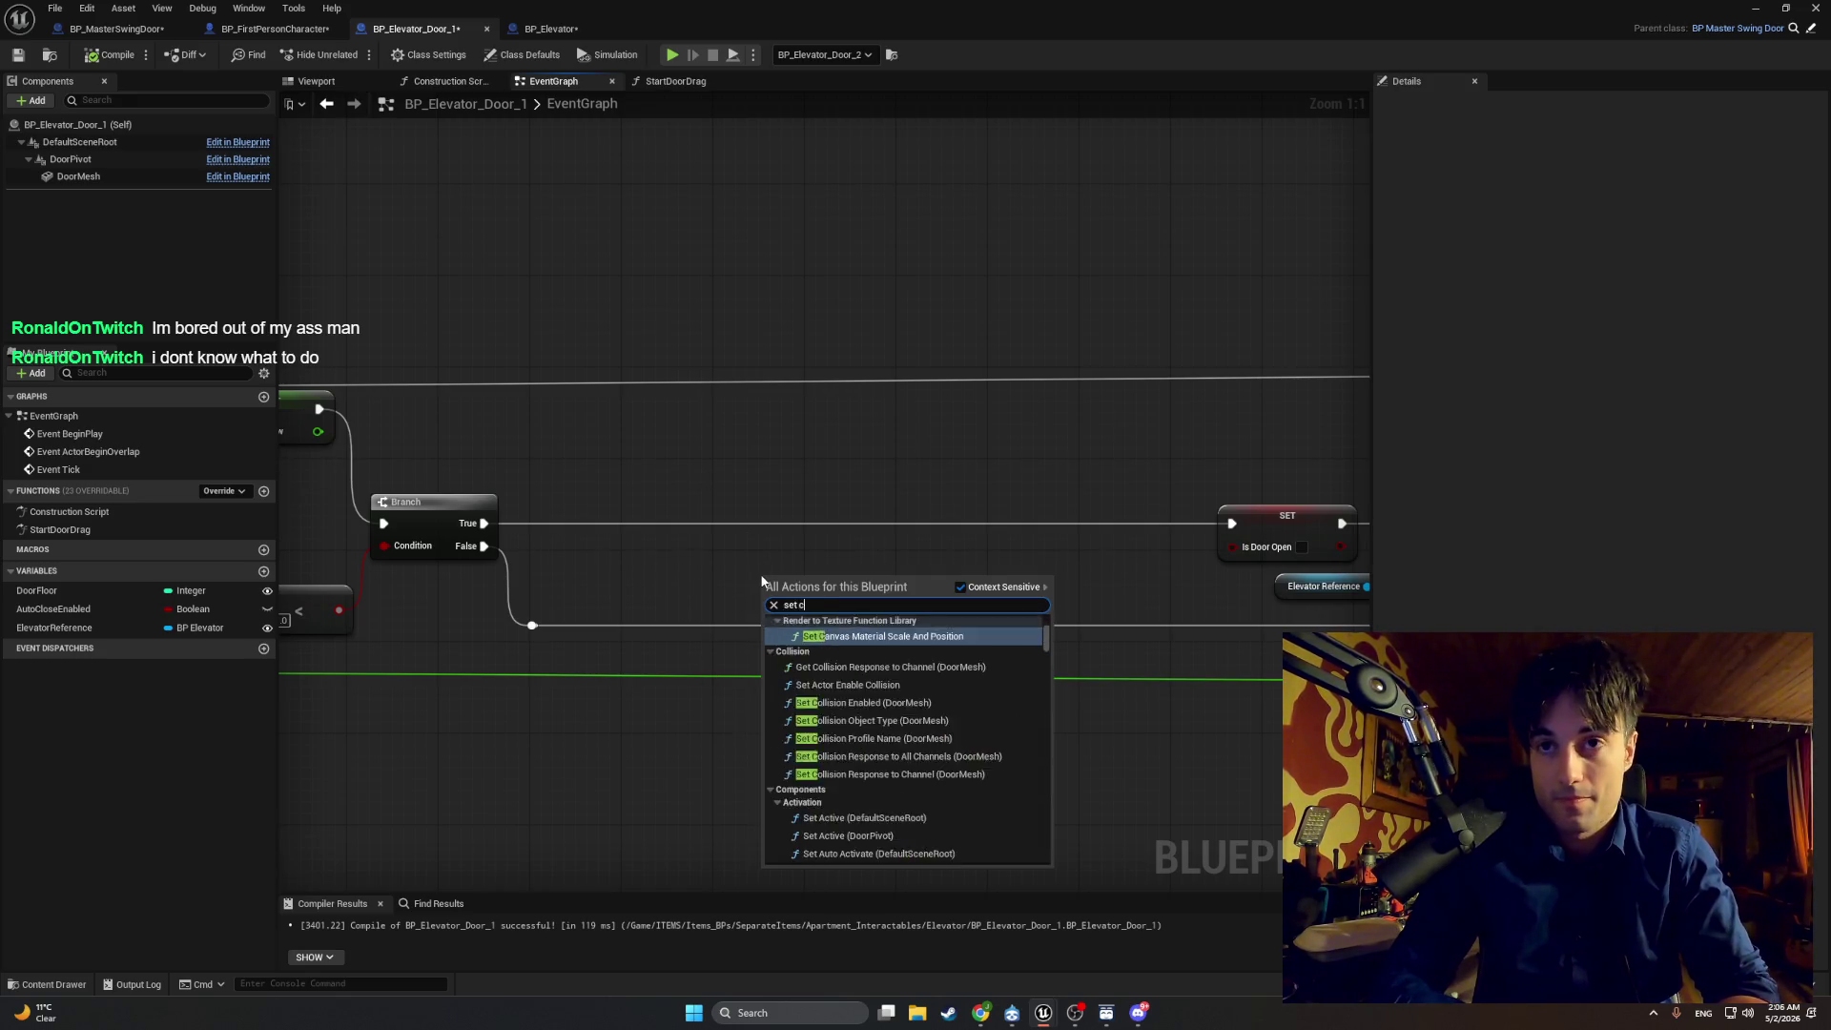
text(urrent)
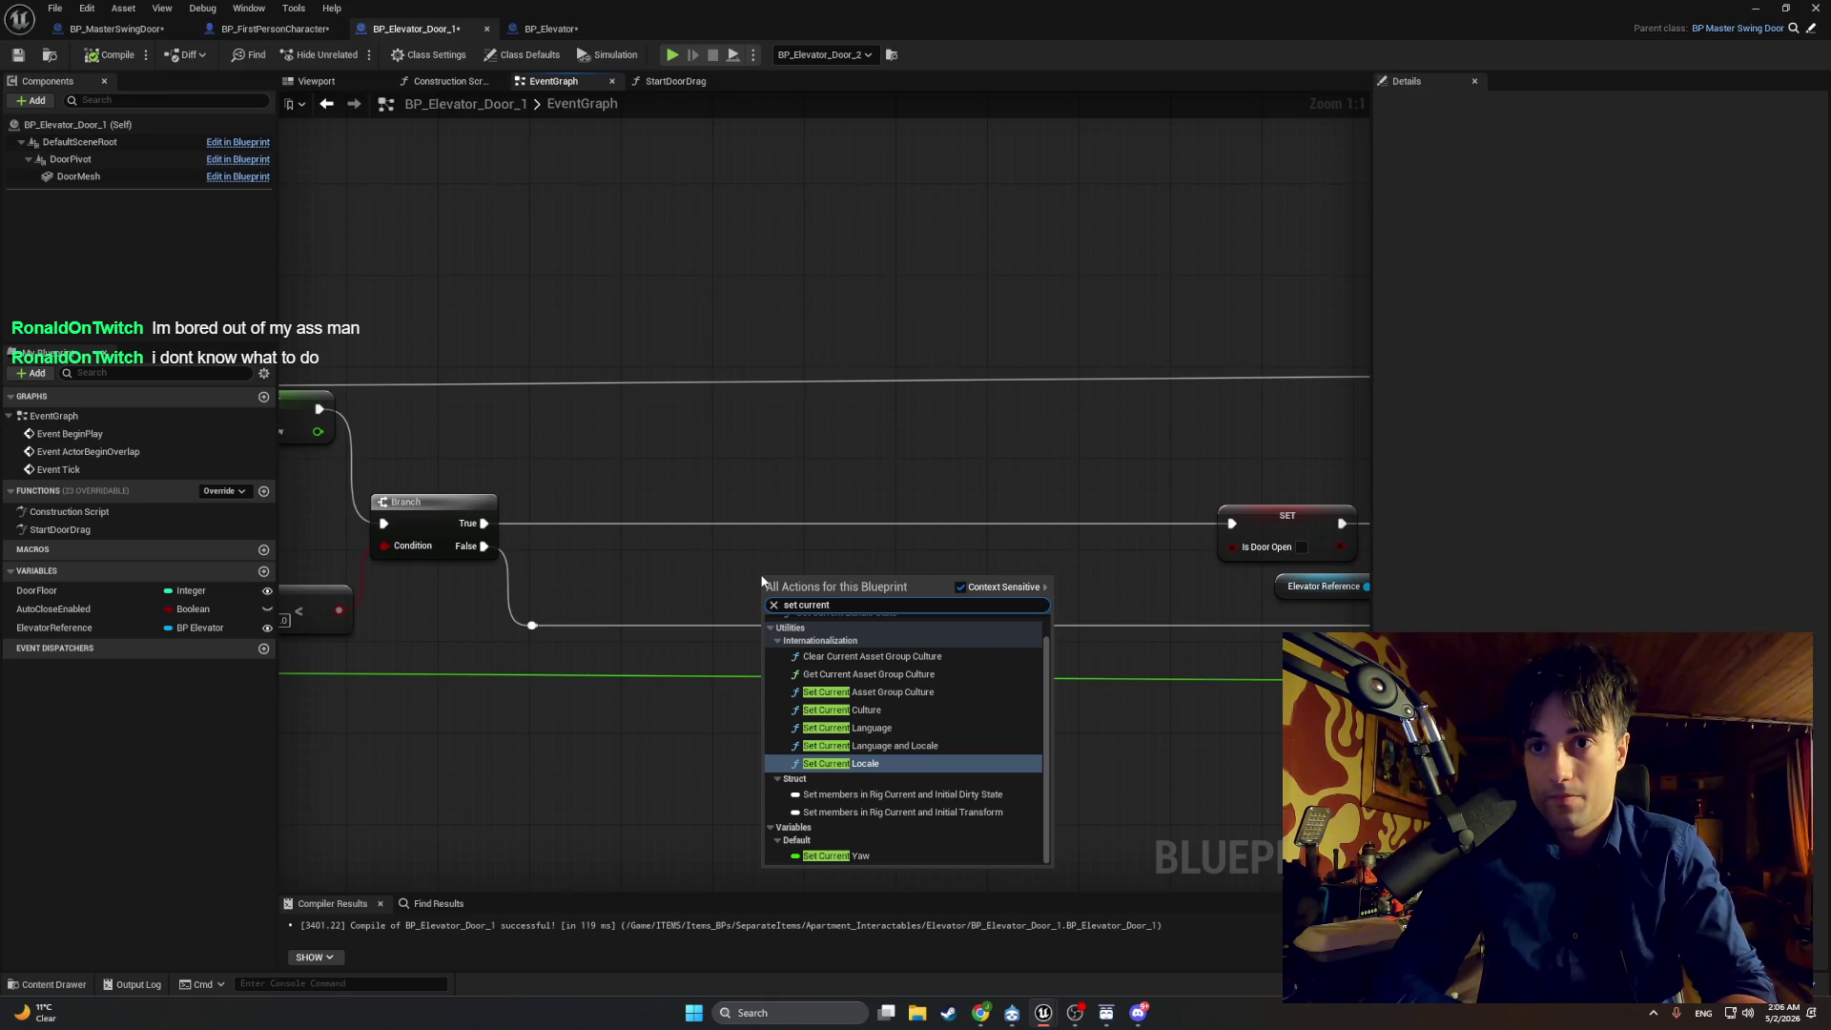
click(845, 856)
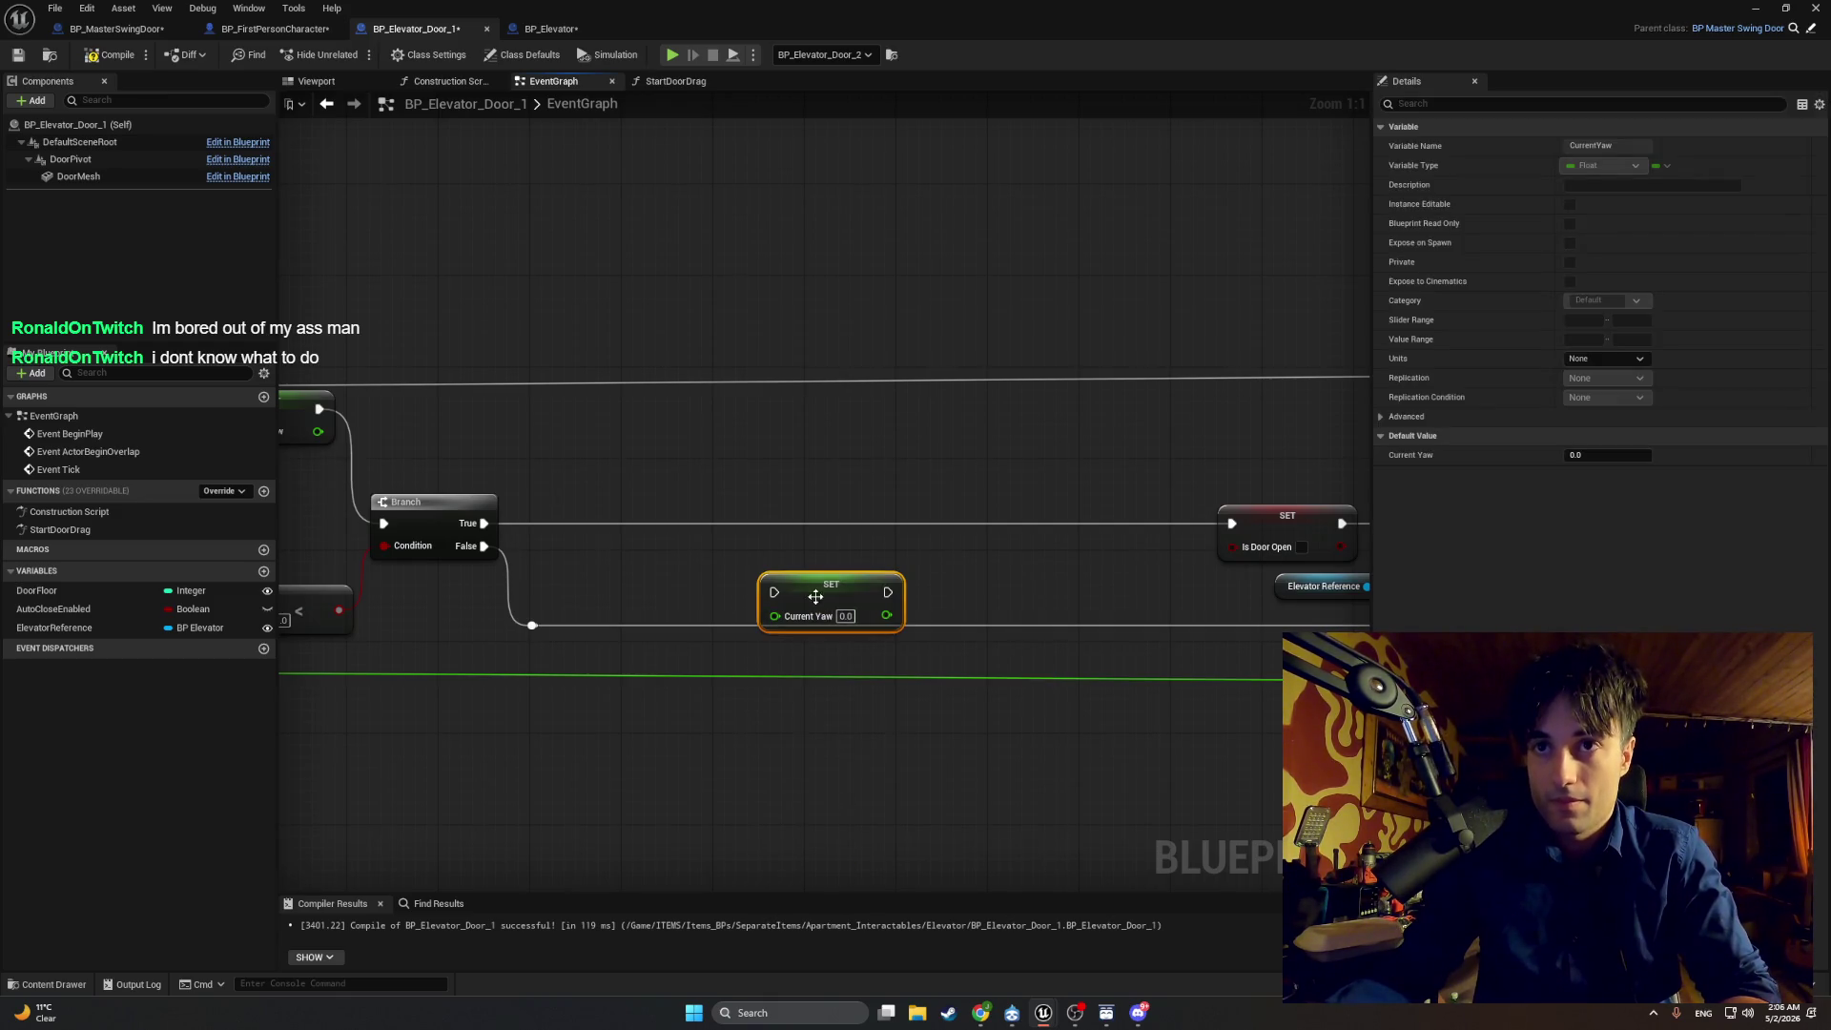
mouse_move(816, 596)
mouse_down()
mouse_move(775, 578)
mouse_move(823, 546)
mouse_move(728, 615)
mouse_move(729, 598)
mouse_up()
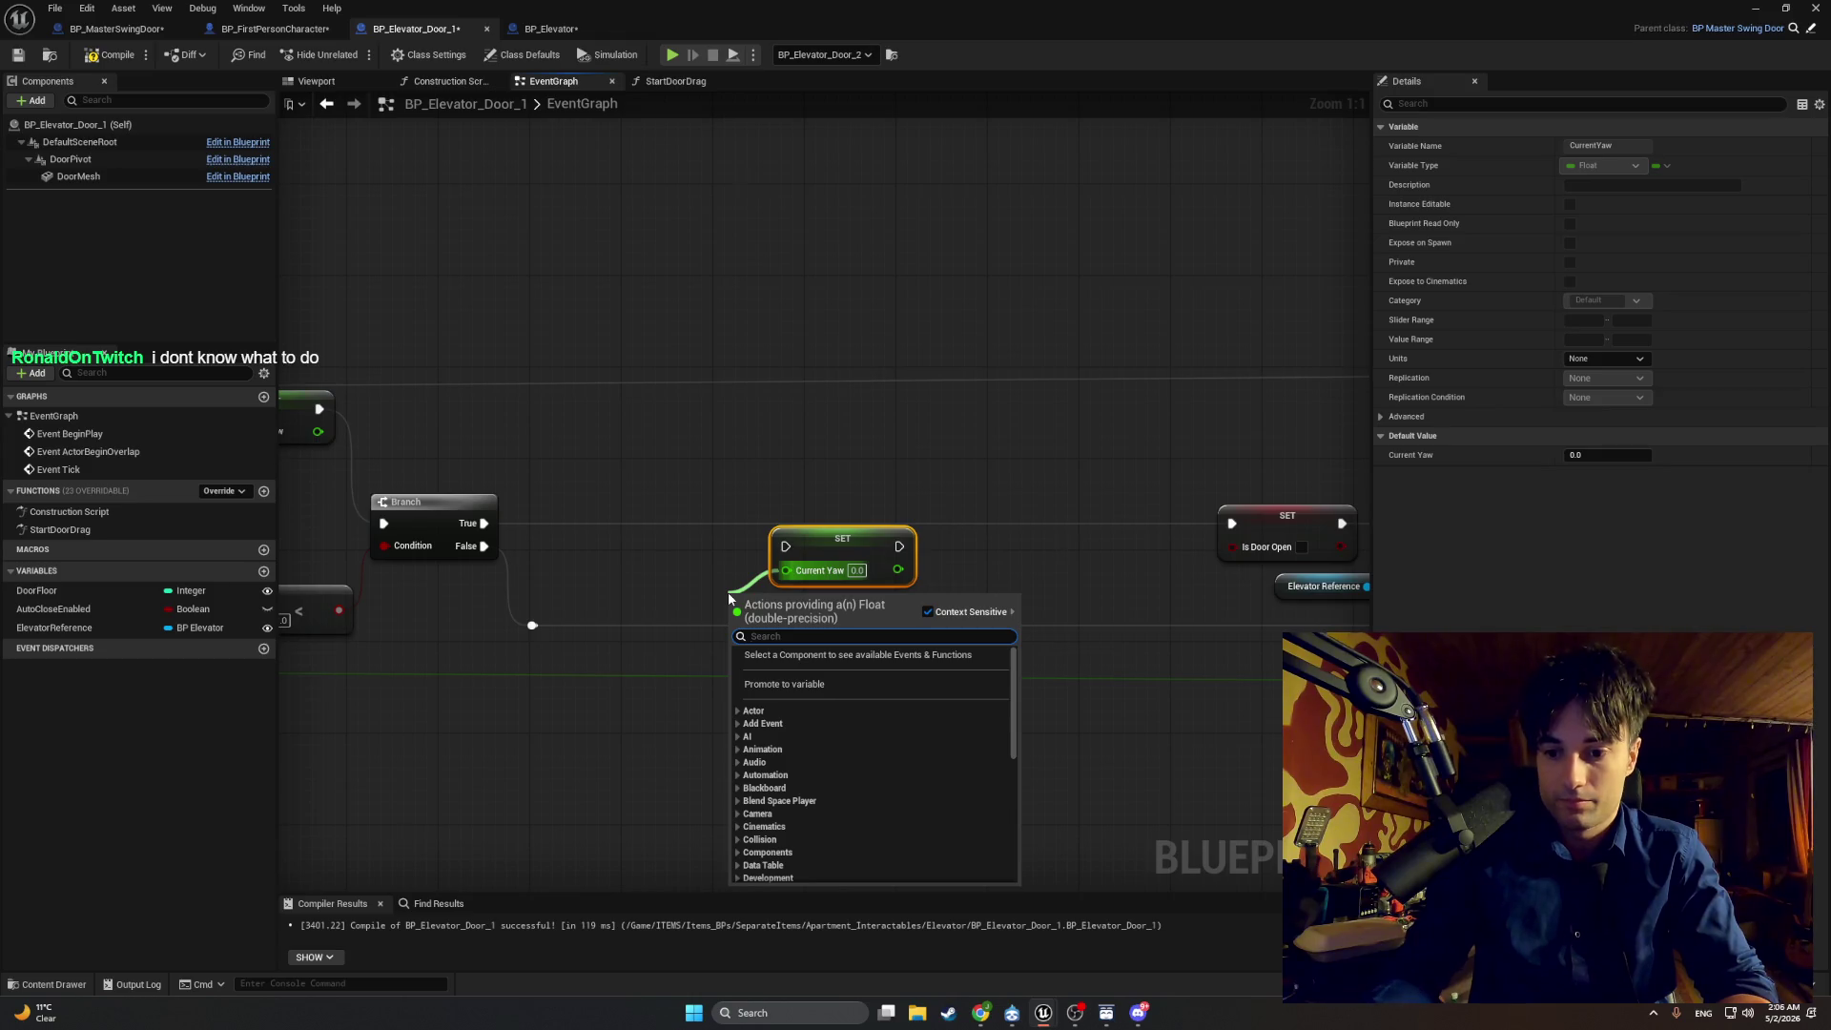
text(closed)
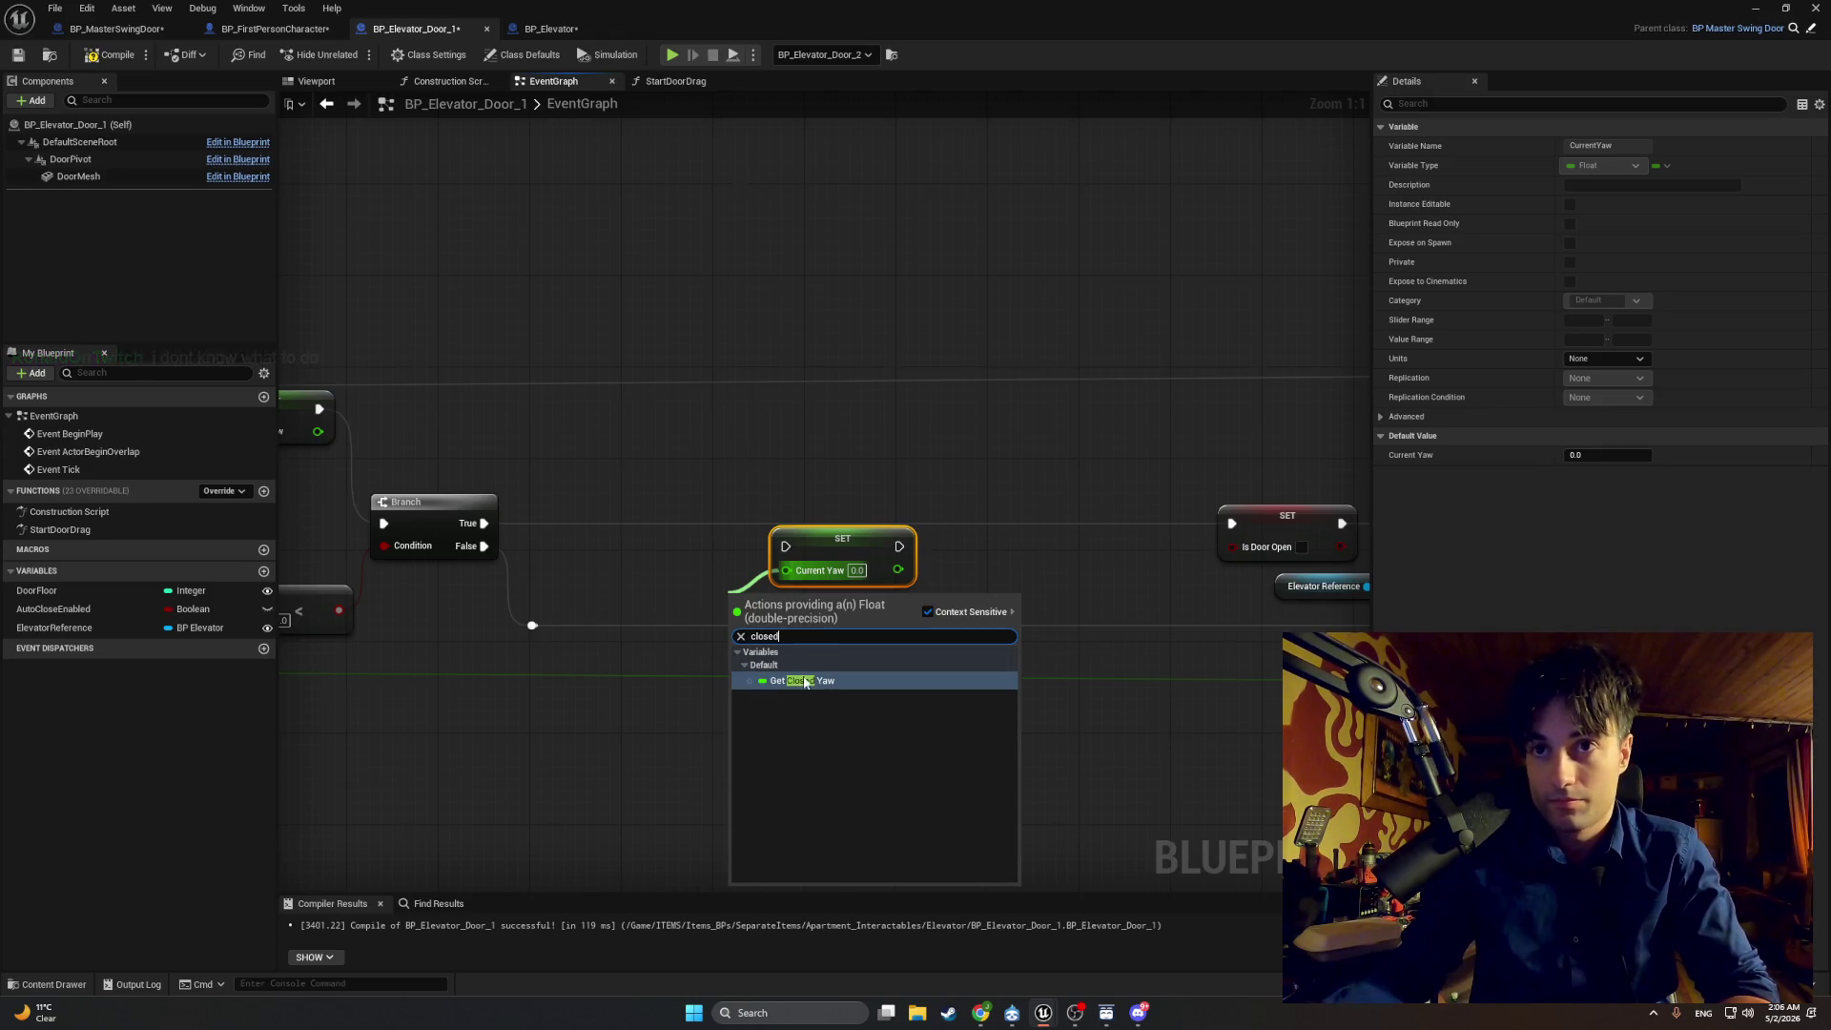
click(804, 681)
drag(714, 603, 675, 603)
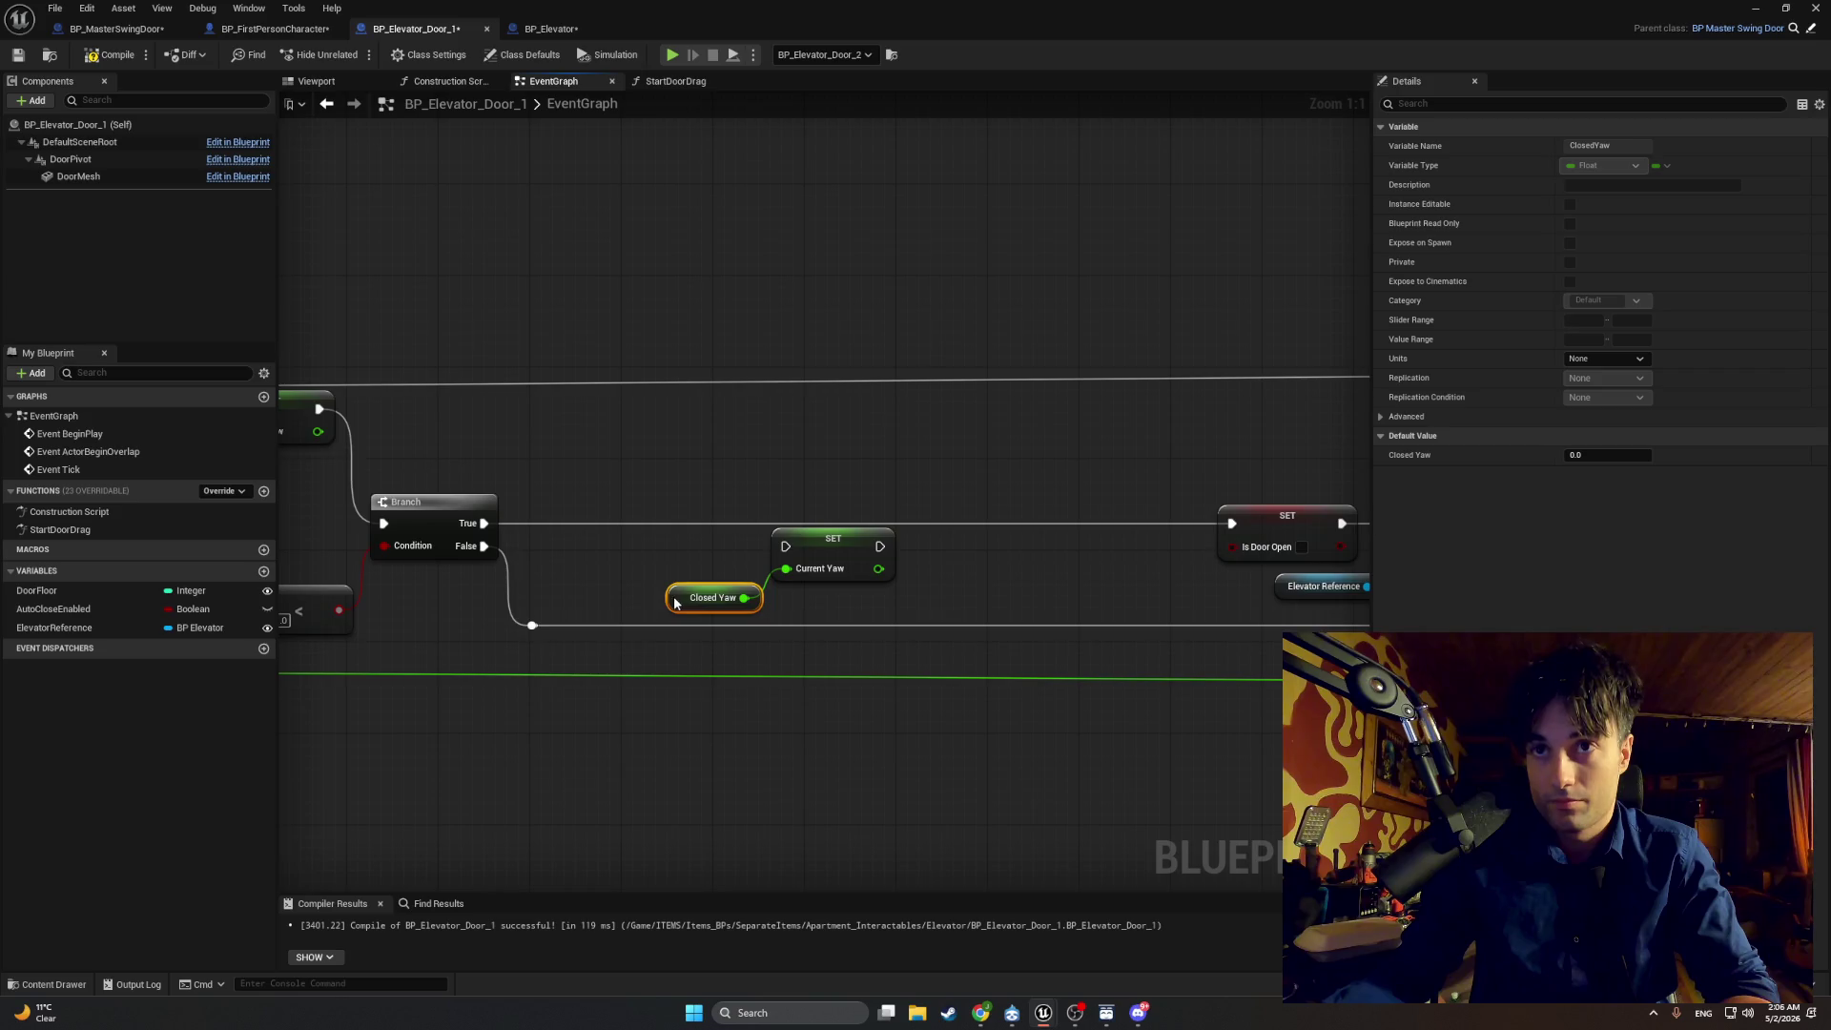
drag(851, 616, 758, 616)
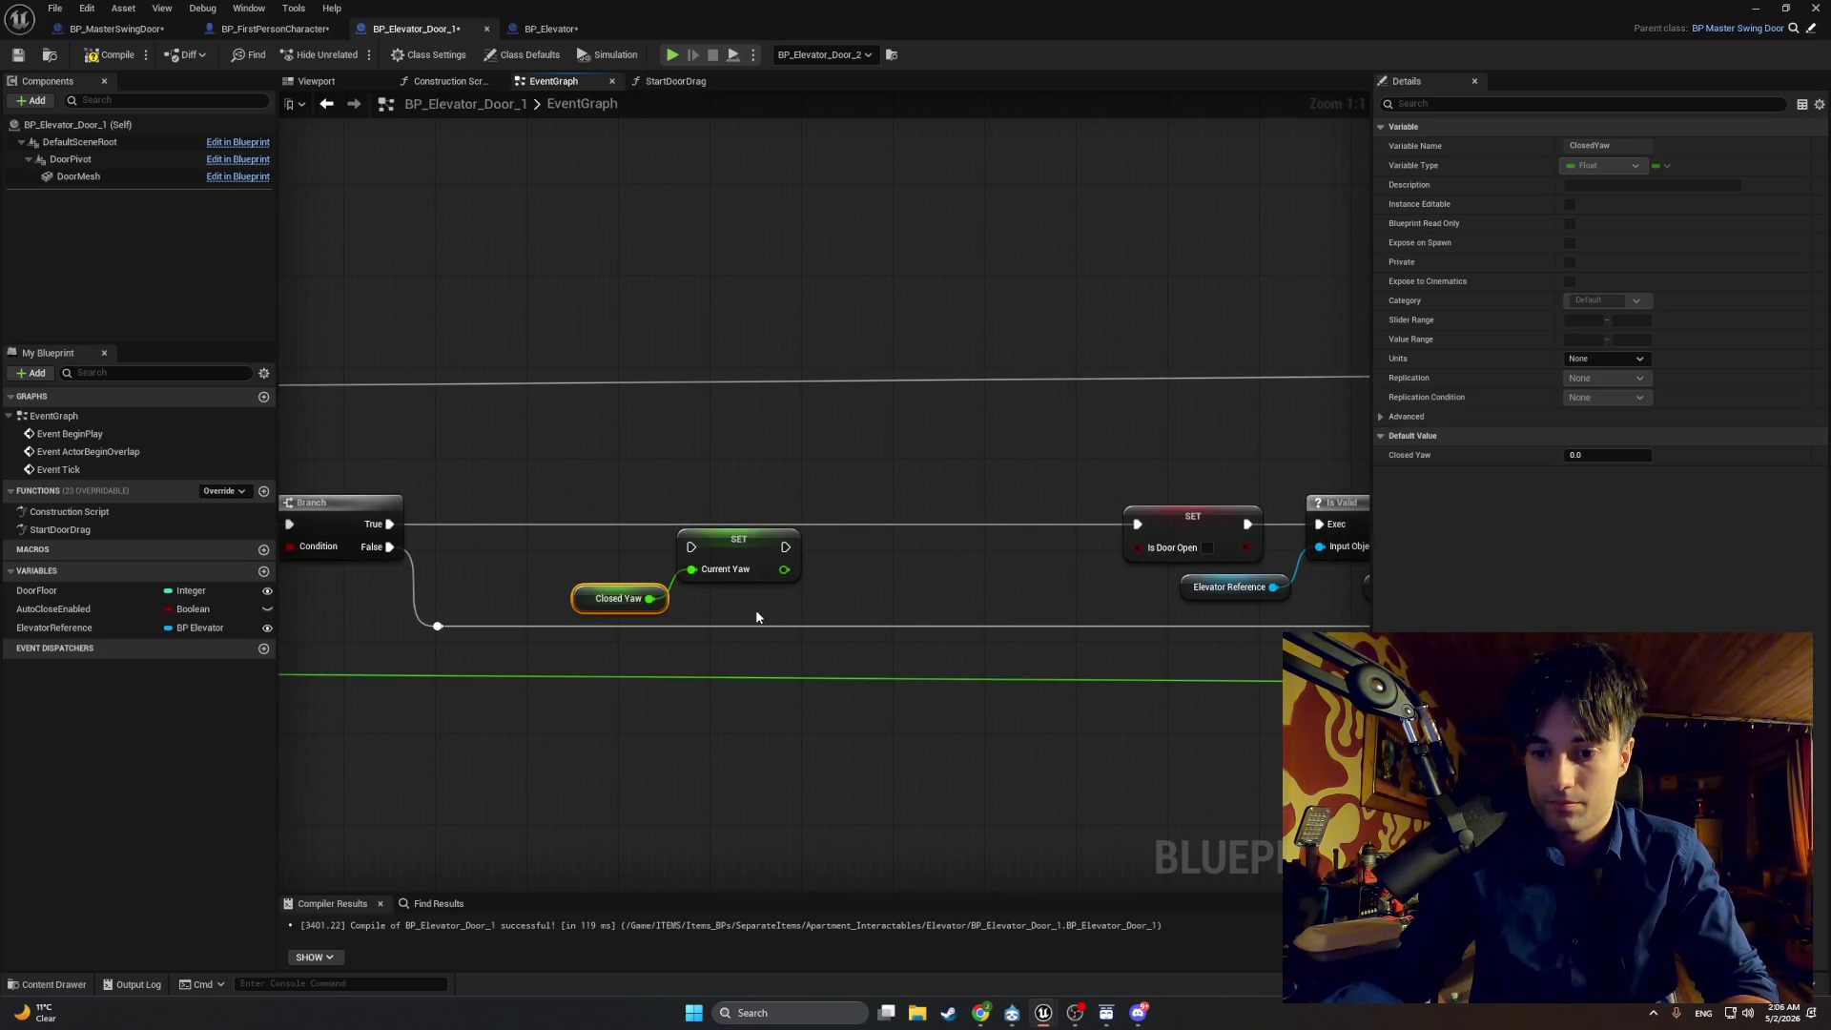
Step: Chain a Set Smooth Yaw node after it, also fed by Closed Yaw
drag(784, 546, 836, 553)
text(set smoot)
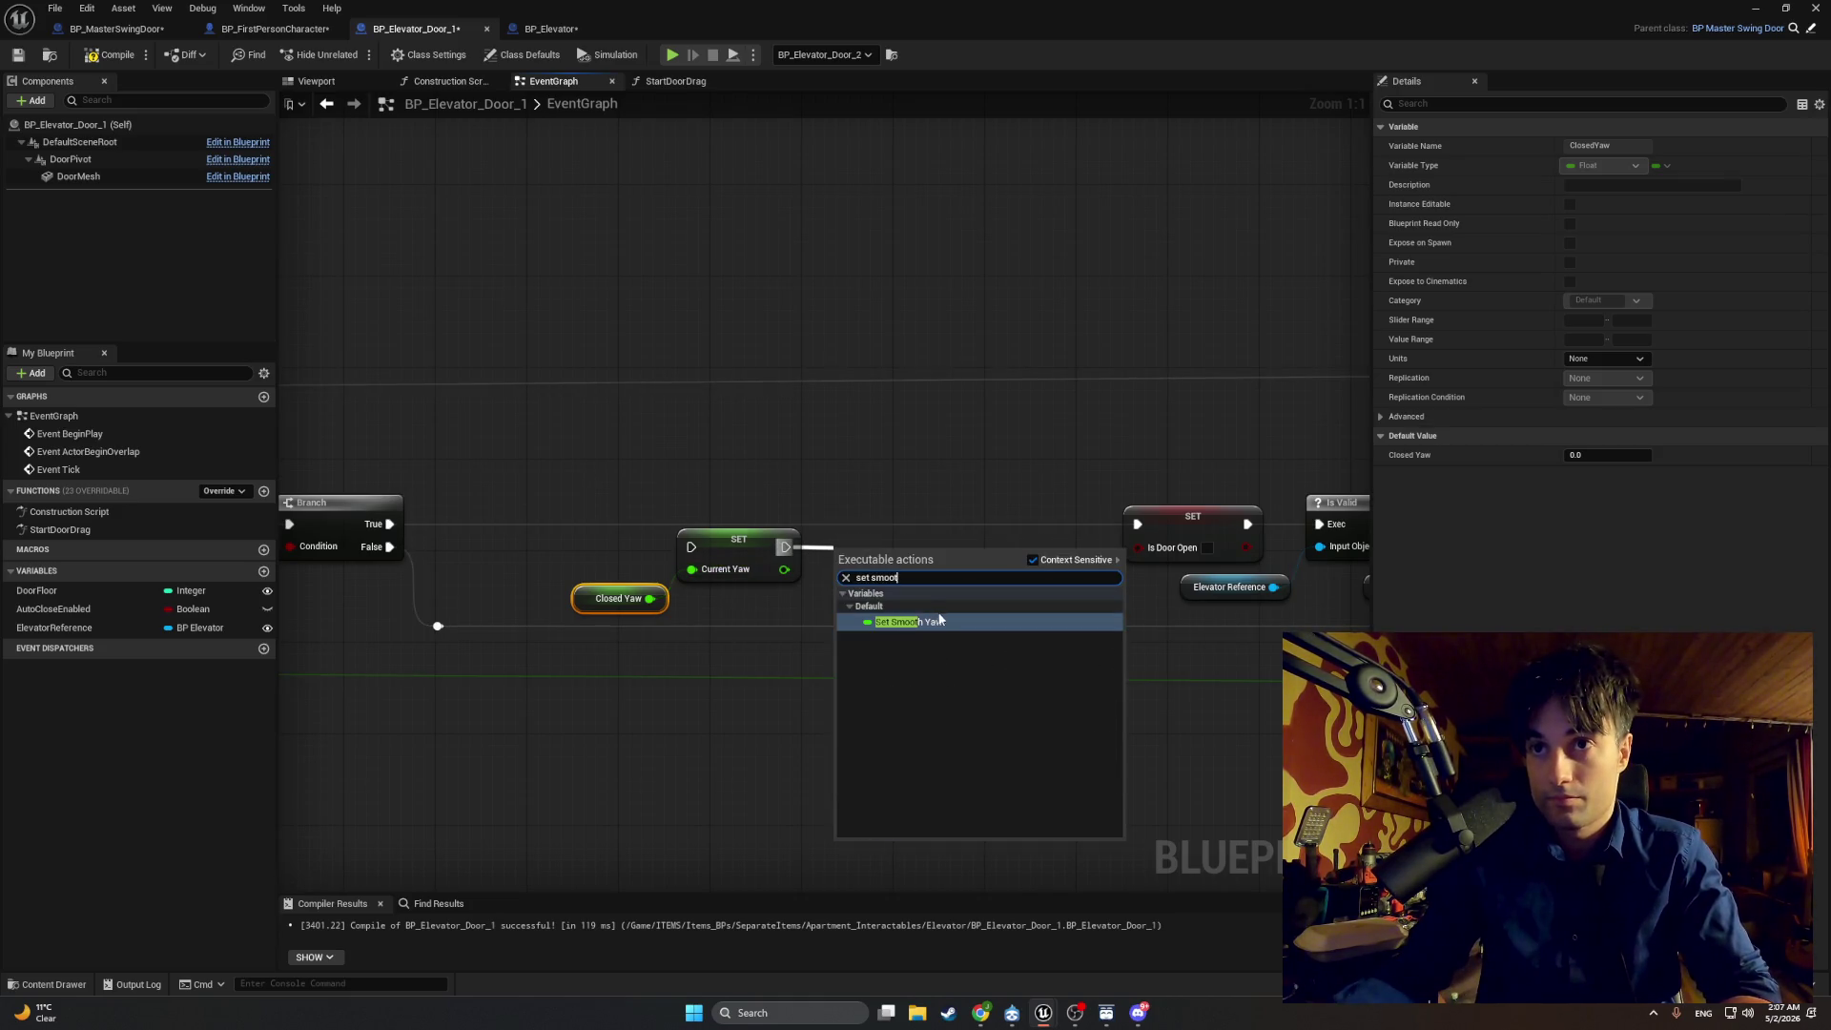
key(Return)
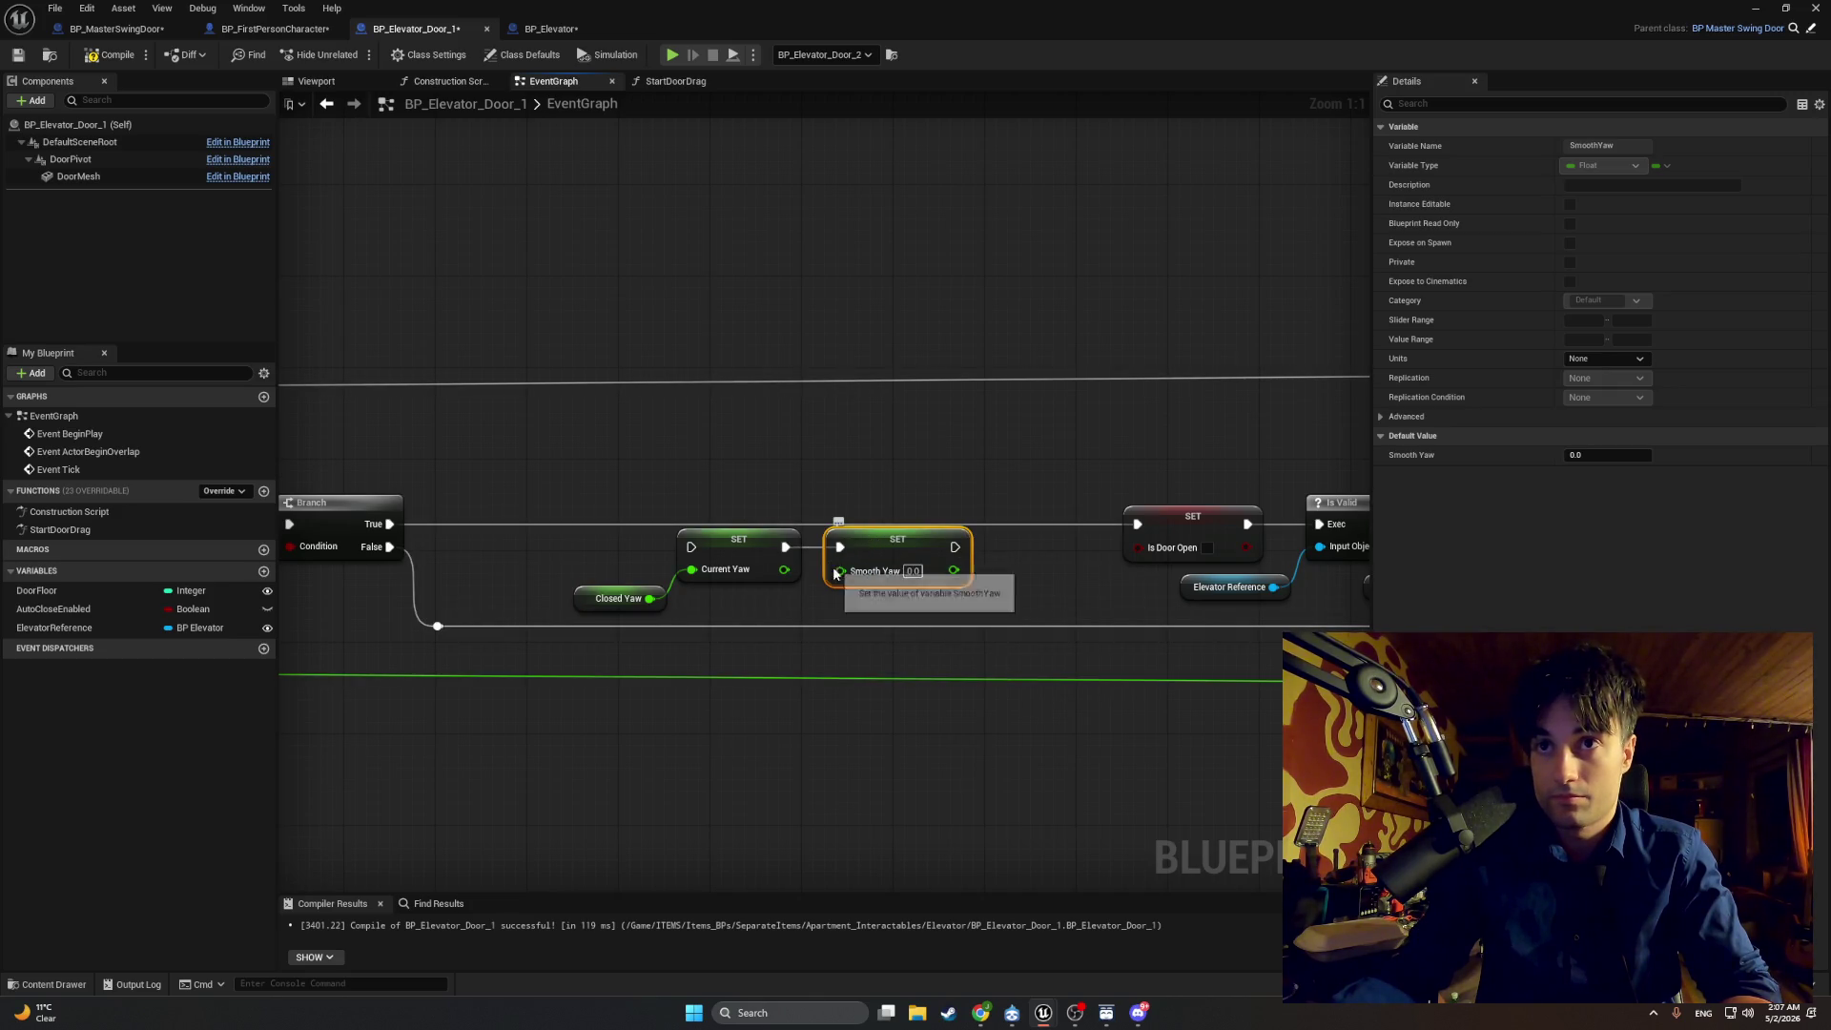
drag(841, 570, 820, 610)
text(closed)
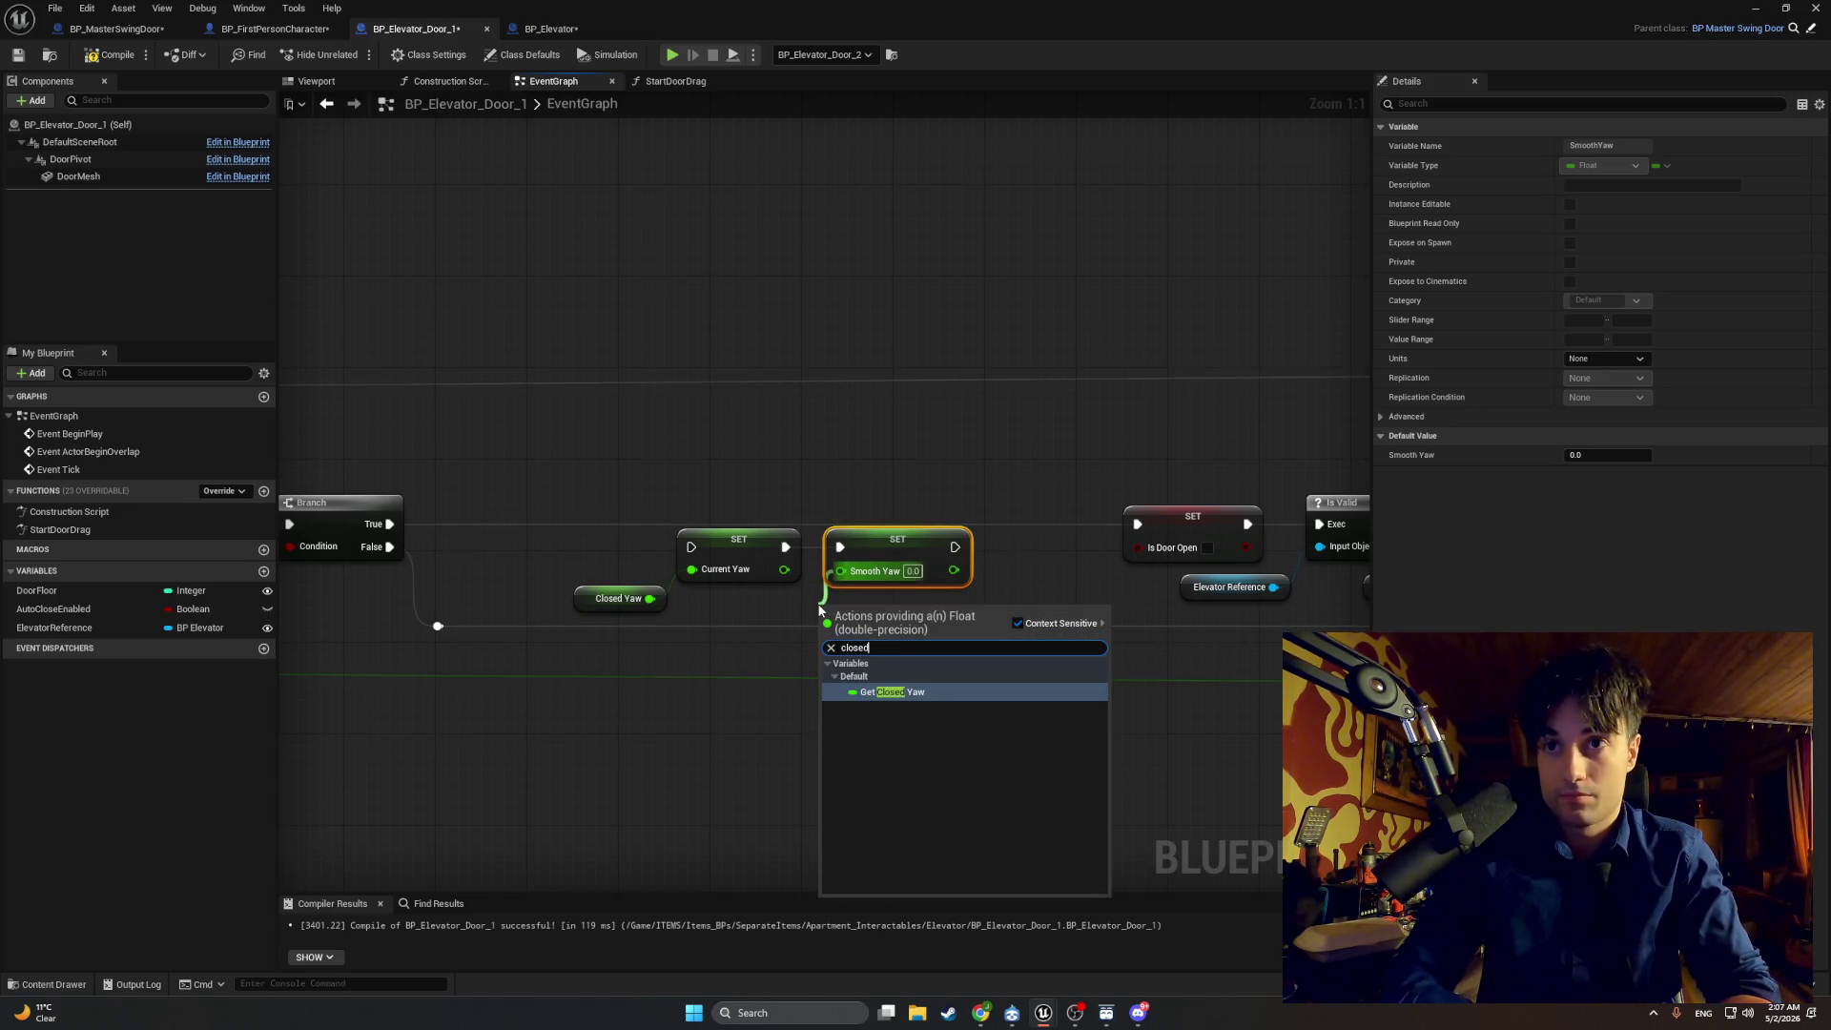
key(Return)
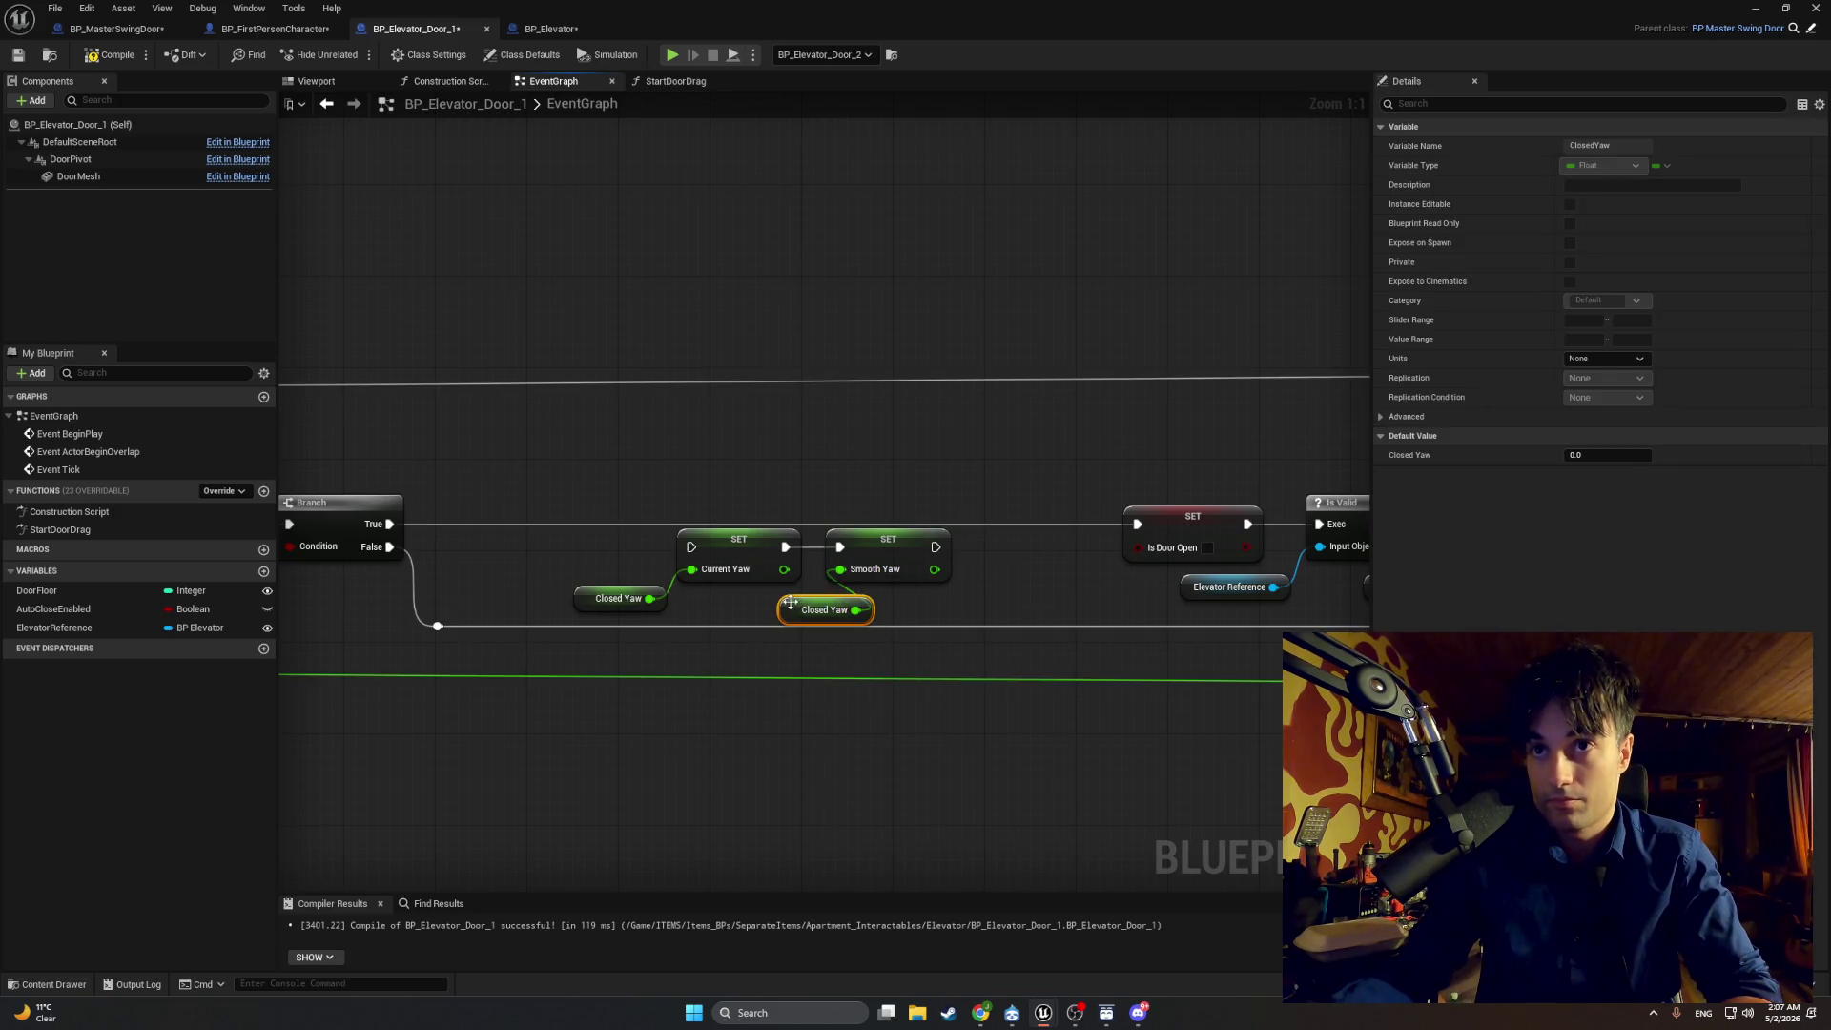
drag(790, 612, 744, 611)
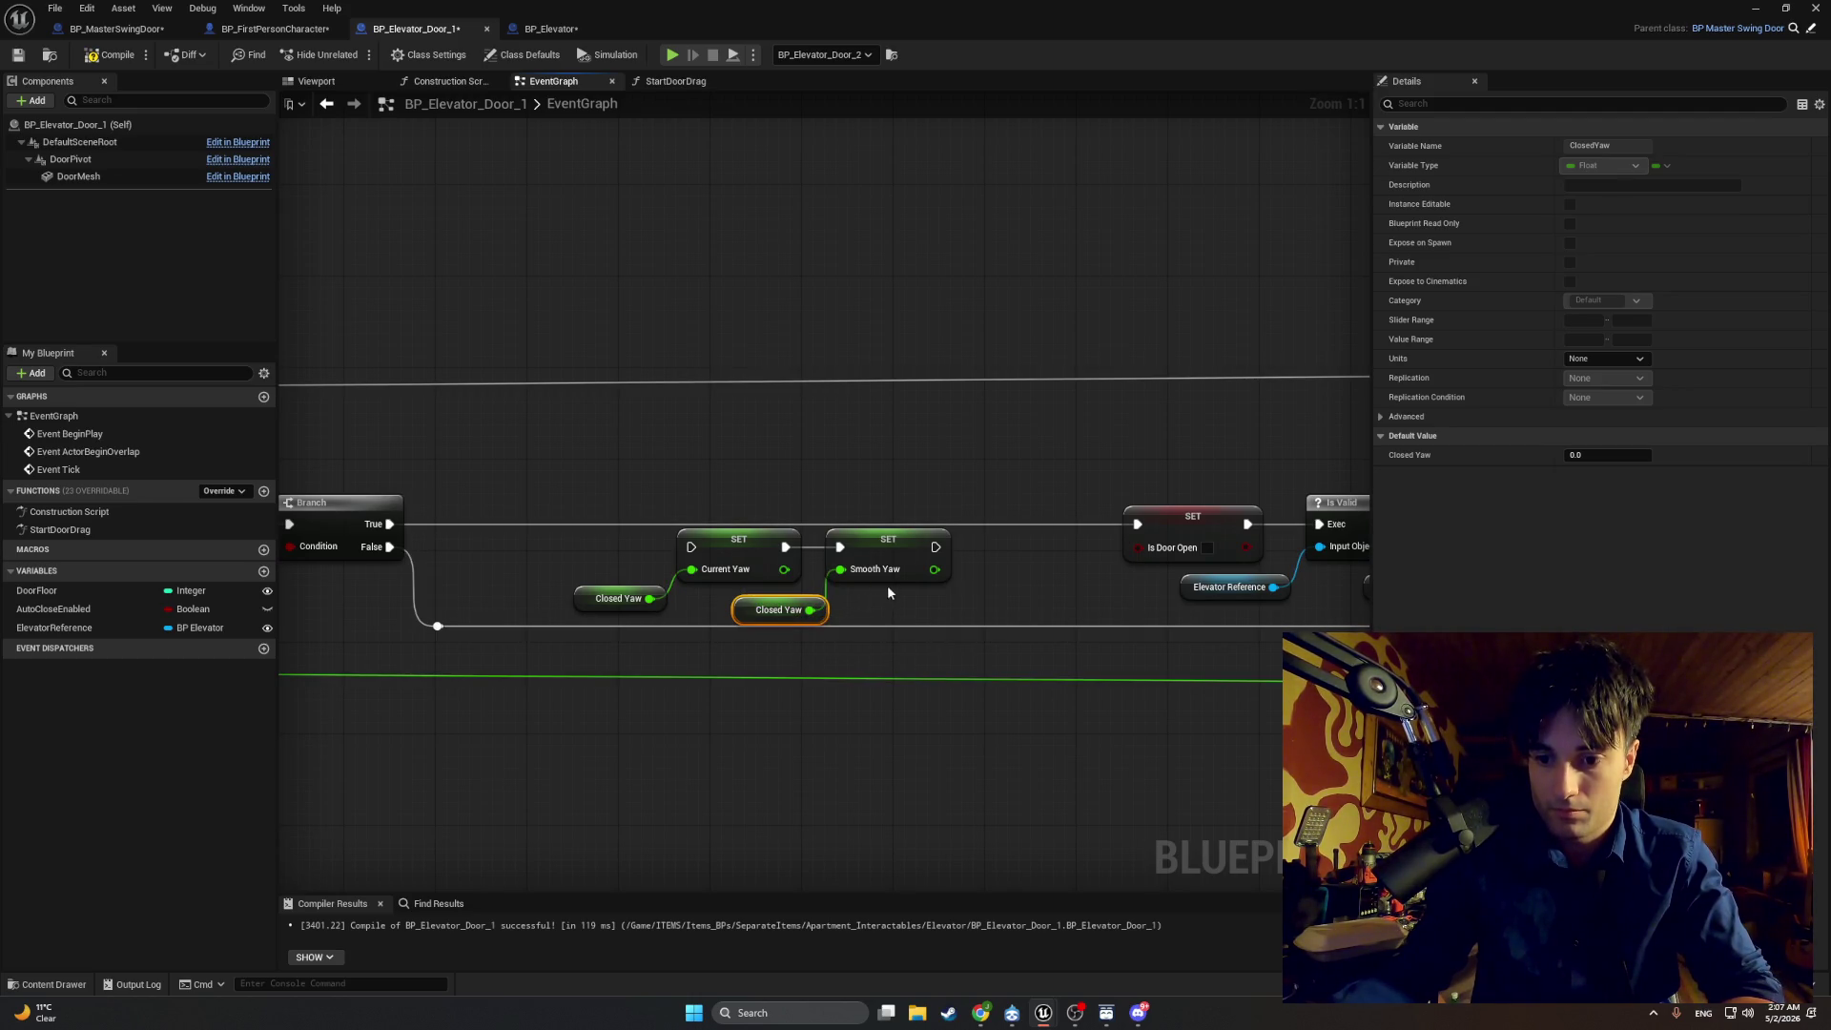
Step: Chain a Set Door Velocity node after Smooth Yaw and line it up with the setters
drag(936, 547, 973, 554)
text(set door)
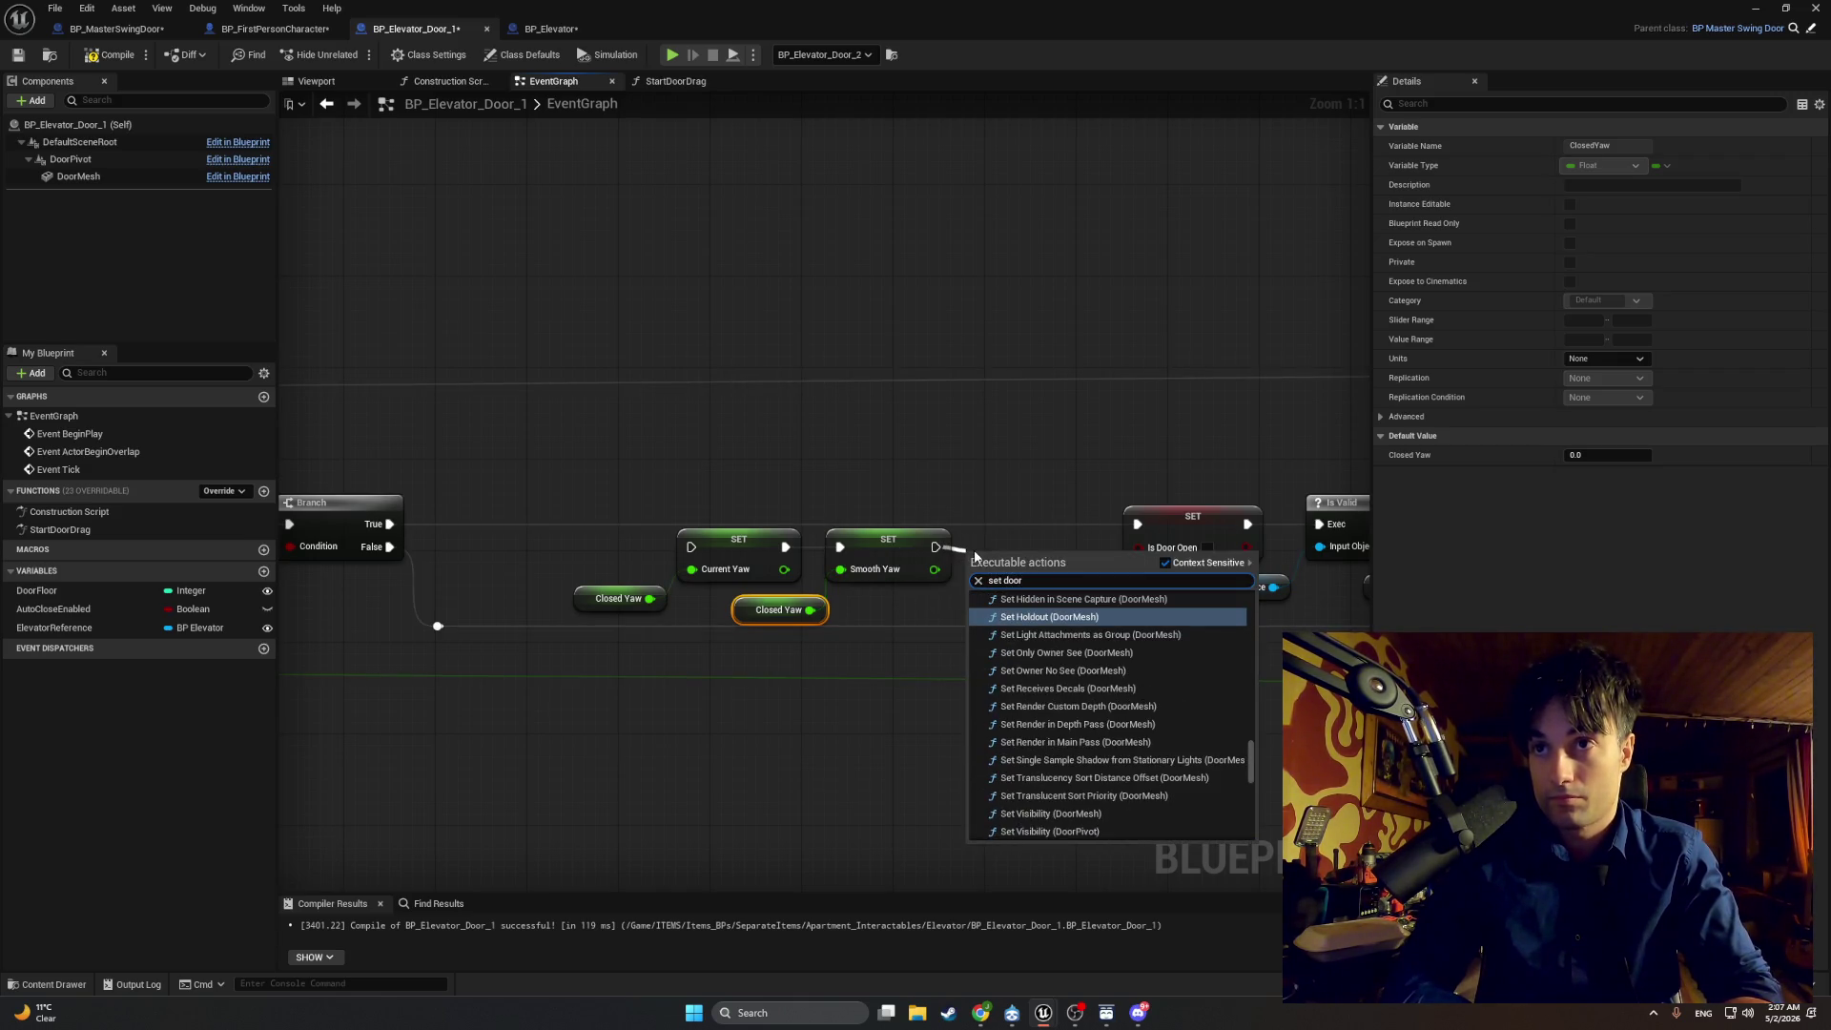
scroll(1111, 715, down, 5)
click(1047, 836)
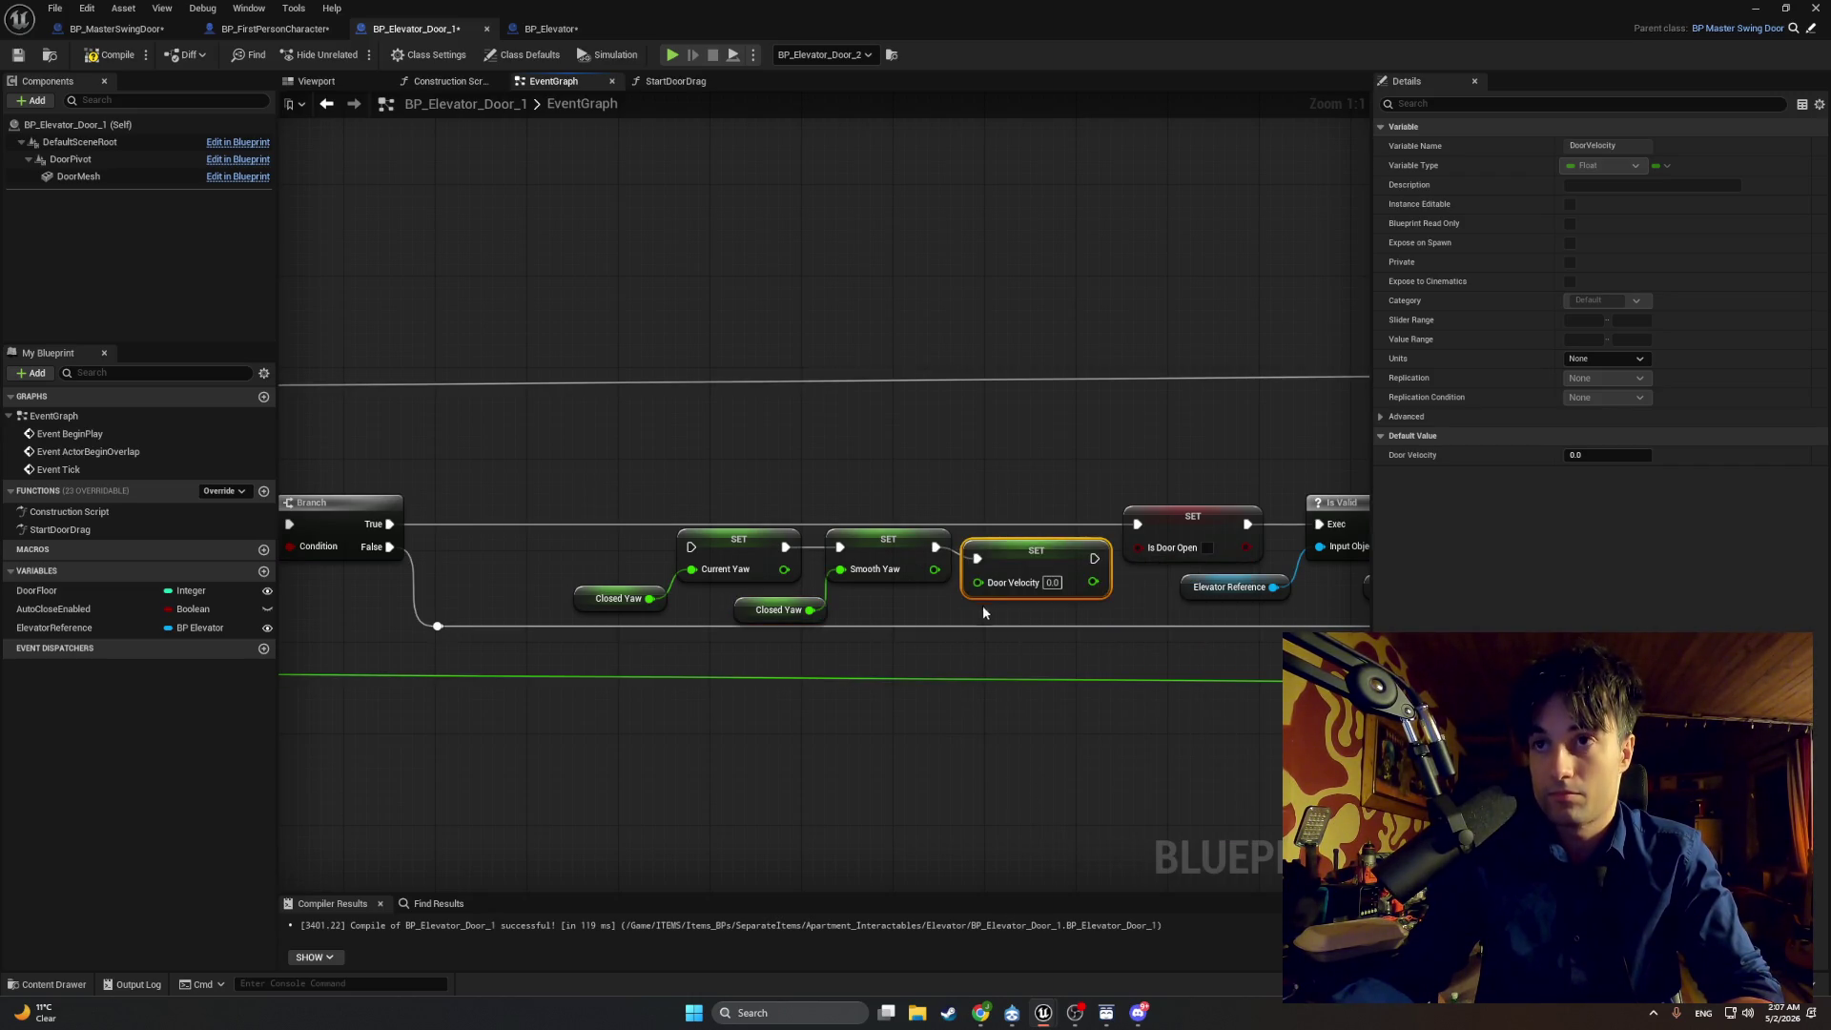
mouse_move(1004, 552)
mouse_down()
mouse_move(969, 511)
mouse_move(640, 627)
mouse_up()
drag(800, 546, 651, 524)
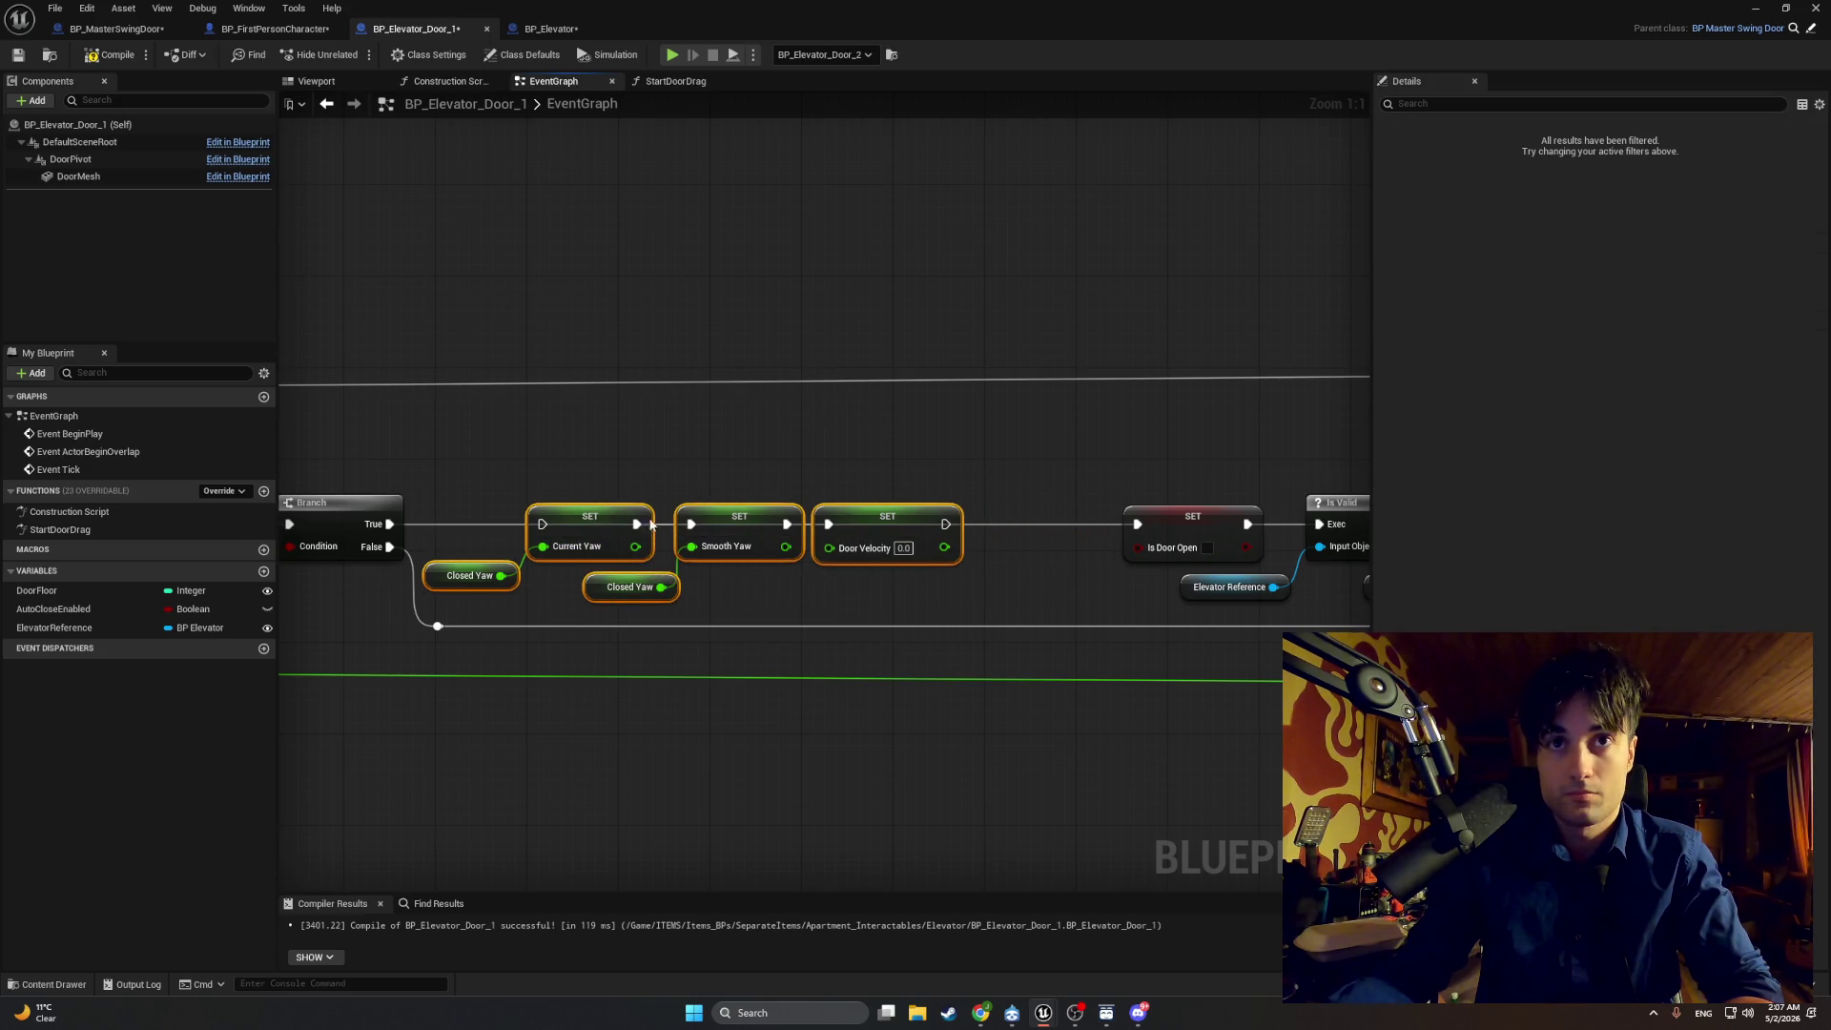
Step: Delete the duplicate Is Door Open setter, connect Branch True to SET Current Yaw, and link Door Velocity to Is Door Open
drag(946, 523, 991, 520)
text(set)
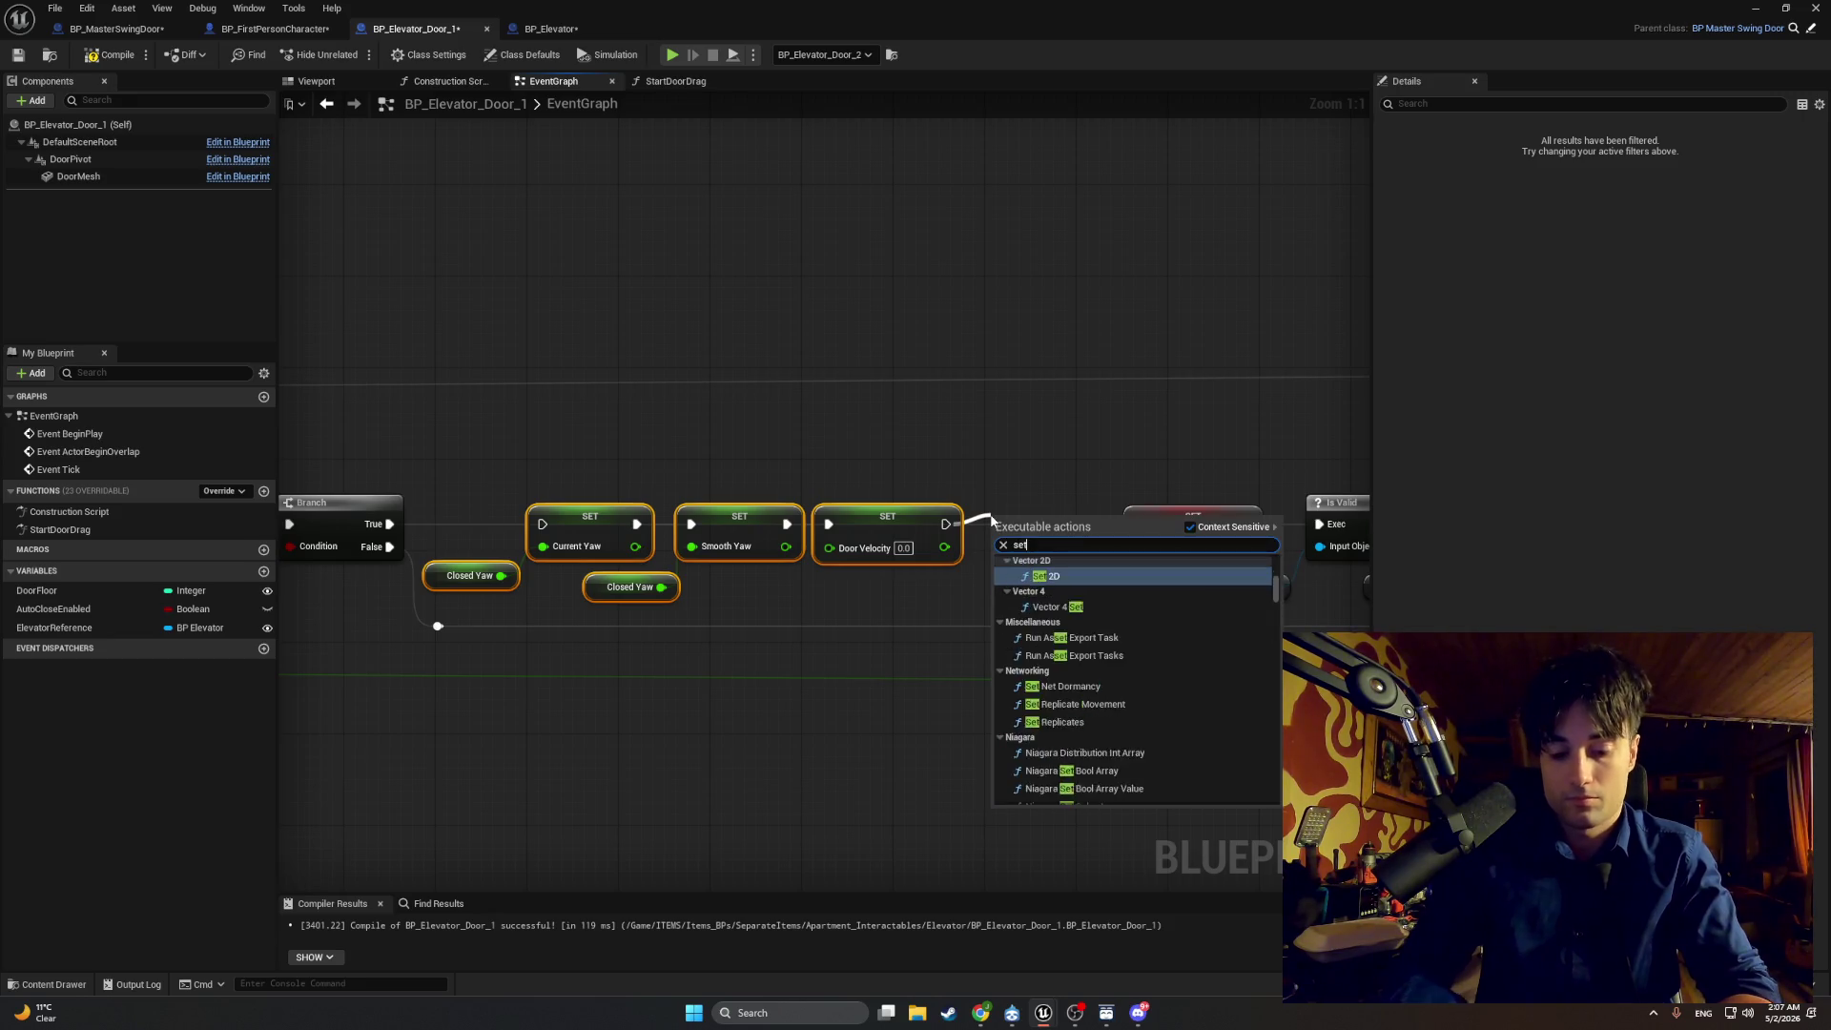
text( is door open)
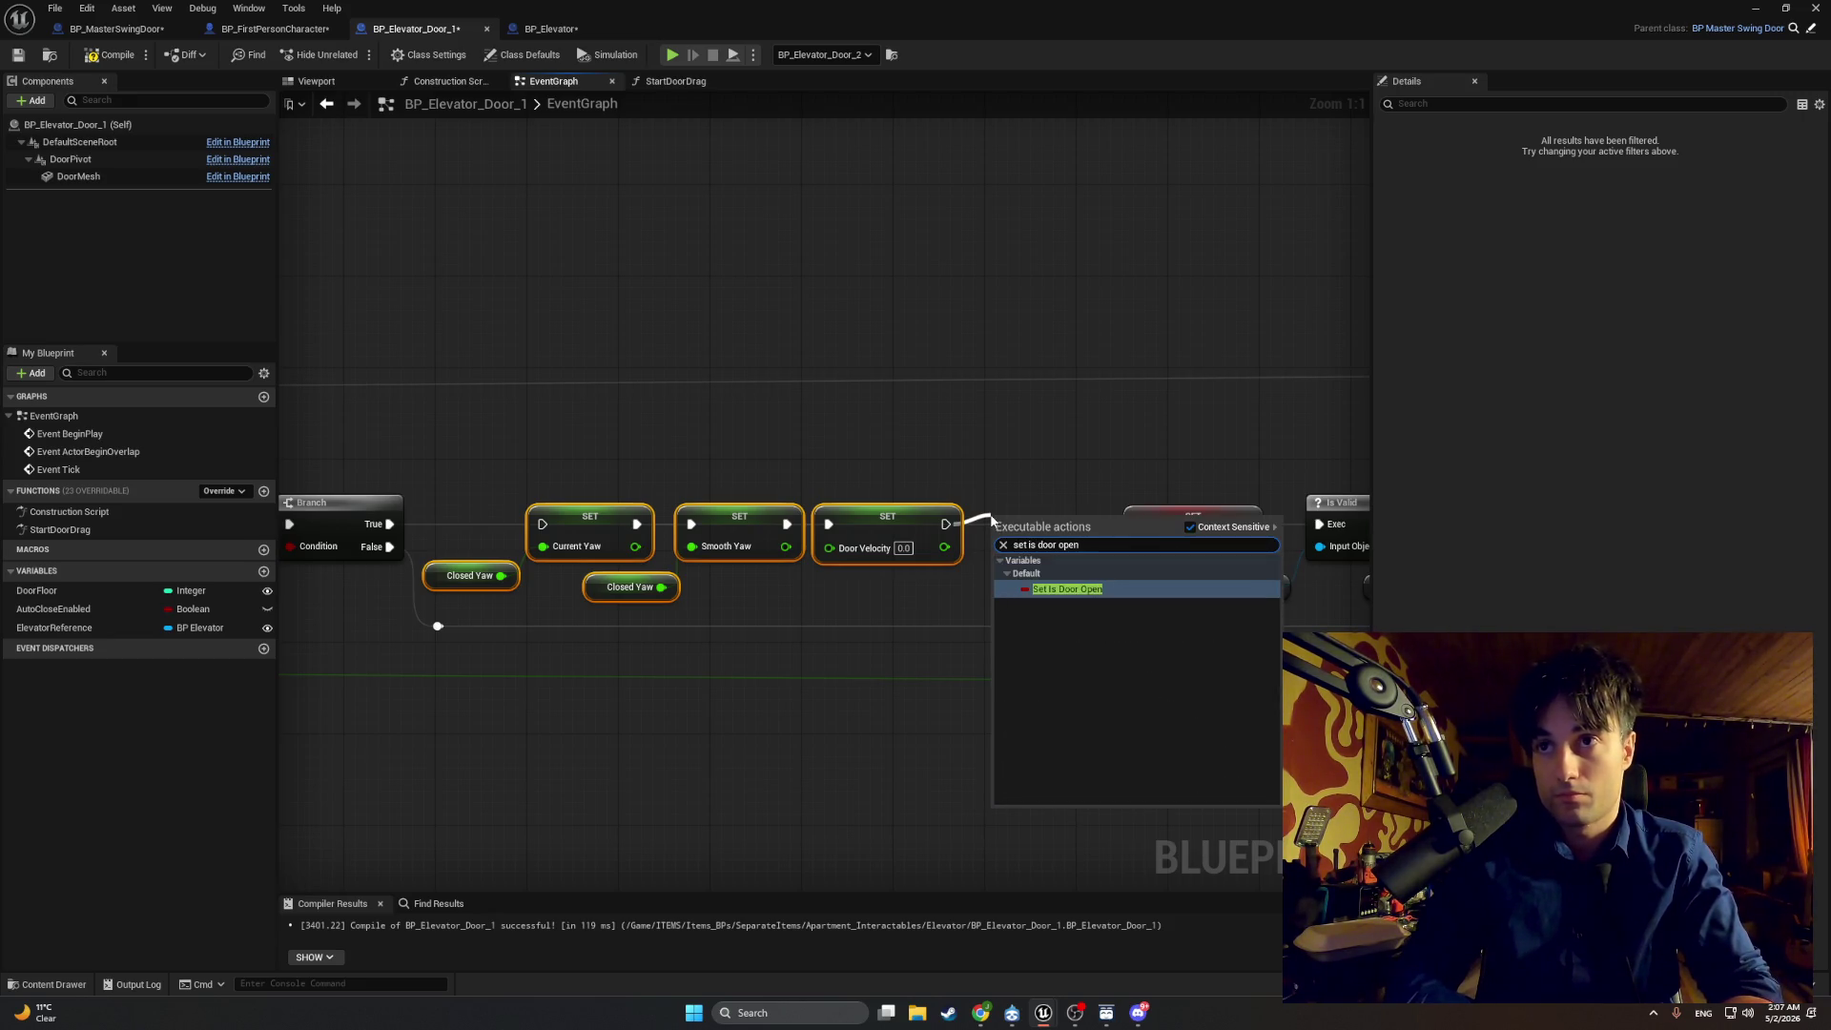
key(Return)
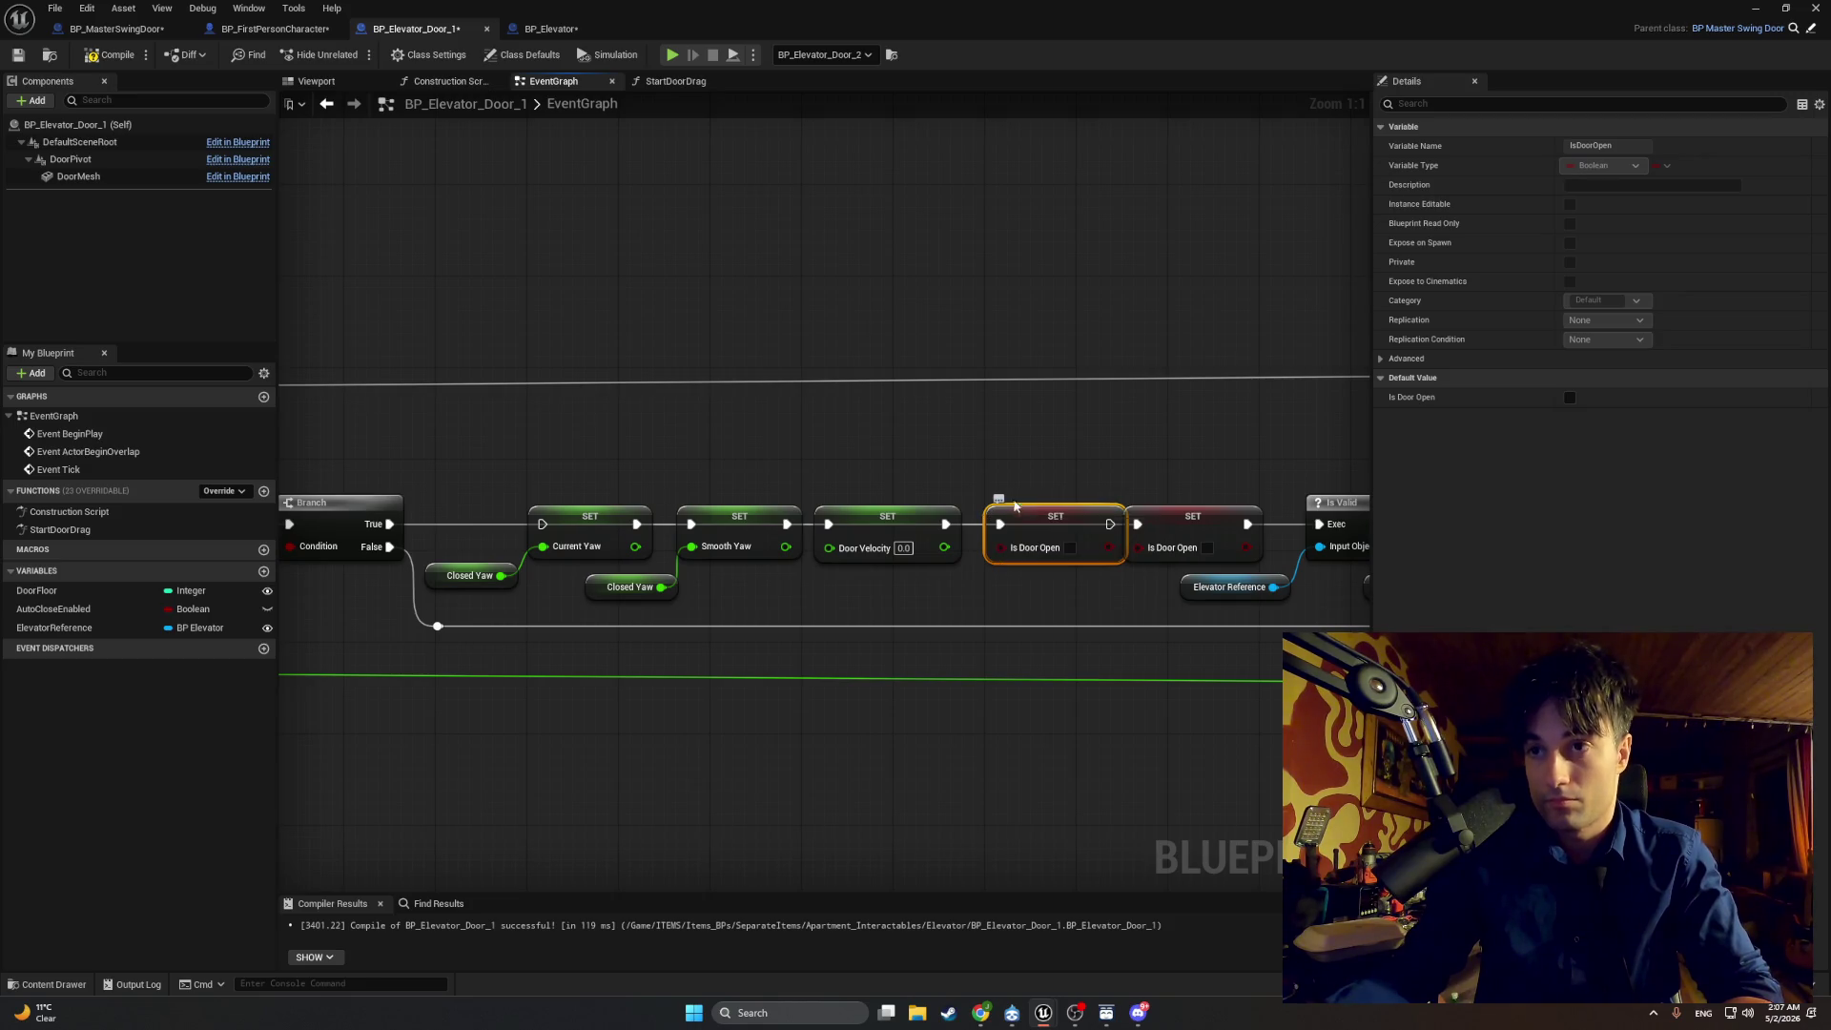
key(Delete)
drag(968, 610, 492, 494)
drag(627, 530, 672, 529)
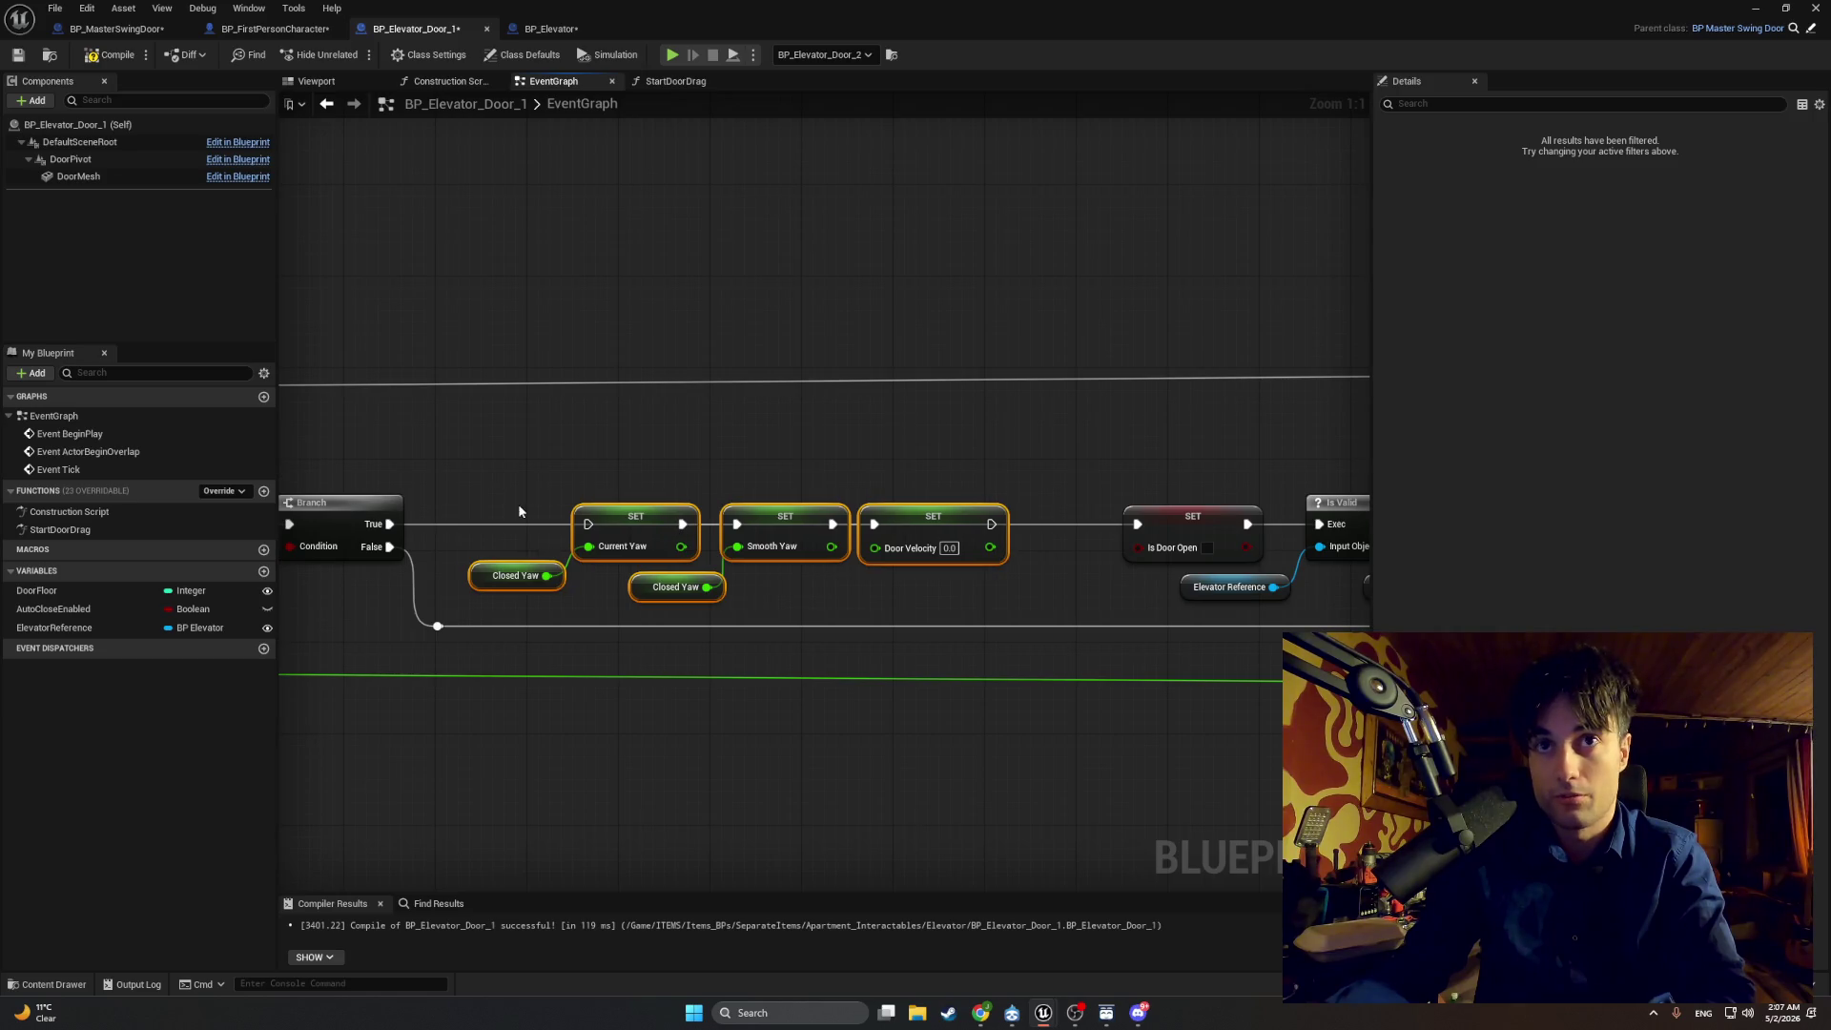
click(499, 529)
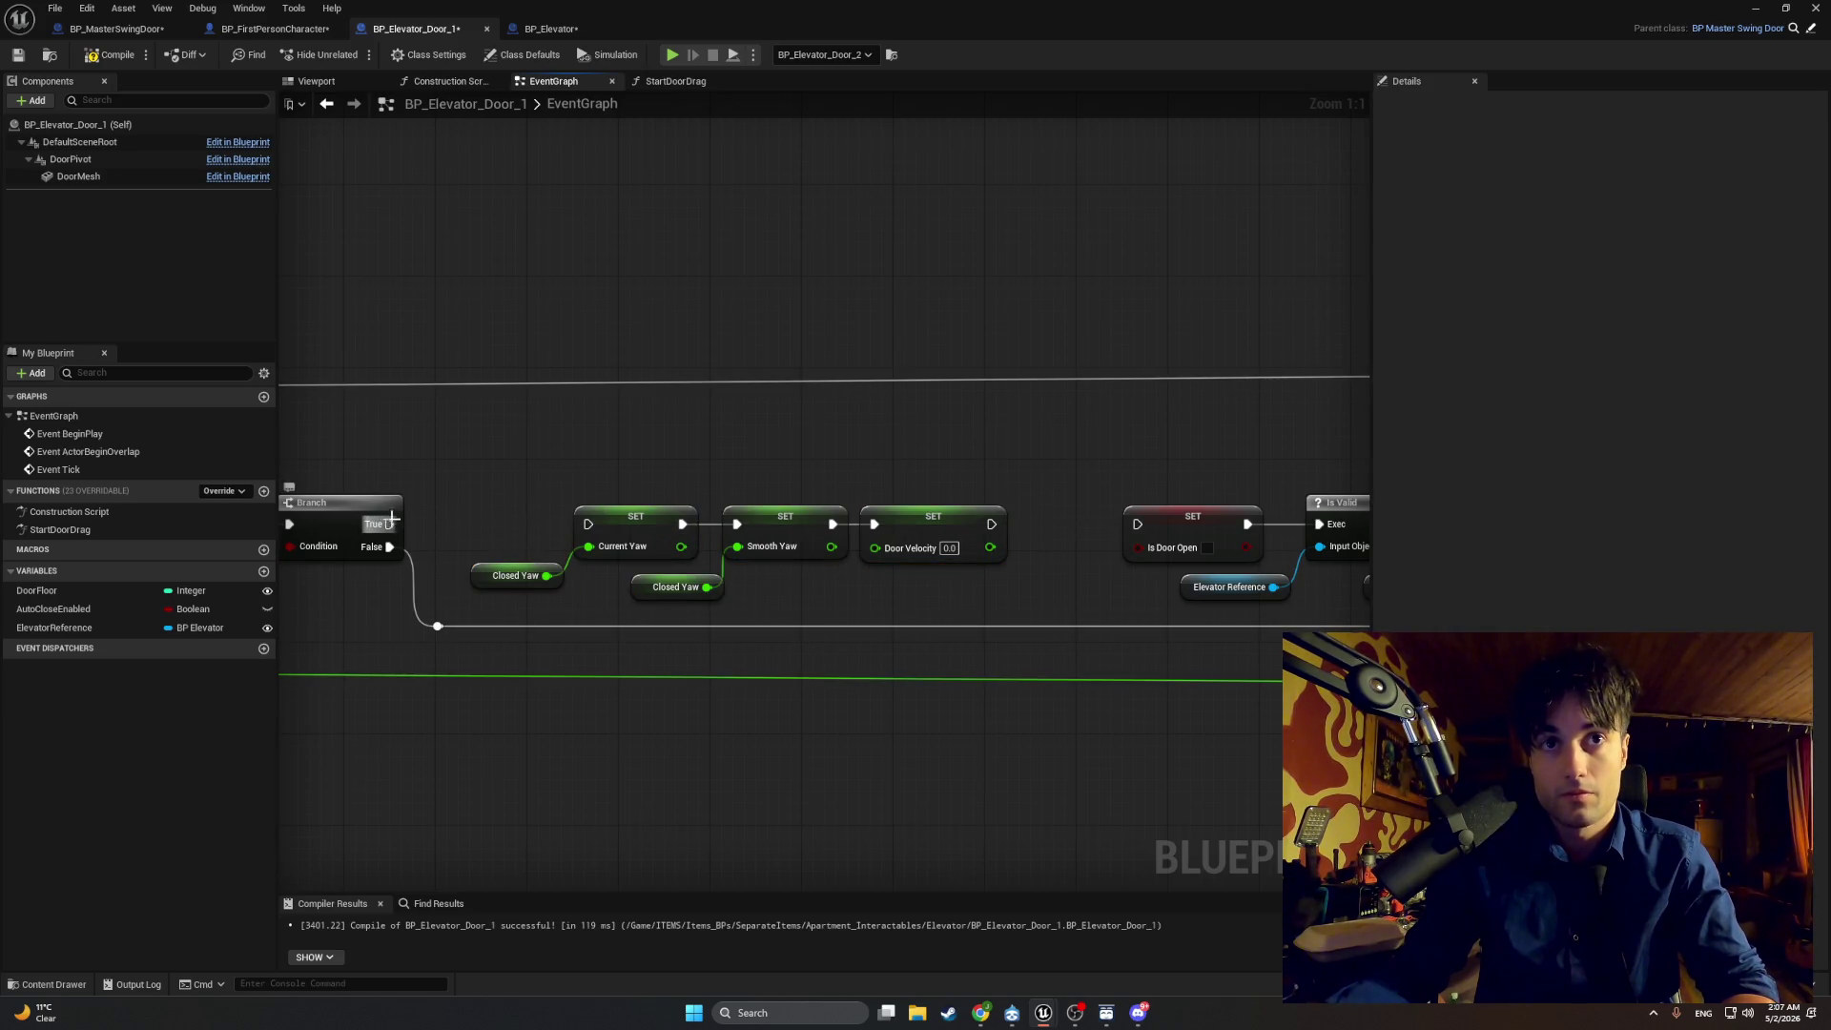
drag(389, 523, 591, 525)
mouse_move(992, 524)
mouse_down()
mouse_move(1026, 541)
mouse_move(1137, 524)
mouse_move(564, 290)
mouse_up()
Step: Tidy the Tick chain by moving the setters and Is Door Open through Parent: Tick nodes left
scroll(1023, 524, down, 6)
scroll(954, 543, up, 3)
drag(638, 447, 576, 449)
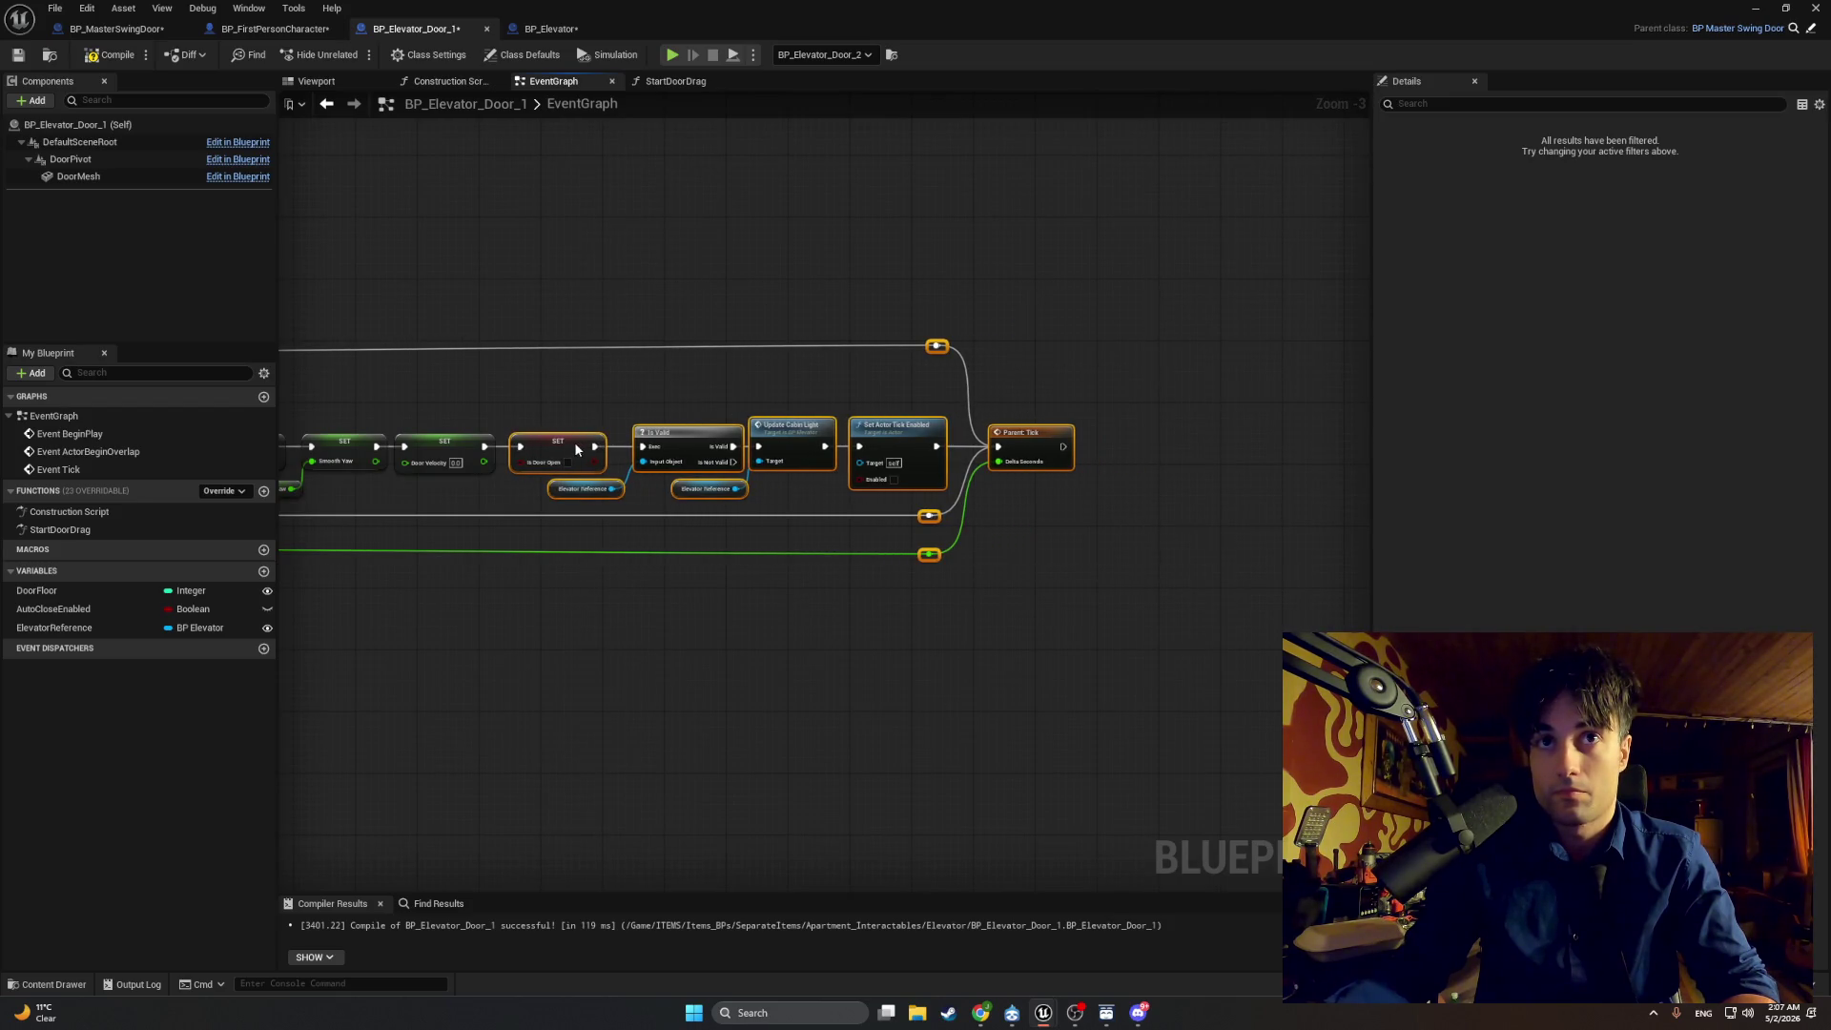
click(442, 372)
scroll(795, 425, up, 2)
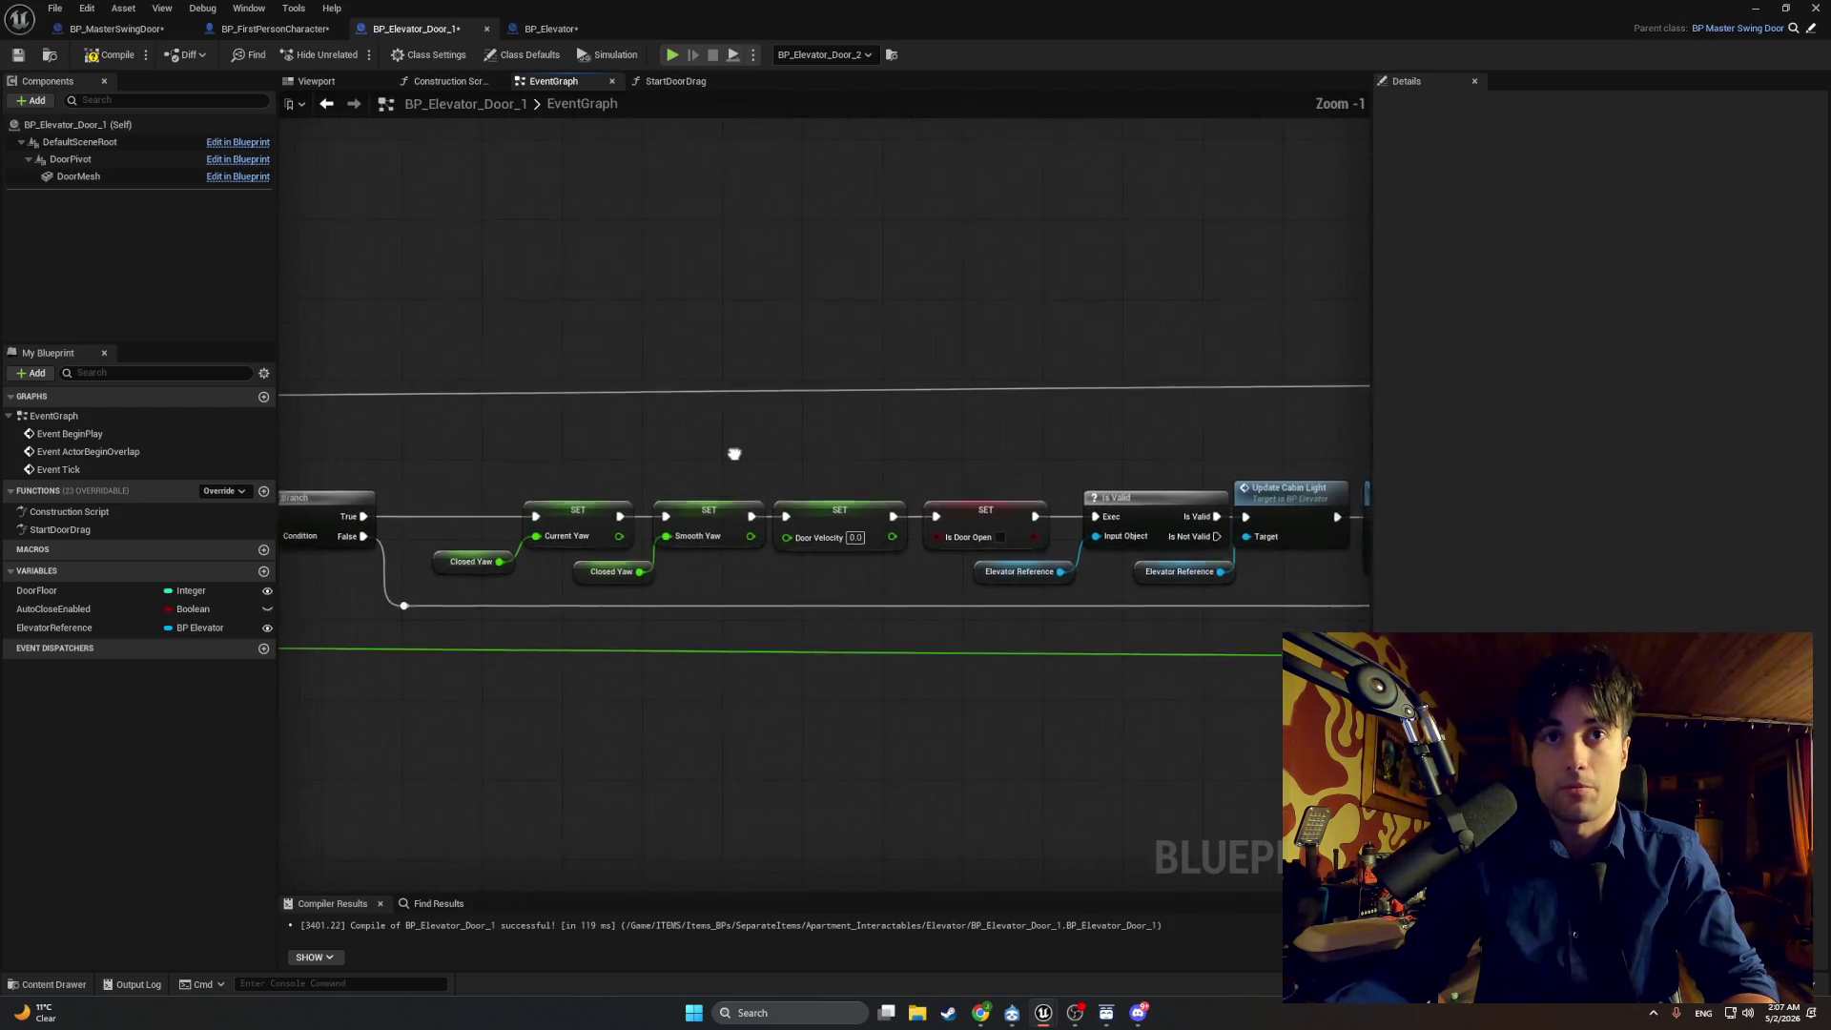
mouse_move(902, 604)
mouse_down()
mouse_move(553, 467)
mouse_move(608, 500)
mouse_up()
scroll(822, 468, down, 2)
drag(1268, 642, 696, 319)
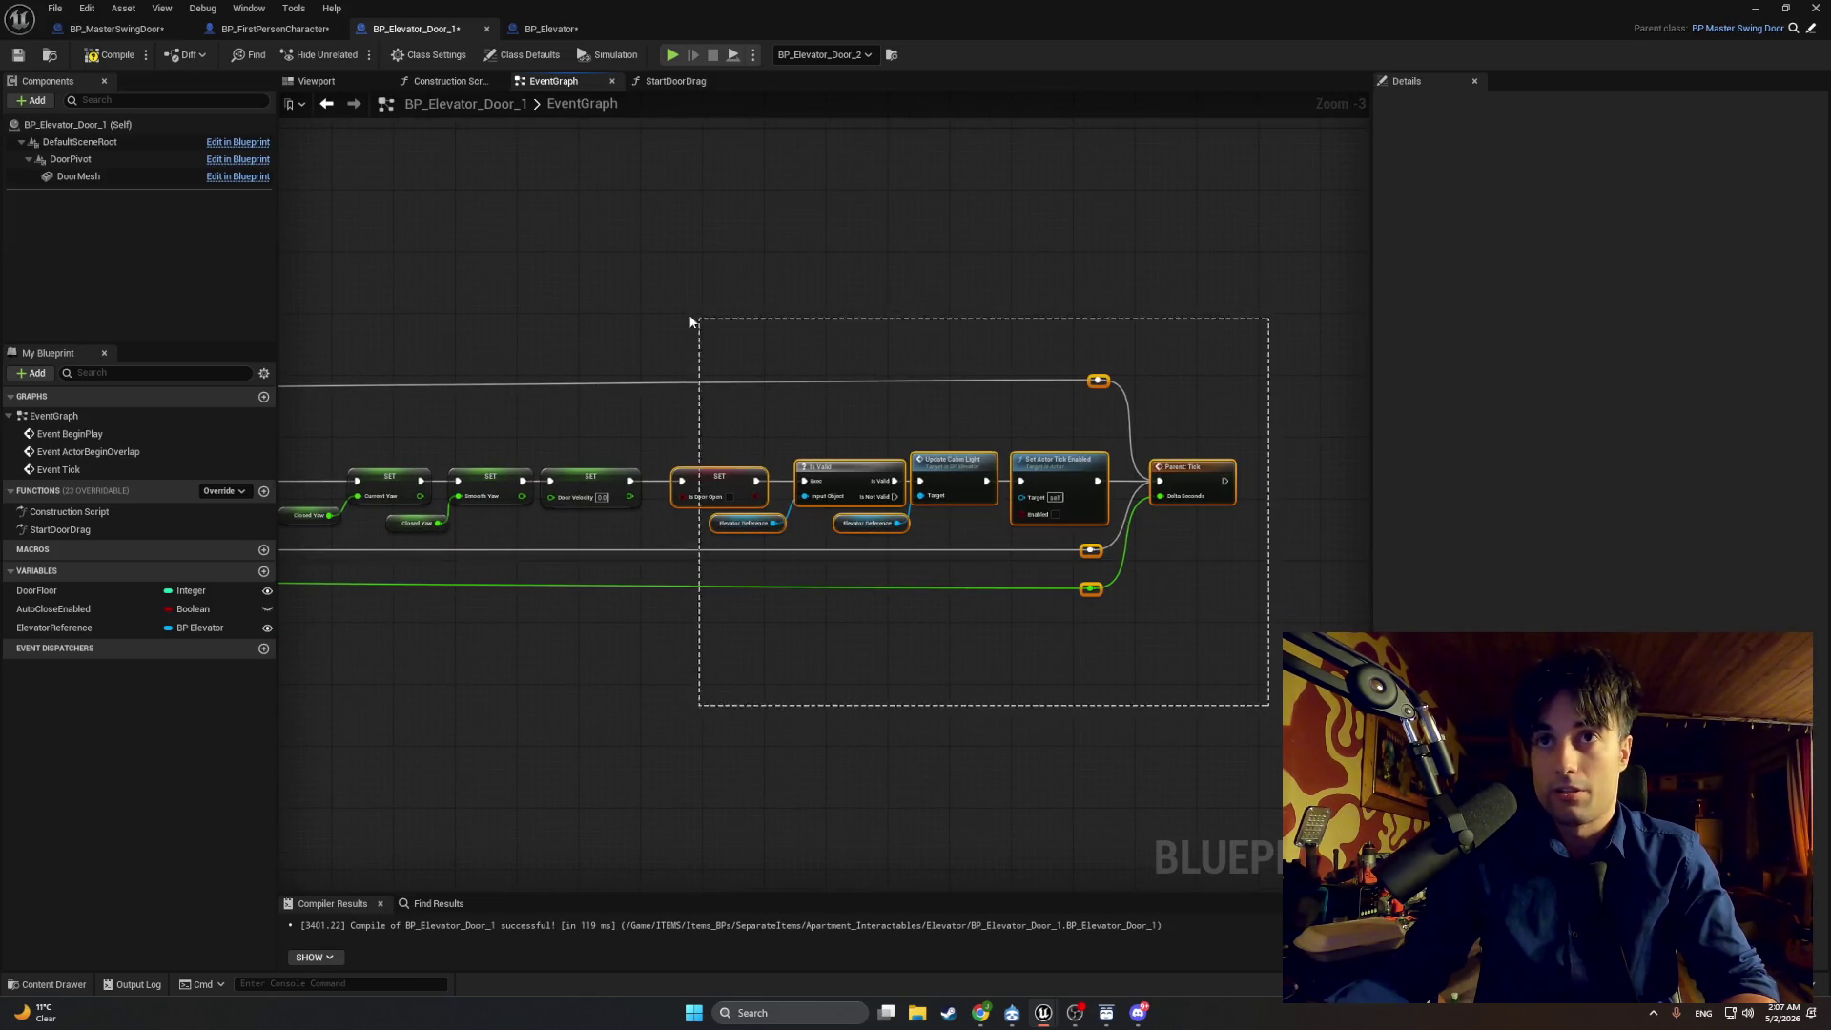
click(702, 465)
drag(1265, 682, 705, 292)
click(702, 428)
Step: Compile the door Blueprint and return to the running play test
scroll(702, 428, up, 2)
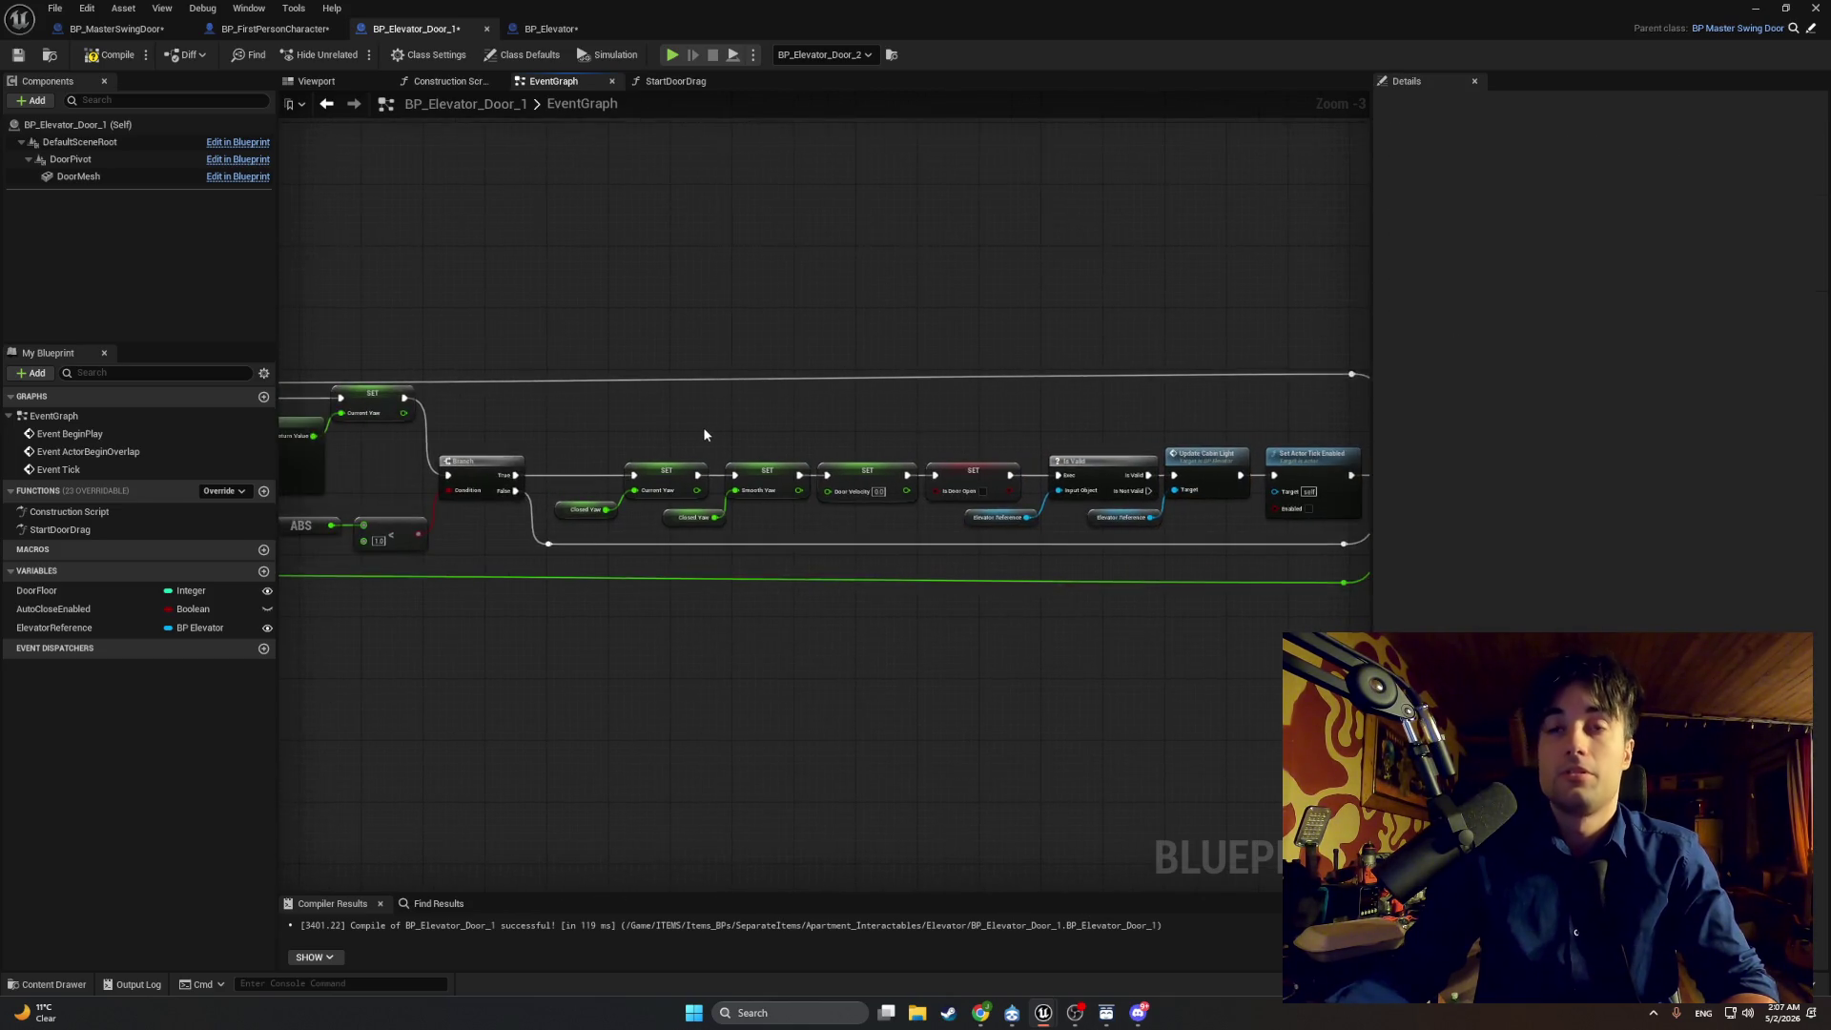
scroll(667, 397, down, 1)
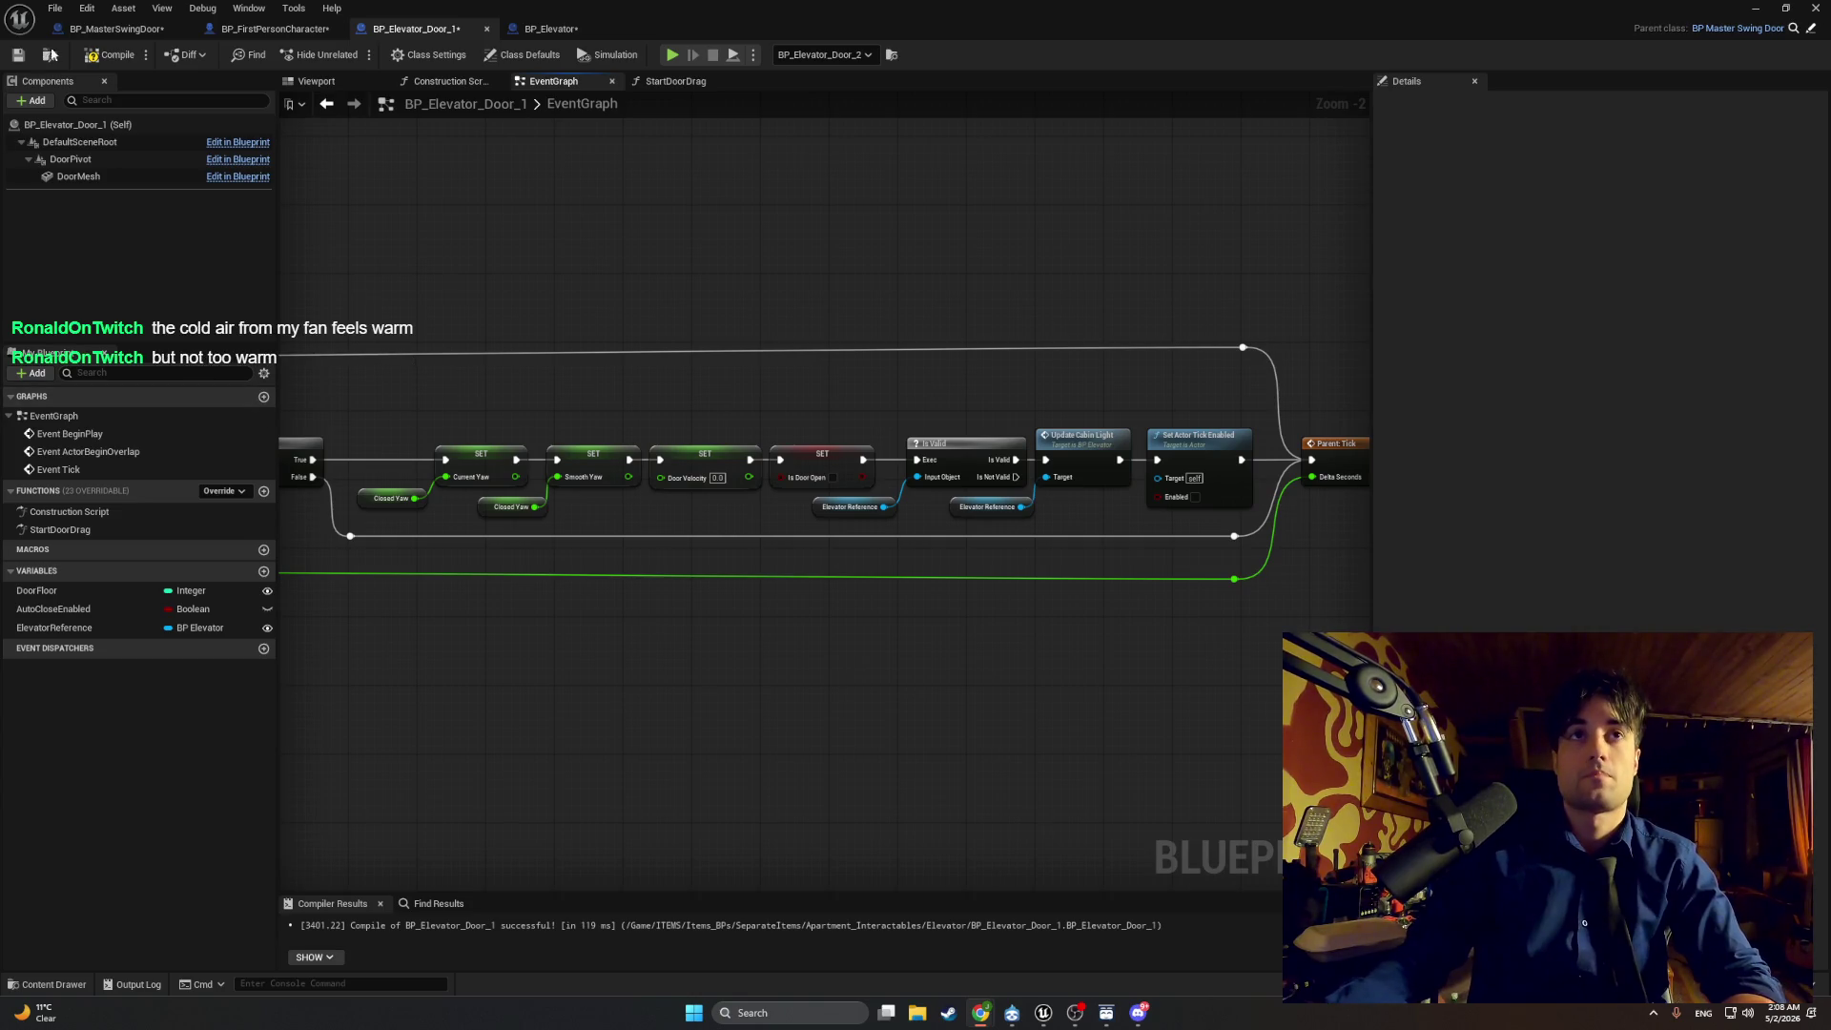
click(89, 55)
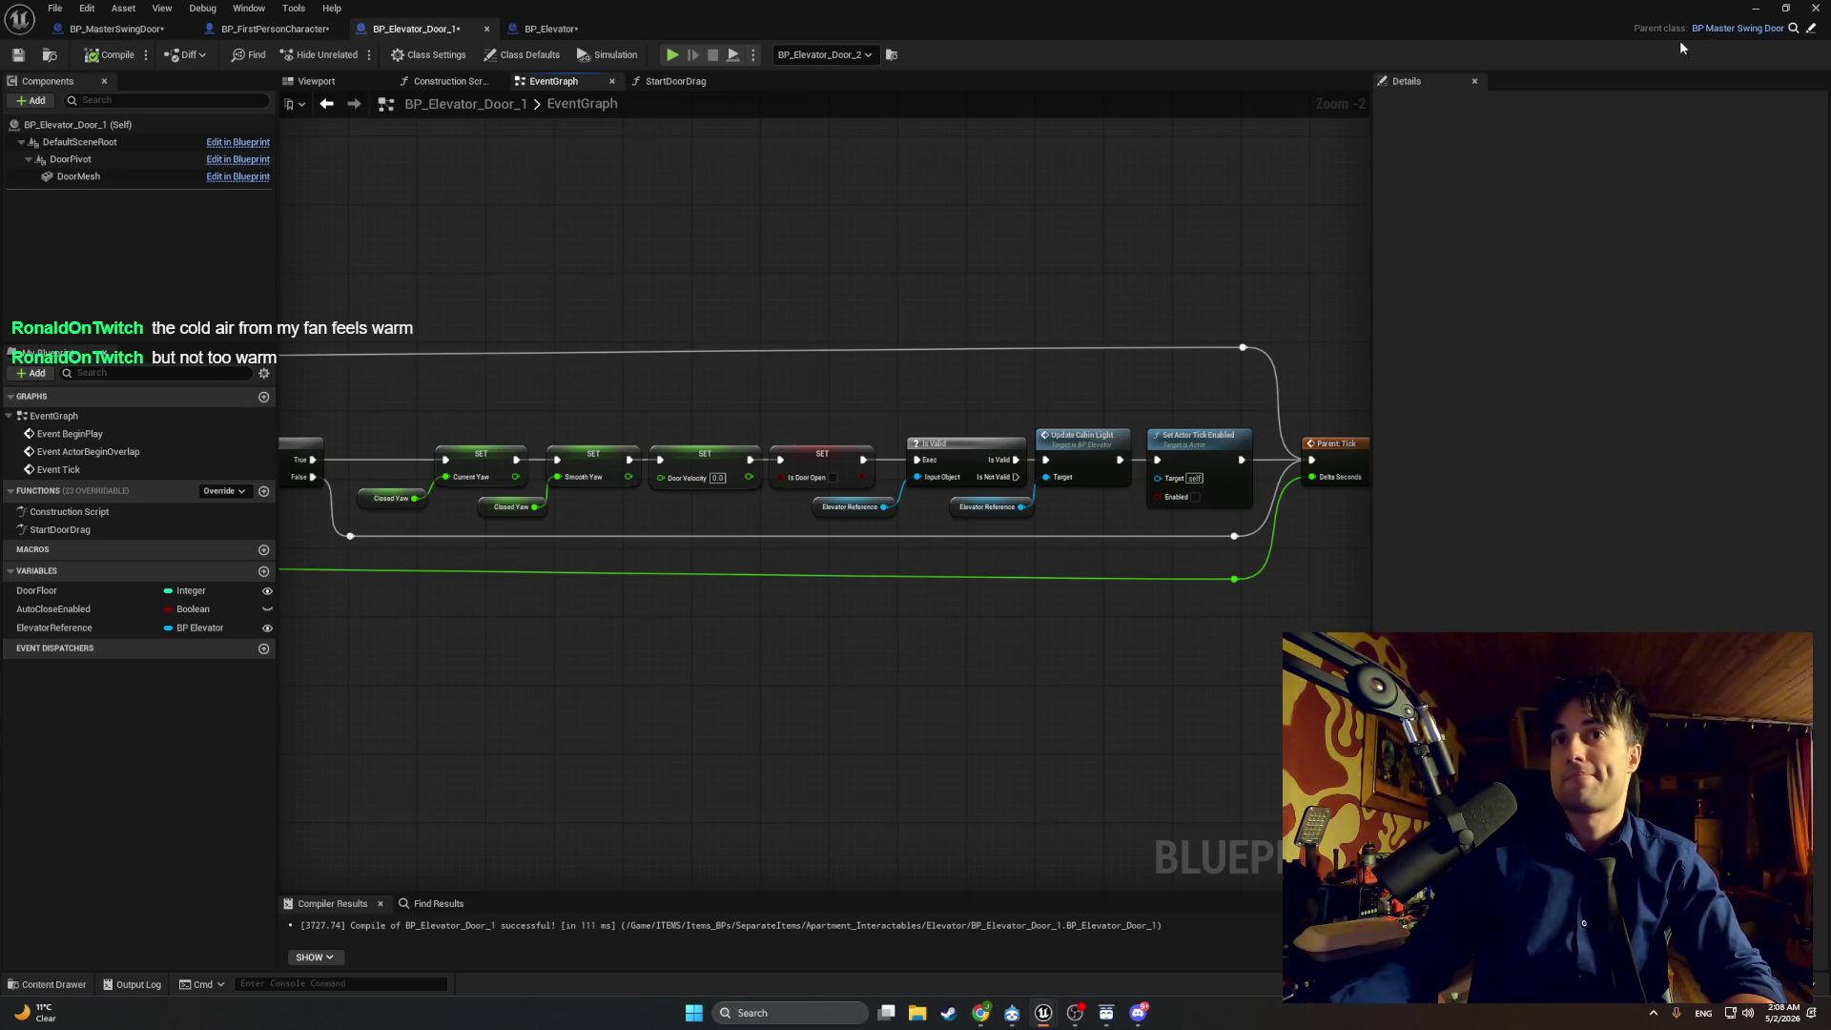
click(1755, 8)
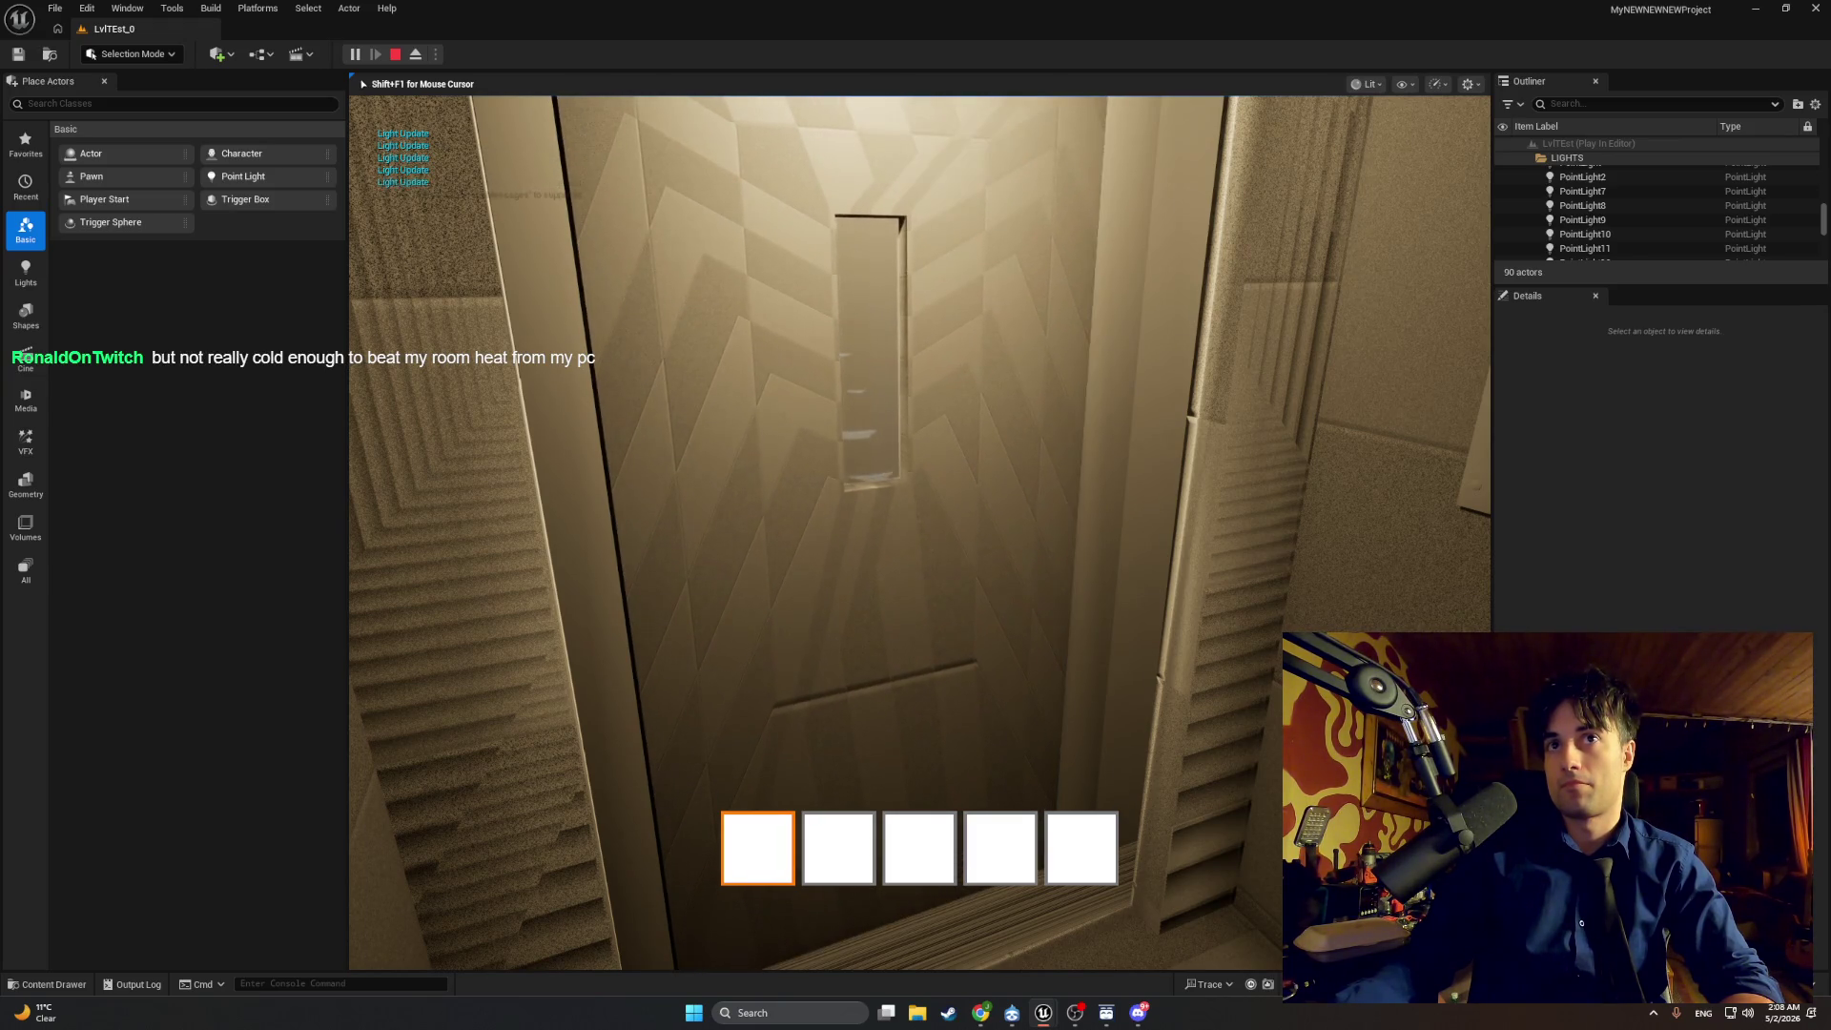
Step: End the play session and bring the BP_Elevator_Door_1 editor window back to the front
key(Escape)
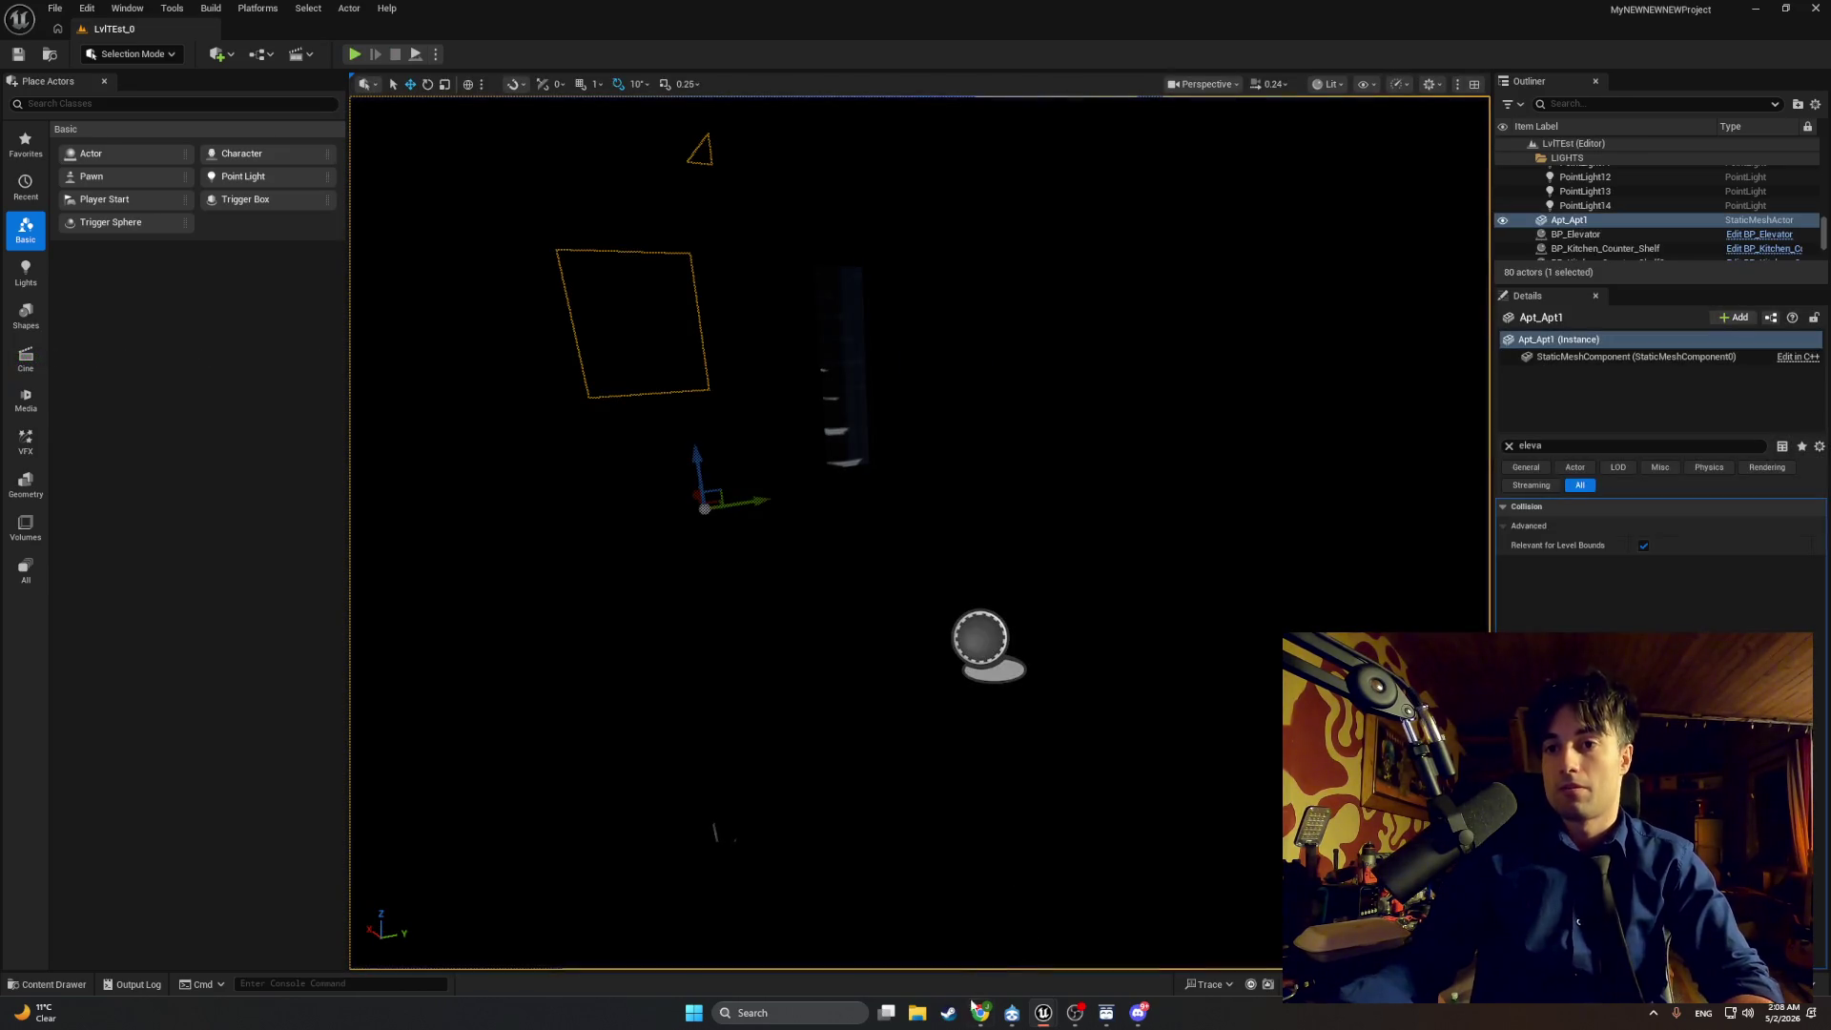
mouse_move(980, 1013)
click(925, 916)
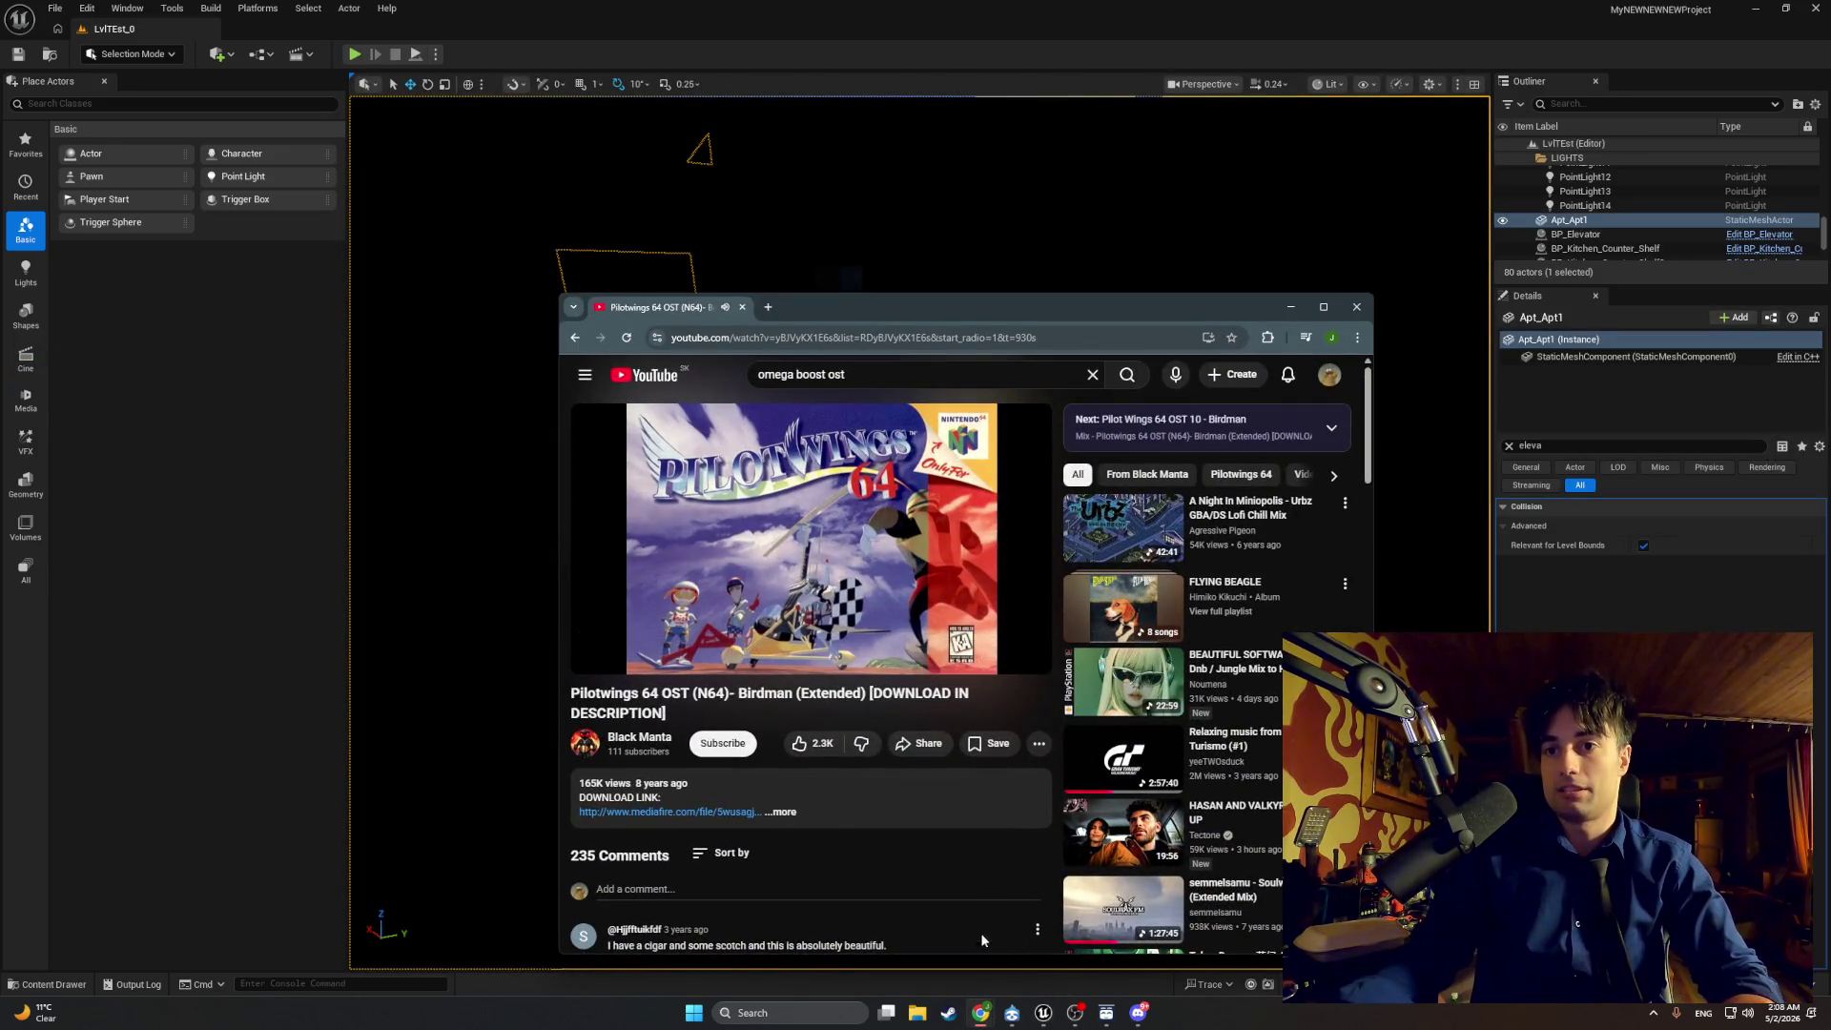
mouse_move(1044, 1013)
click(1097, 965)
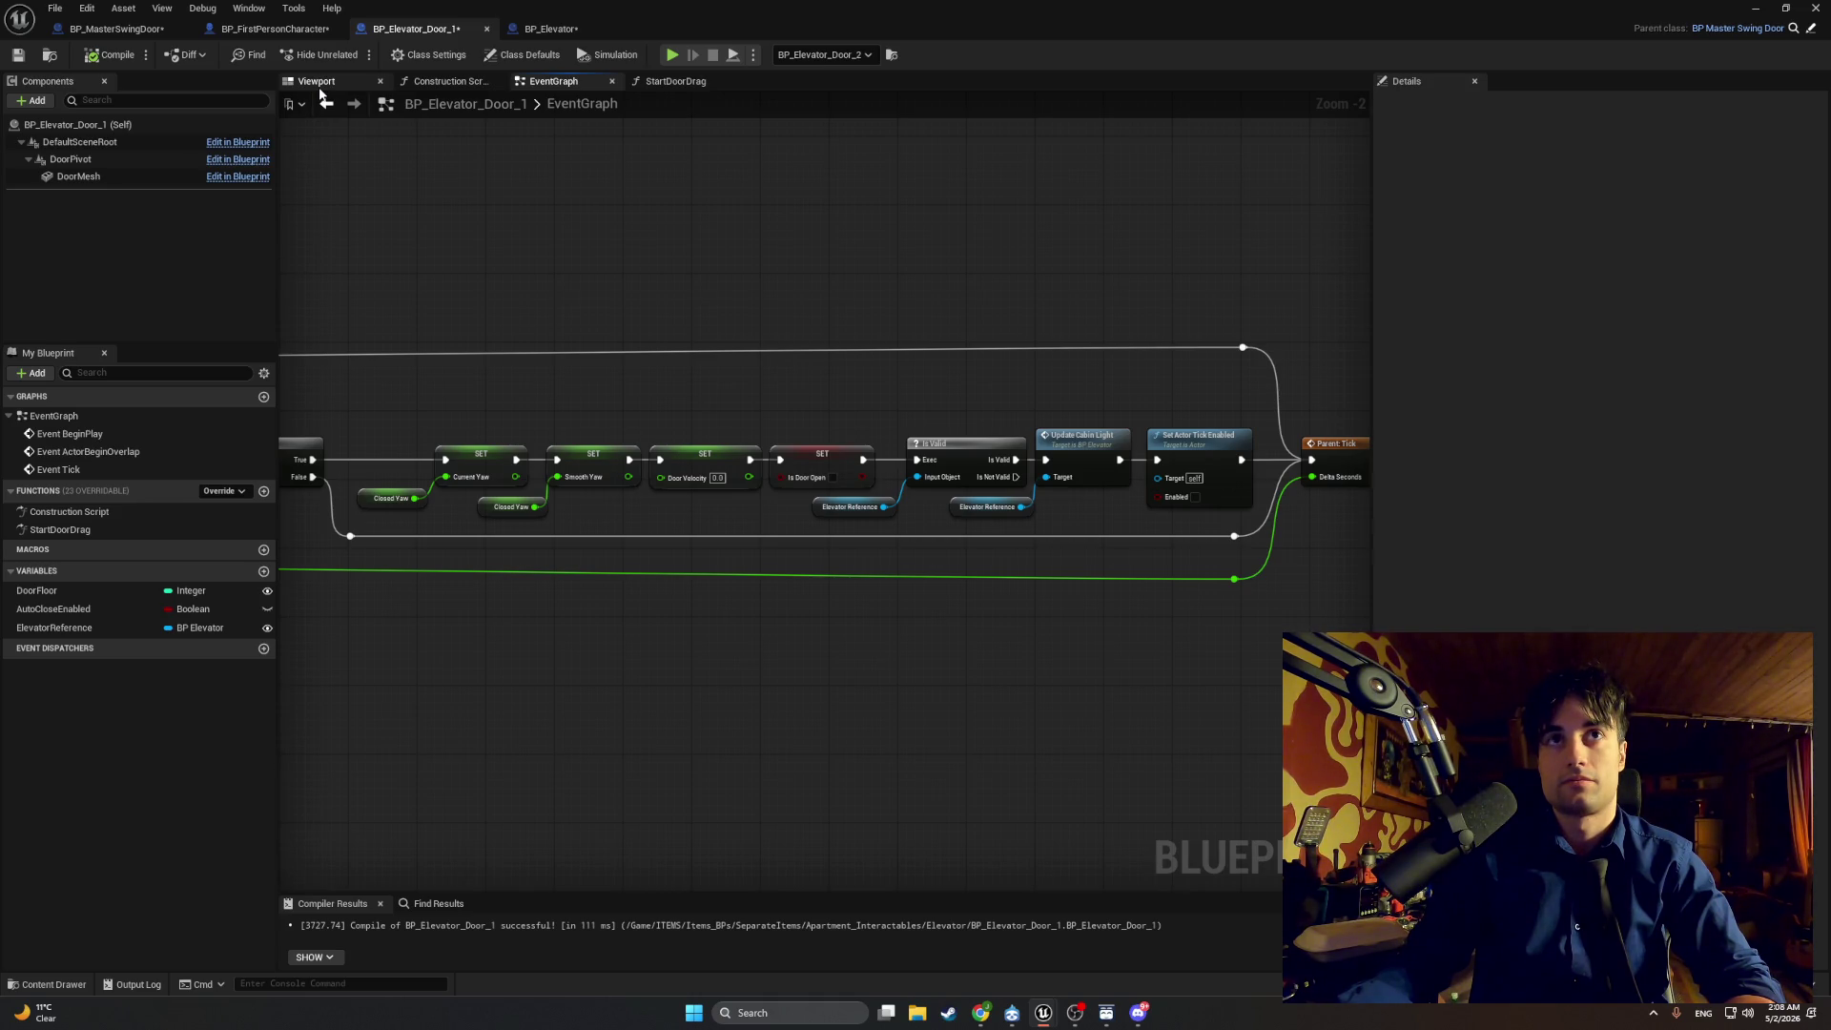
Step: Switch from the StartDoorDrag function graph back to BP_Elevator_Door_1's EventGraph
click(582, 29)
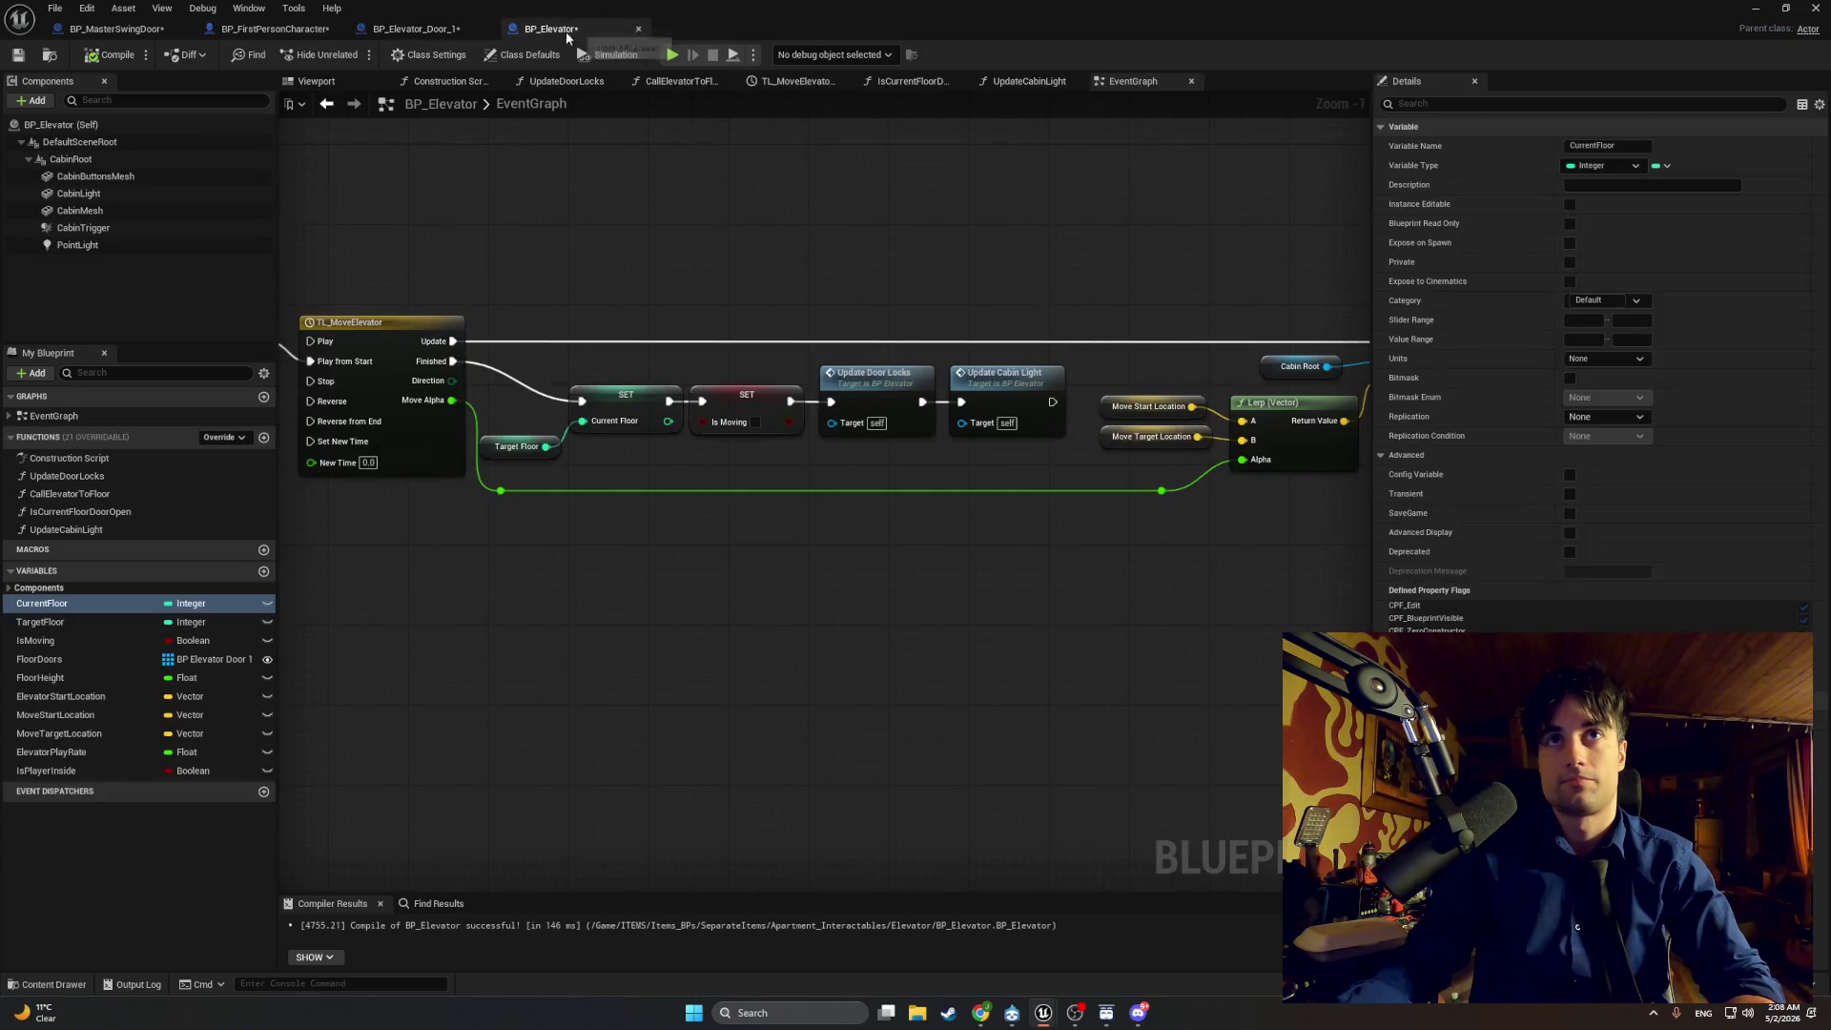
click(415, 28)
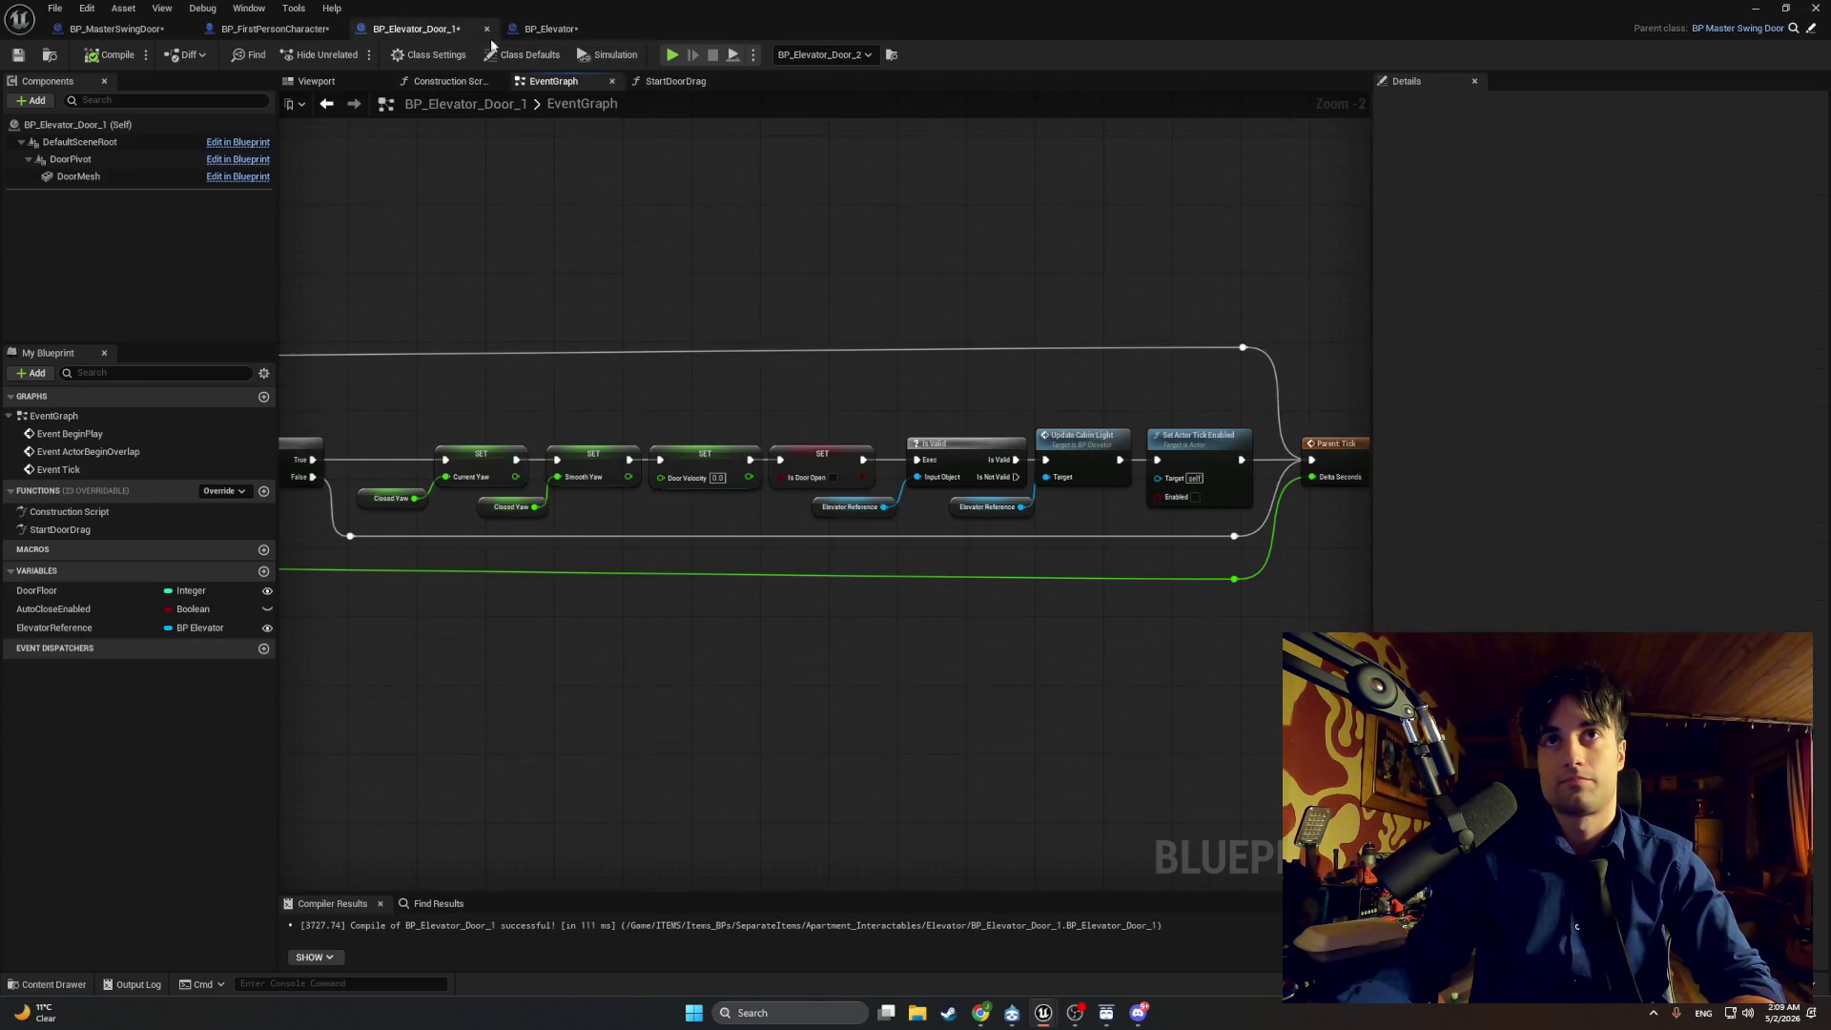
click(668, 81)
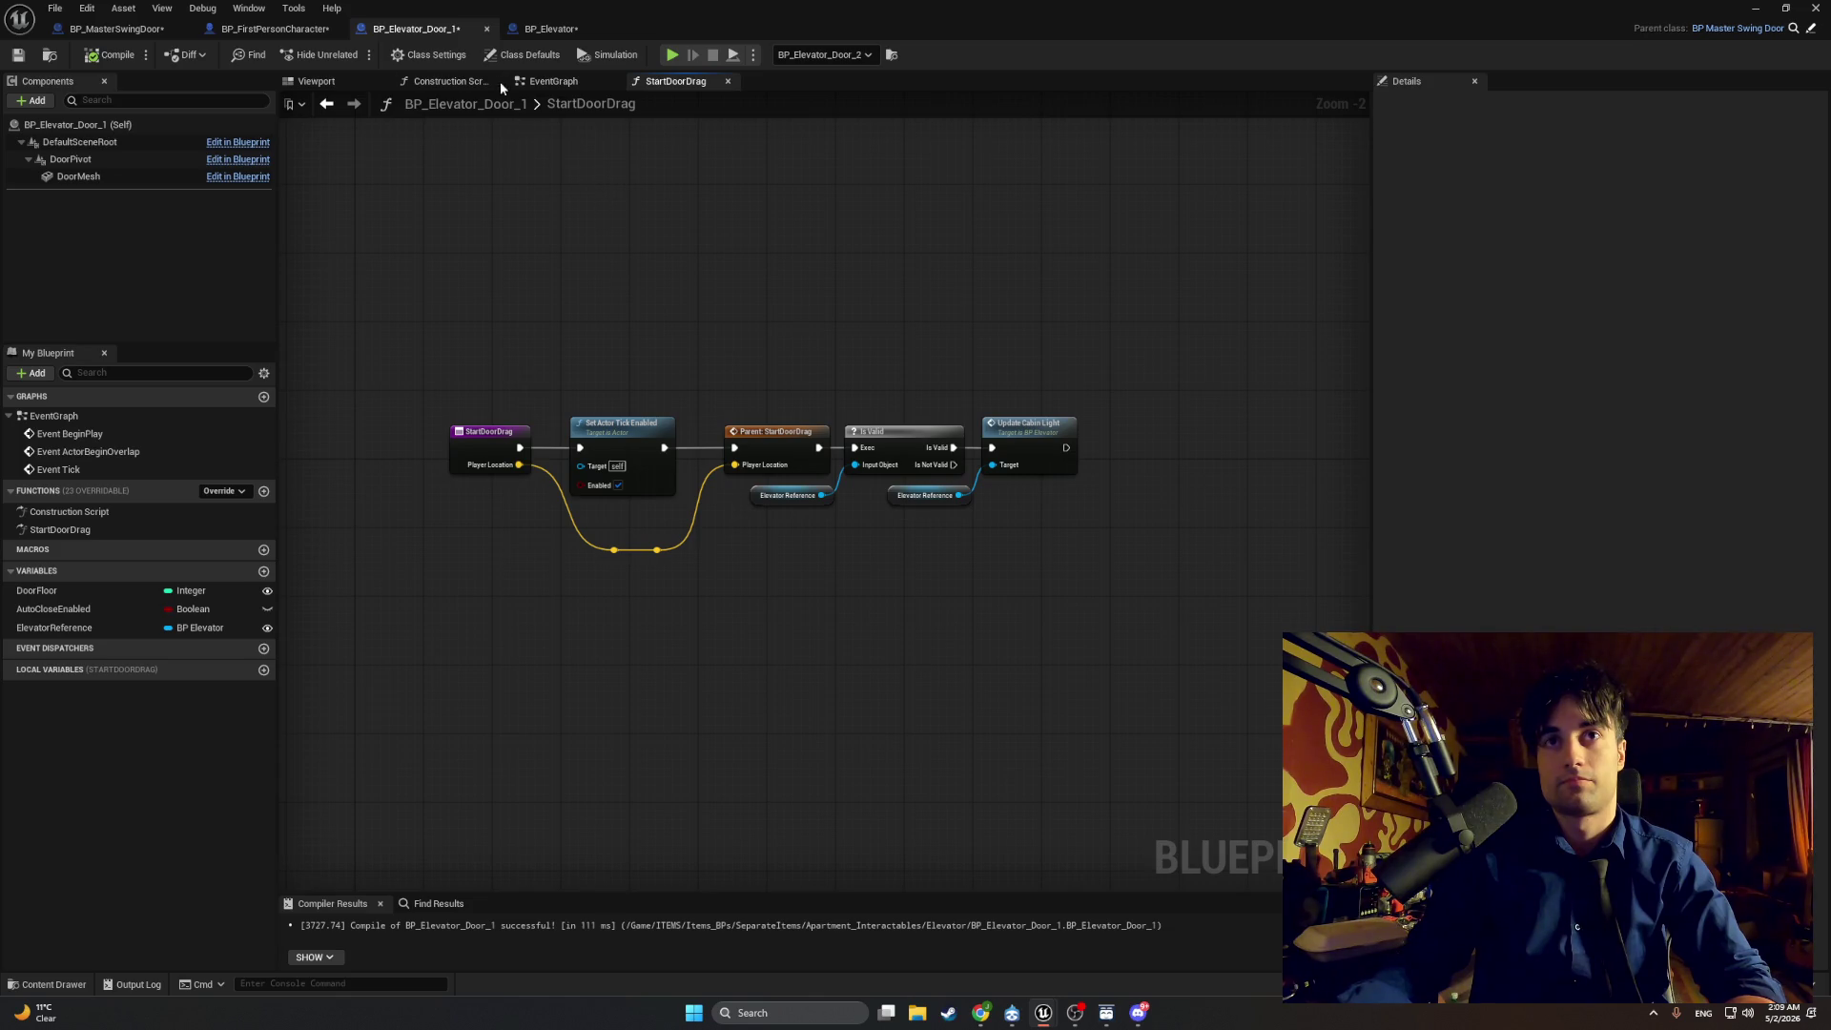
click(553, 81)
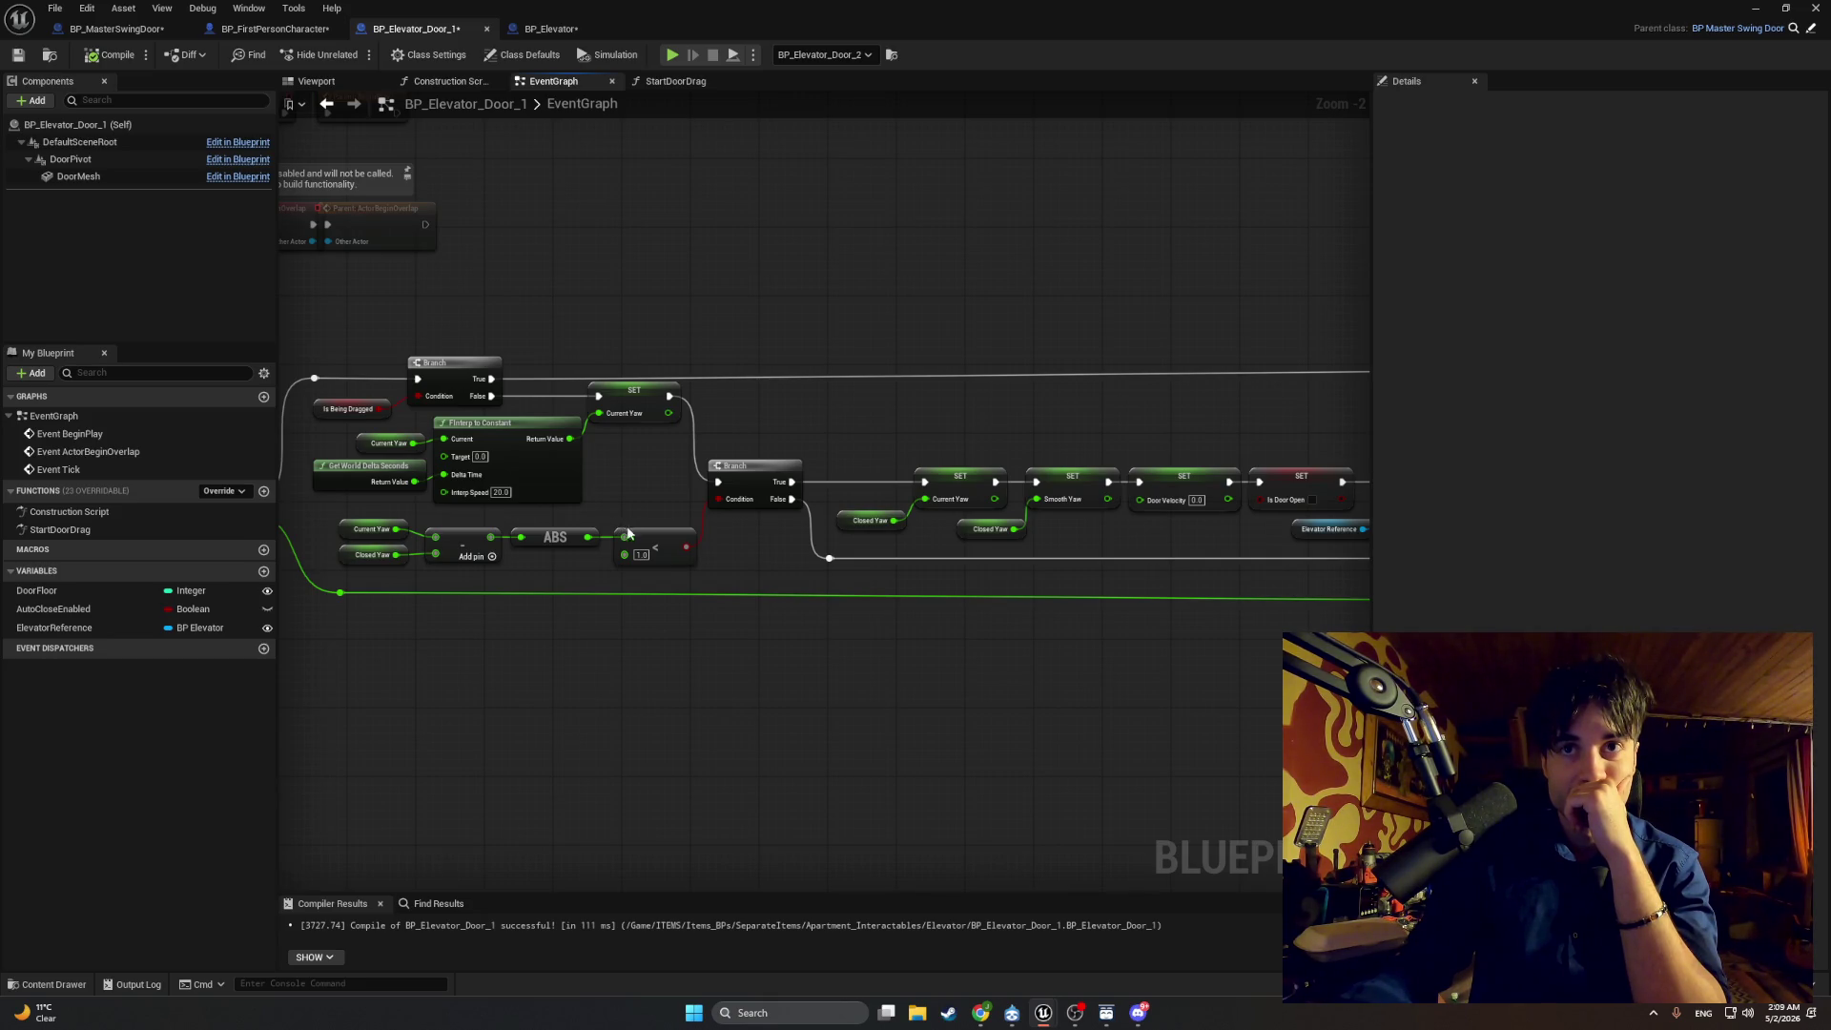
Step: Set the Less node's B threshold to 0.01, compile with F7, and minimize the Blueprint editor
click(641, 555)
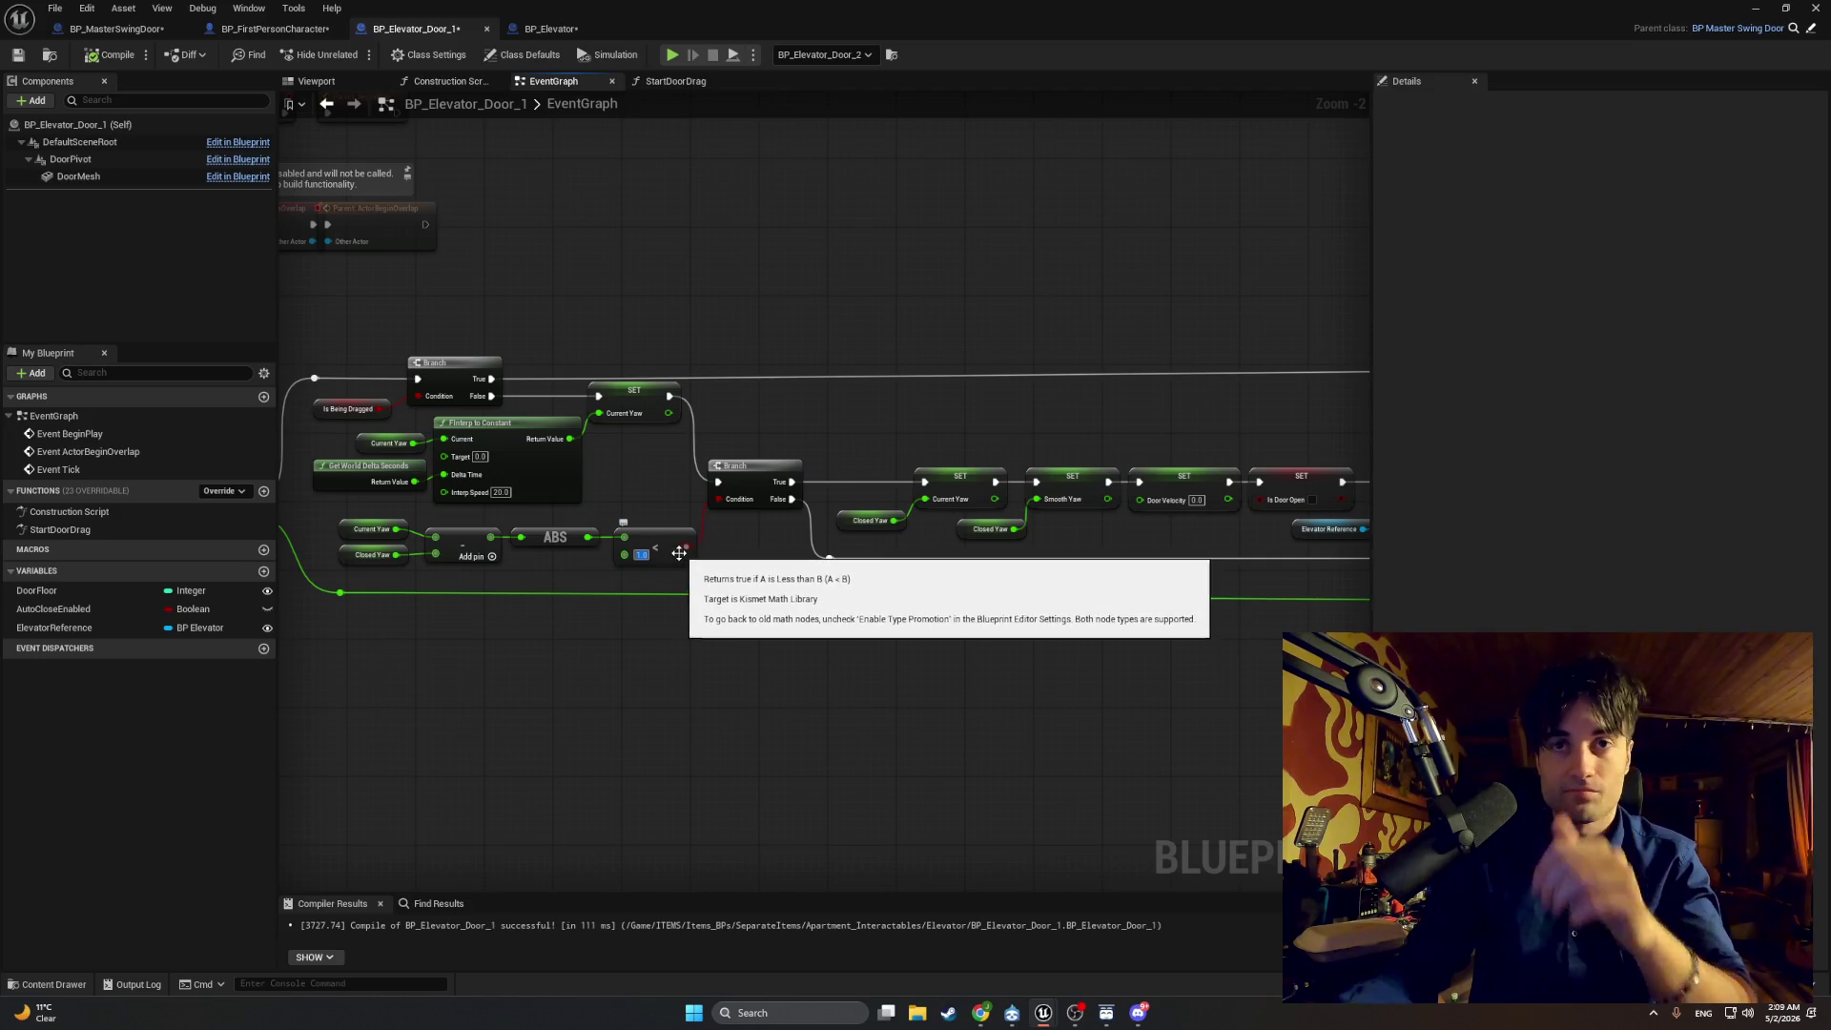
text(0)
key(Return)
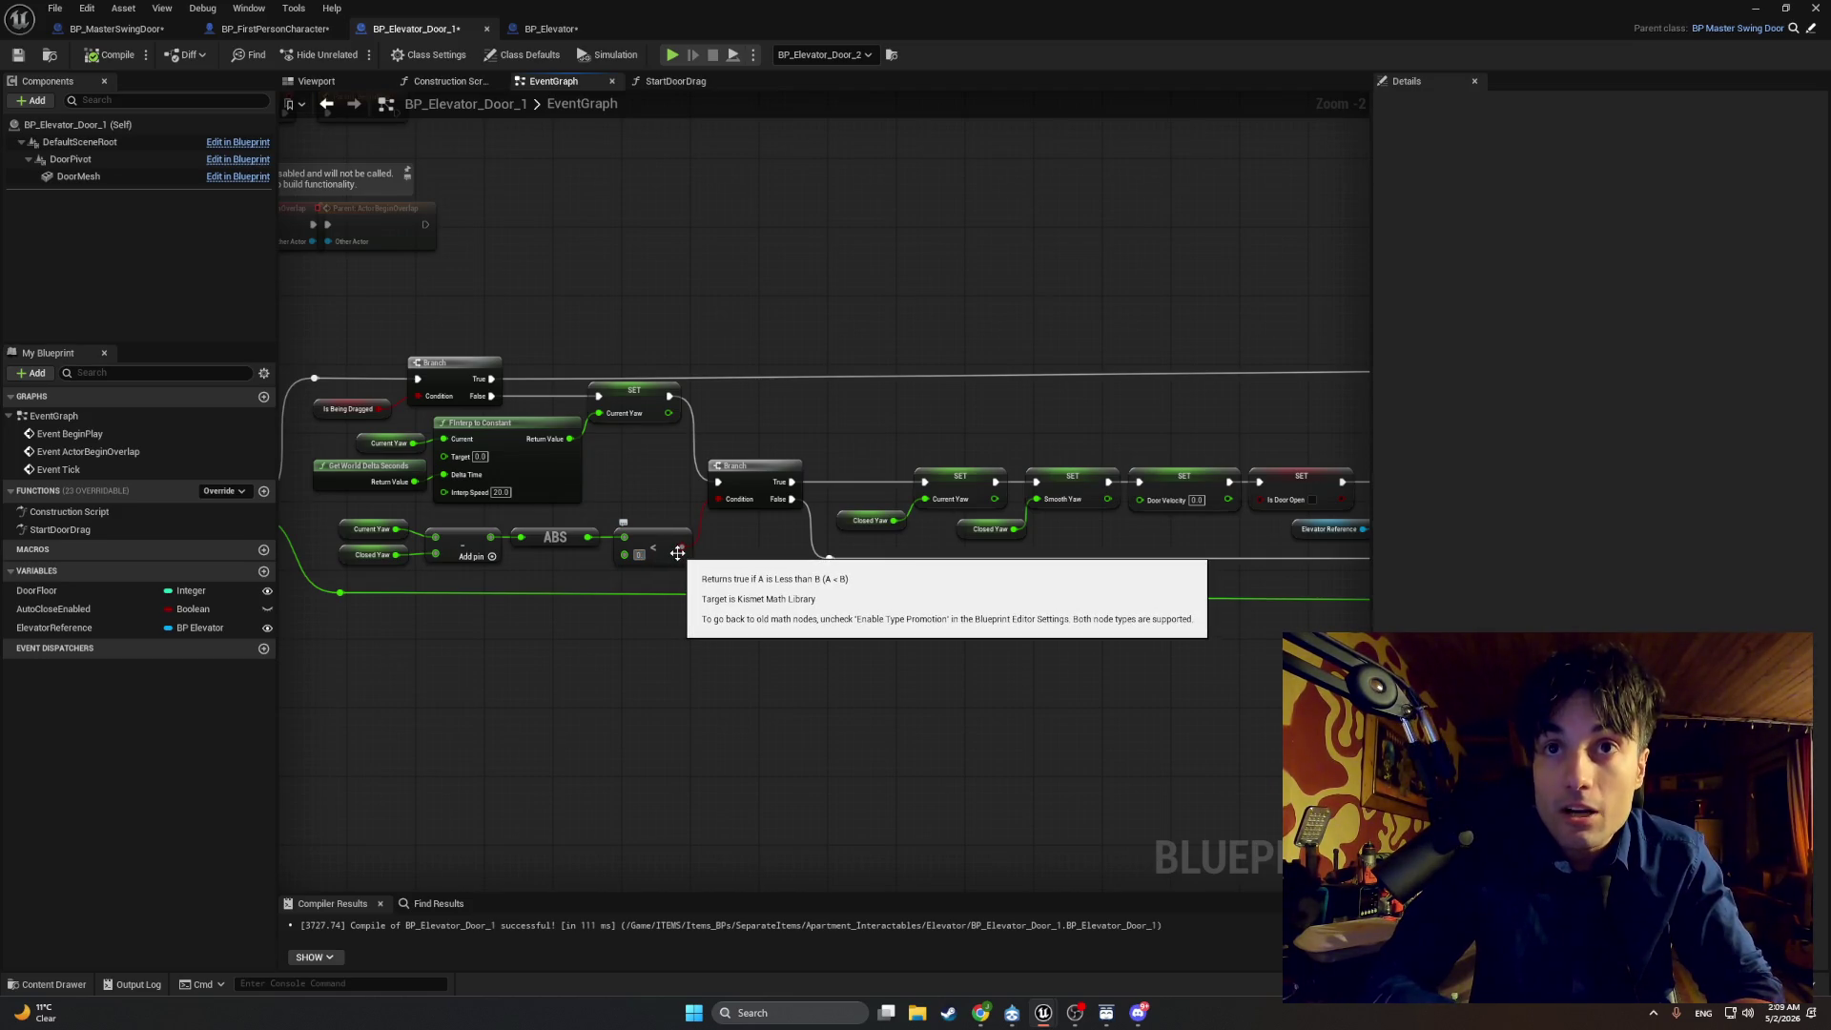
text(0.00000)
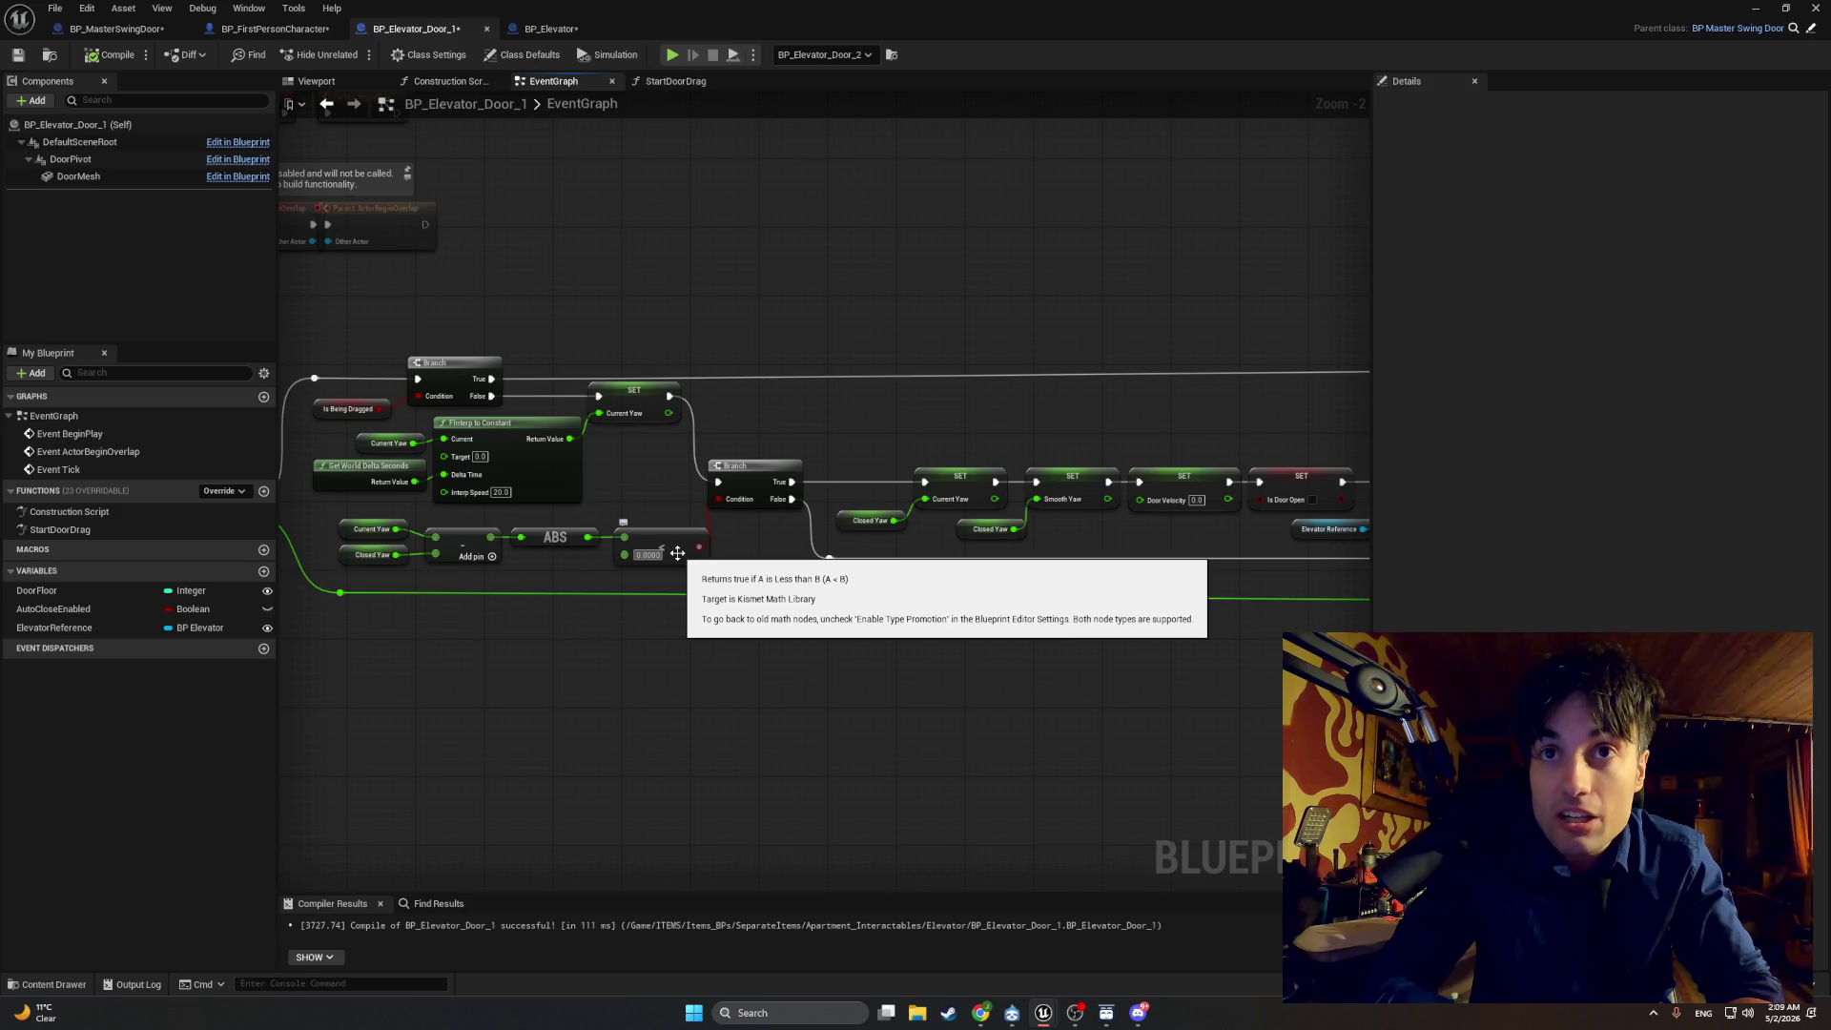
key(Return)
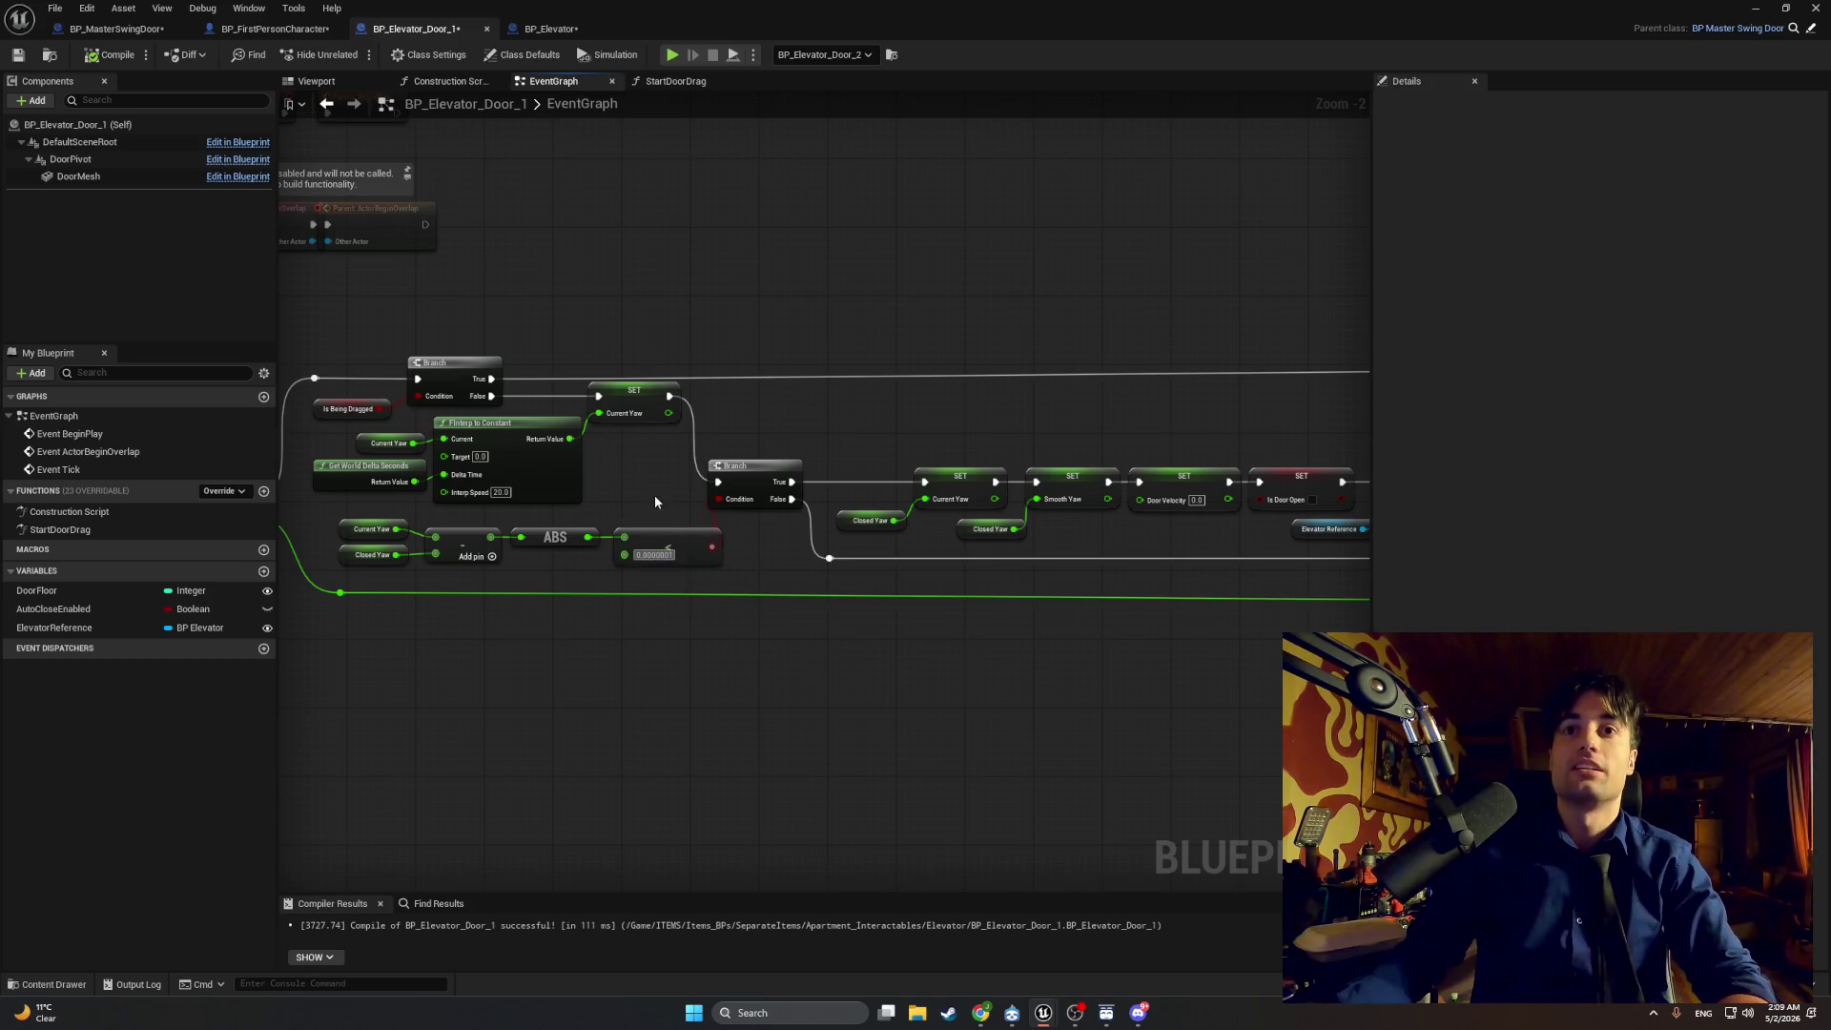
click(640, 554)
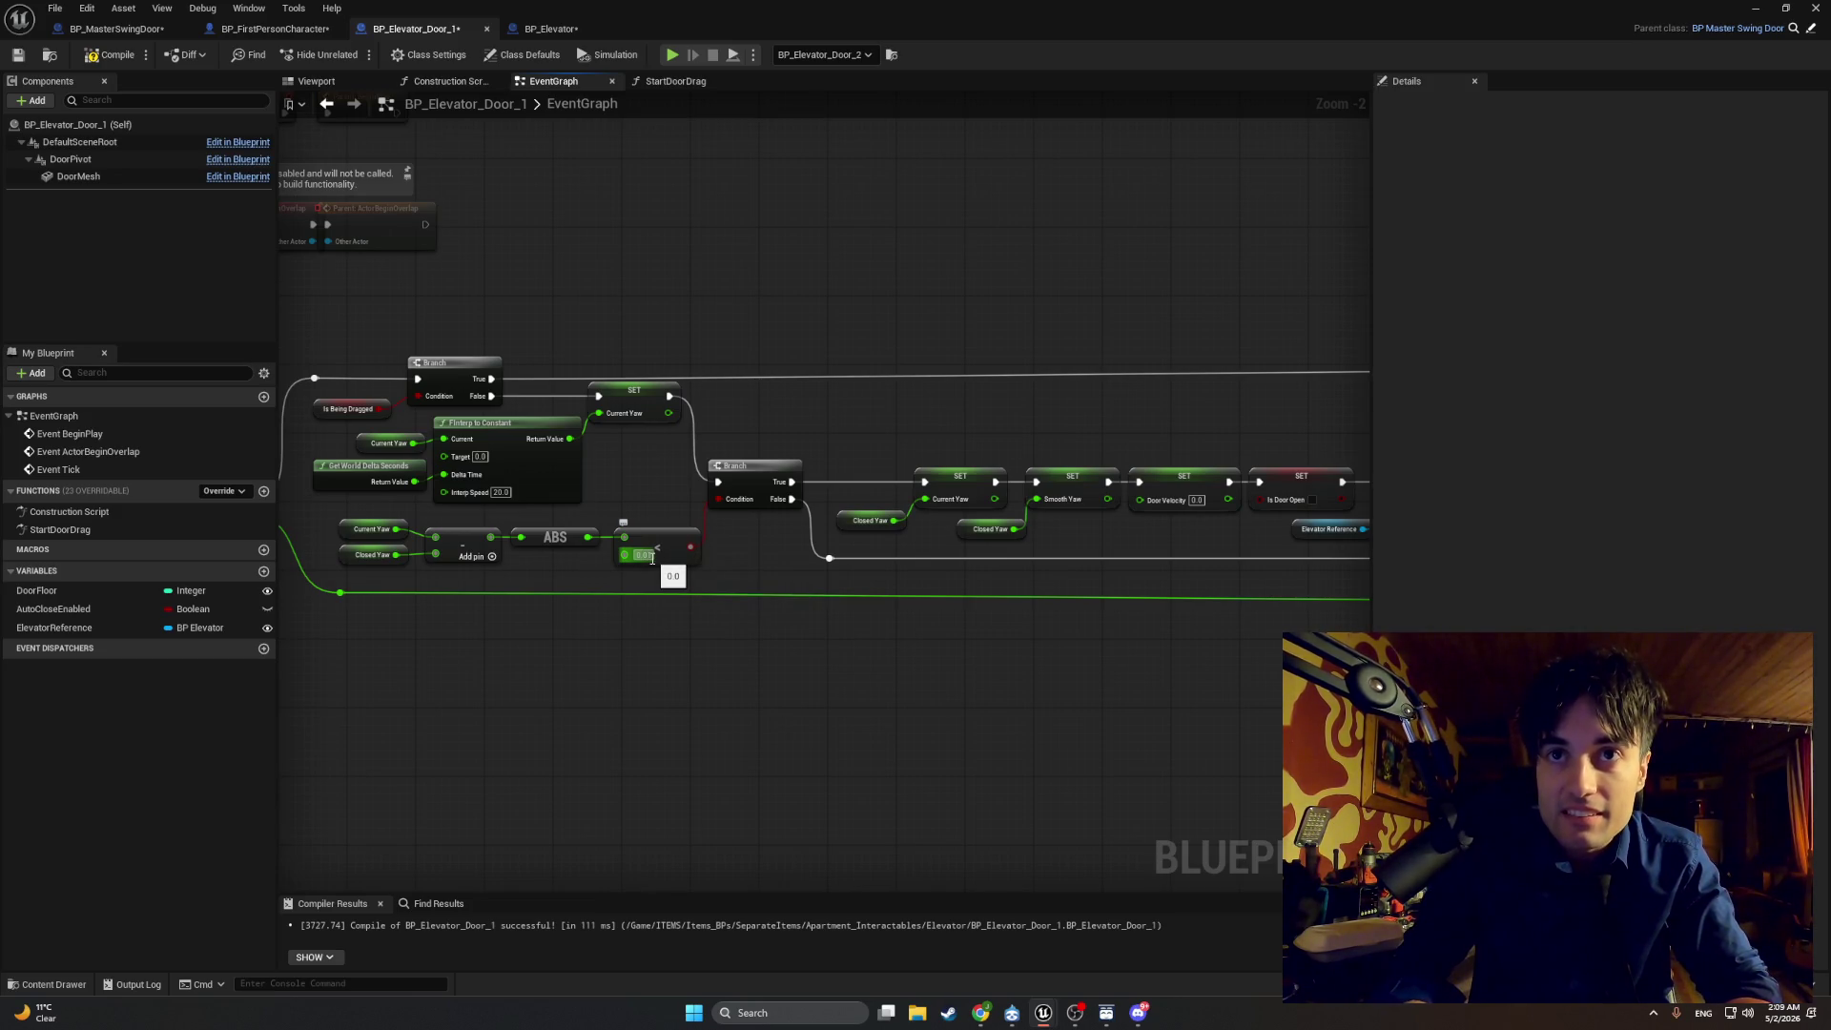
key(Return)
key(F7)
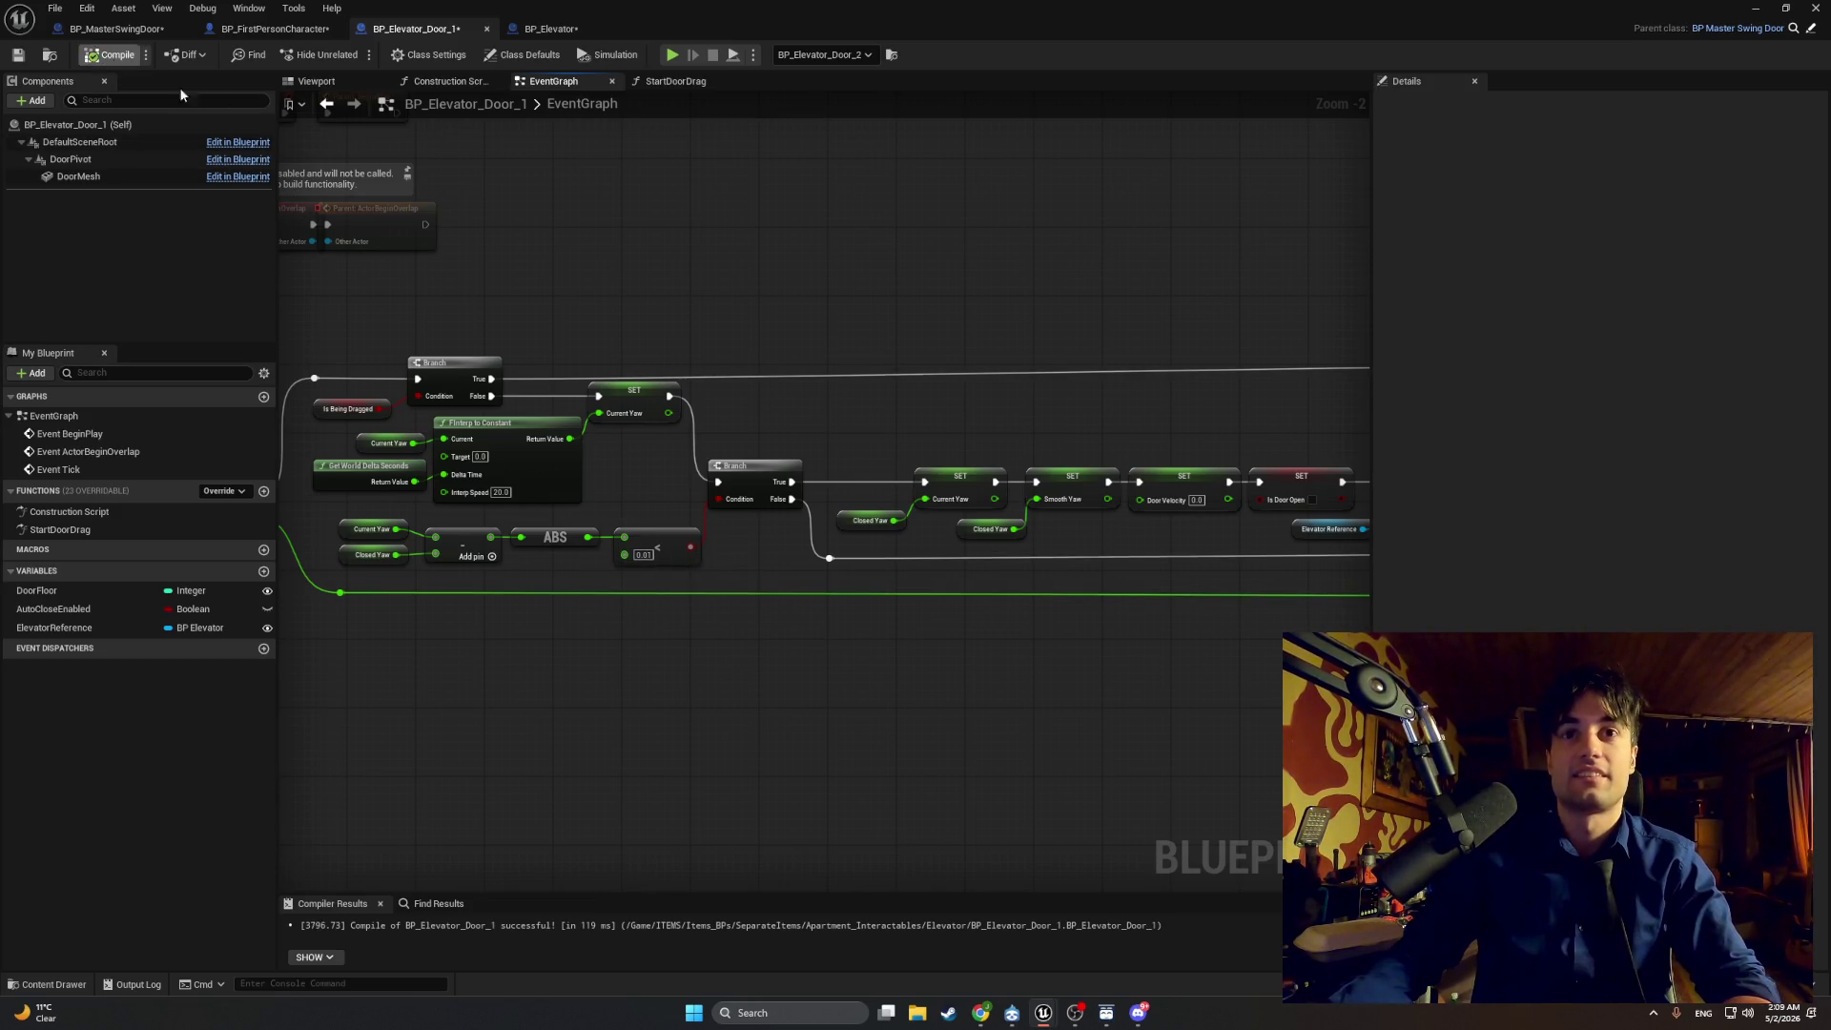
click(1756, 8)
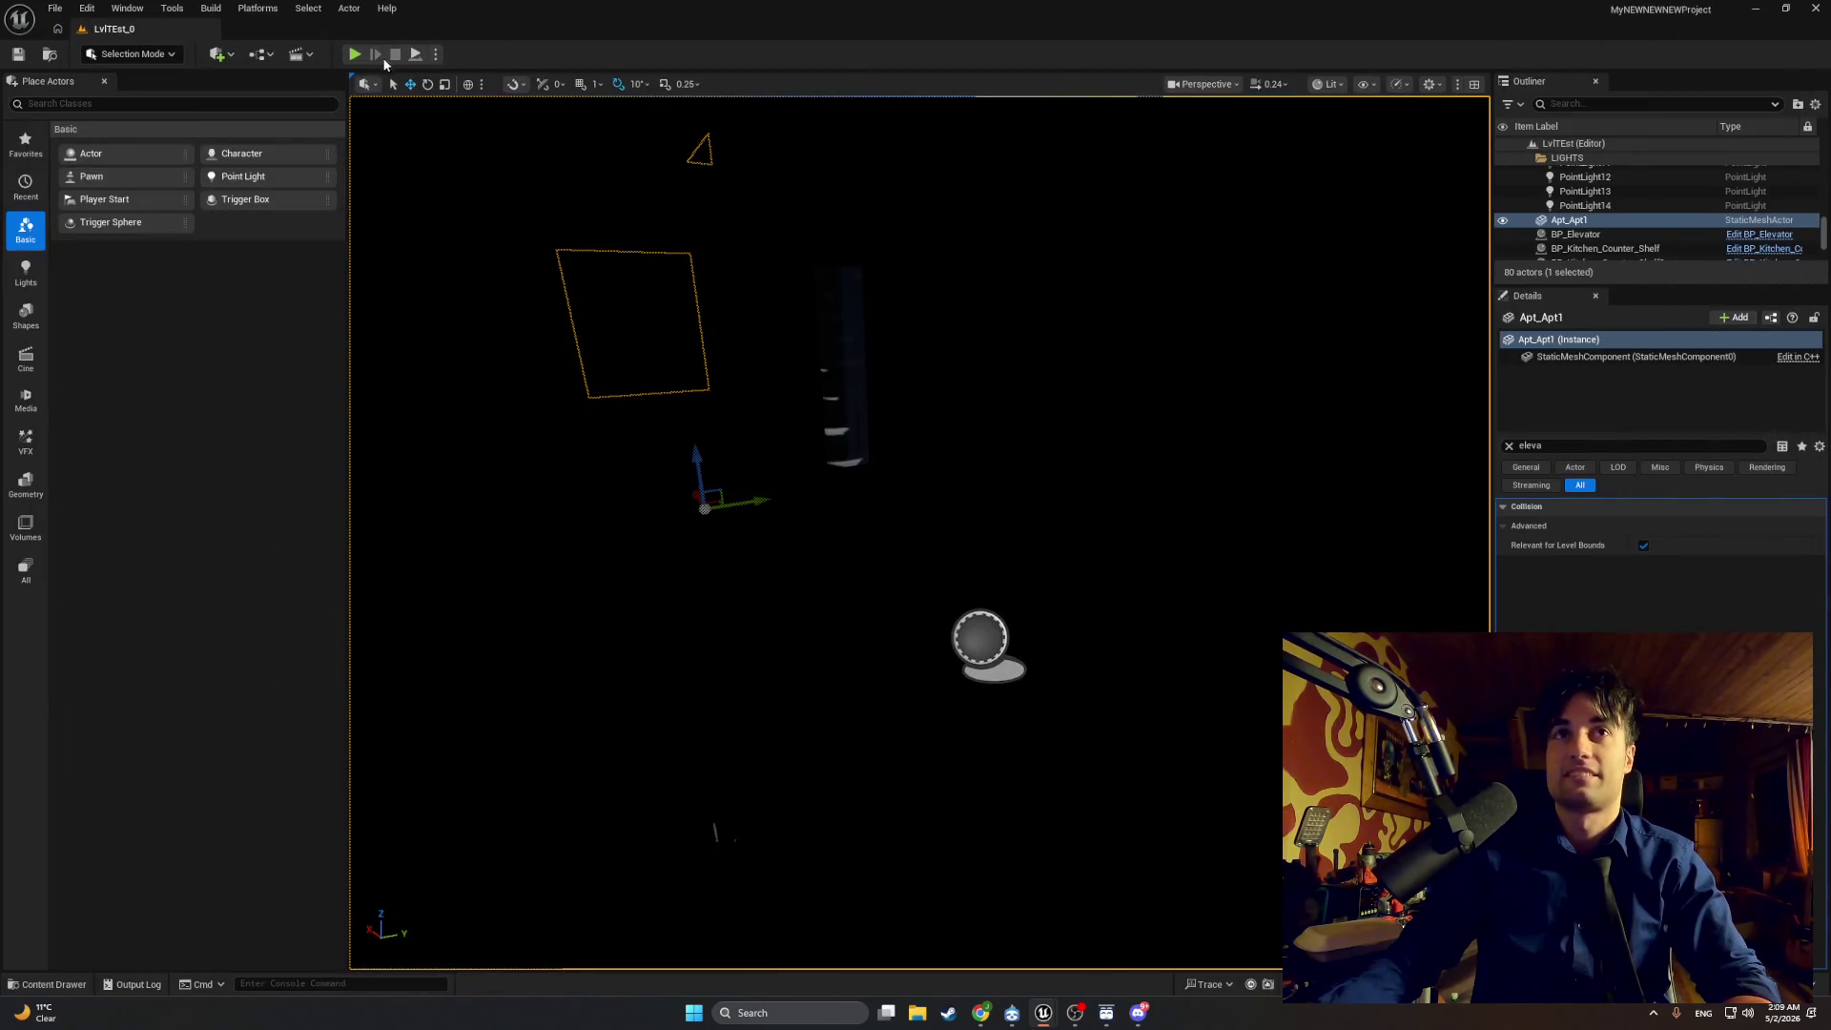
Step: Play LvlTEst twice, walking forward through the elevator door, then stop the session
key(alt+p)
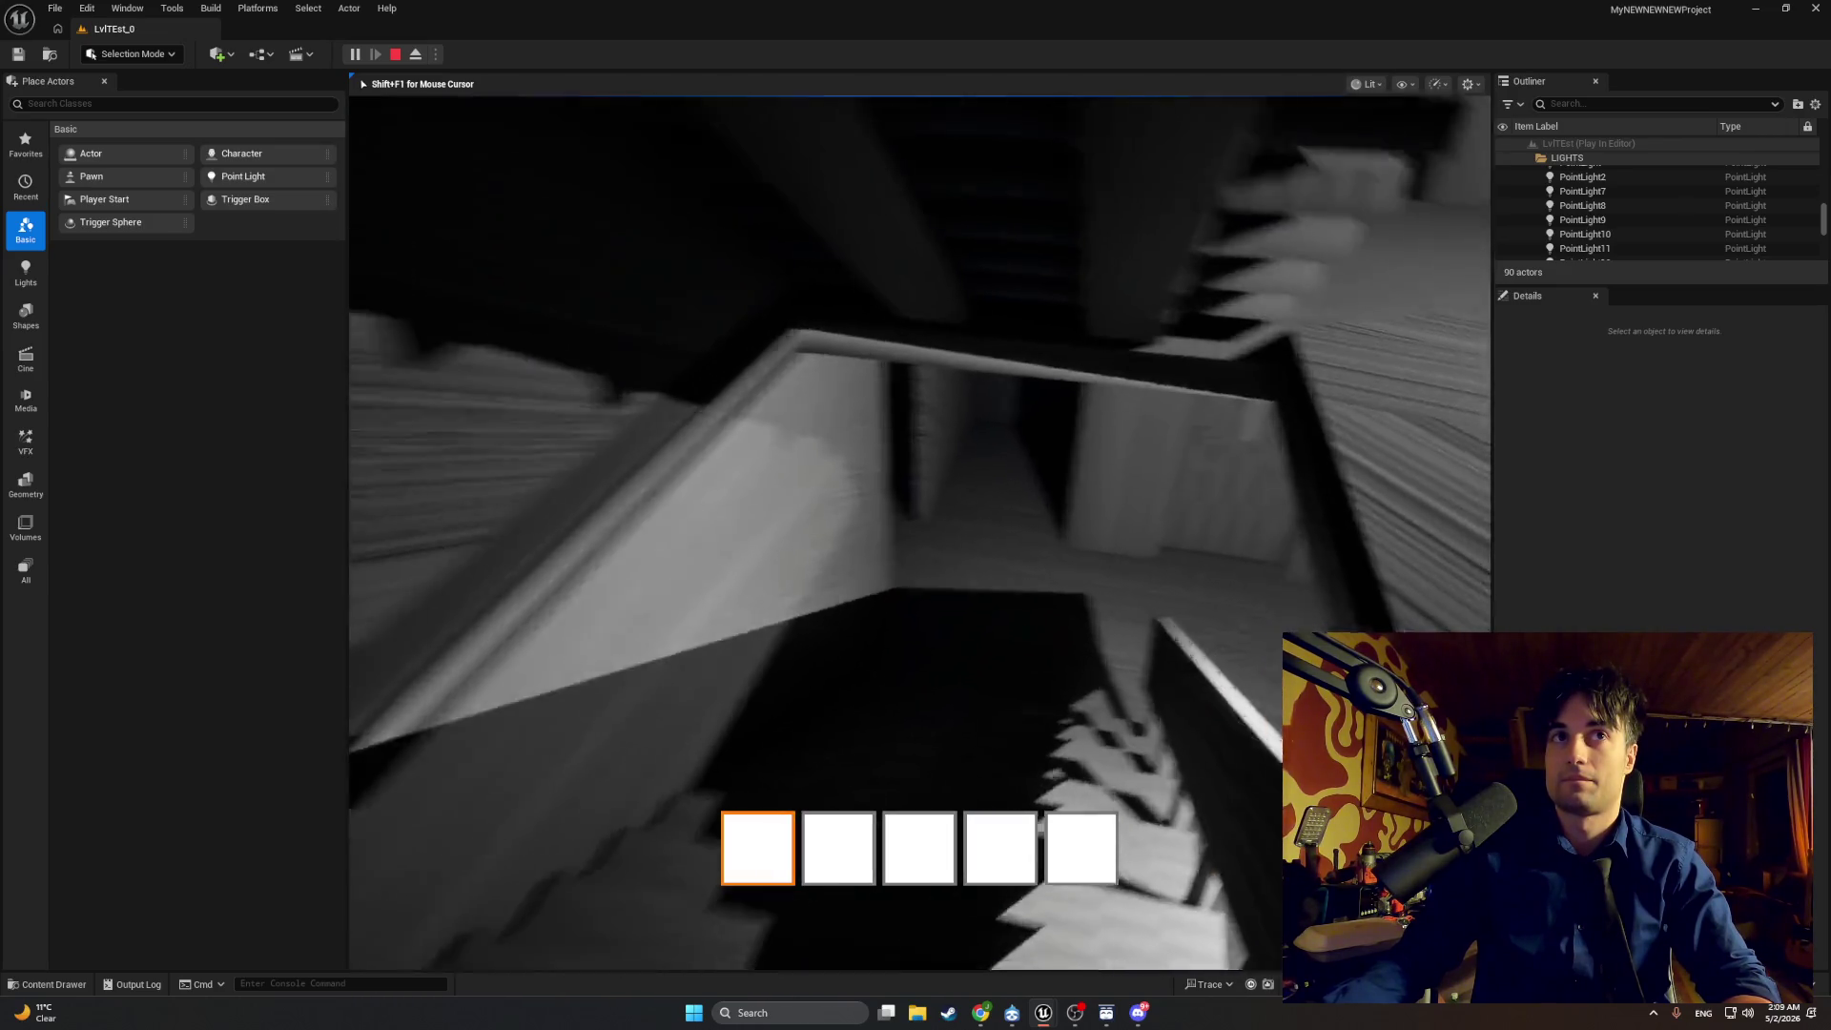
key(w)
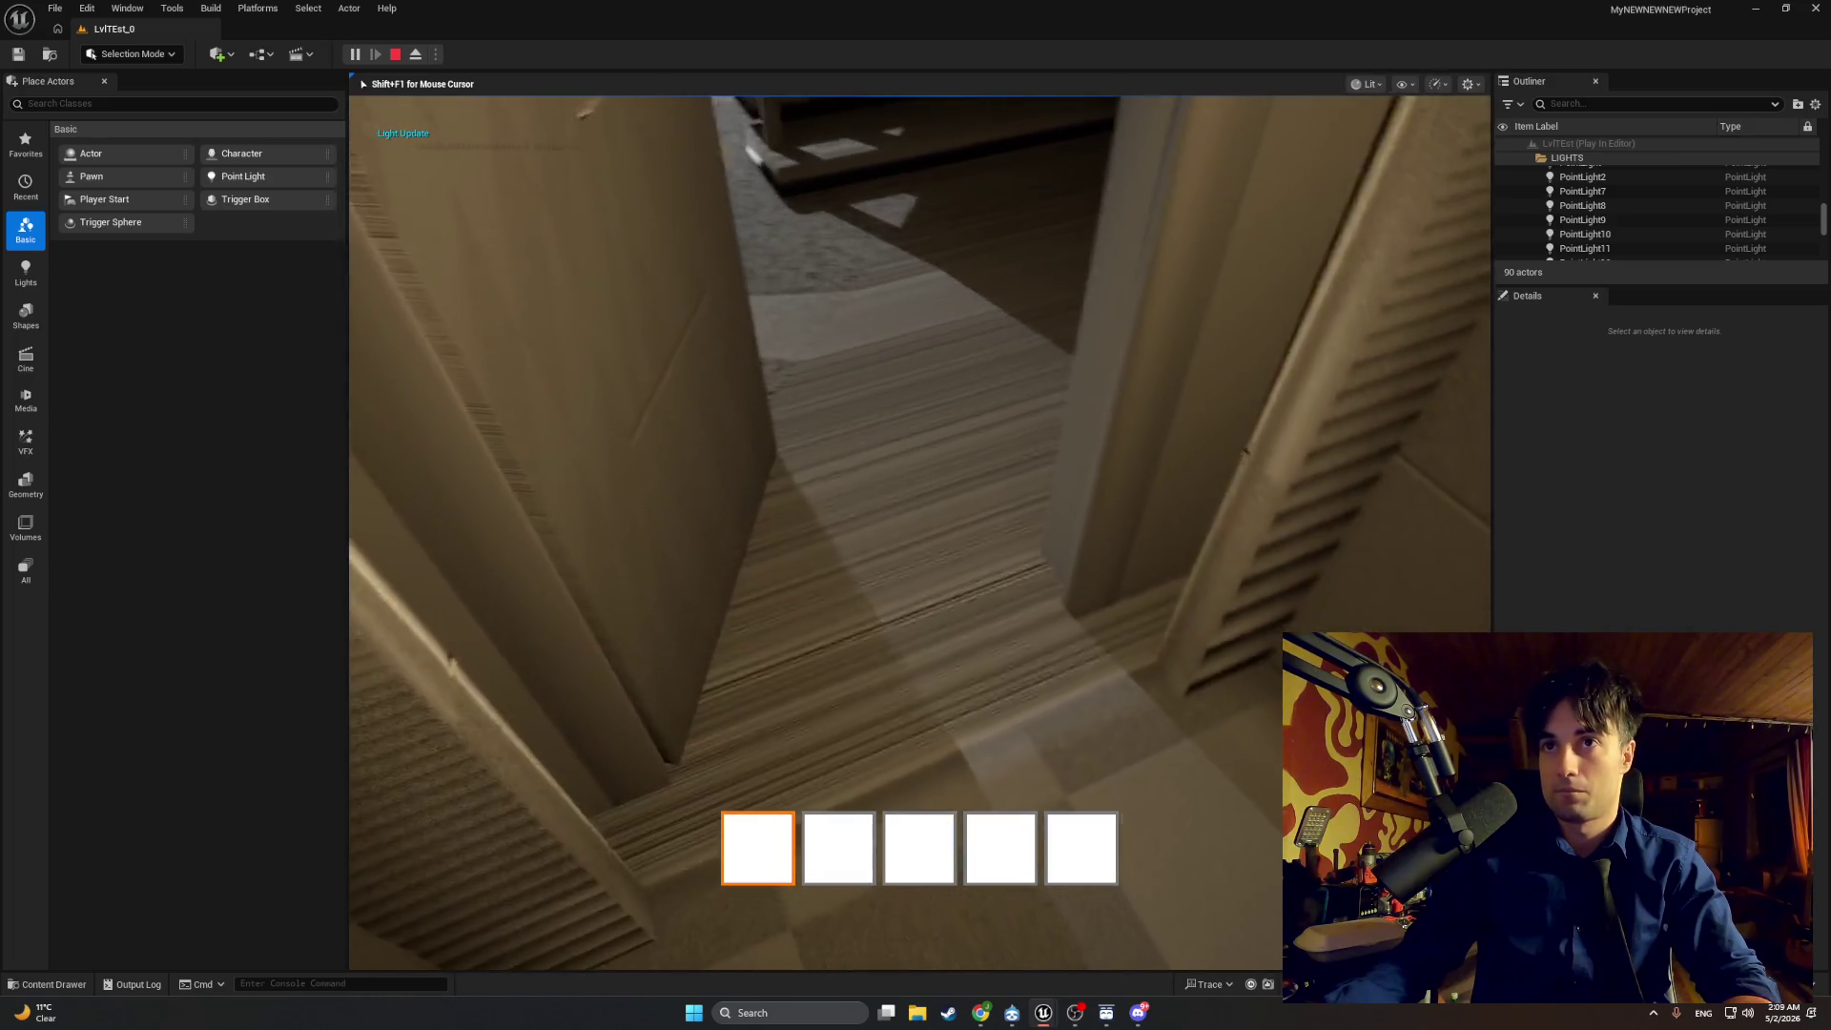
key(w)
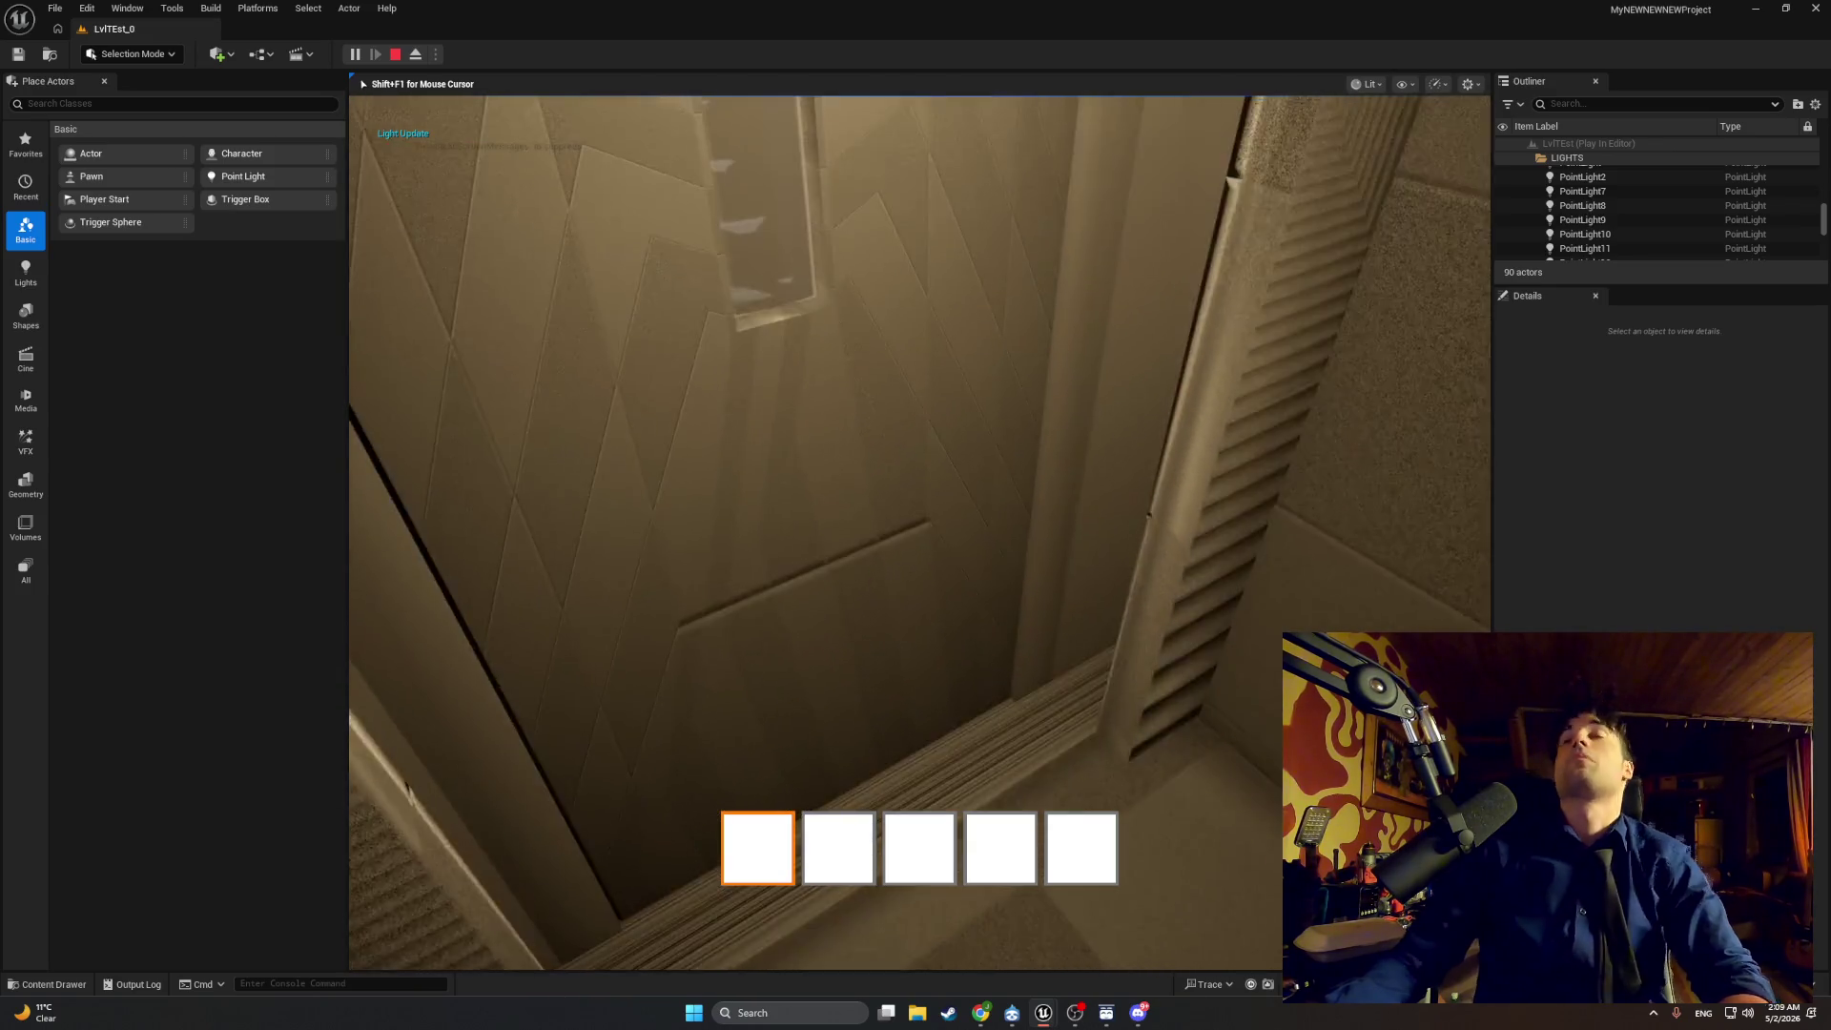
key(shift+F1)
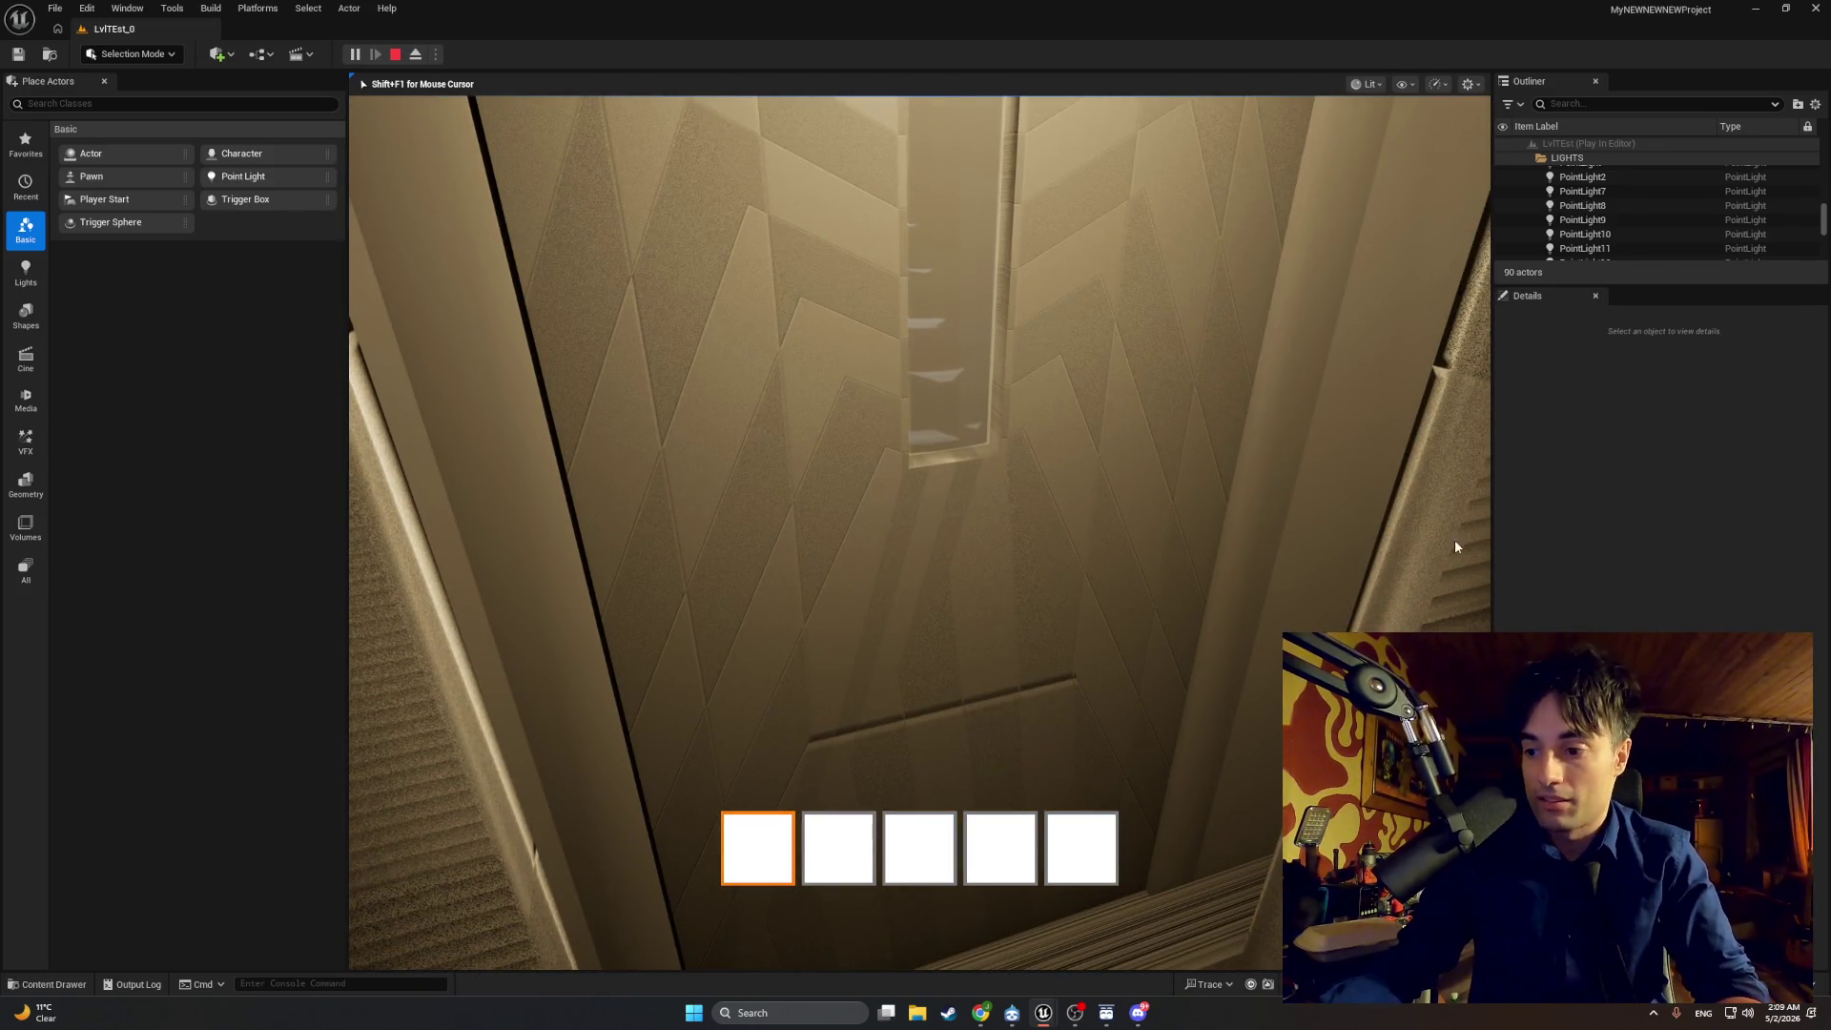
key(Escape)
click(1140, 507)
key(alt+p)
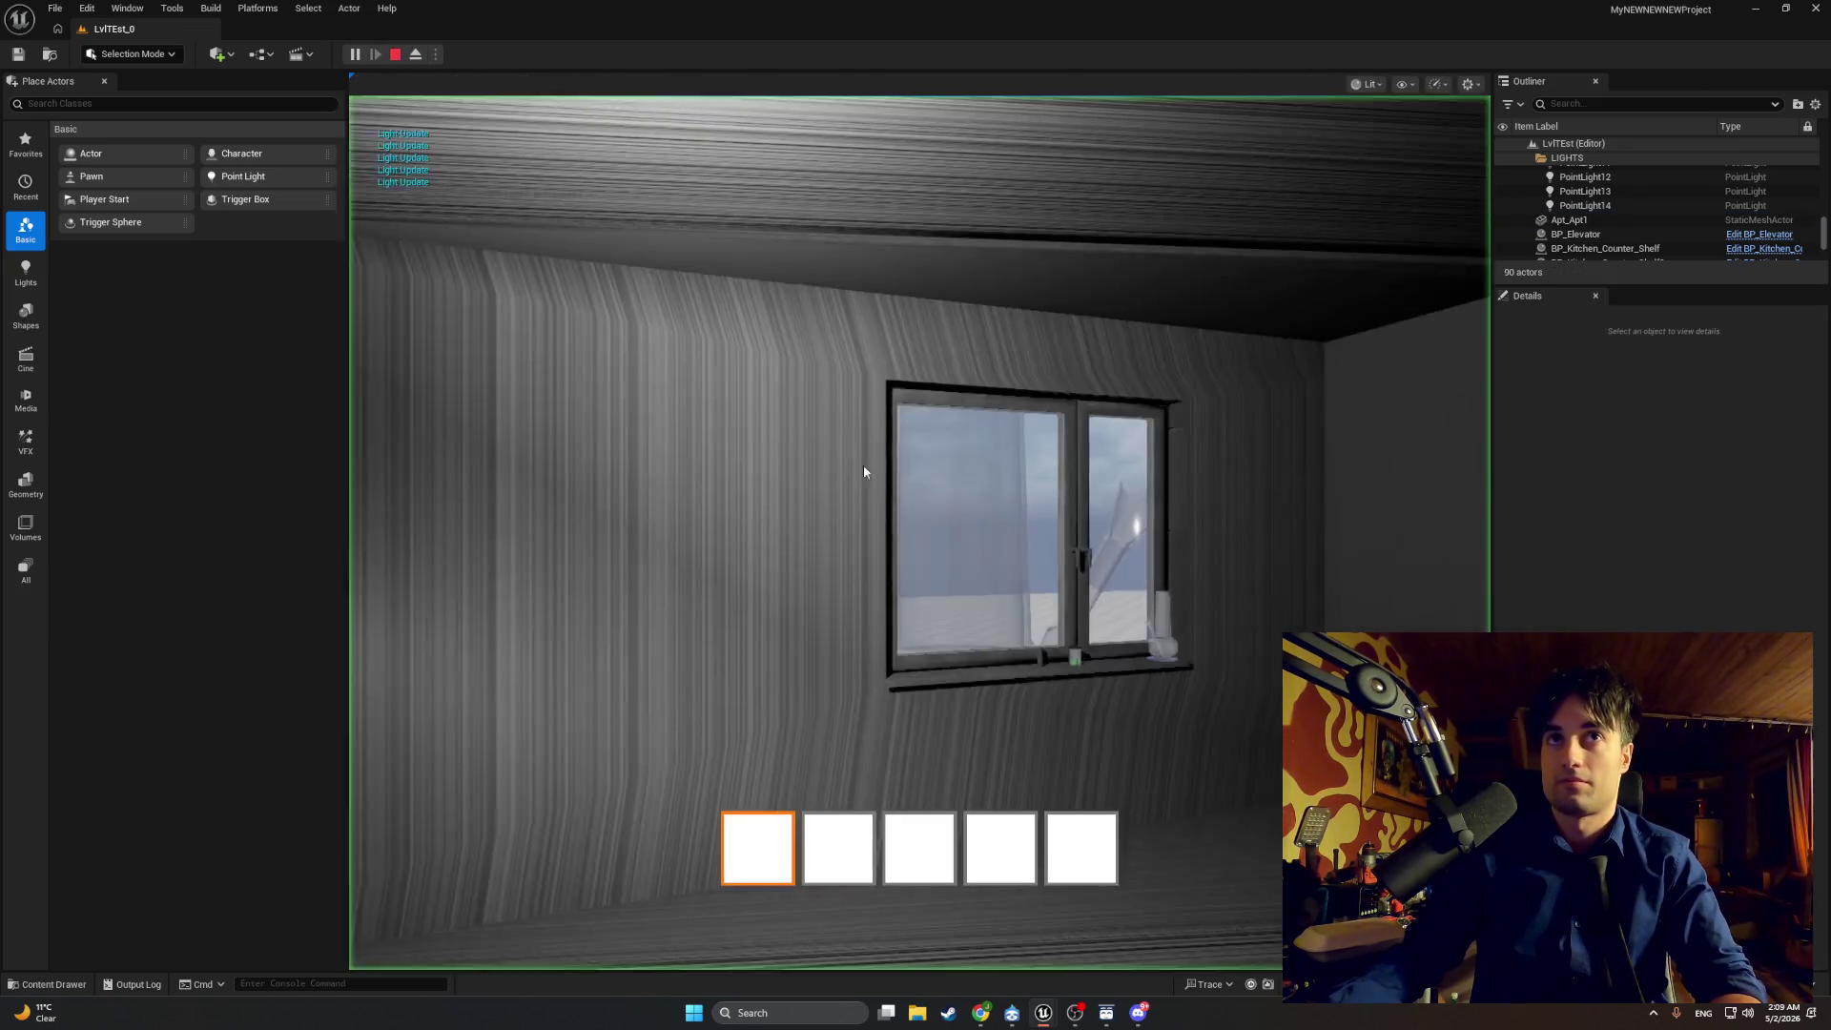
key(Escape)
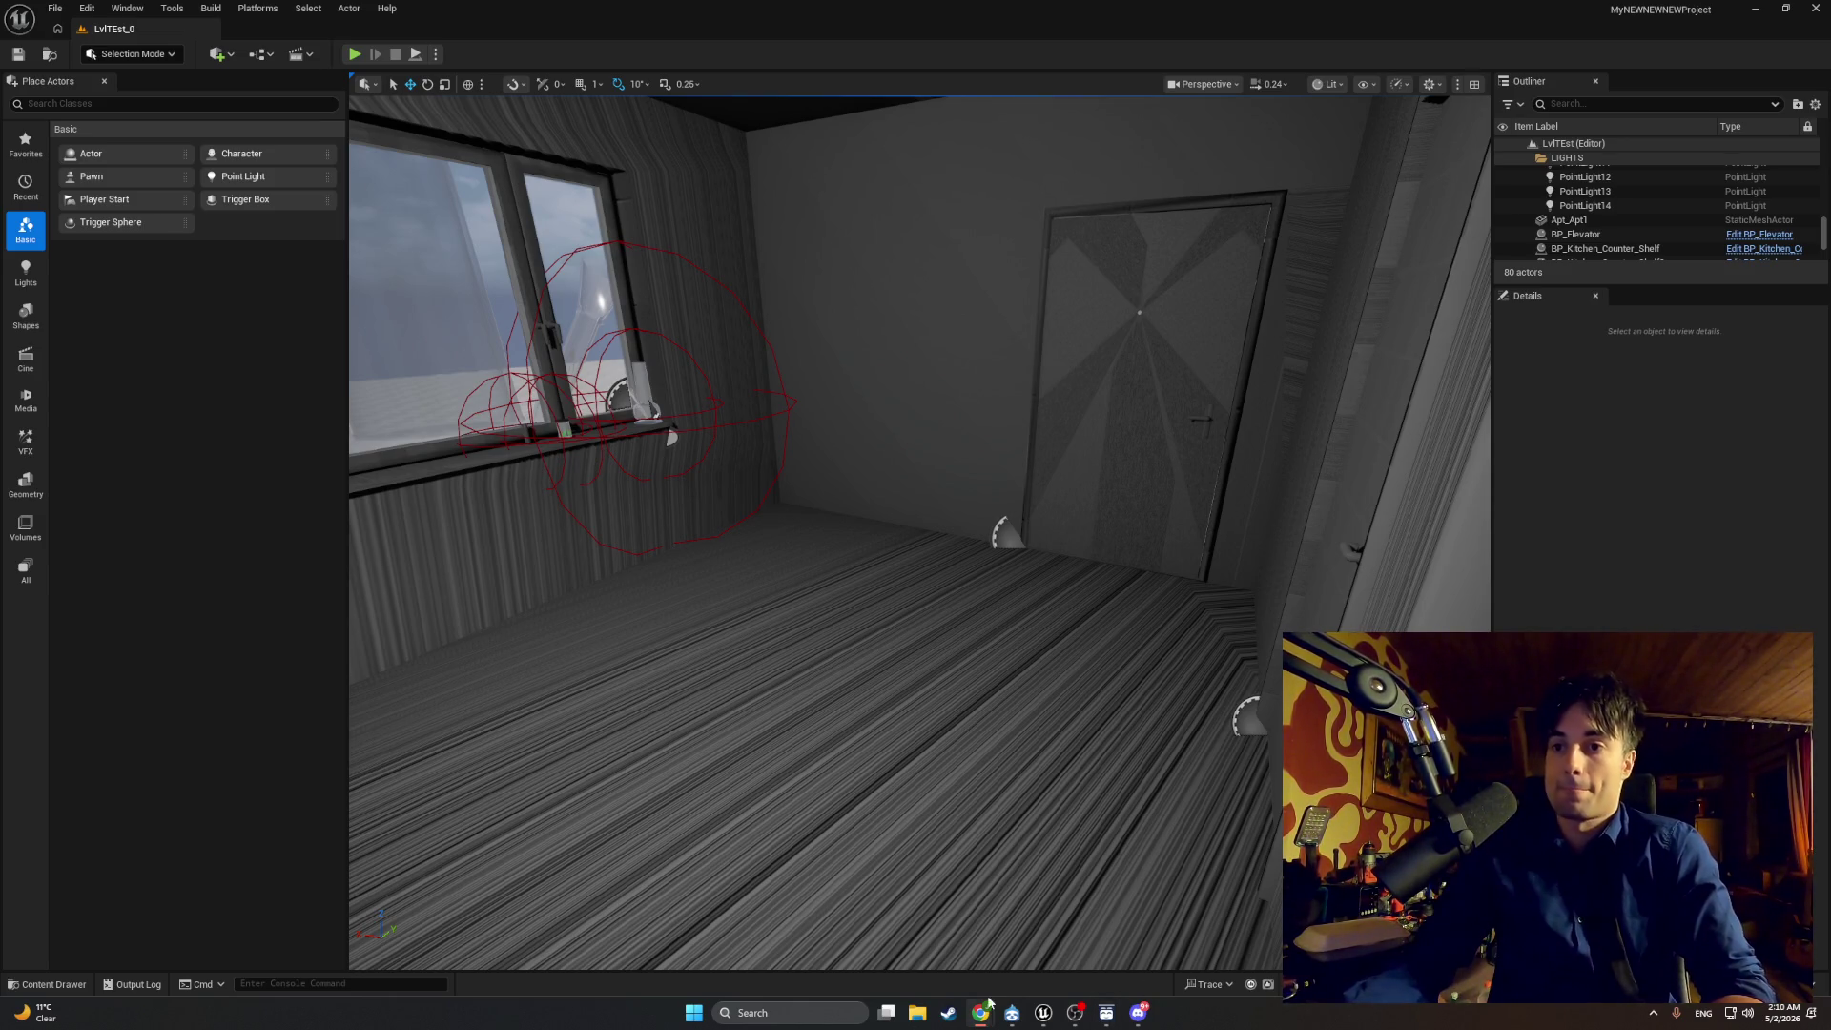
Step: Restore the door Blueprint editor and try 1.0, then 5.0, as the less-than threshold
mouse_move(1049, 1014)
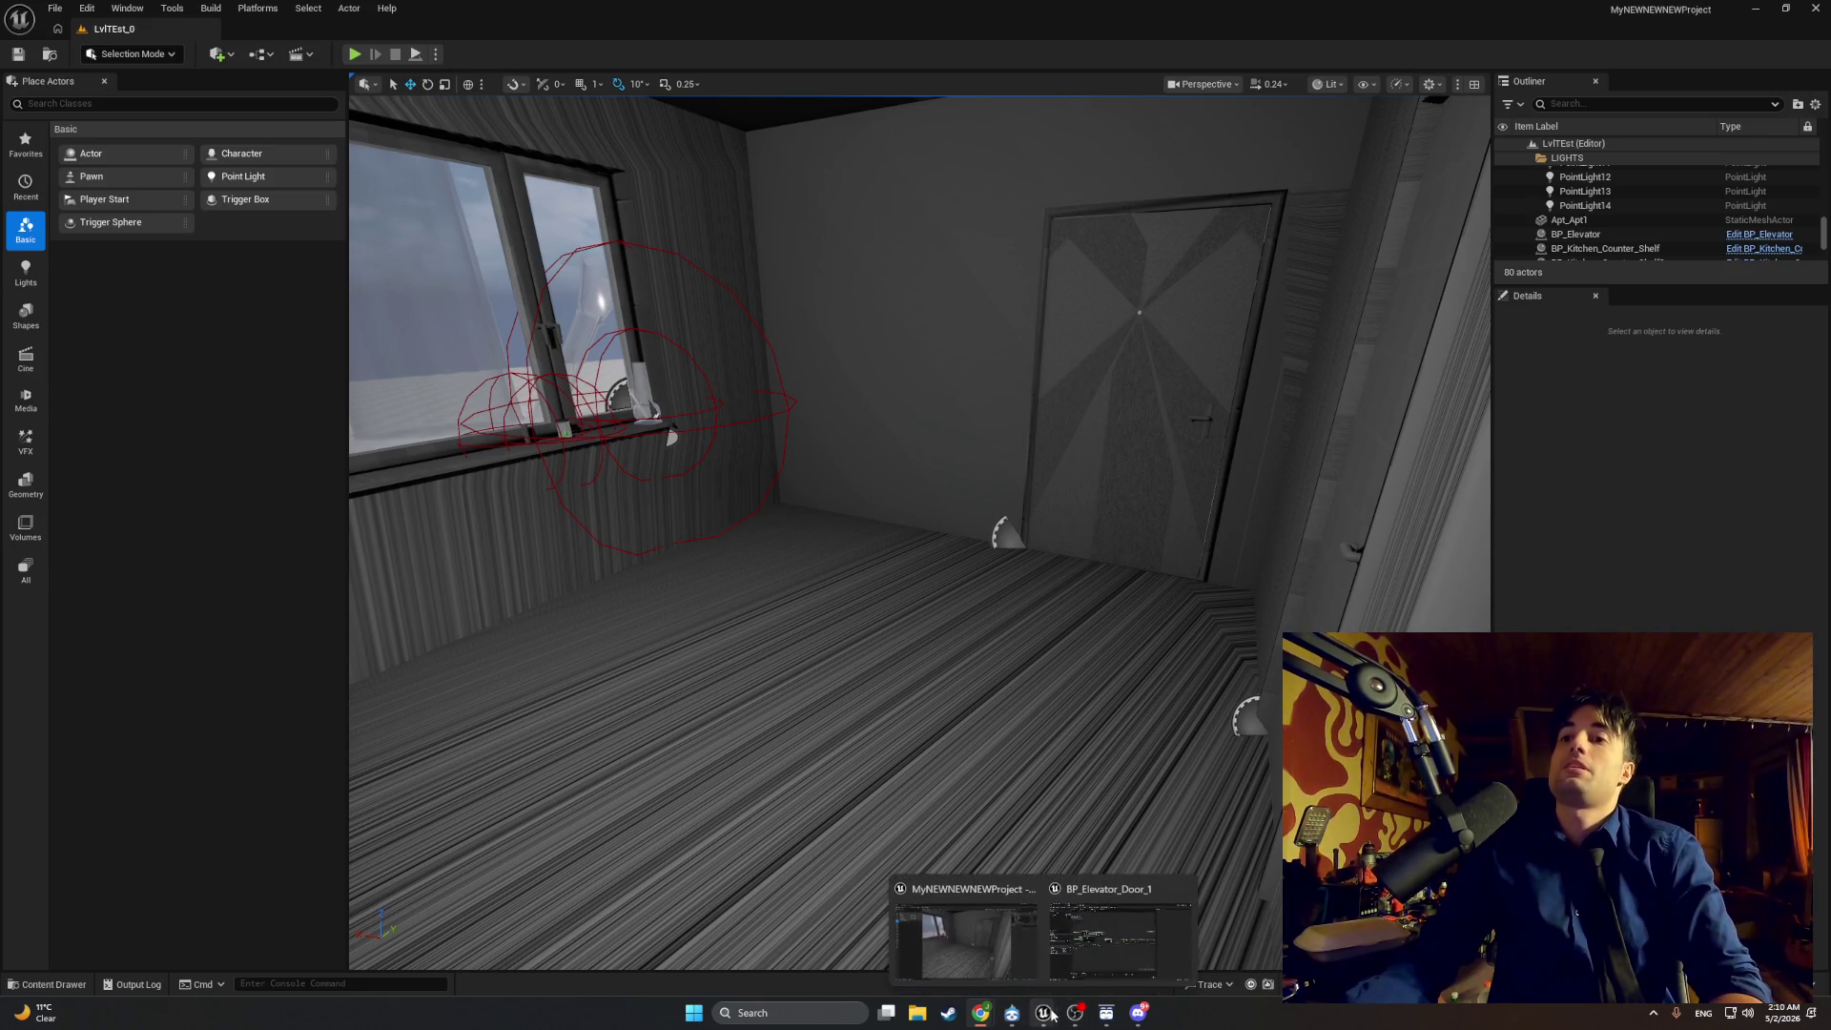
click(1078, 965)
scroll(628, 590, up, 2)
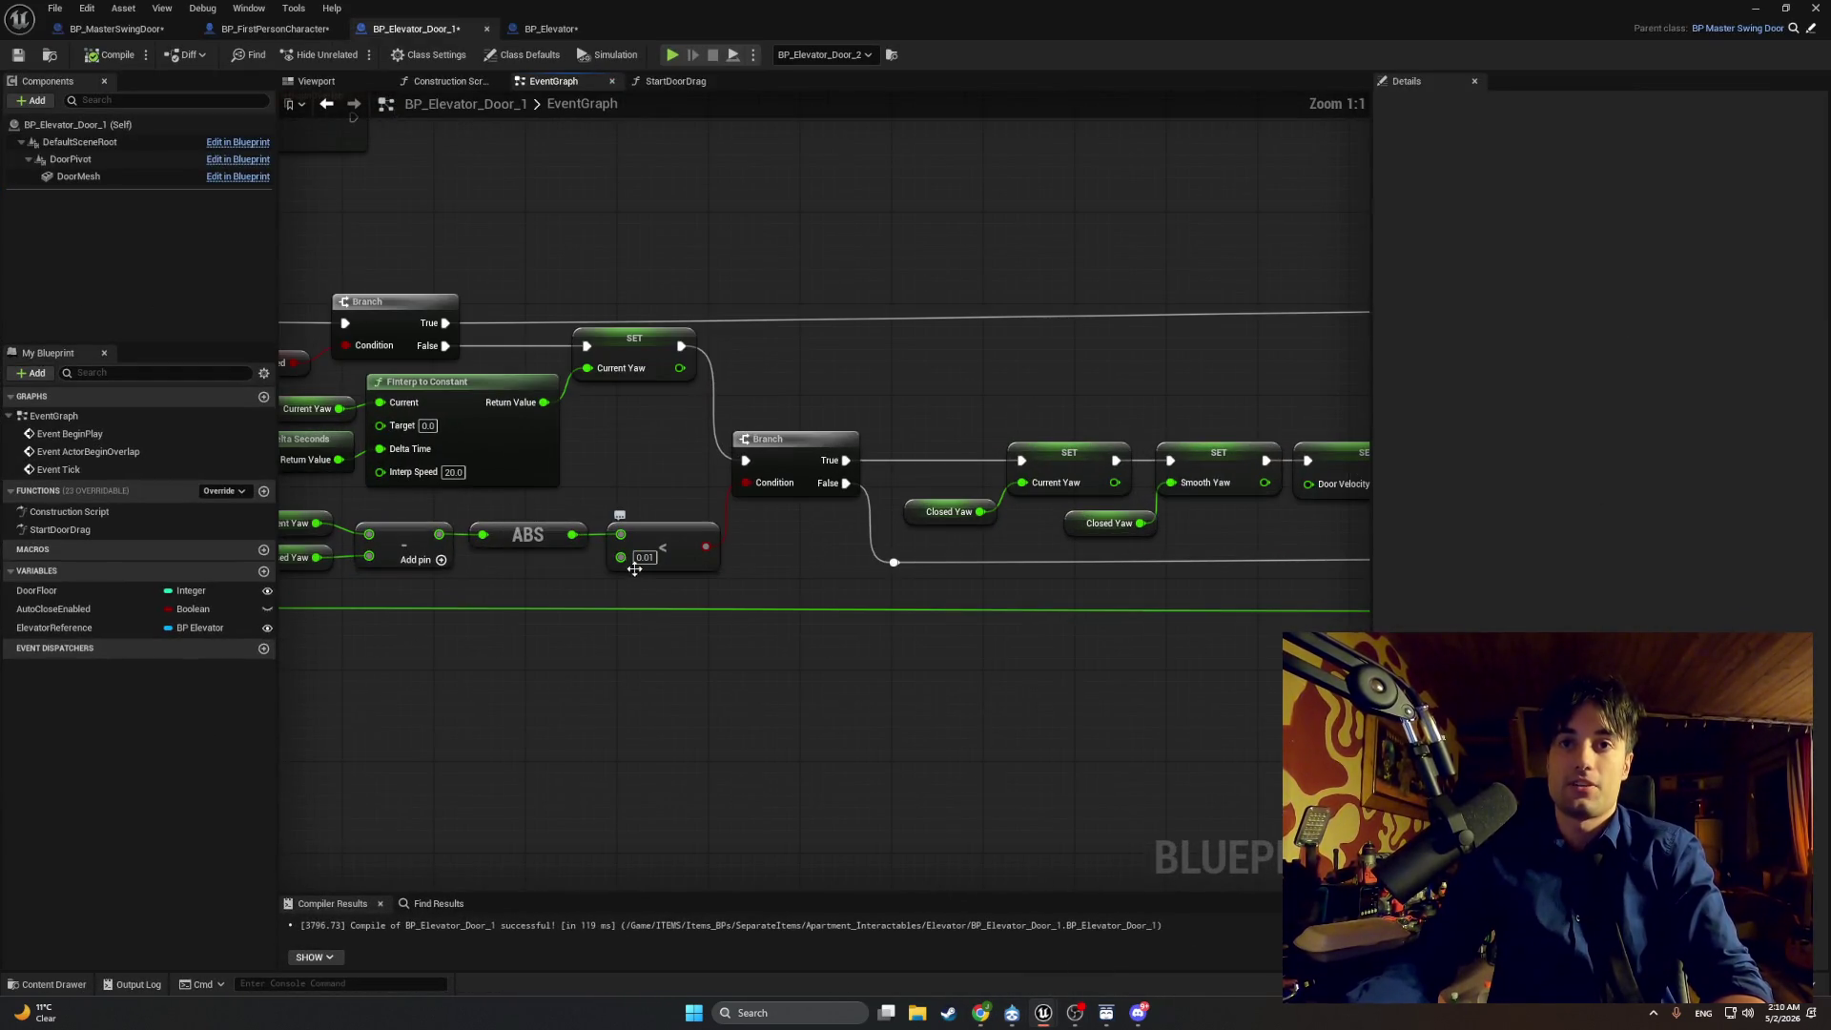
click(645, 558)
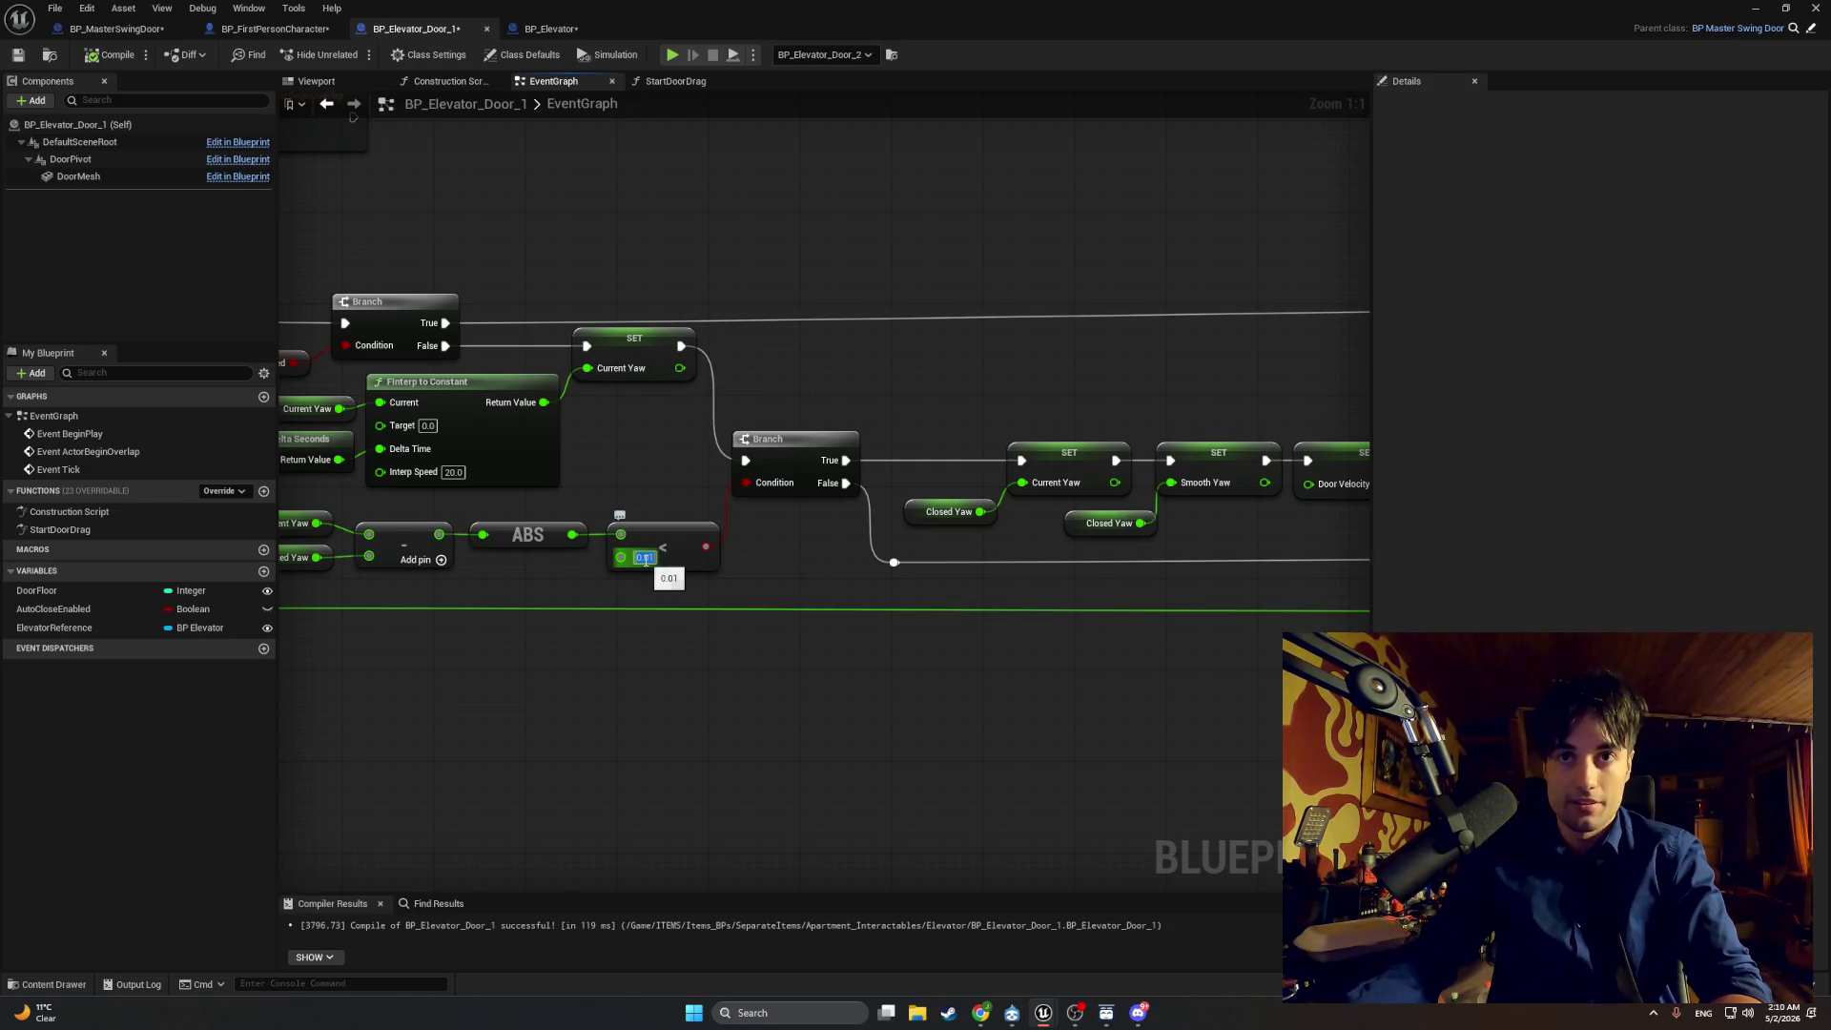
text(1)
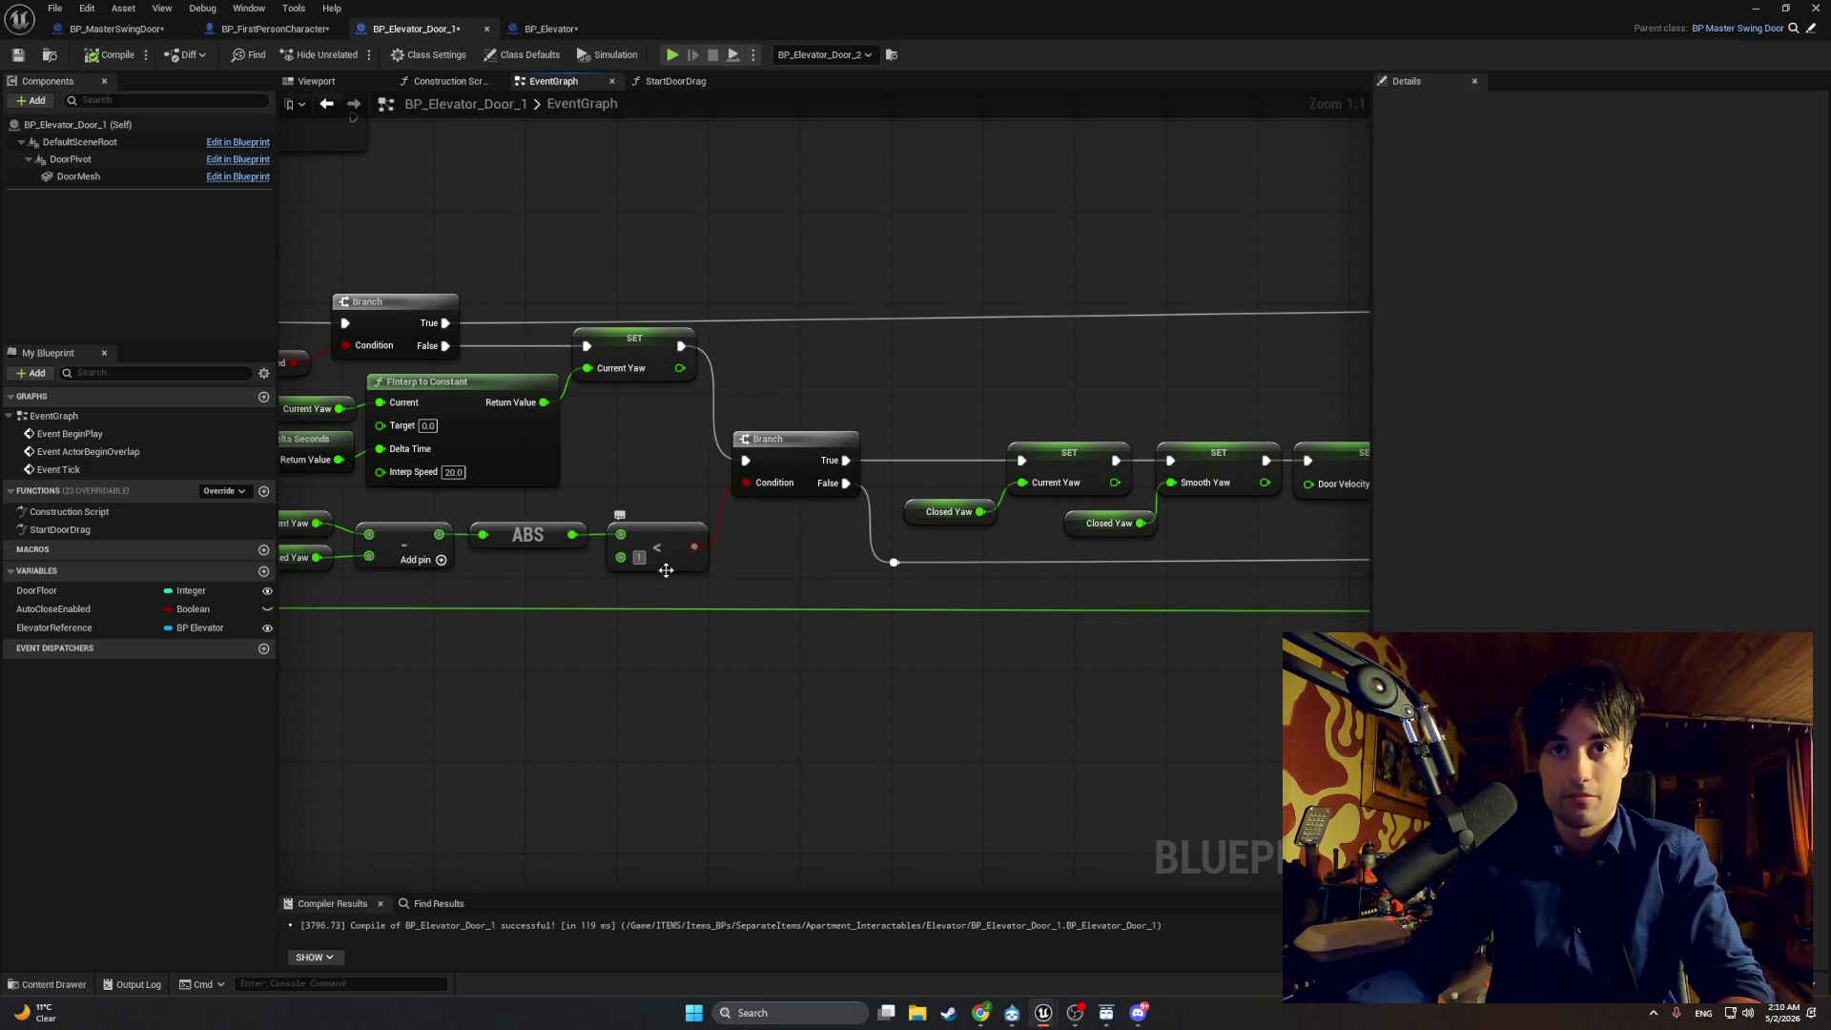
key(Return)
click(642, 558)
text(5)
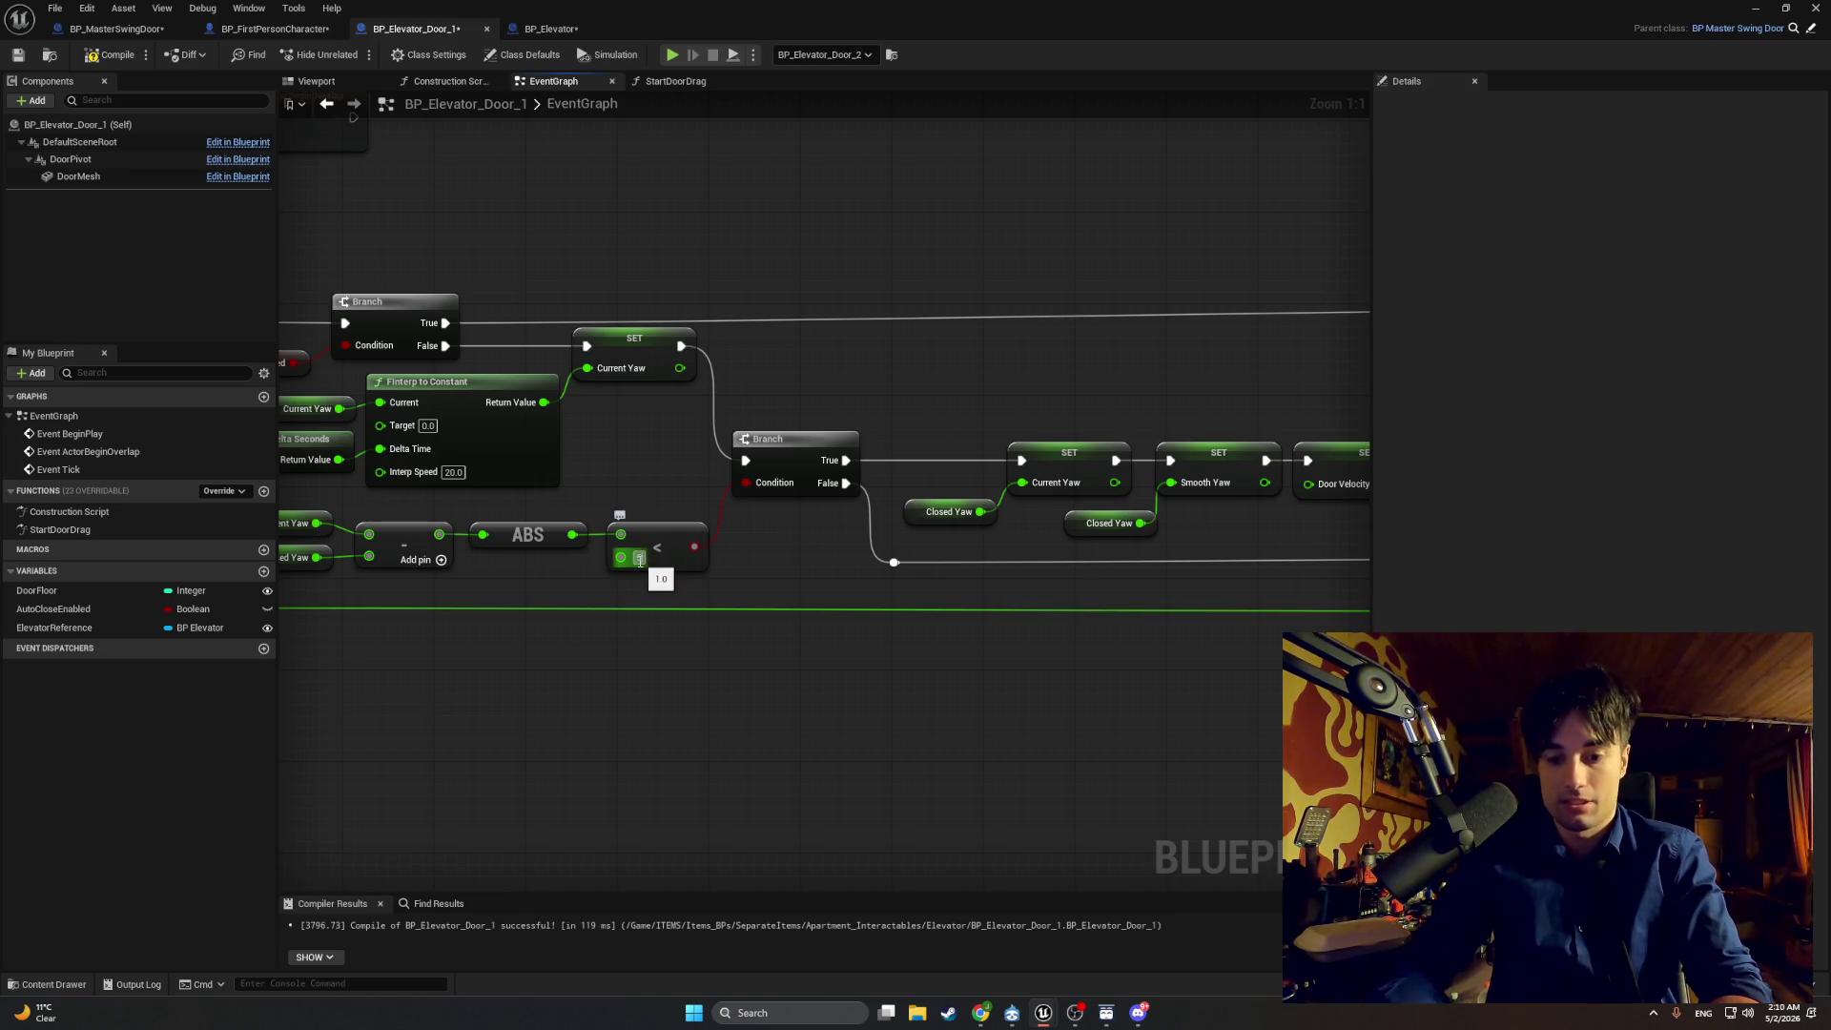
key(Return)
Step: Inspect the Closed Yaw and Current Yaw variables' properties in Details
drag(592, 607, 739, 604)
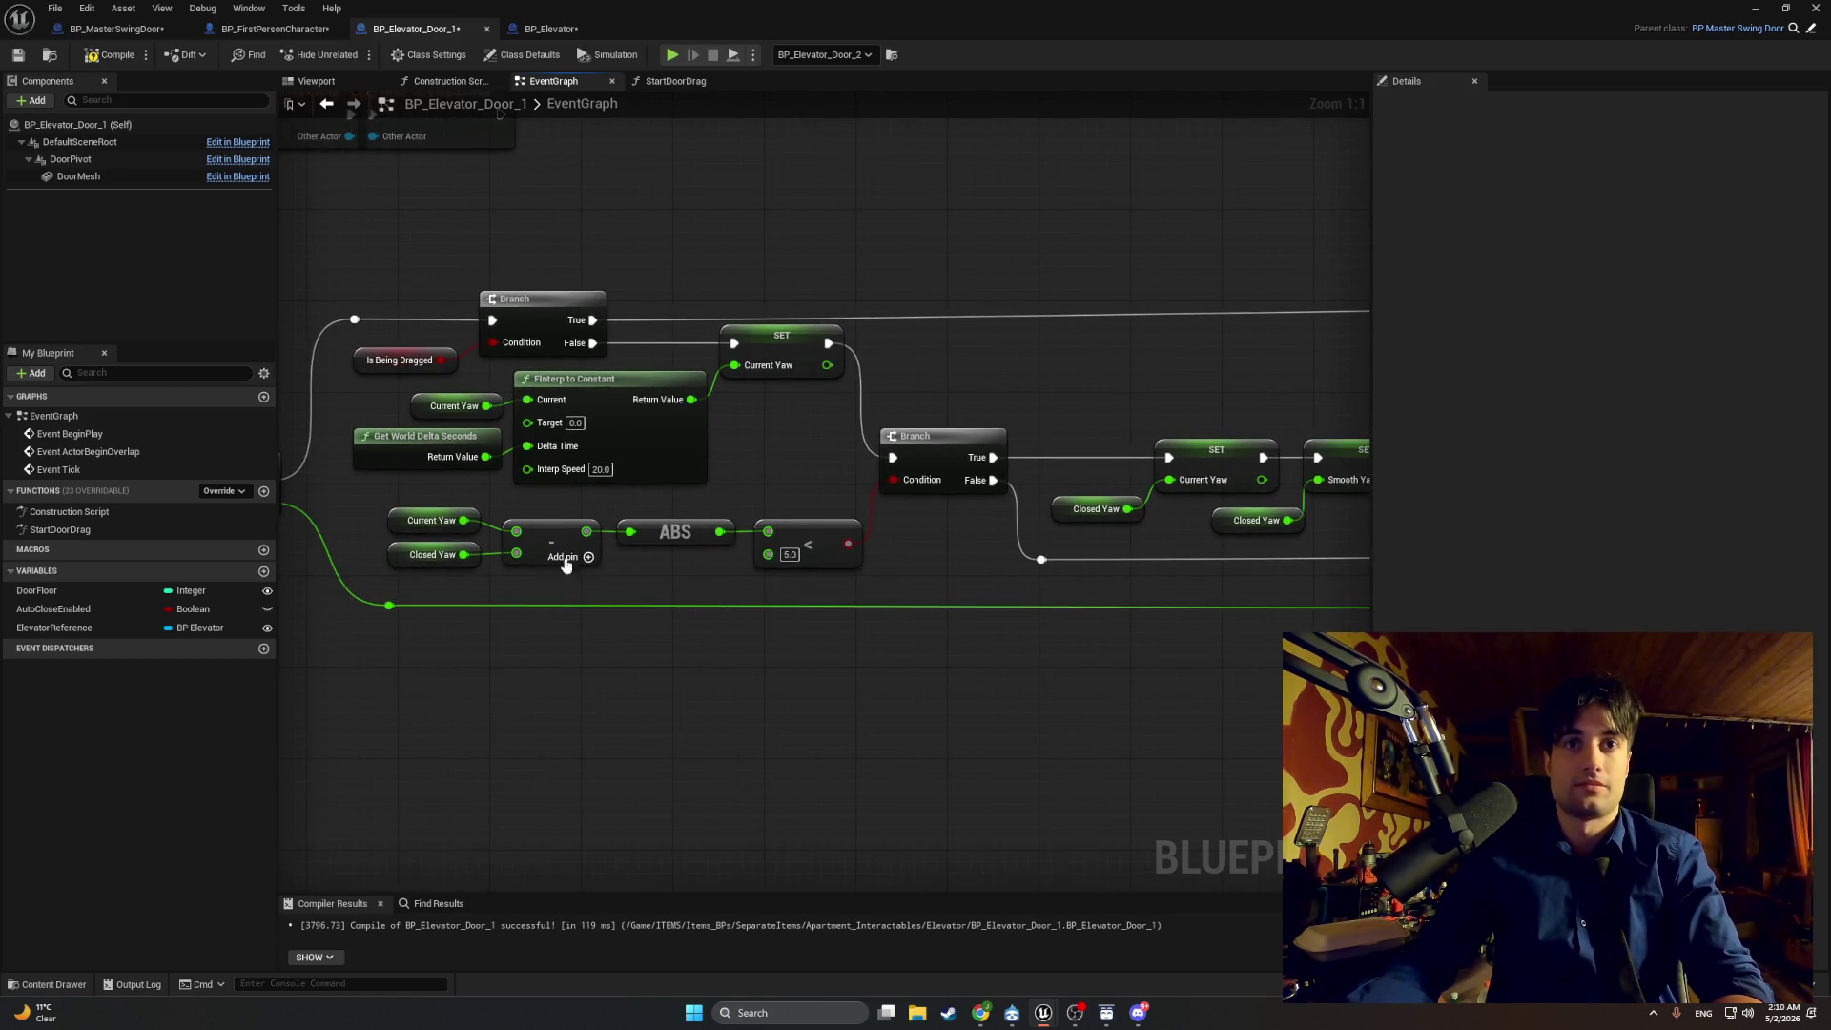
click(408, 555)
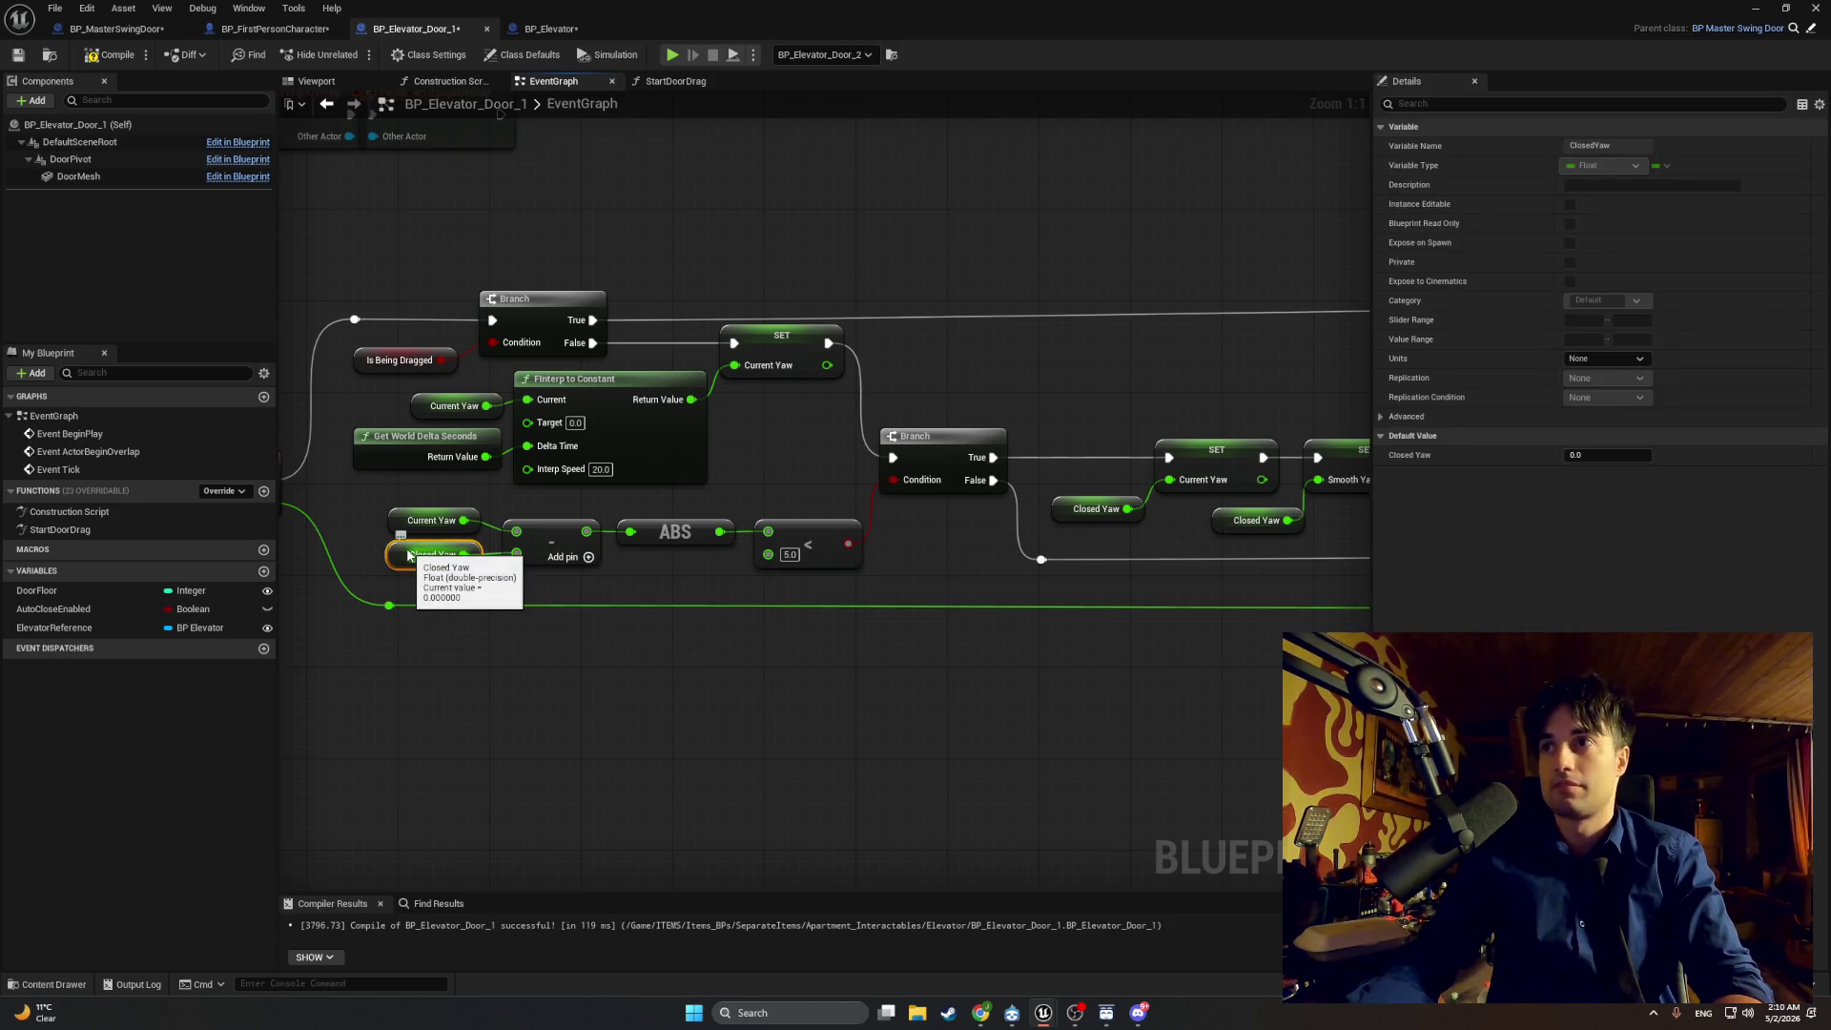
click(401, 530)
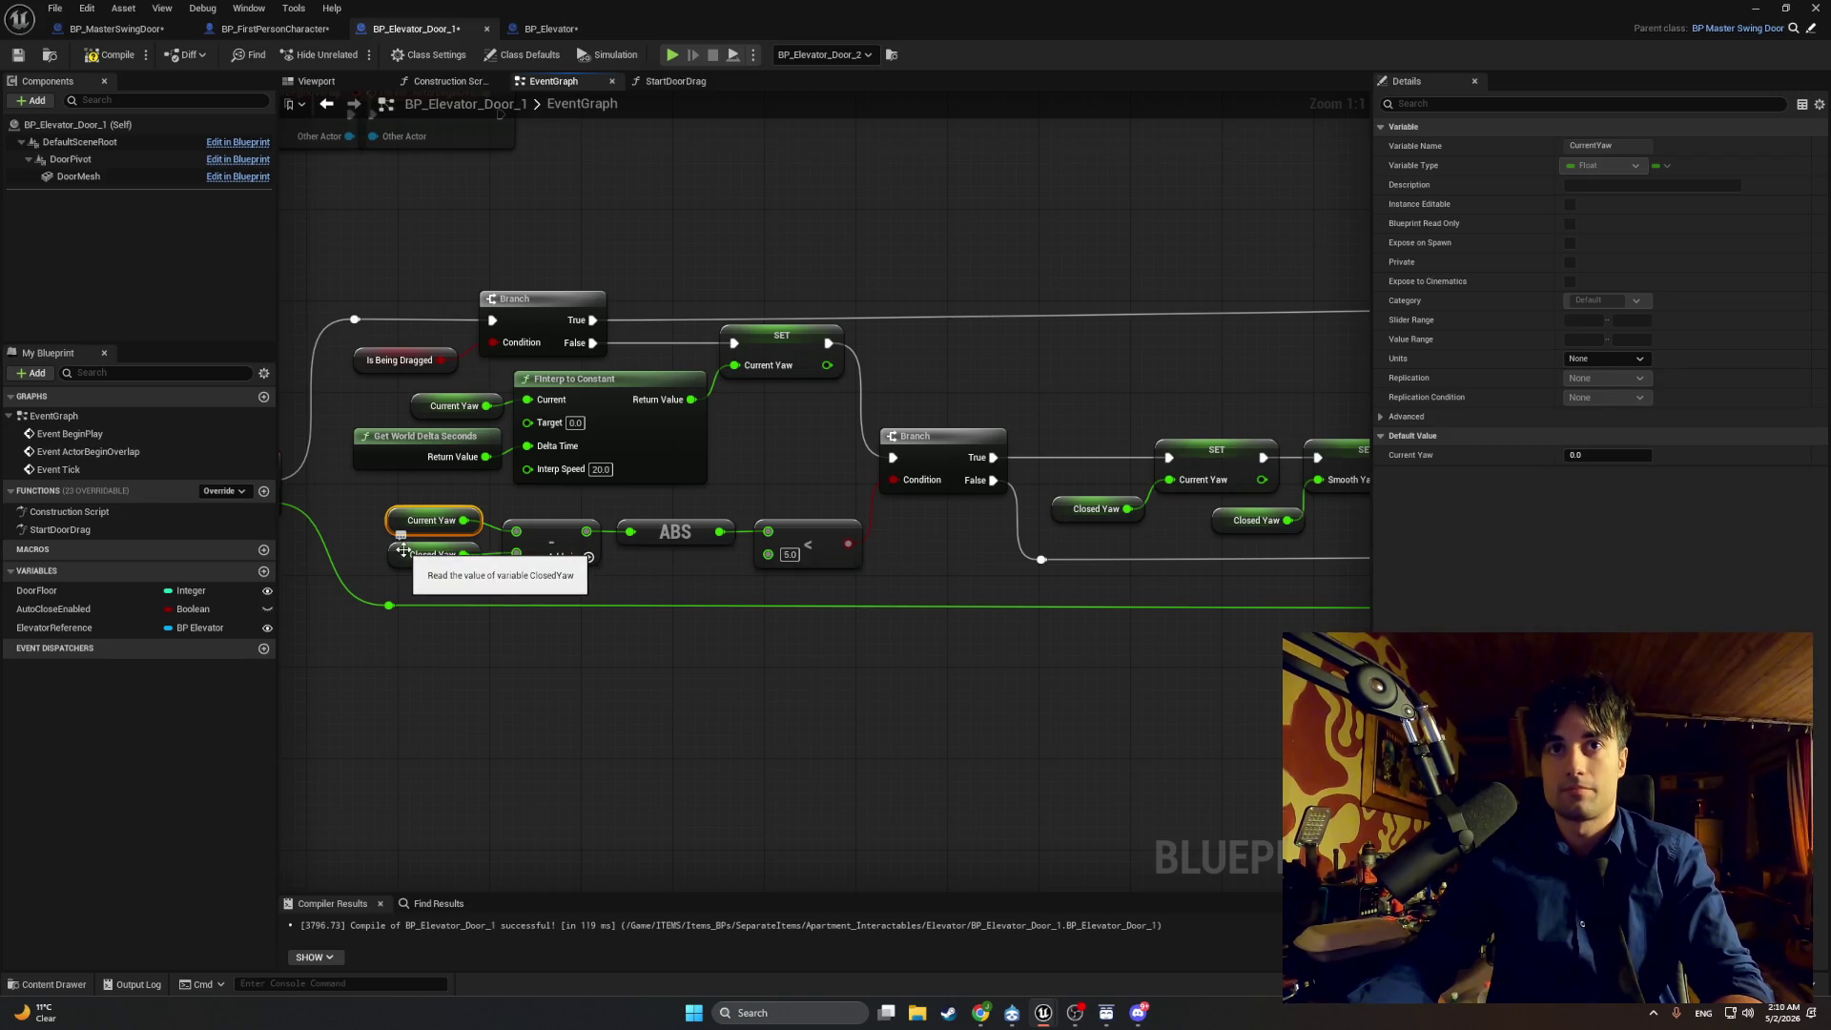
click(403, 551)
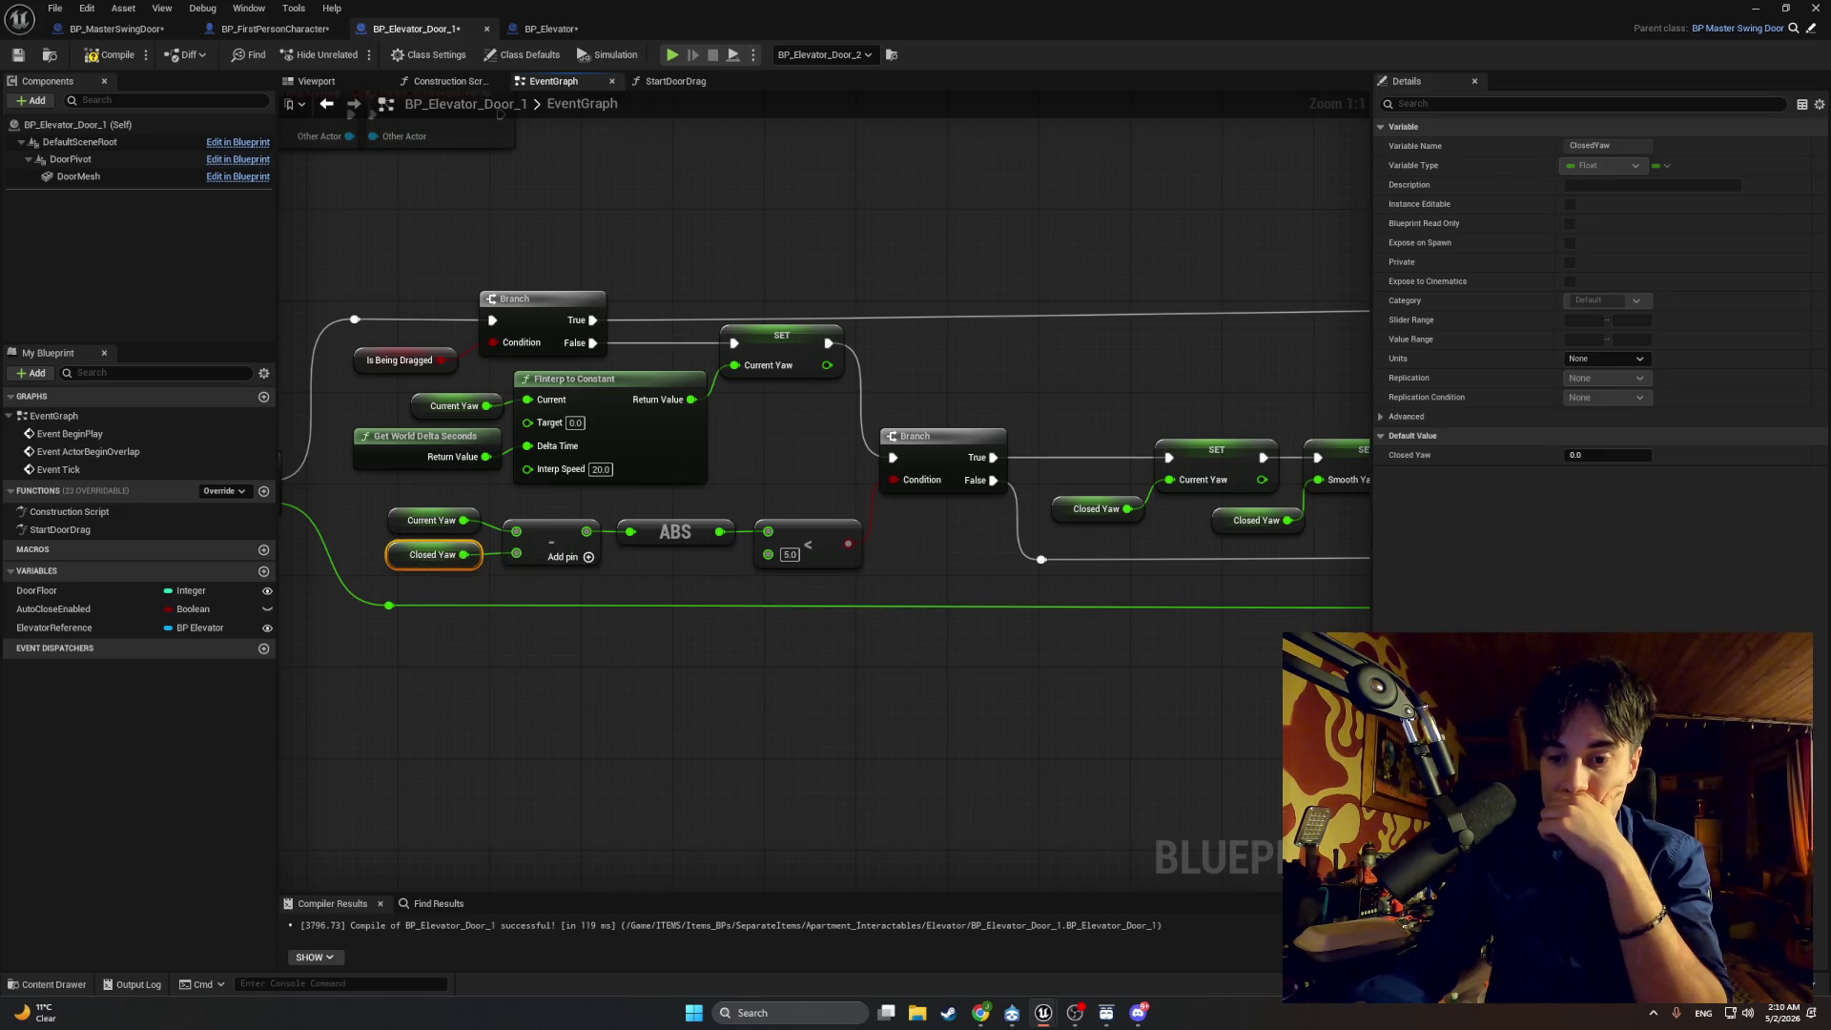
Step: Set the less-than threshold back to 0.01 and select the comparison nodes
click(790, 564)
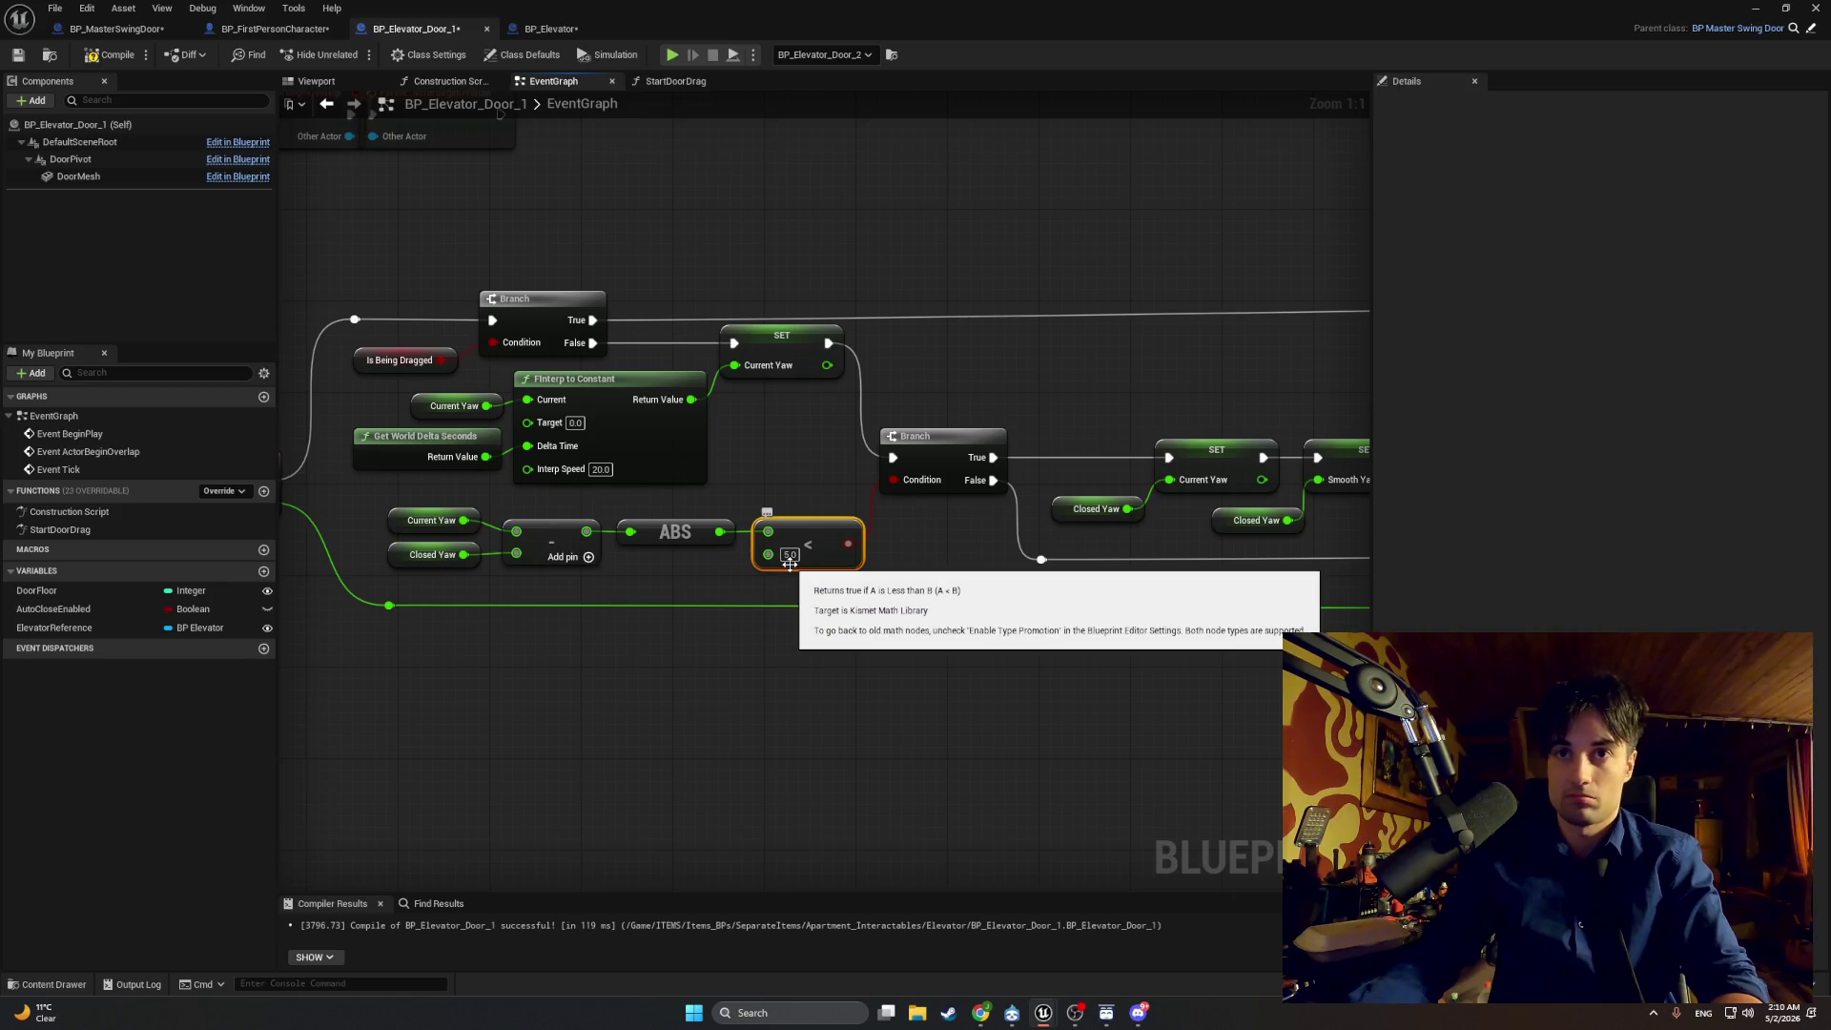
click(790, 563)
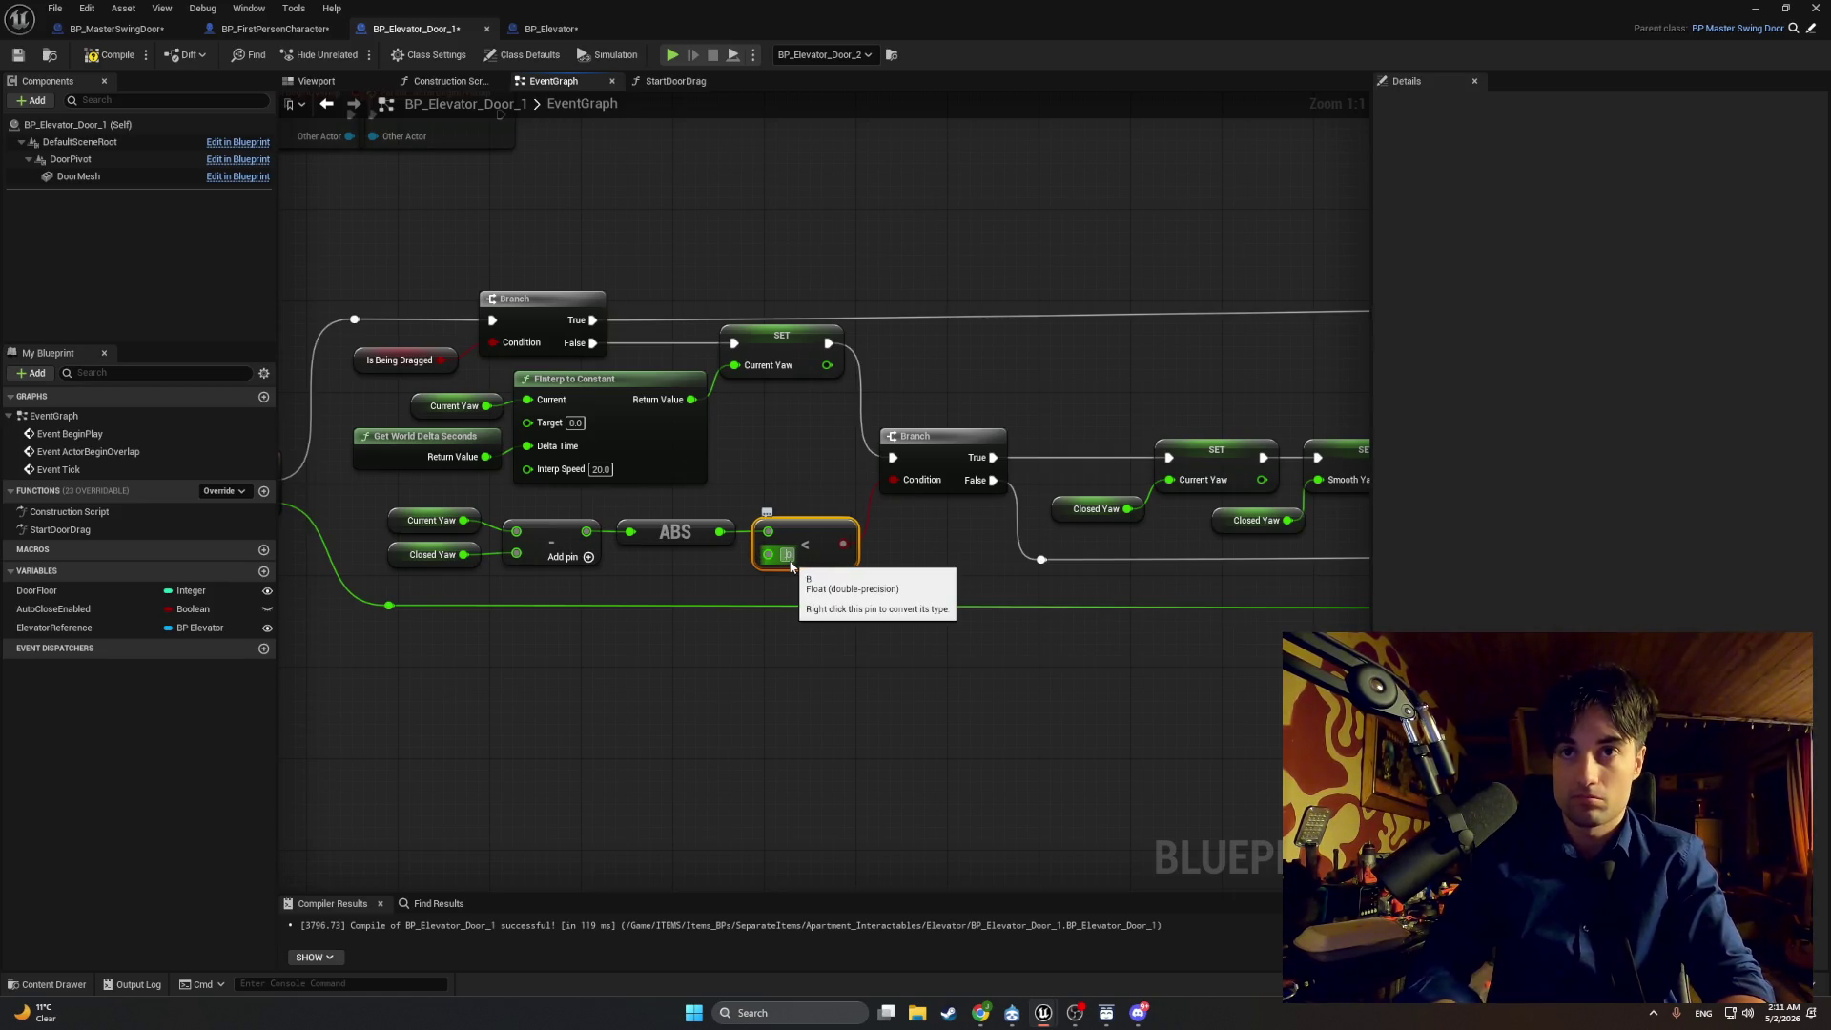
text(.01)
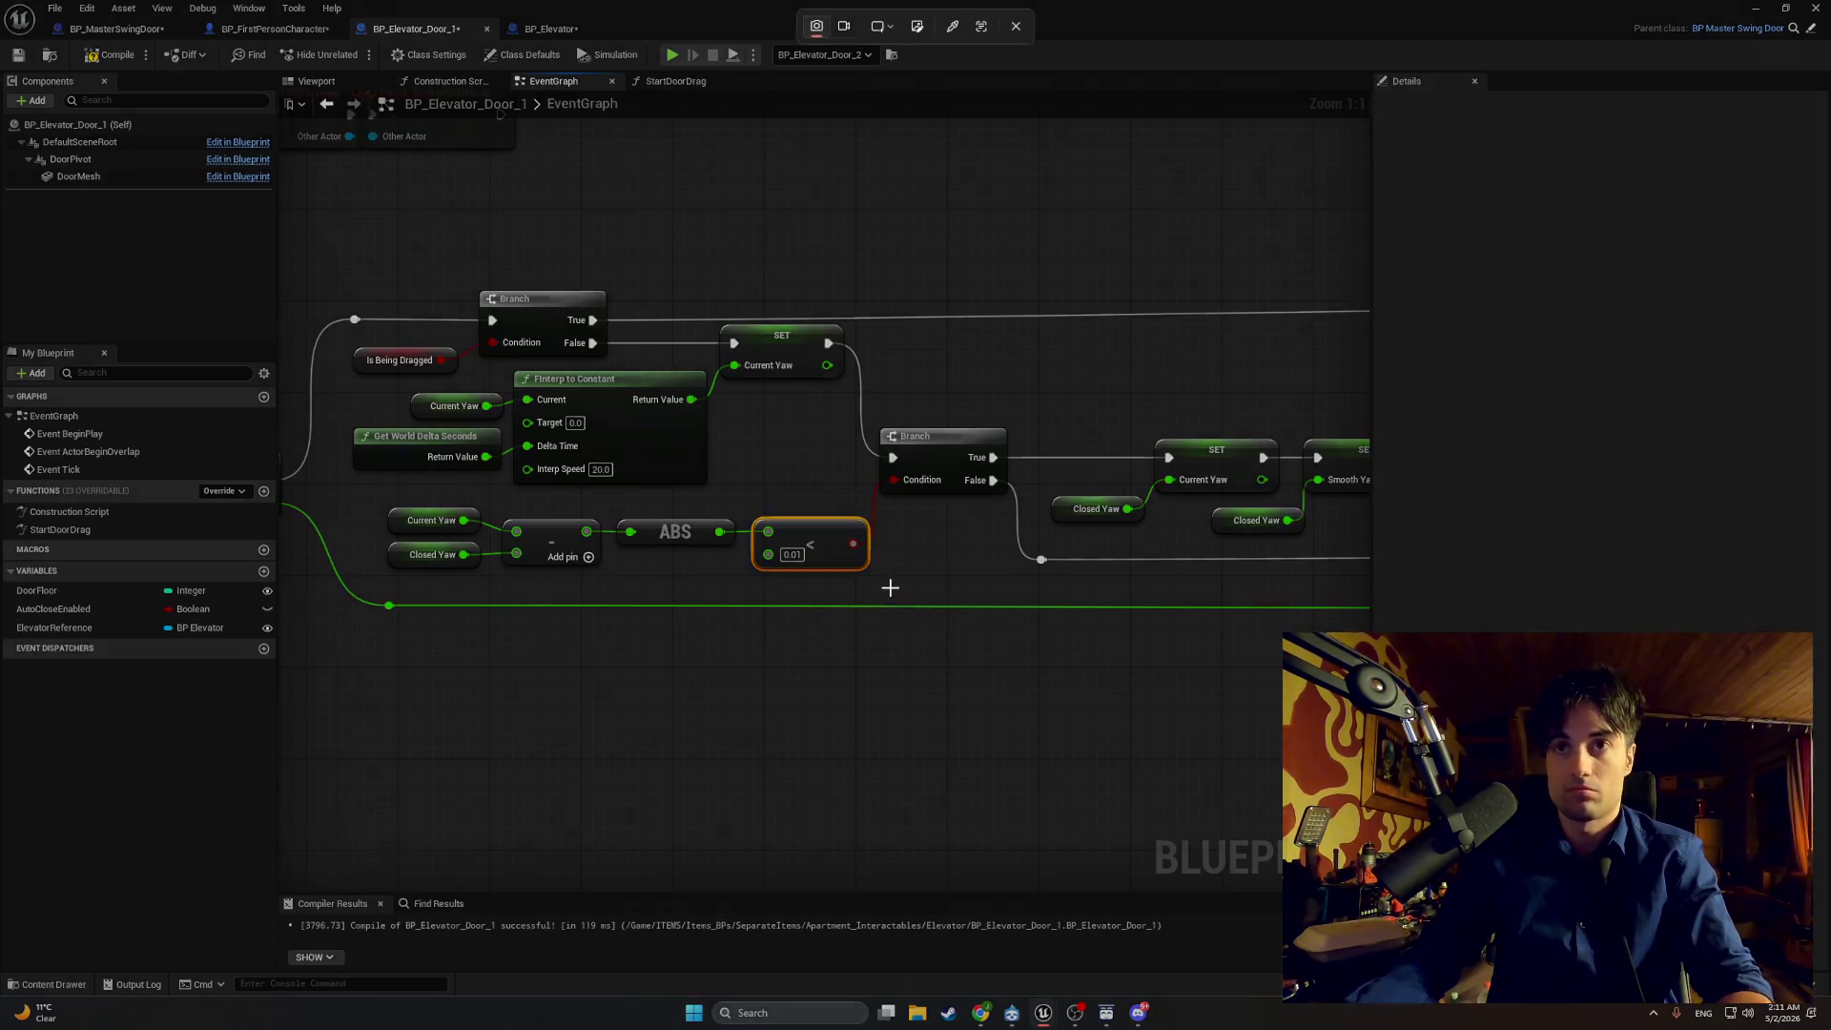
drag(887, 590, 397, 493)
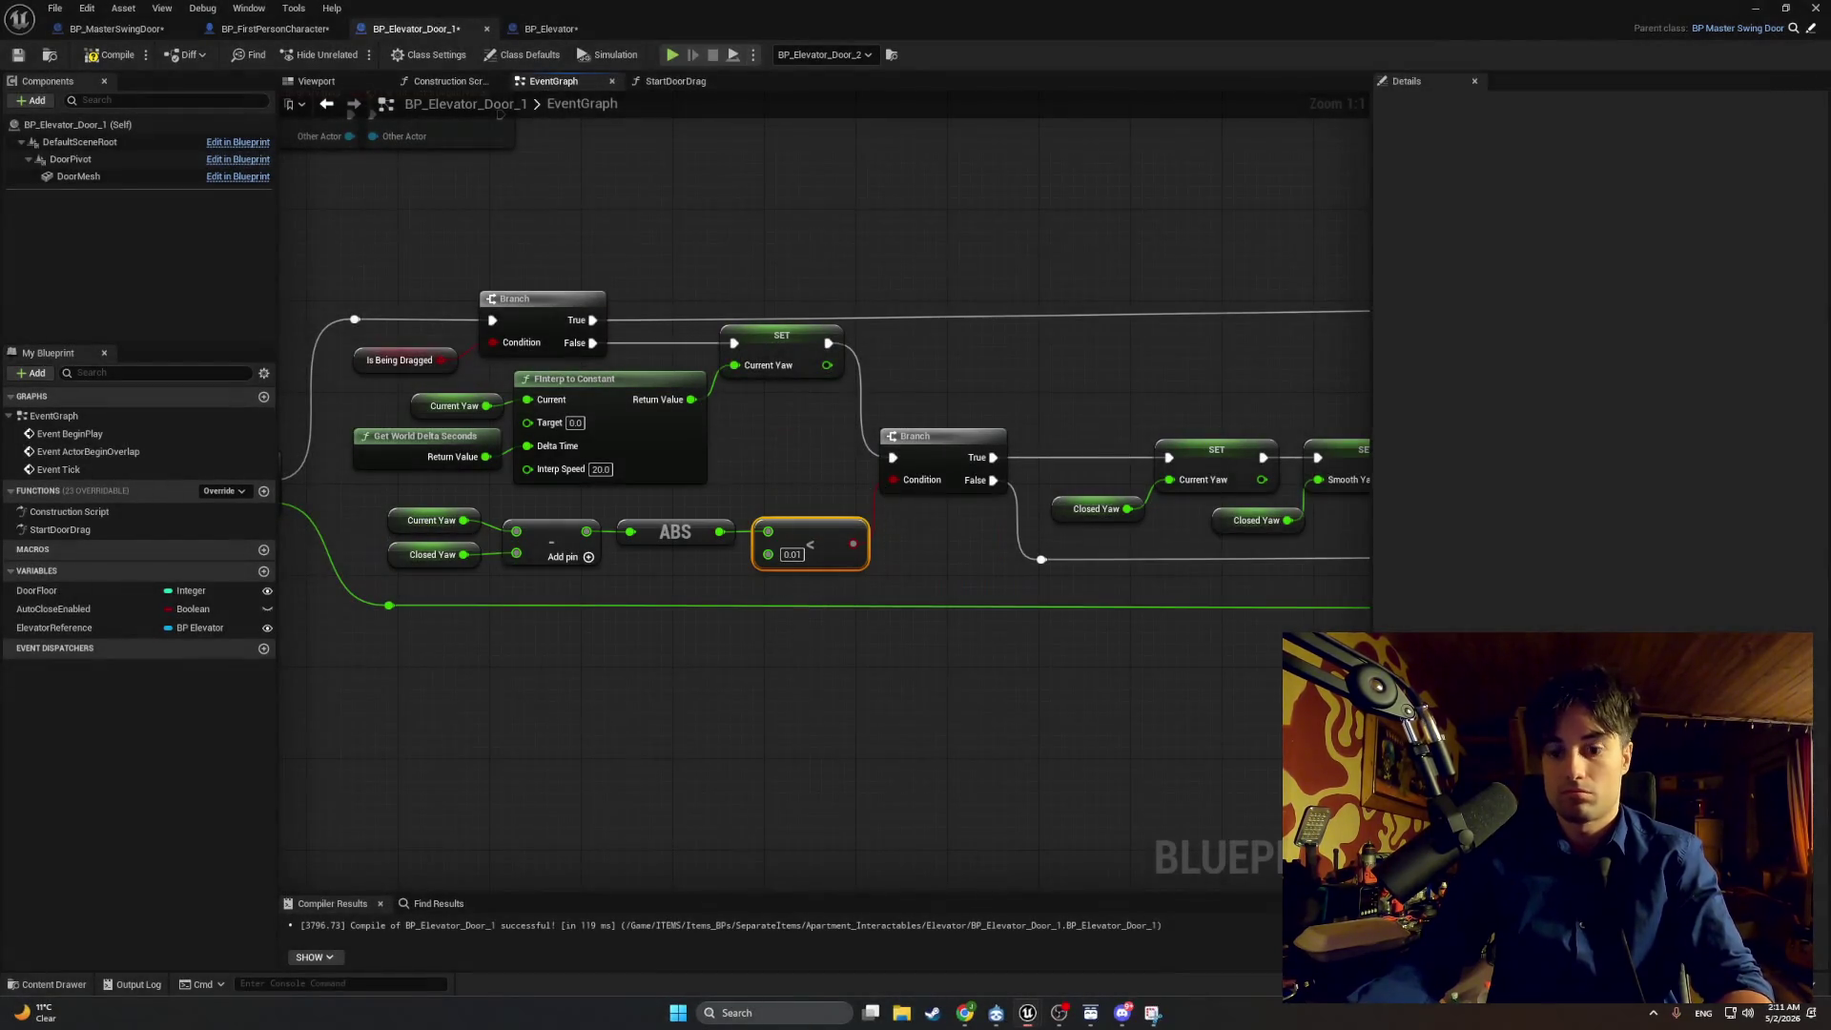
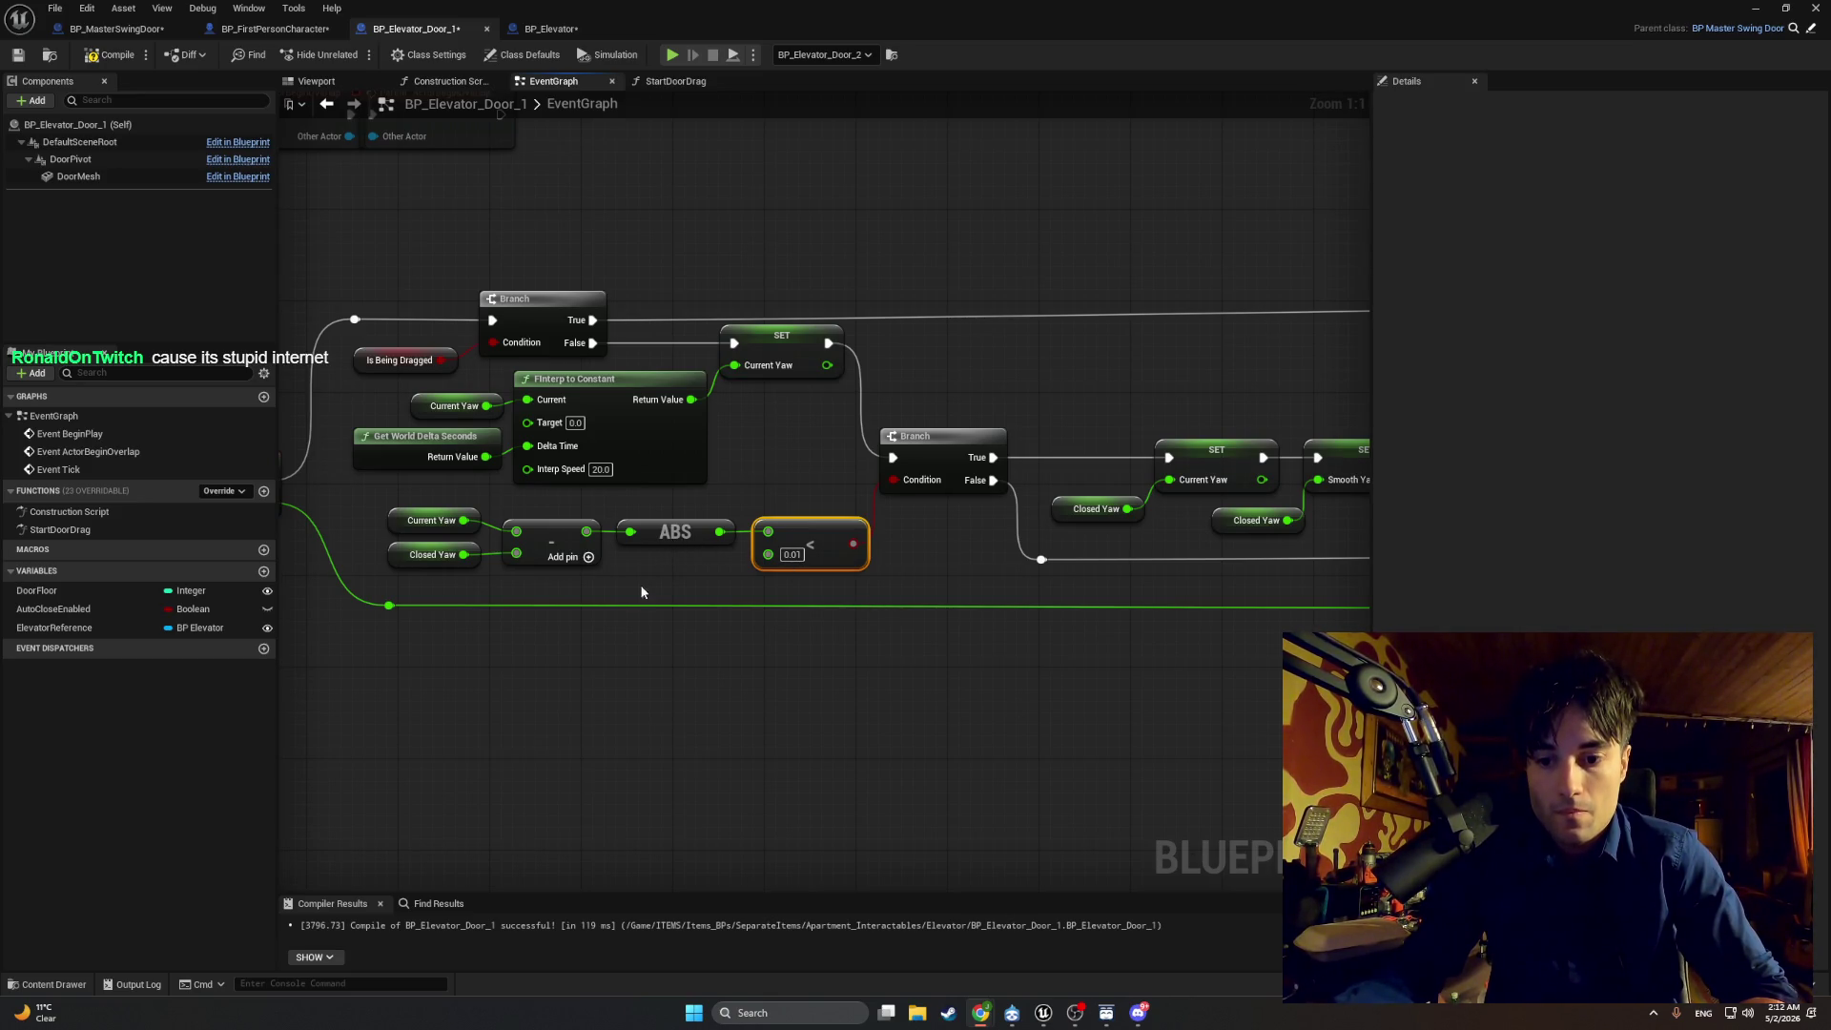
Step: Replace the Current Yaw getter with a Smooth Yaw getter wired into the subtraction node
click(600, 656)
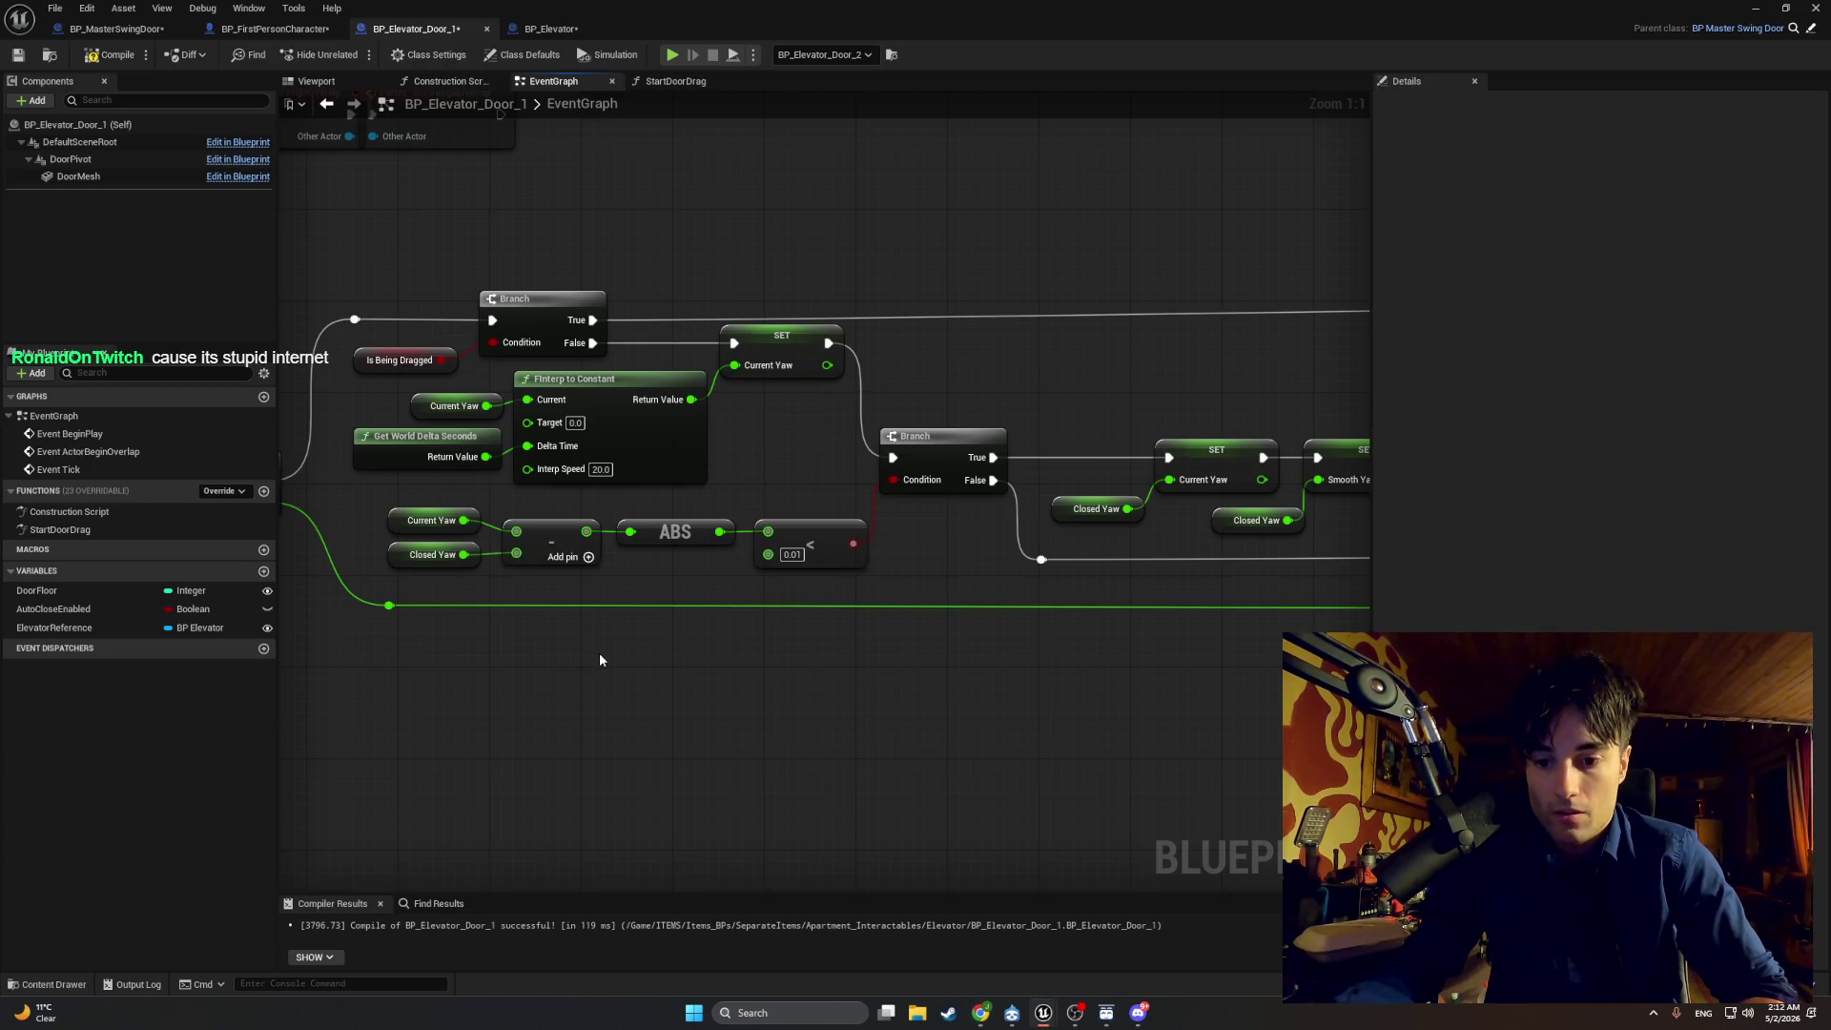
right_click(600, 658)
text(smooth)
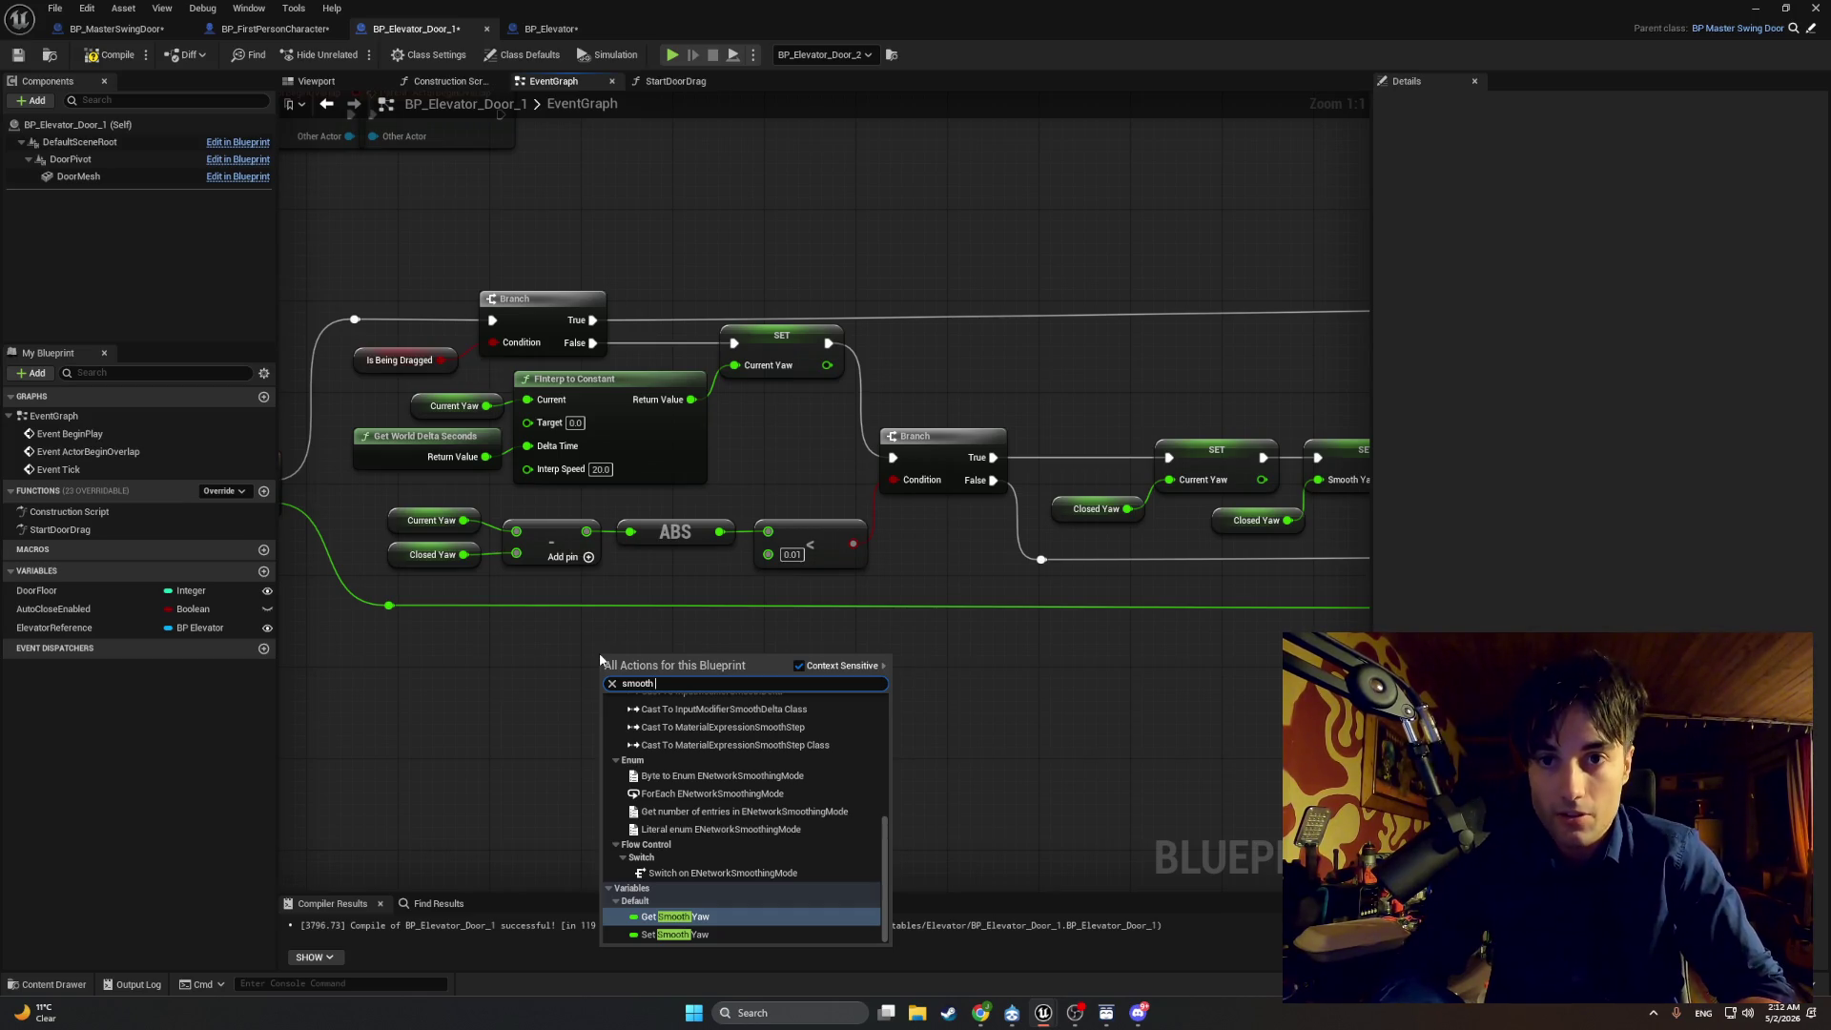
key(Return)
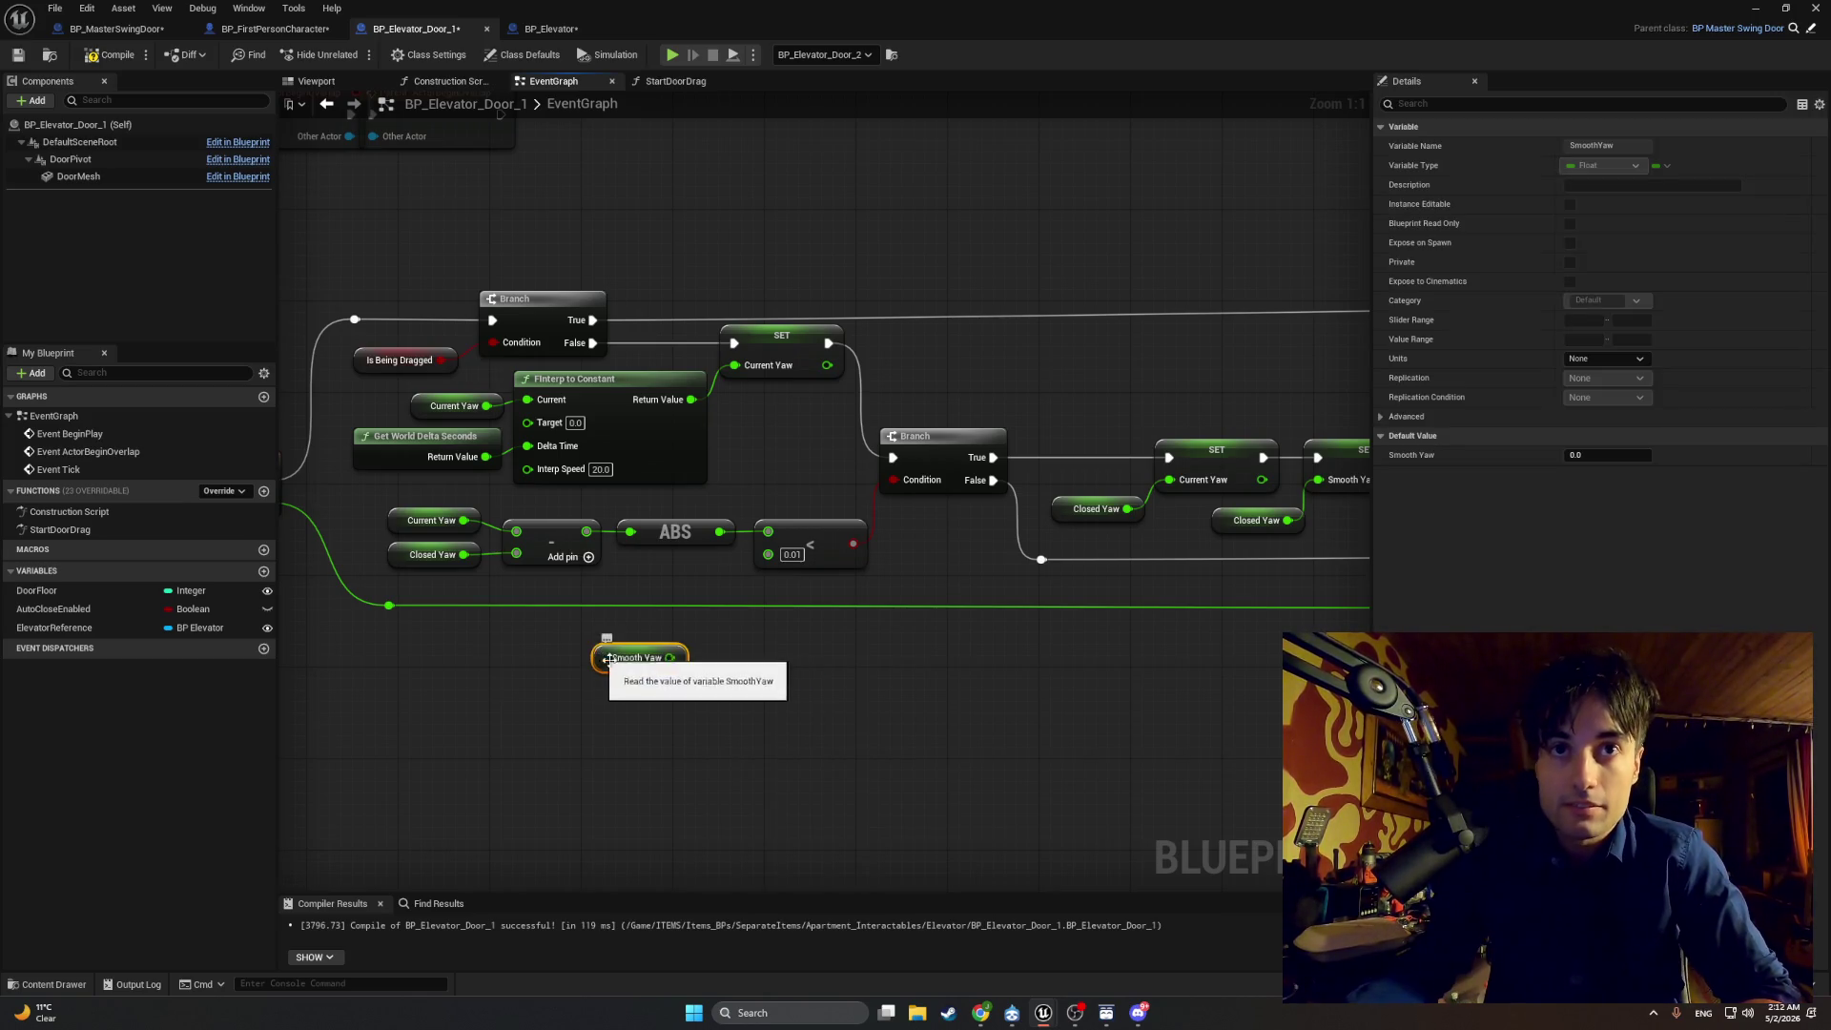
mouse_move(597, 639)
mouse_down()
mouse_move(372, 500)
mouse_move(516, 534)
mouse_up()
click(400, 520)
key(Delete)
drag(351, 487, 407, 524)
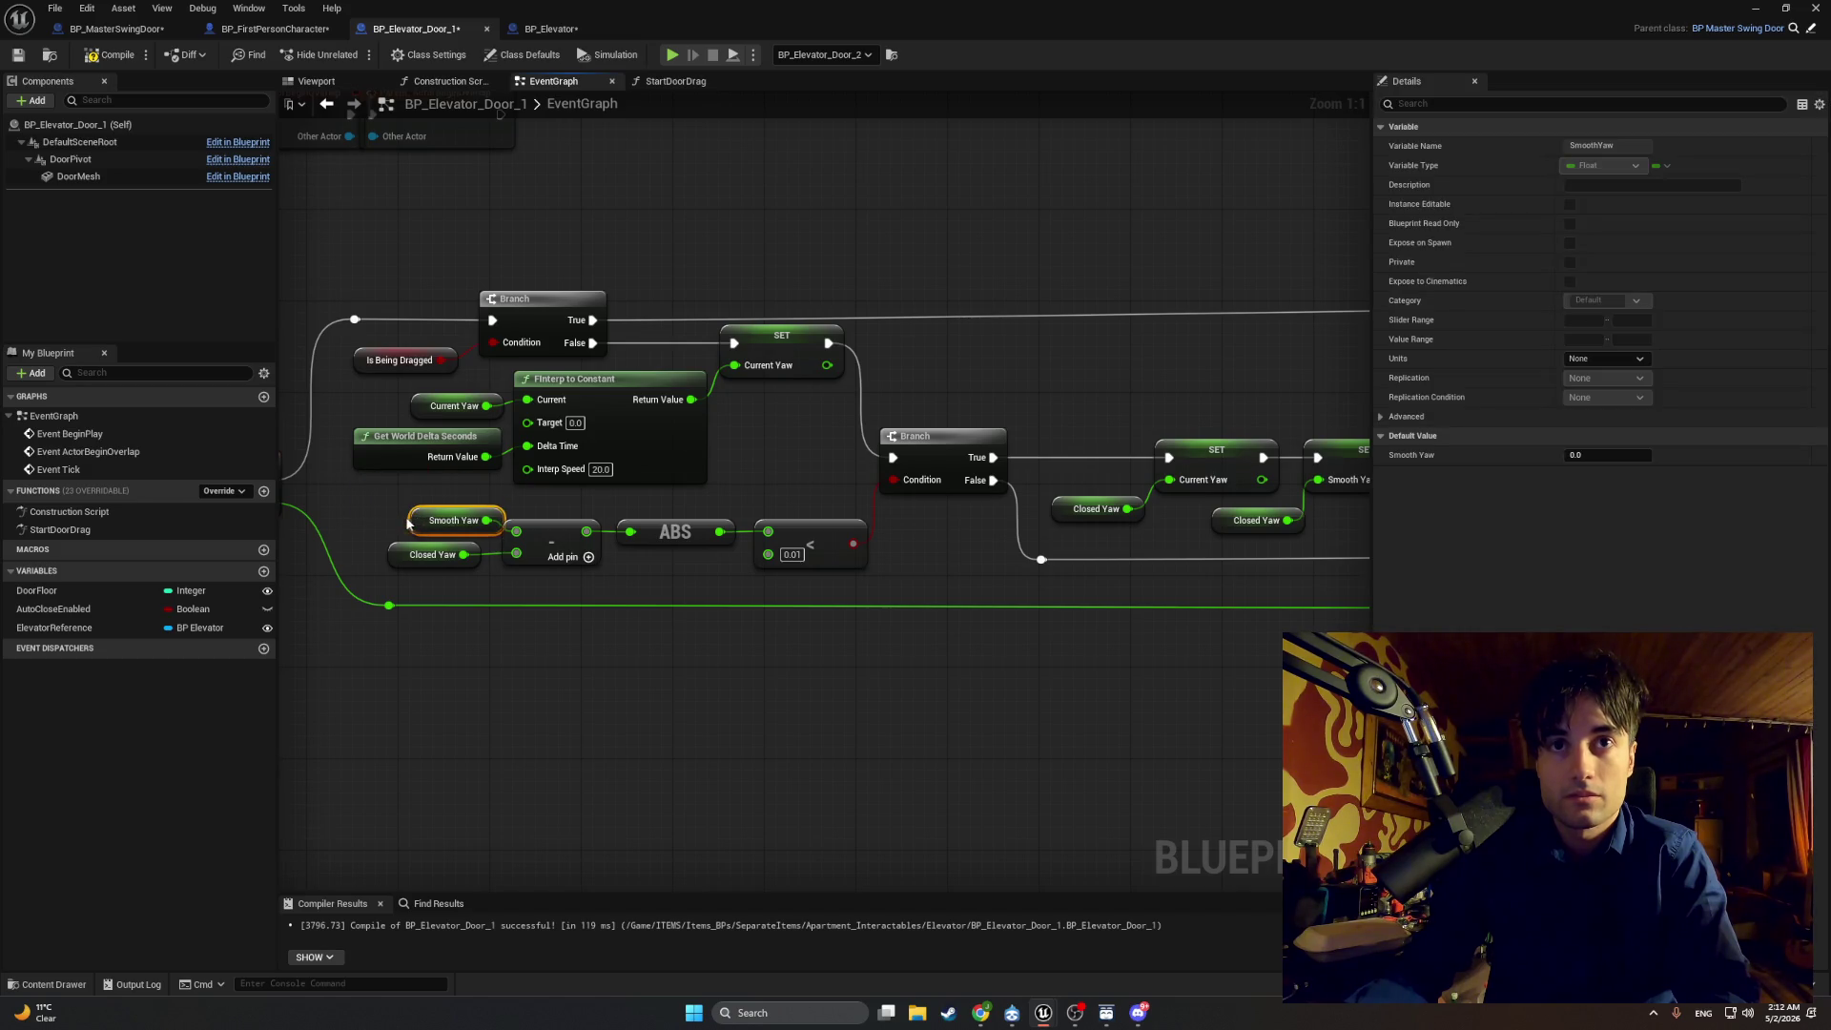
Step: Set the < comparison threshold to 1.0 and start playtesting the level
click(799, 555)
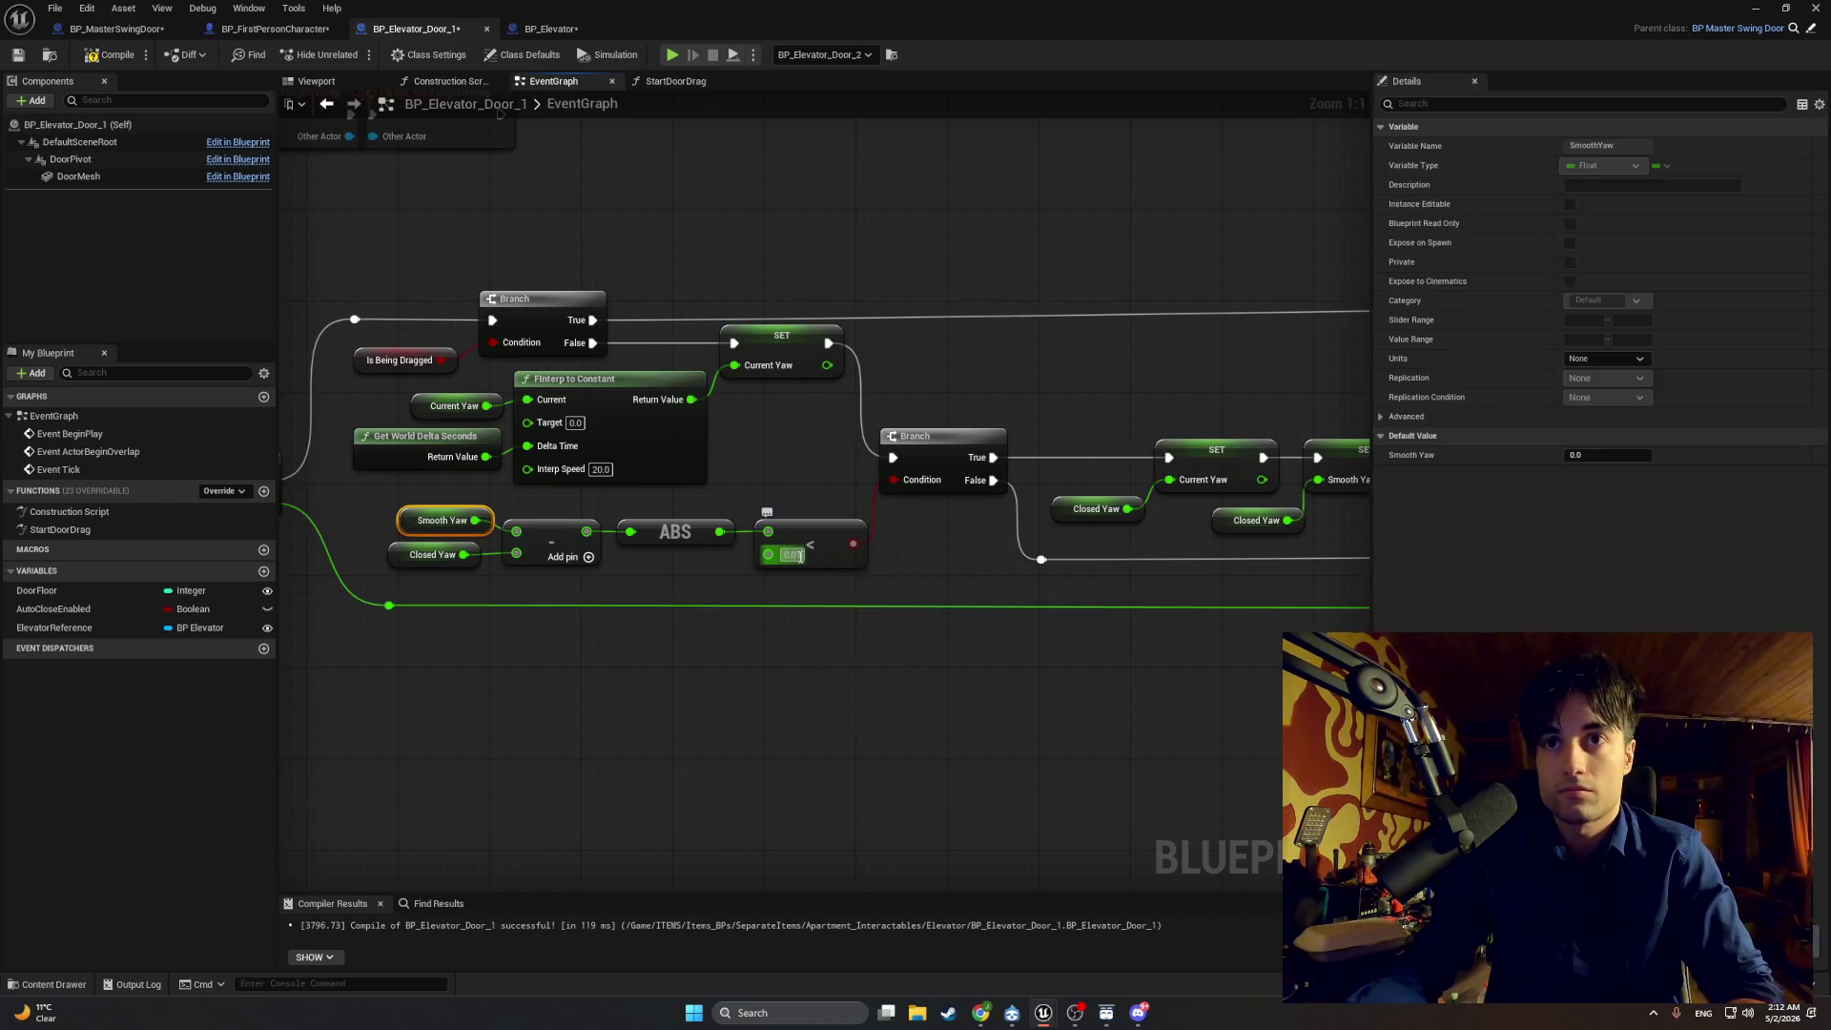
click(837, 660)
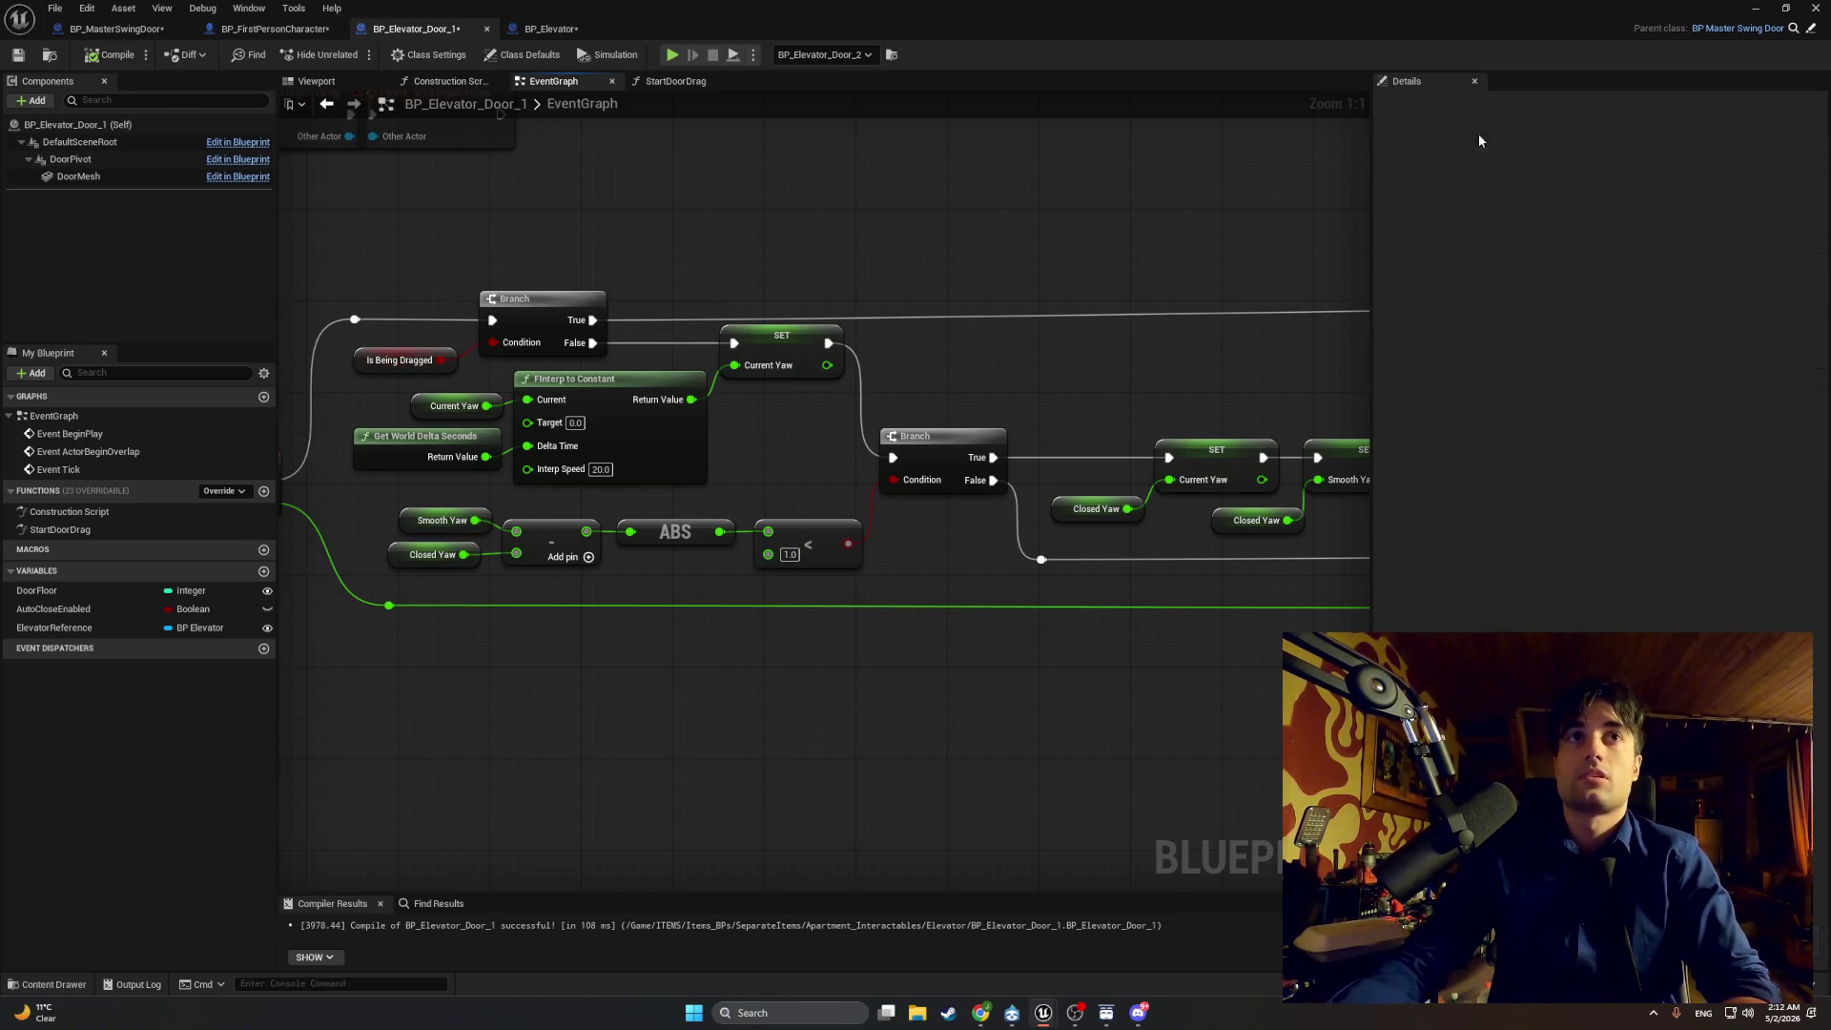
key(alt+Tab)
click(353, 55)
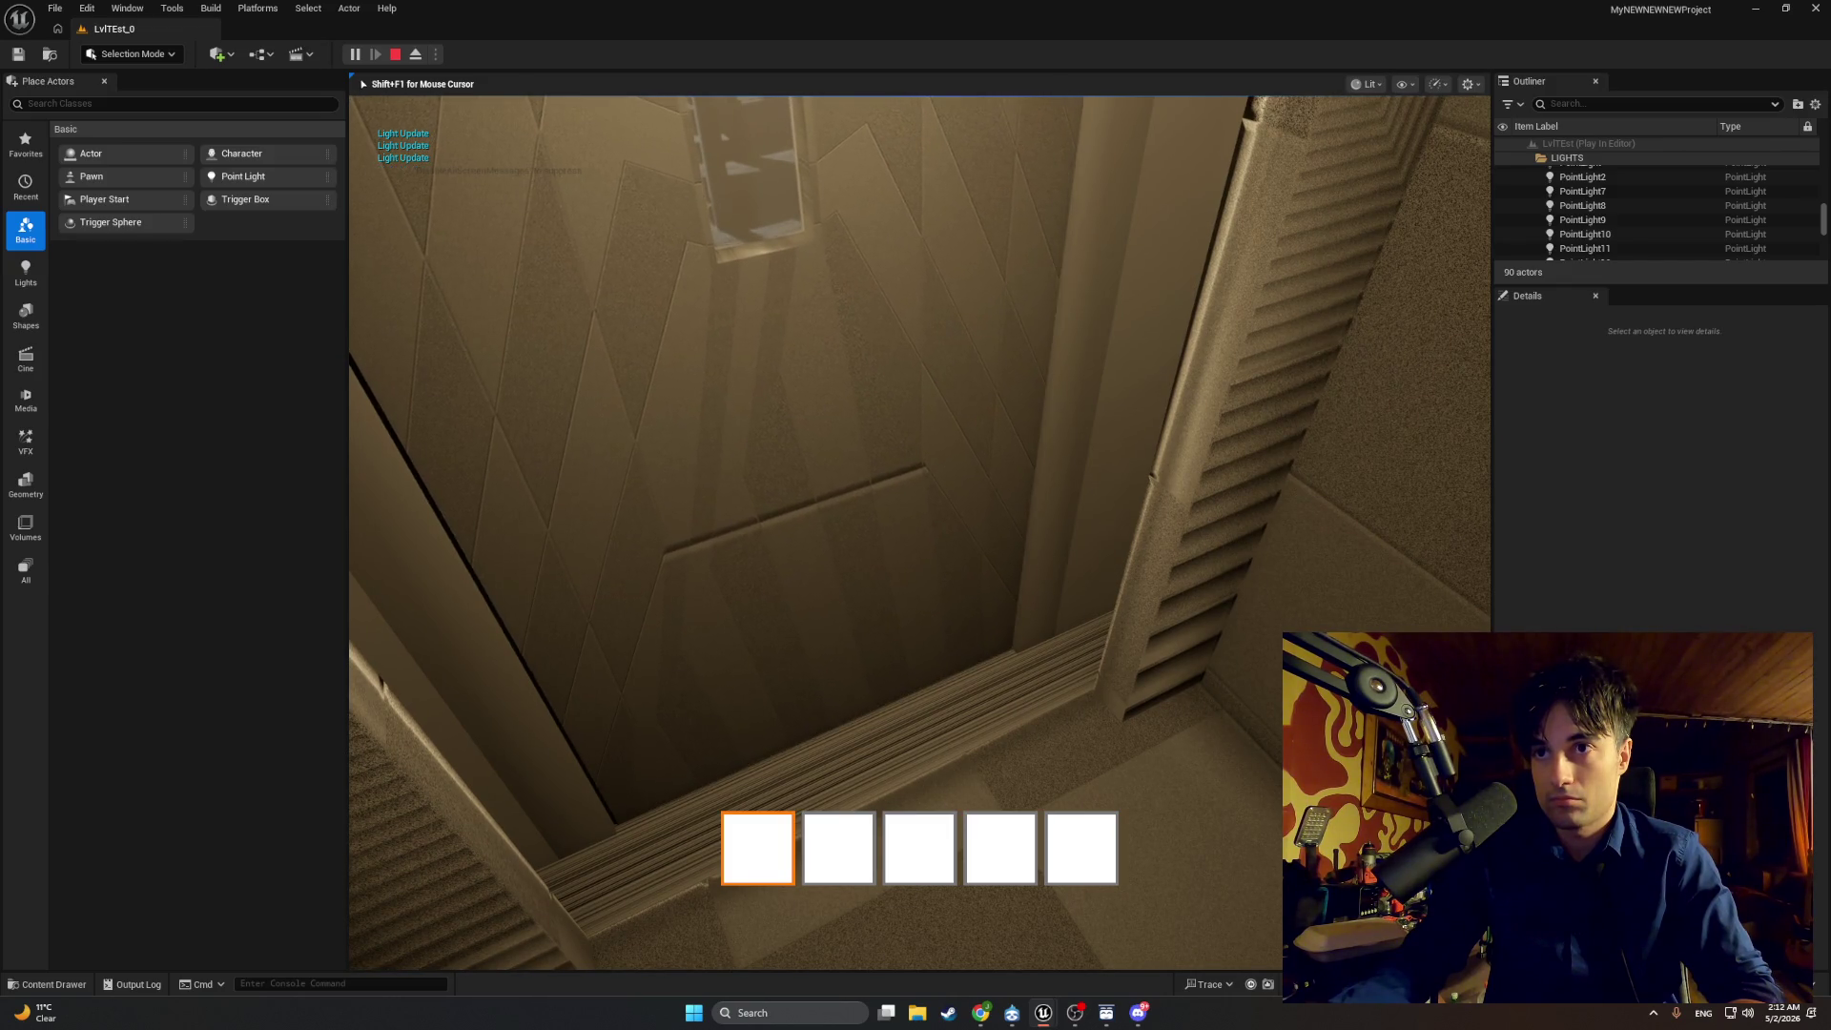
Step: Stop the playtest and return to the BP_Elevator_Door_1 blueprint graph
key(Escape)
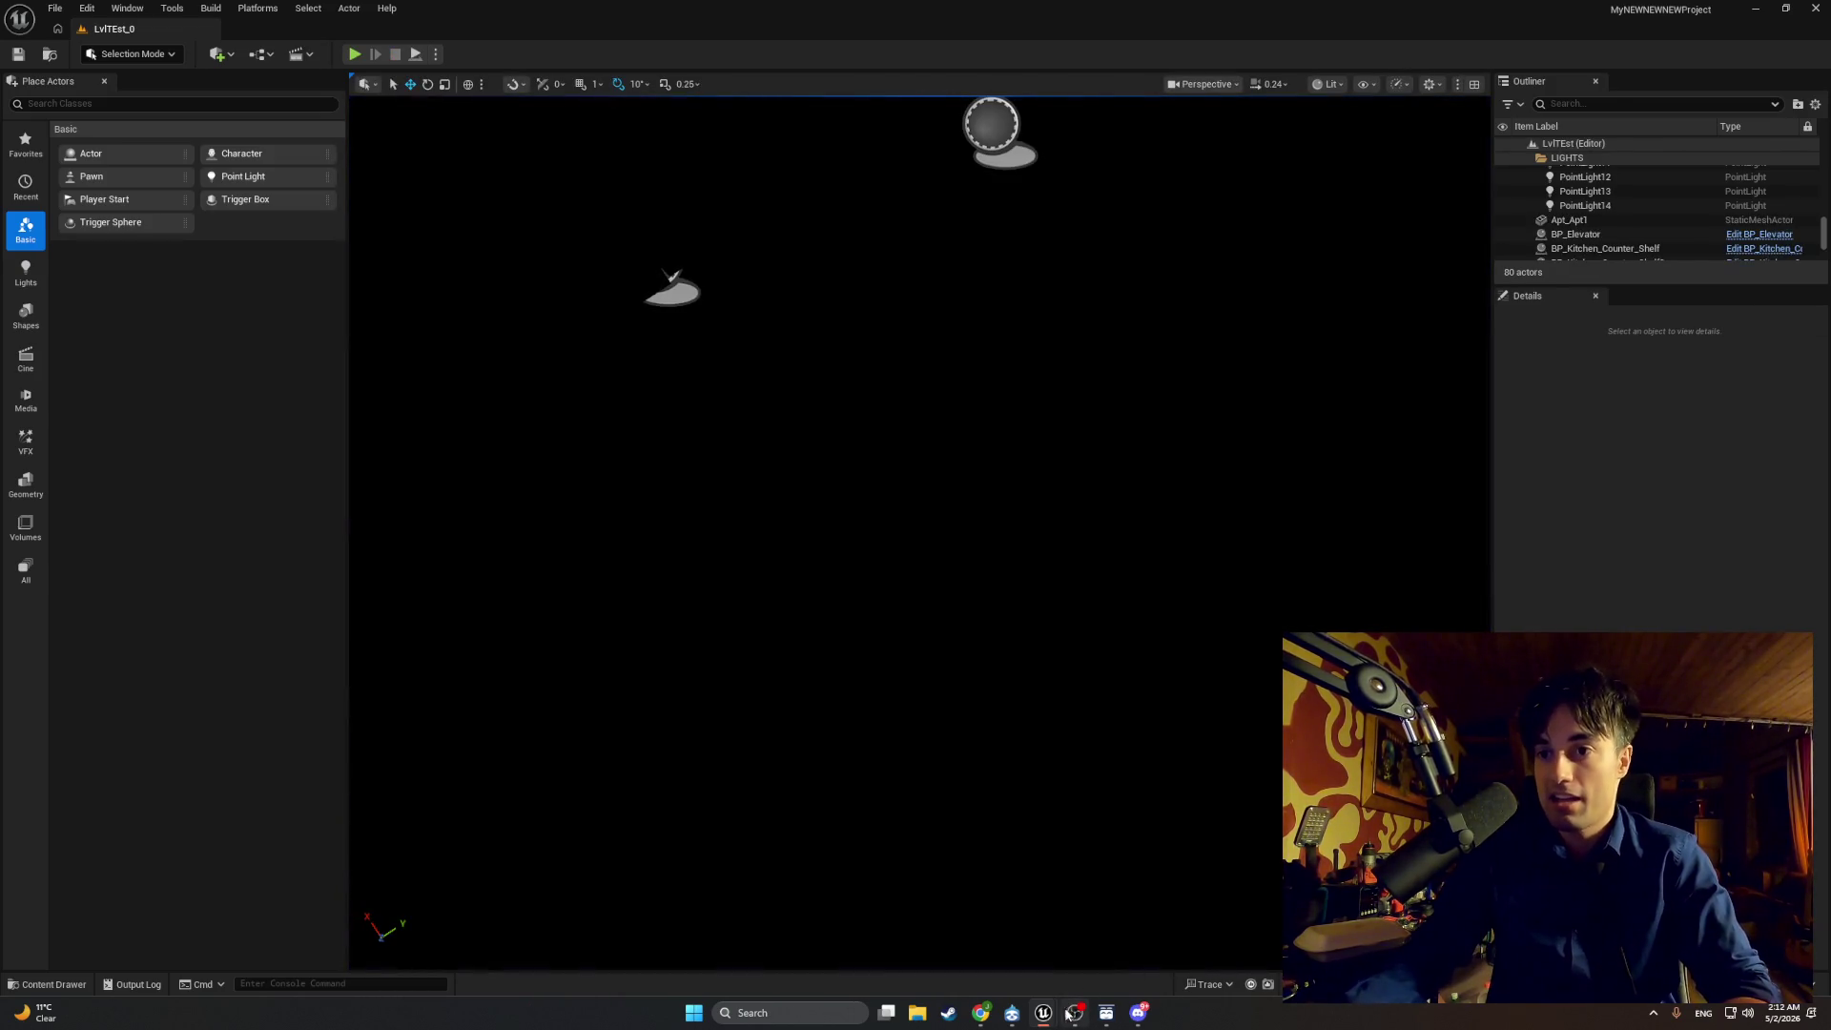
mouse_move(1044, 1013)
click(1090, 945)
Step: Lower the < threshold to 0.5, then 0.2, compile, and go back to the level editor
click(790, 554)
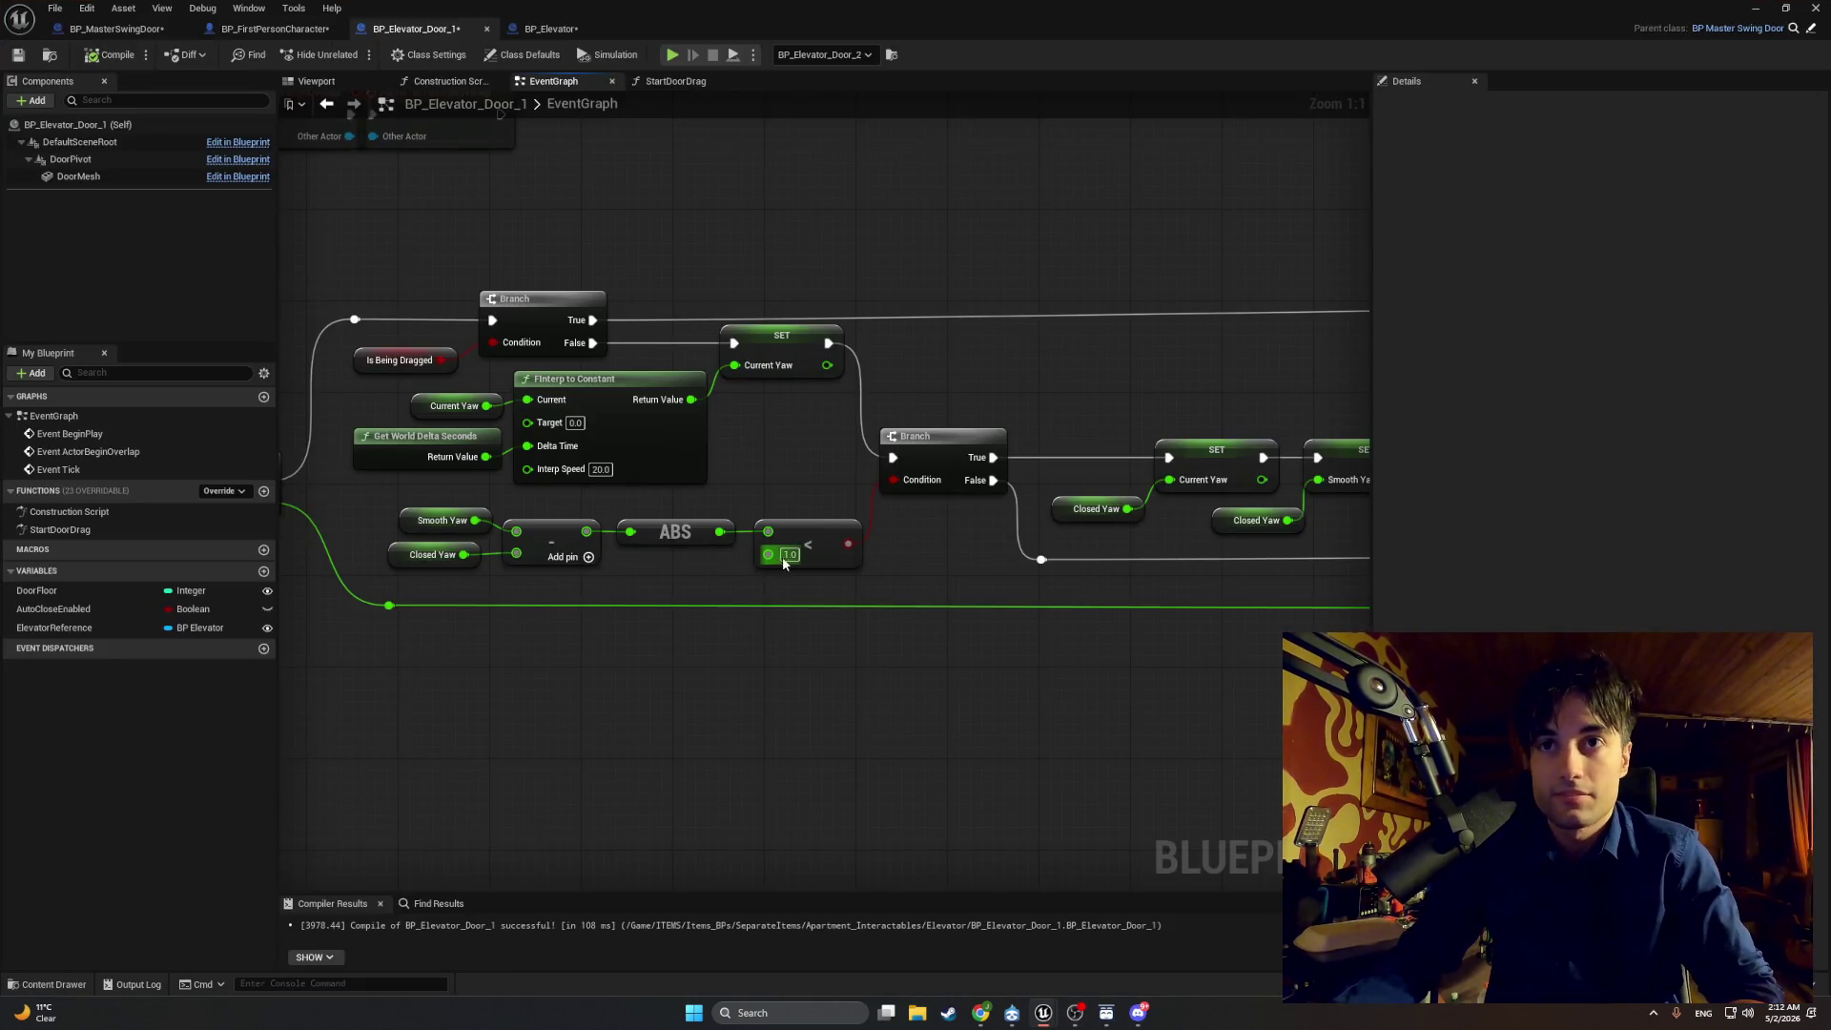
key(BackSpace)
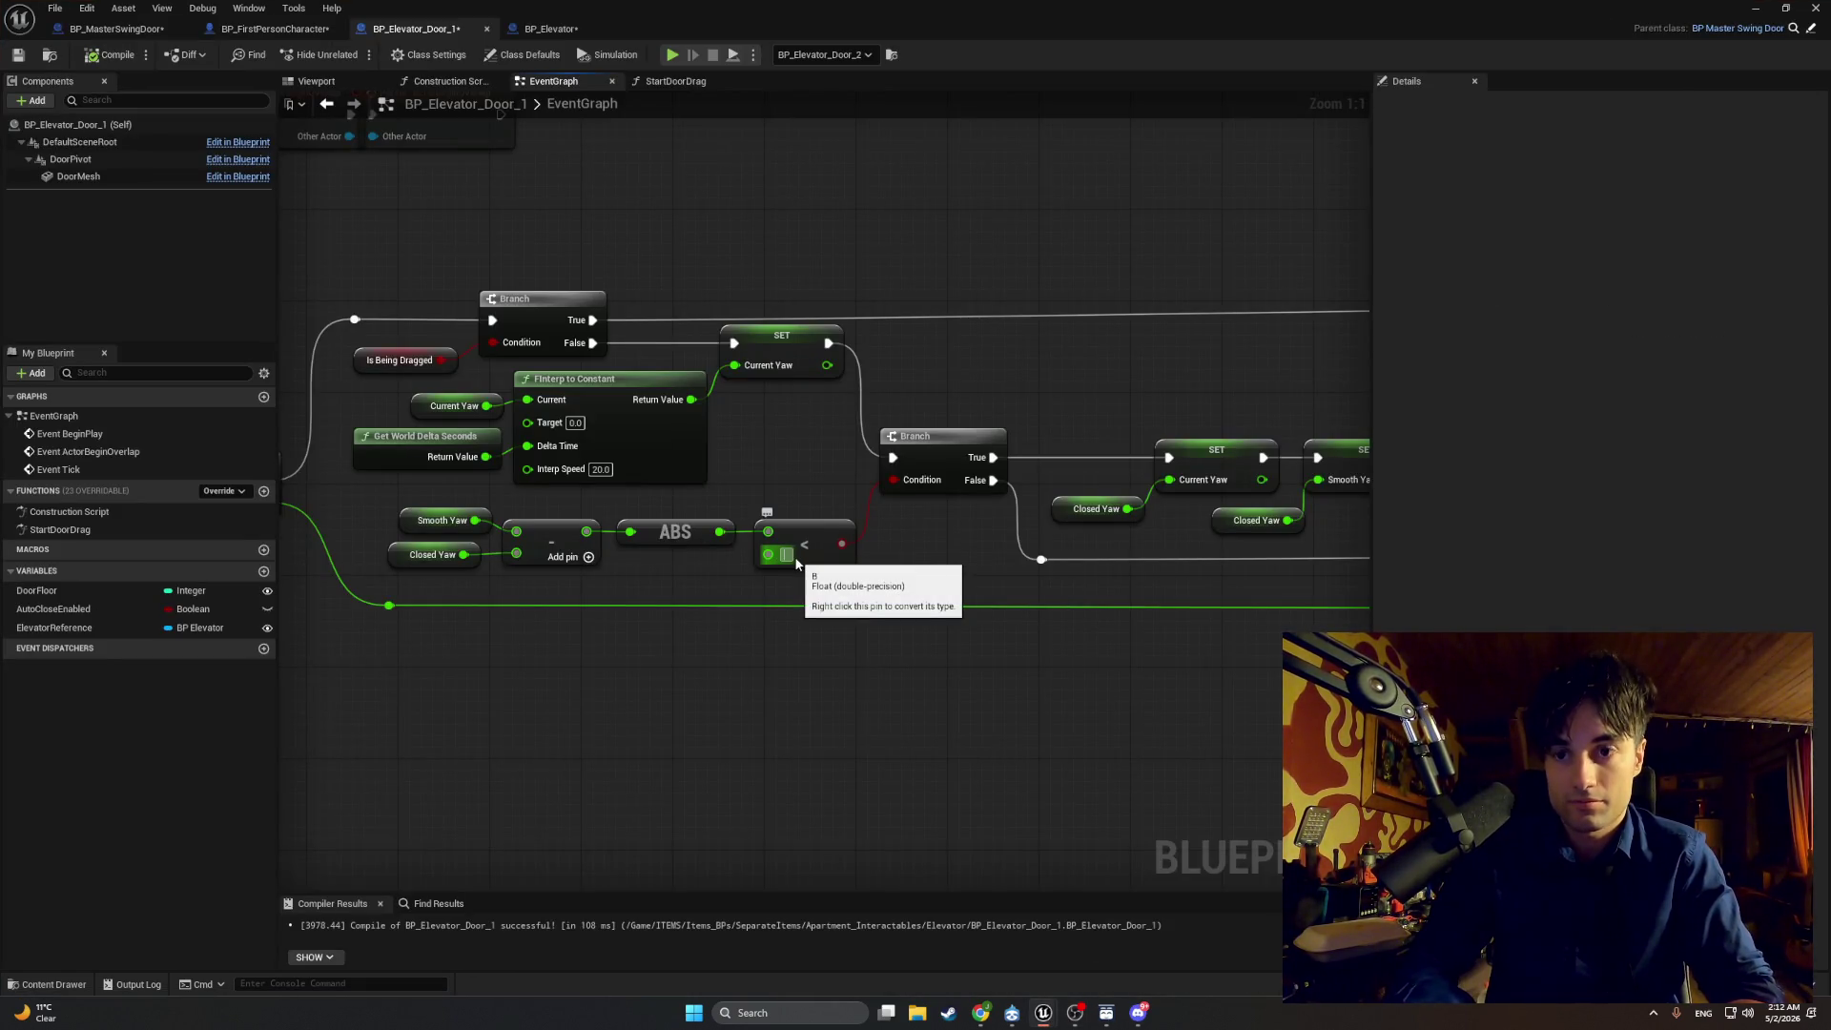
text(0.5)
key(Return)
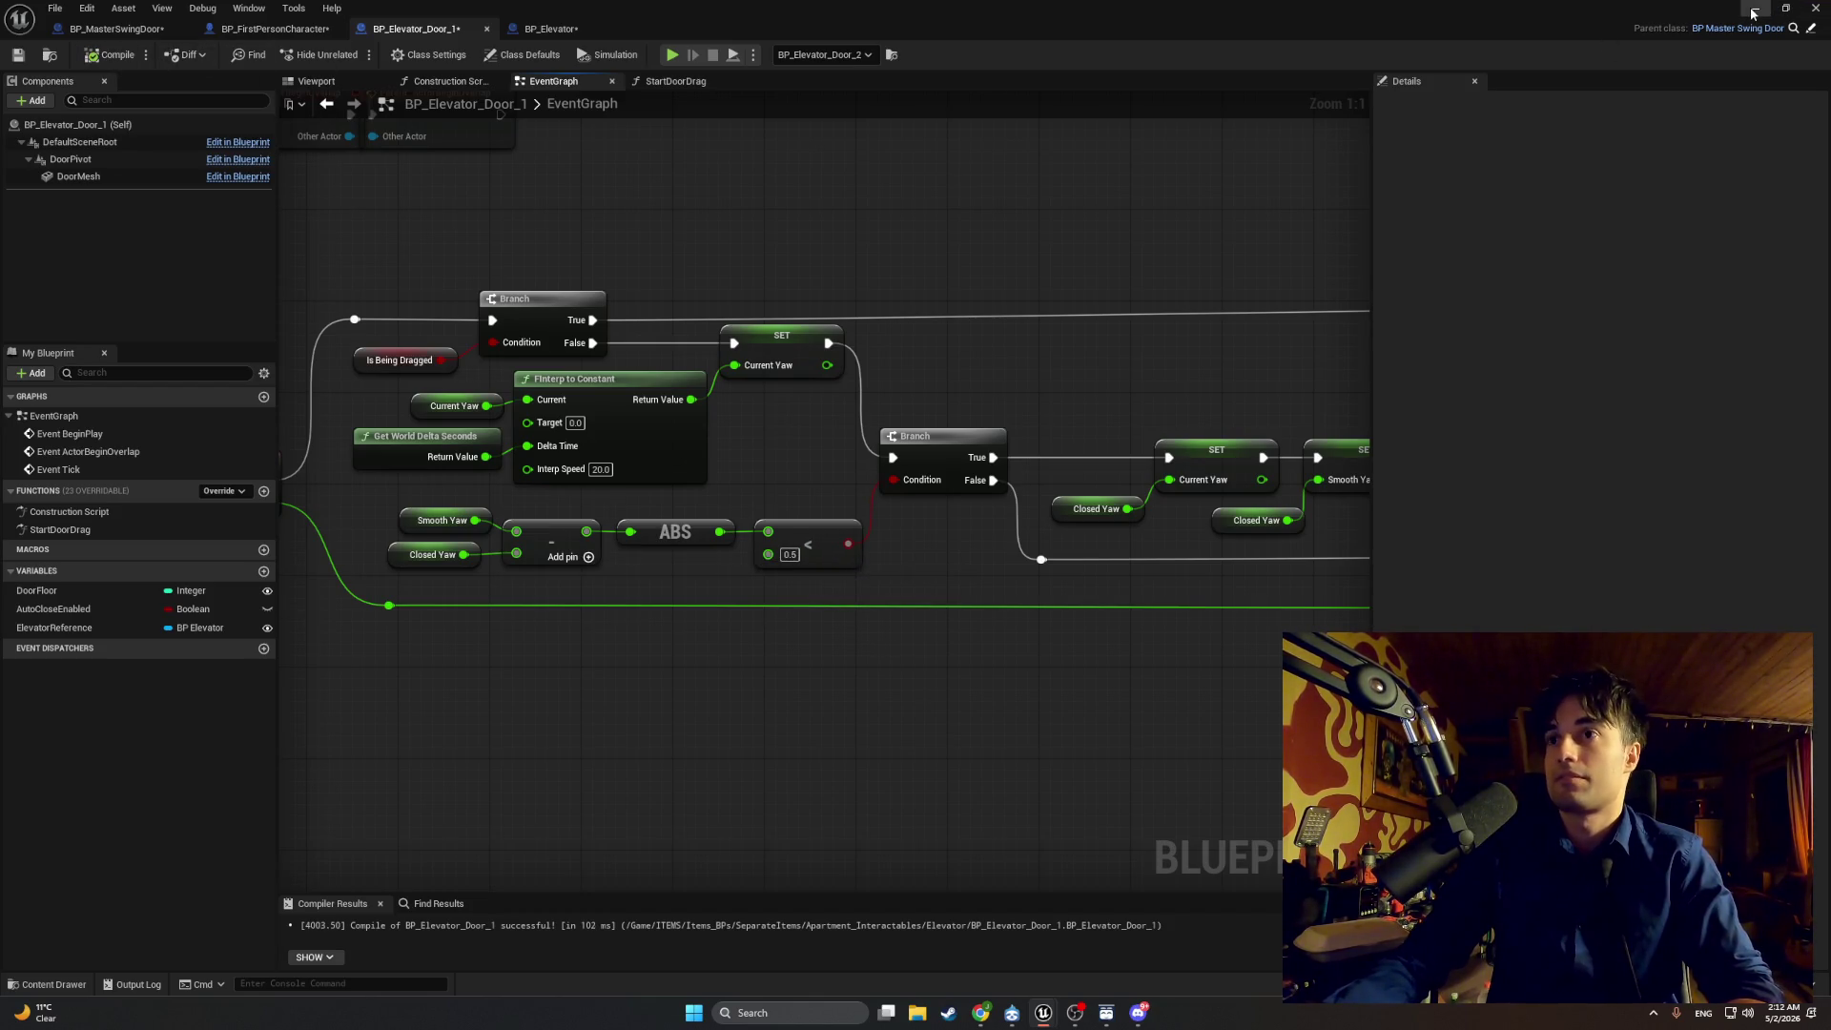
text(0.2)
key(Return)
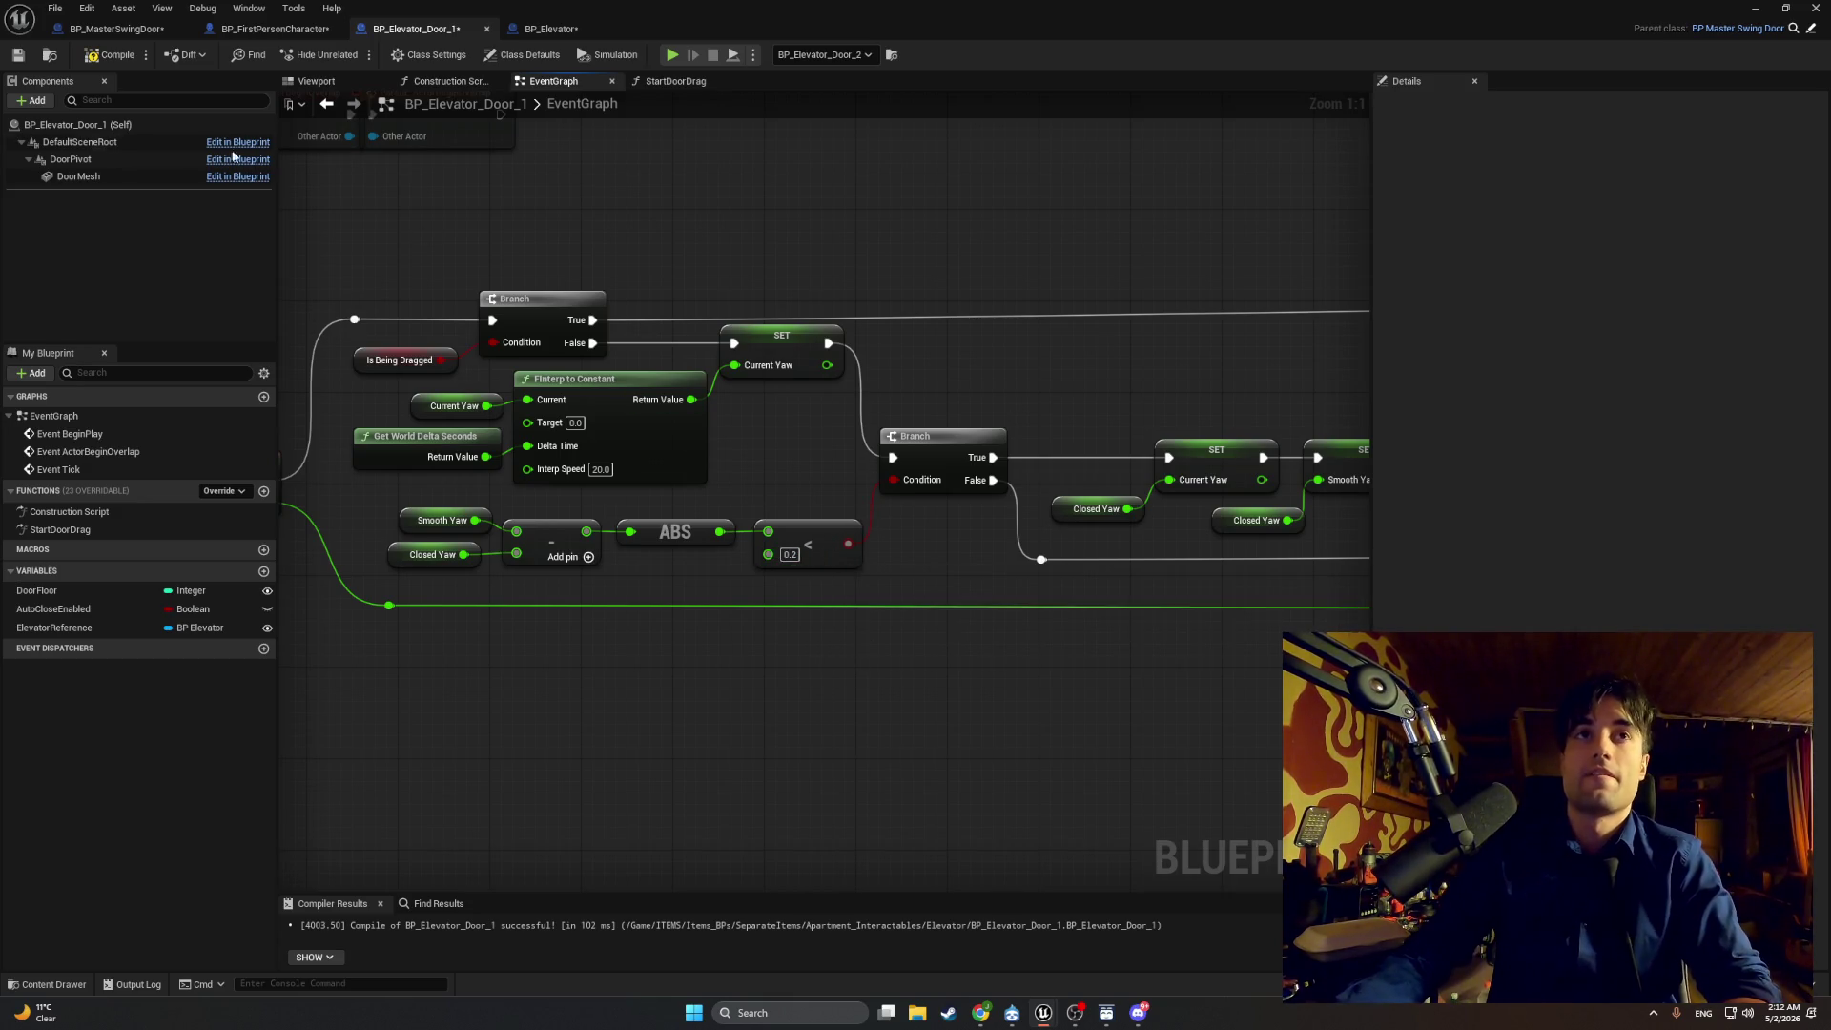
click(112, 55)
click(1756, 8)
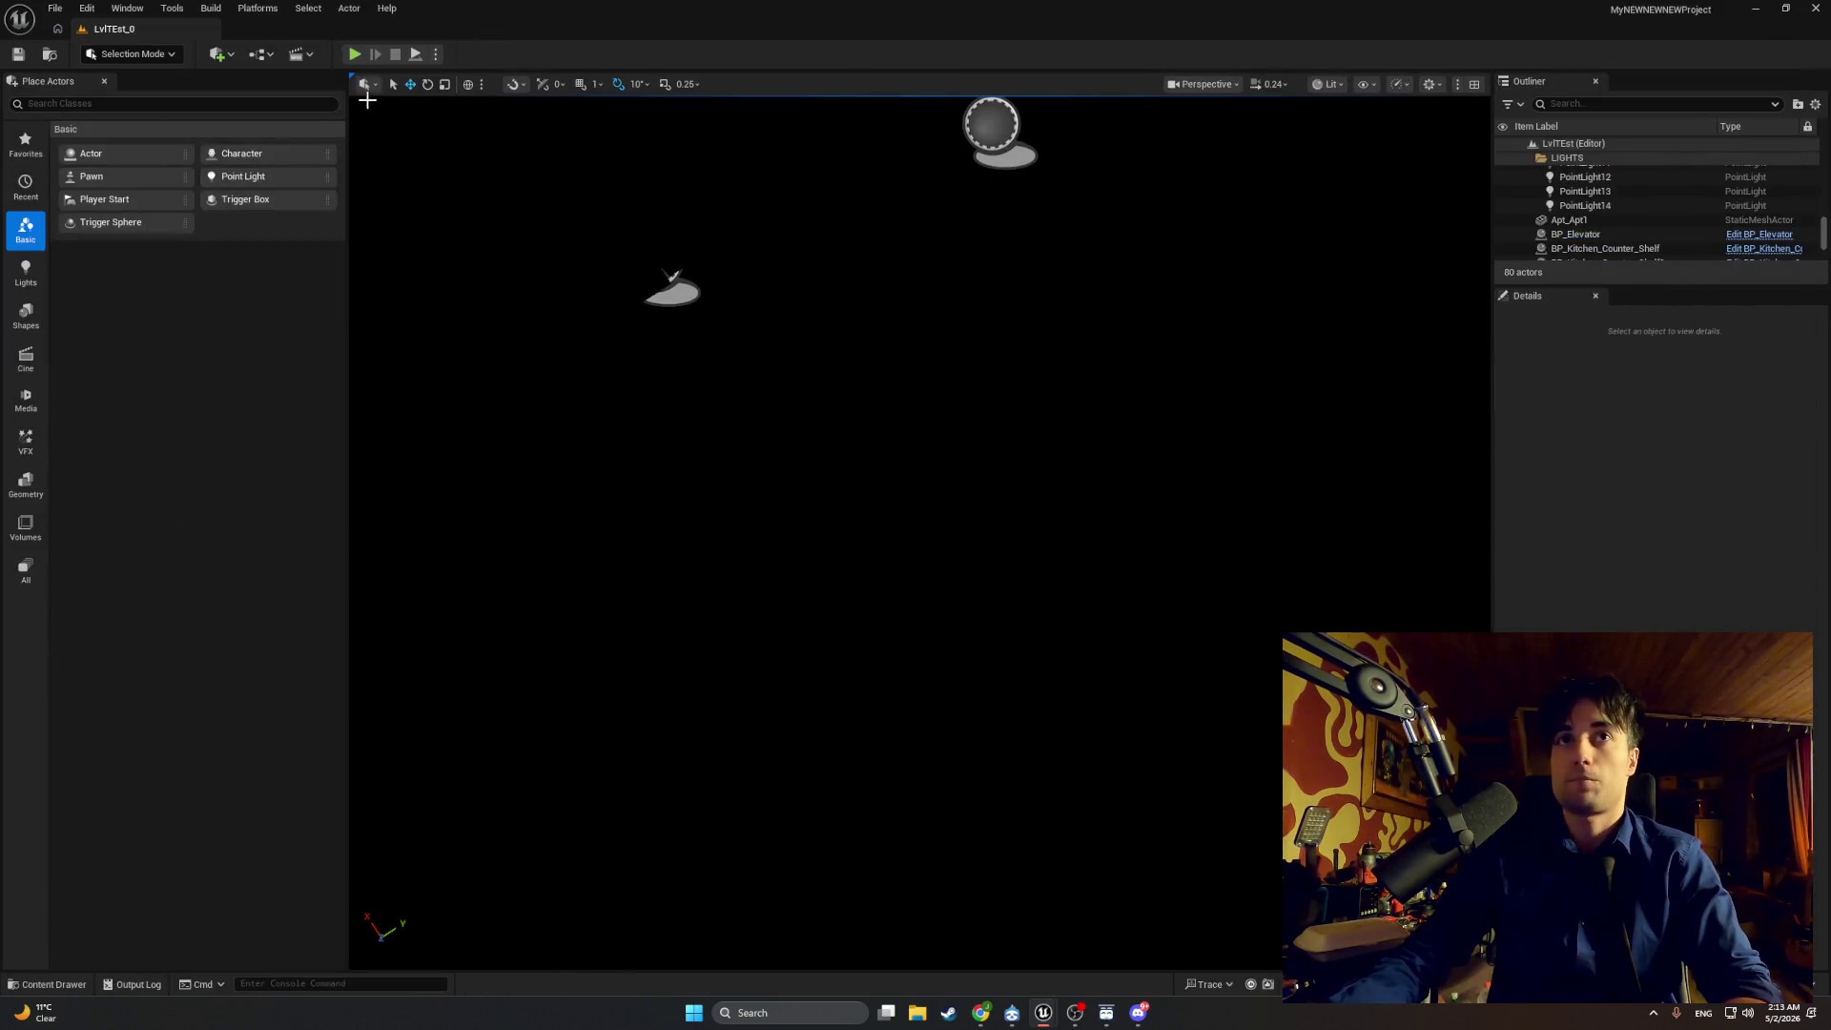
Step: Playtest the level, opening the elevator door with E and walking through into the pillared room
click(354, 56)
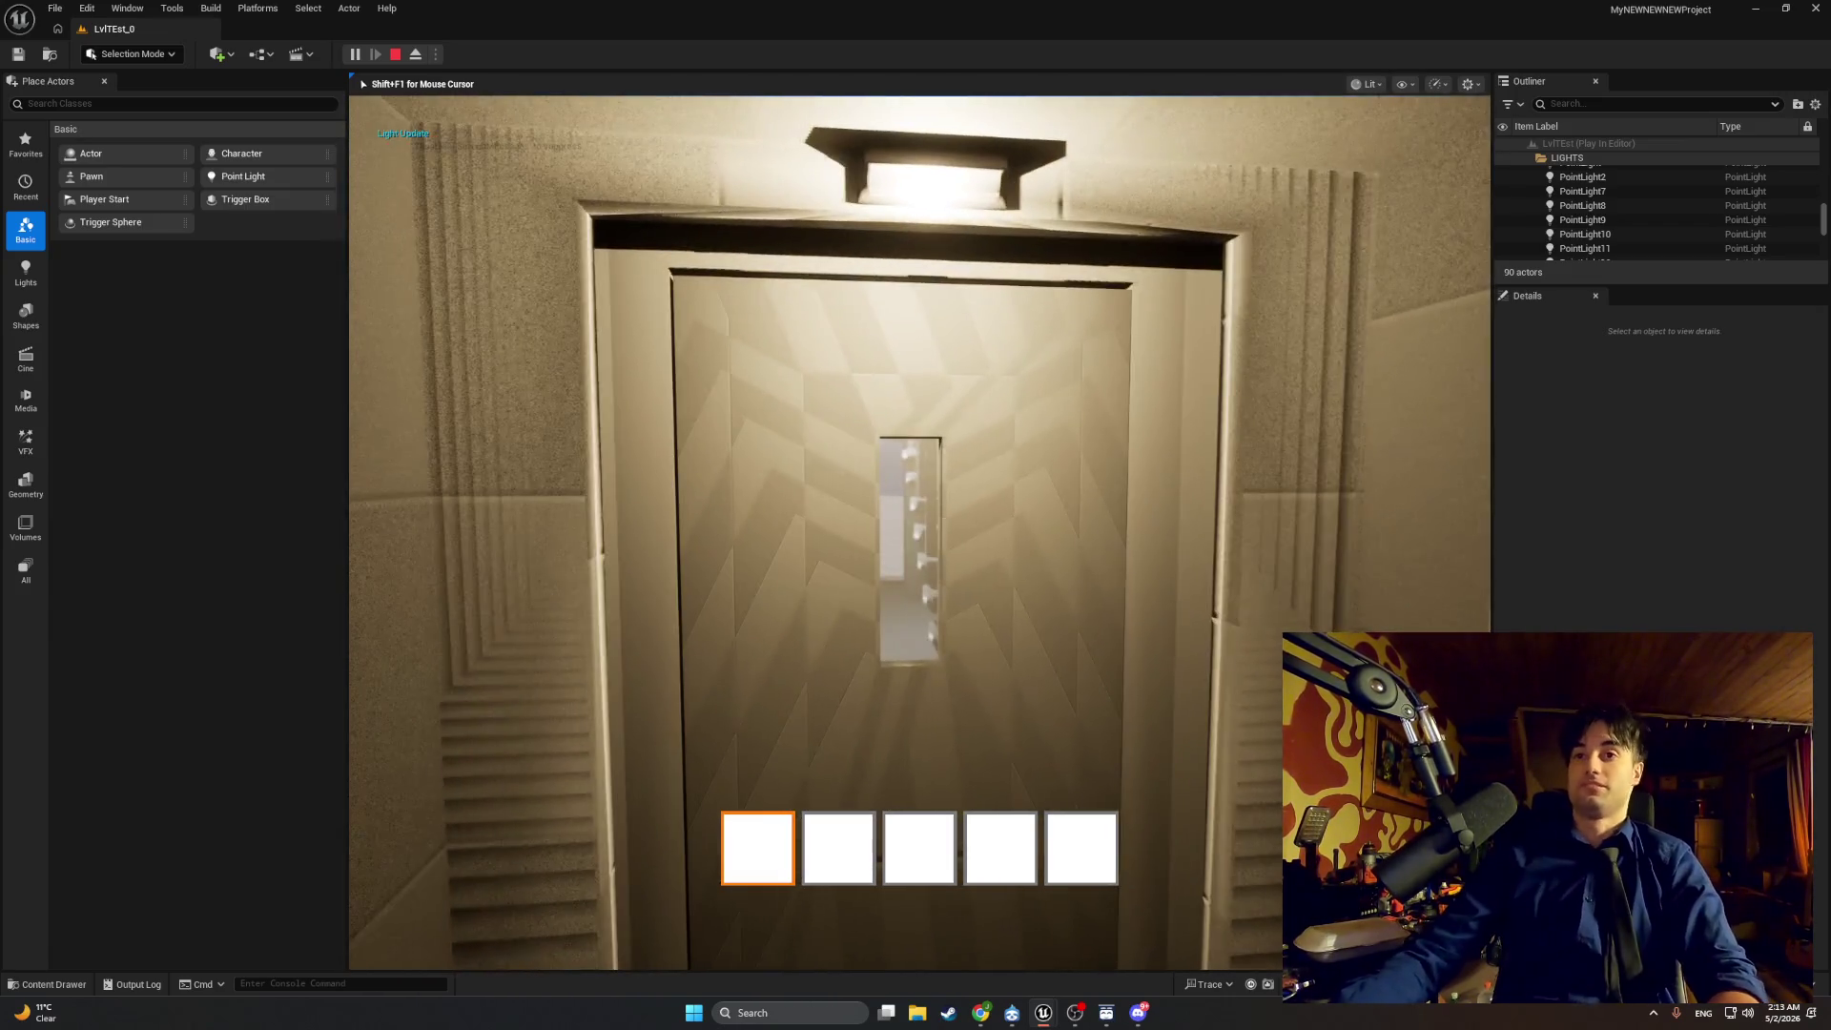
key(e)
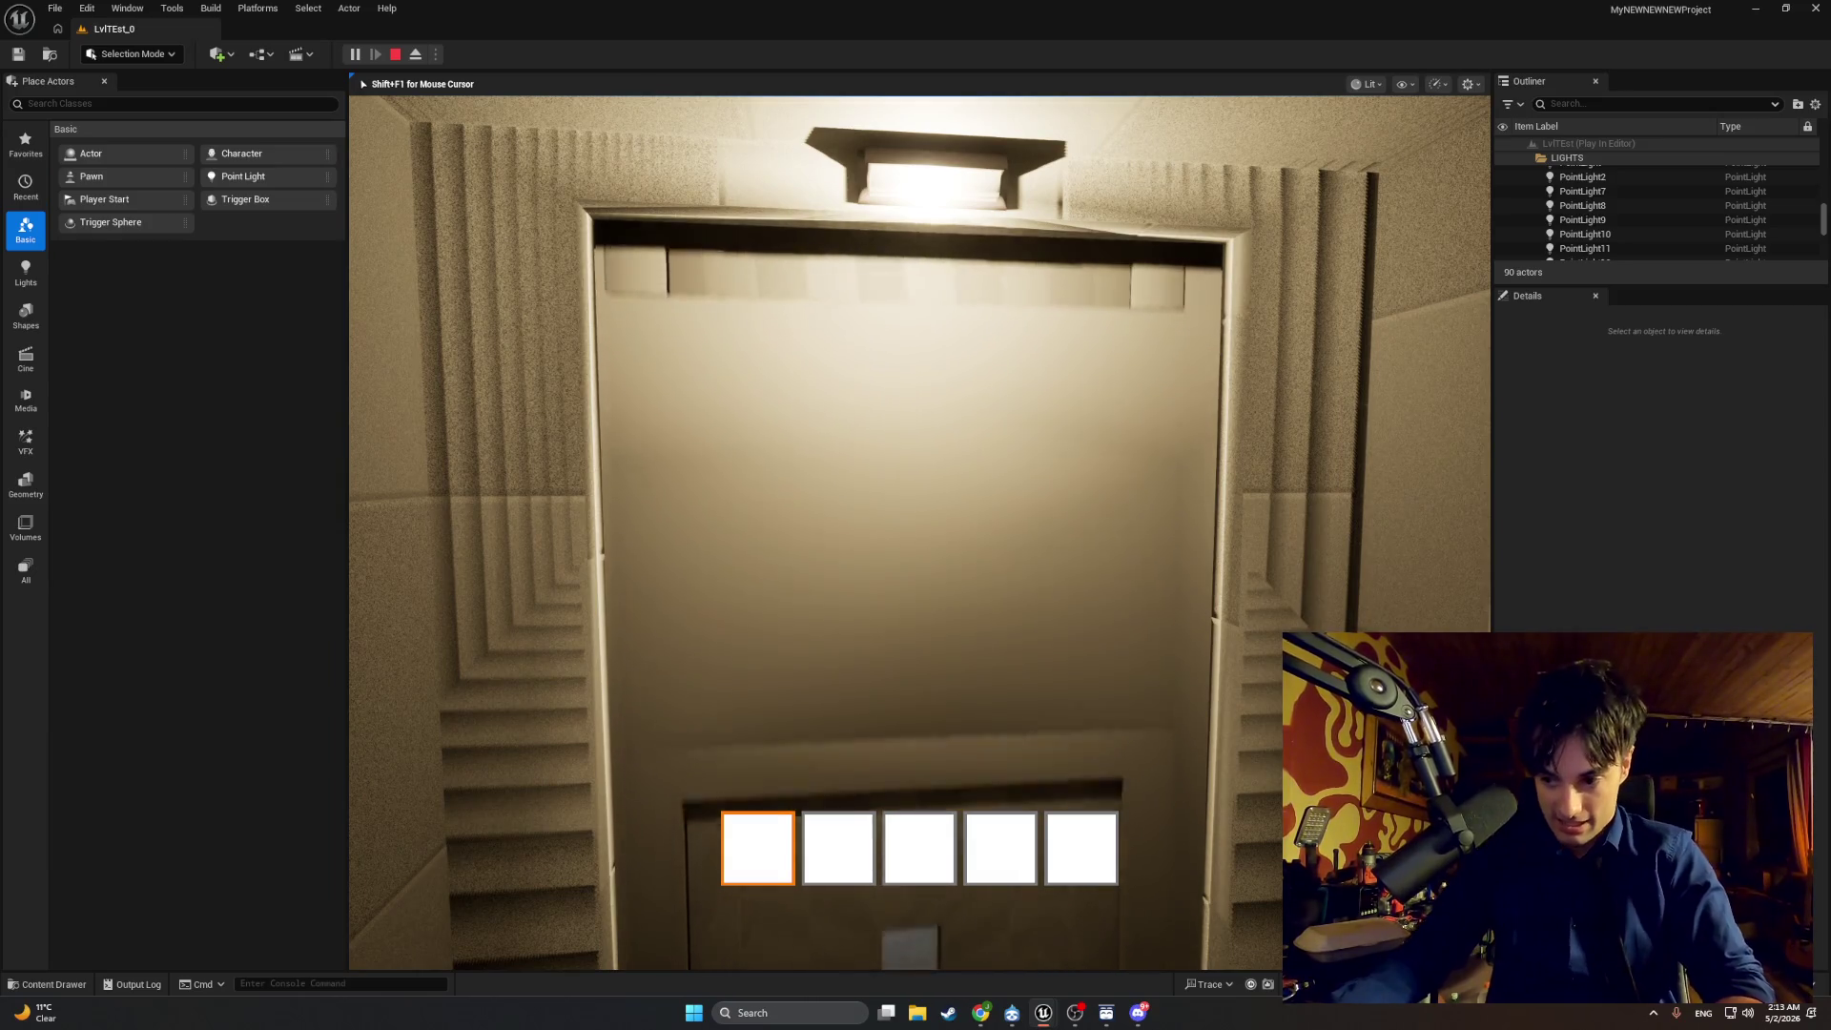
key(w)
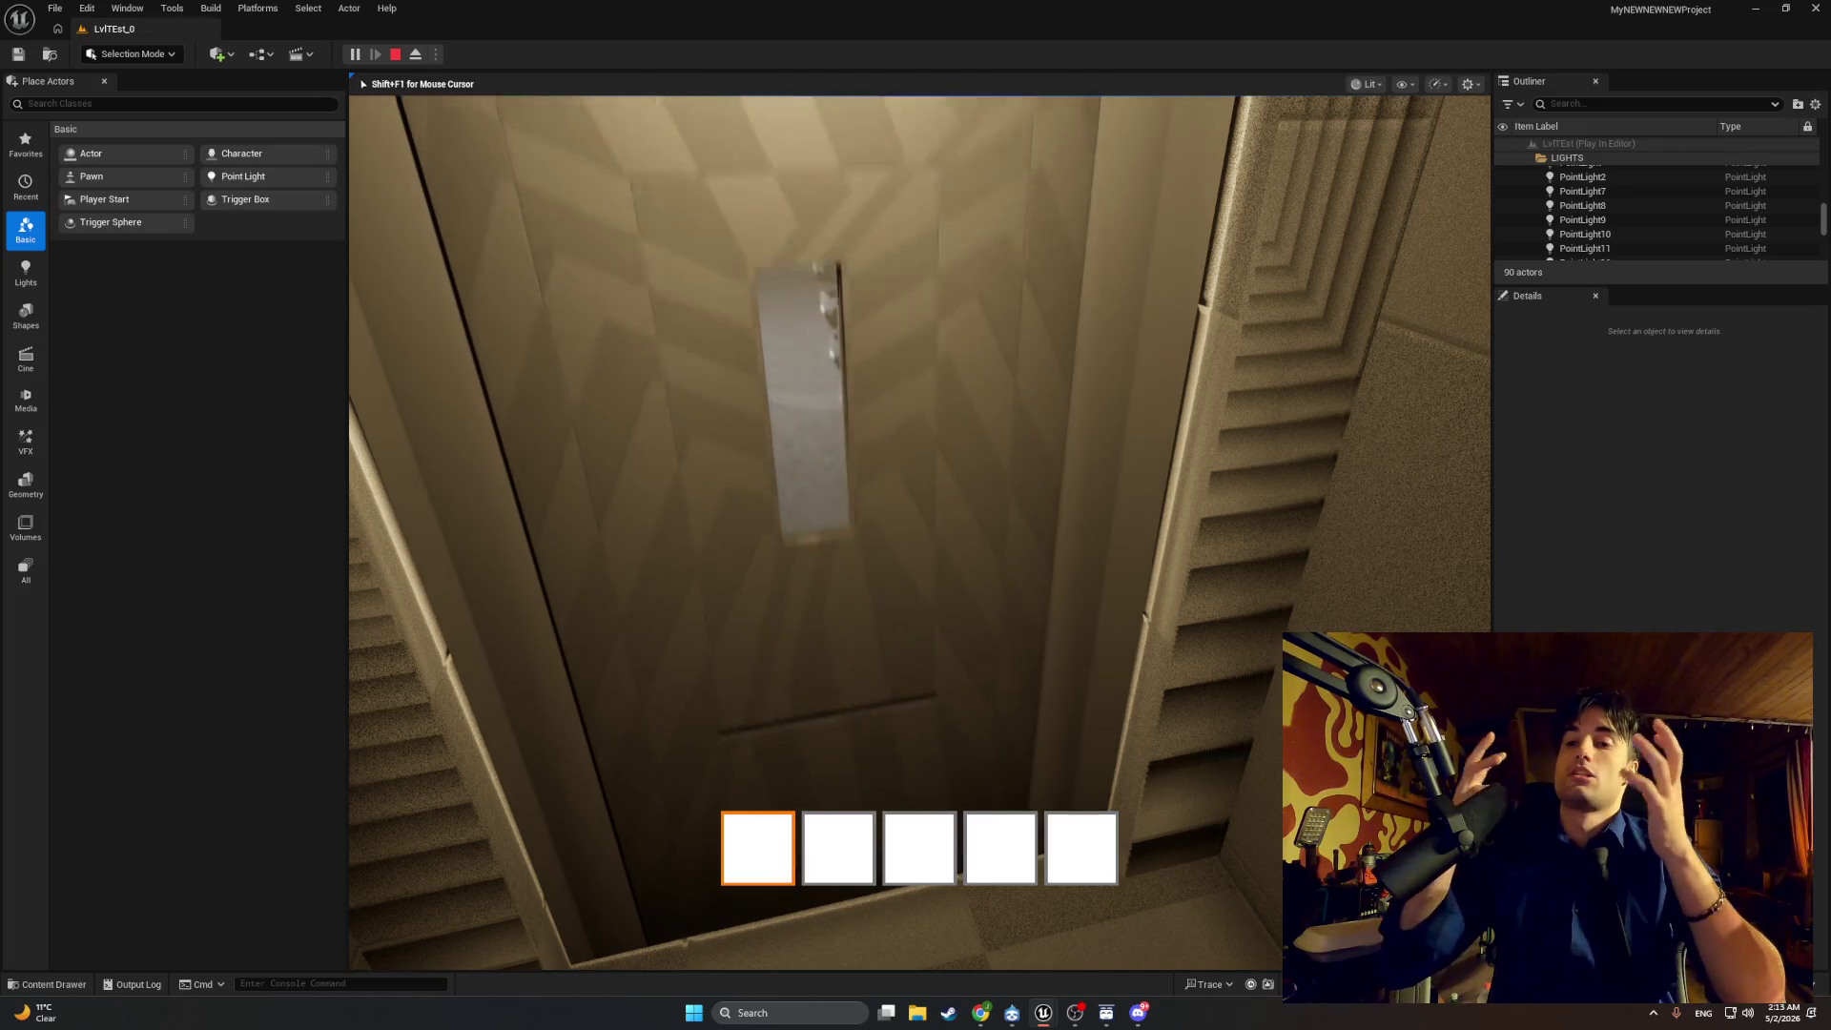
key(w)
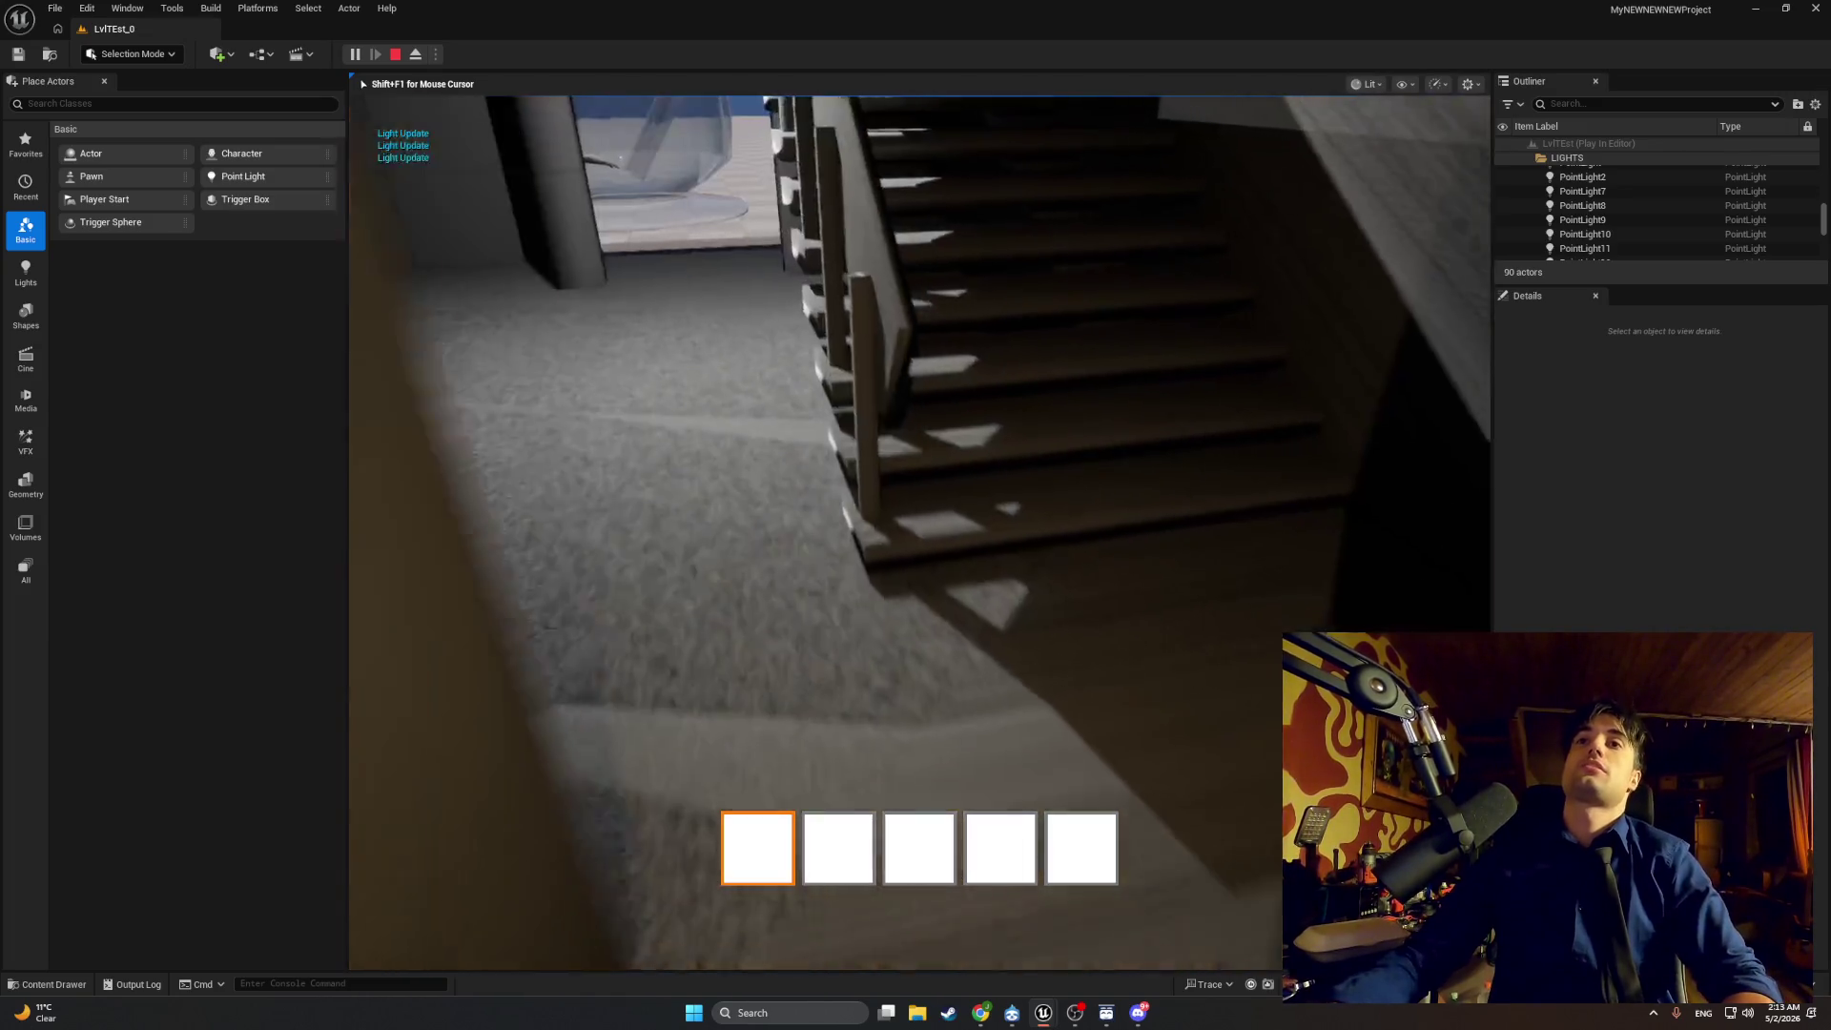
key(w)
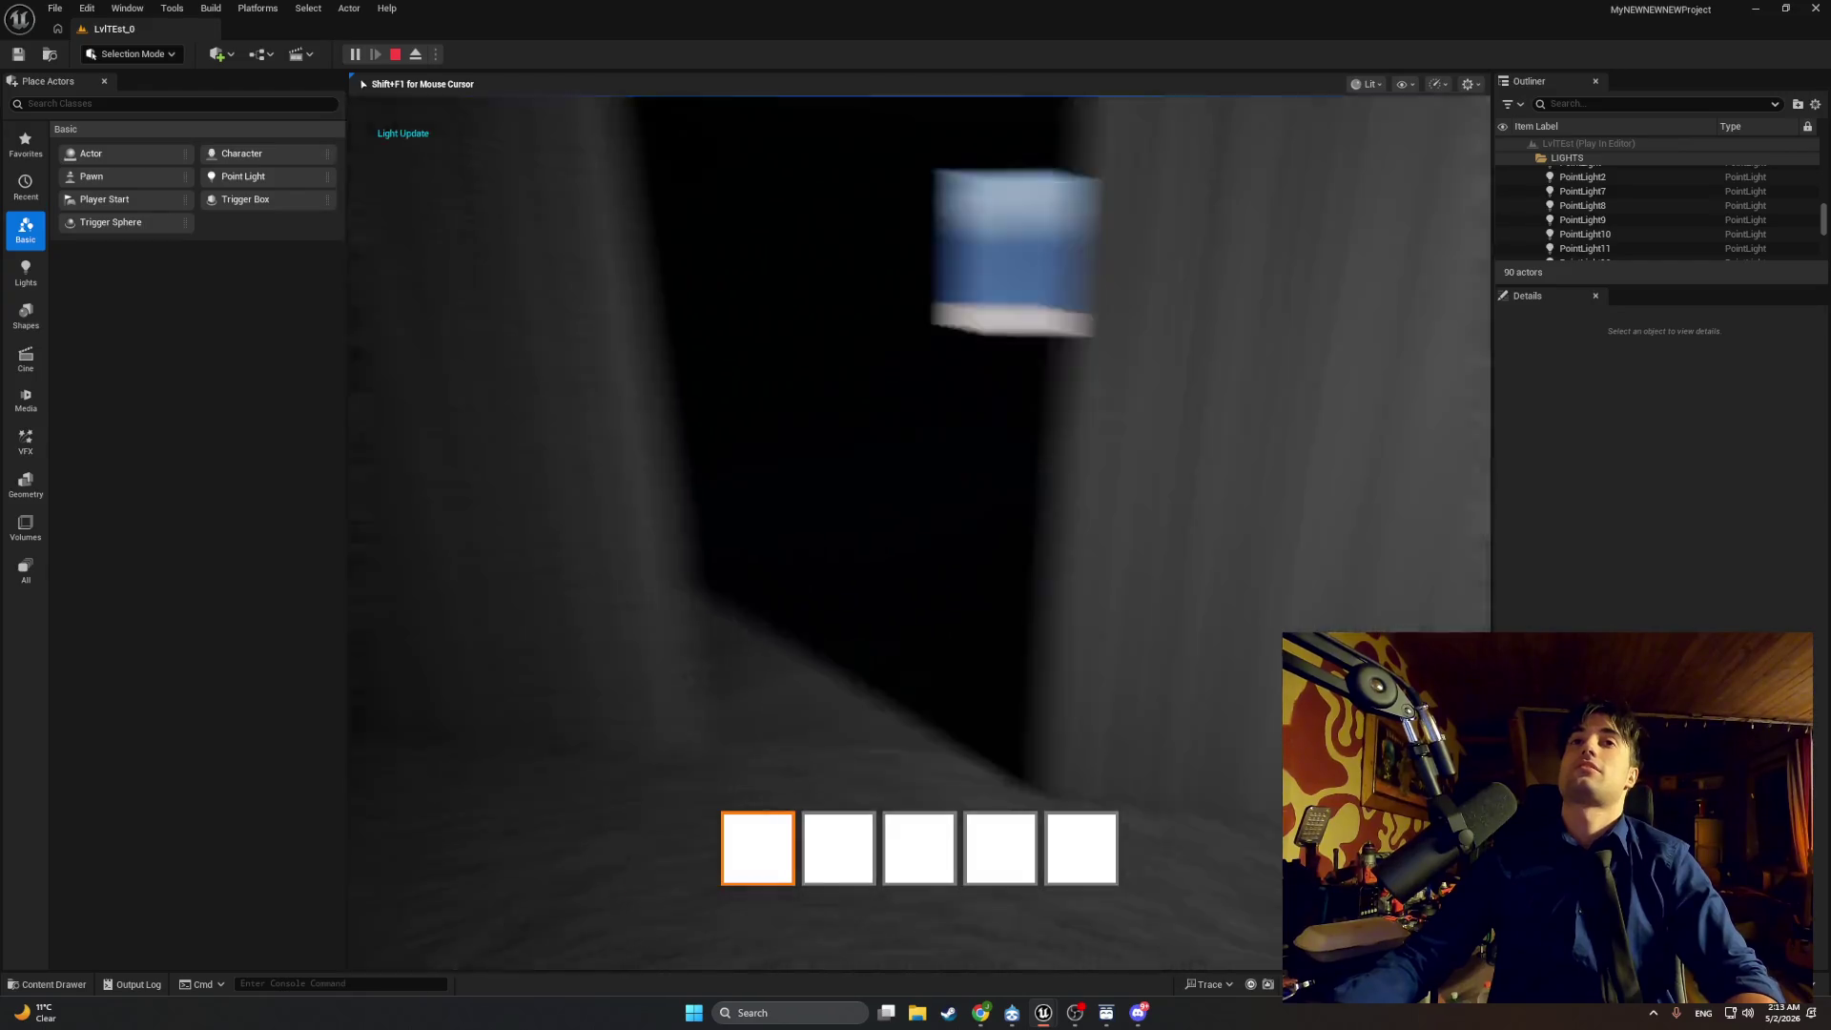
Step: Walk on past the grey door into the stair room, then stop playtesting and open the content drawer
key(w)
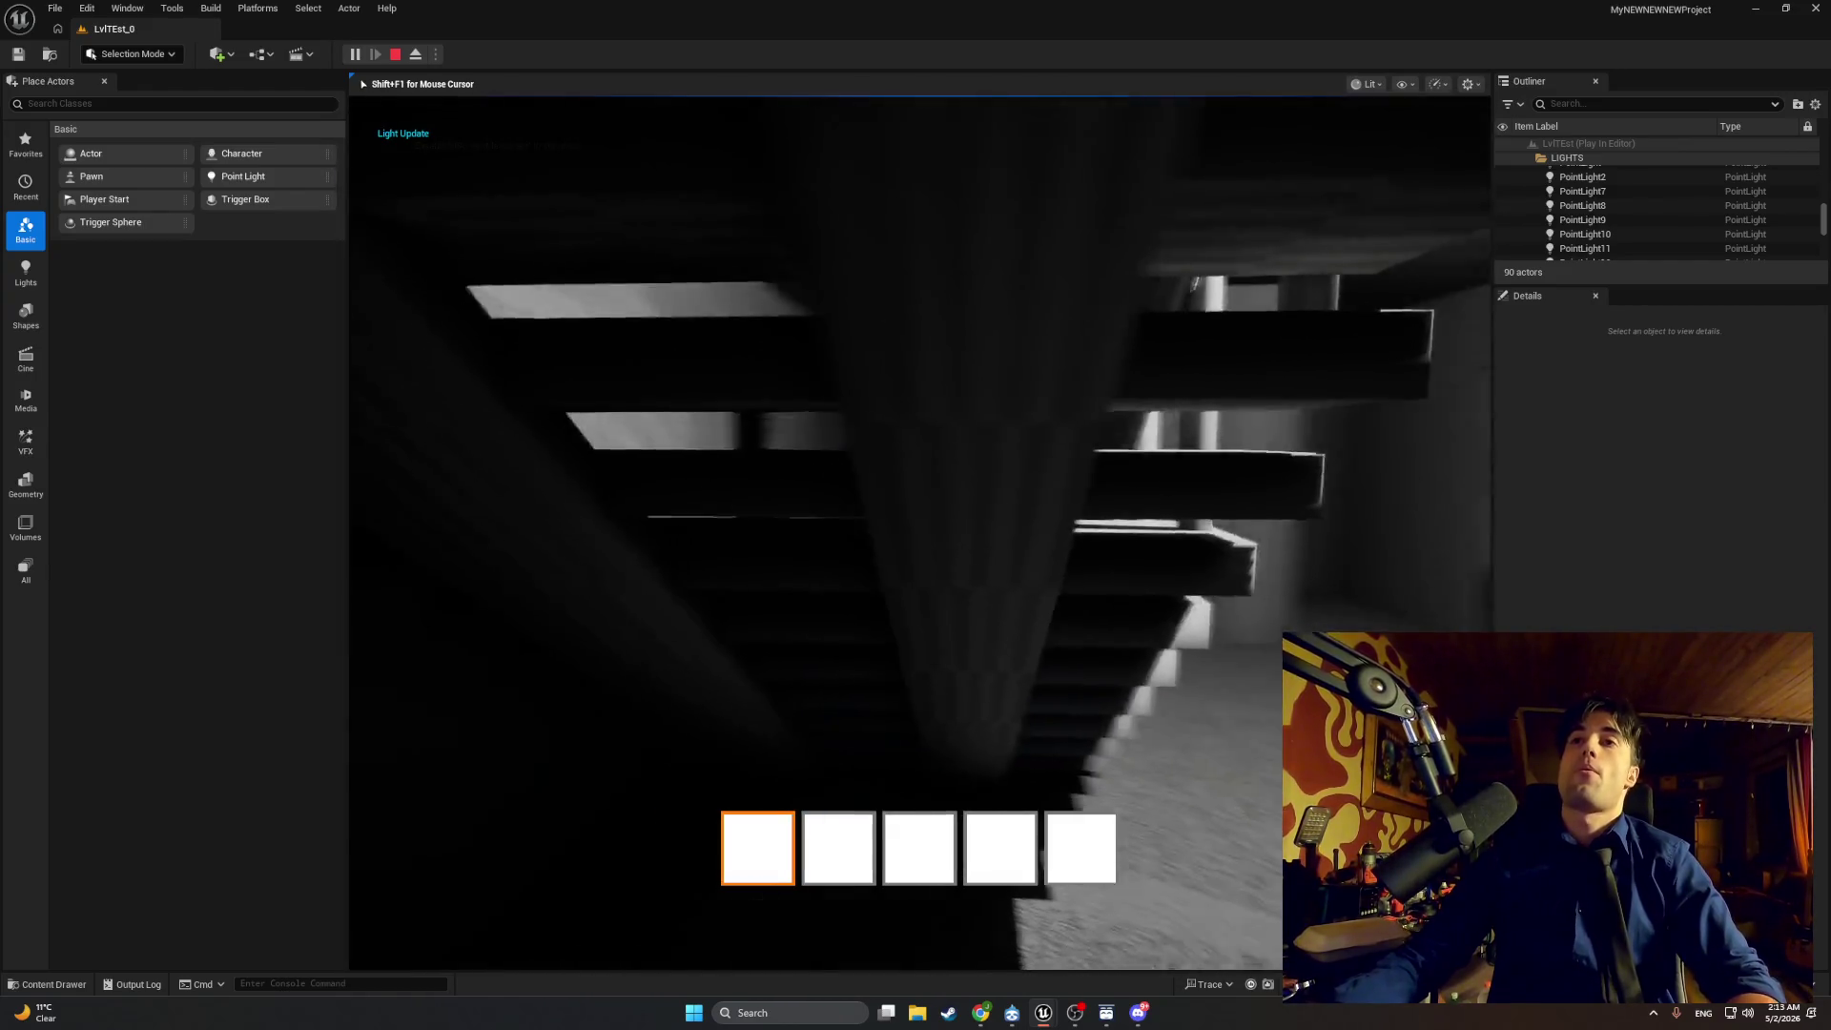
key(w)
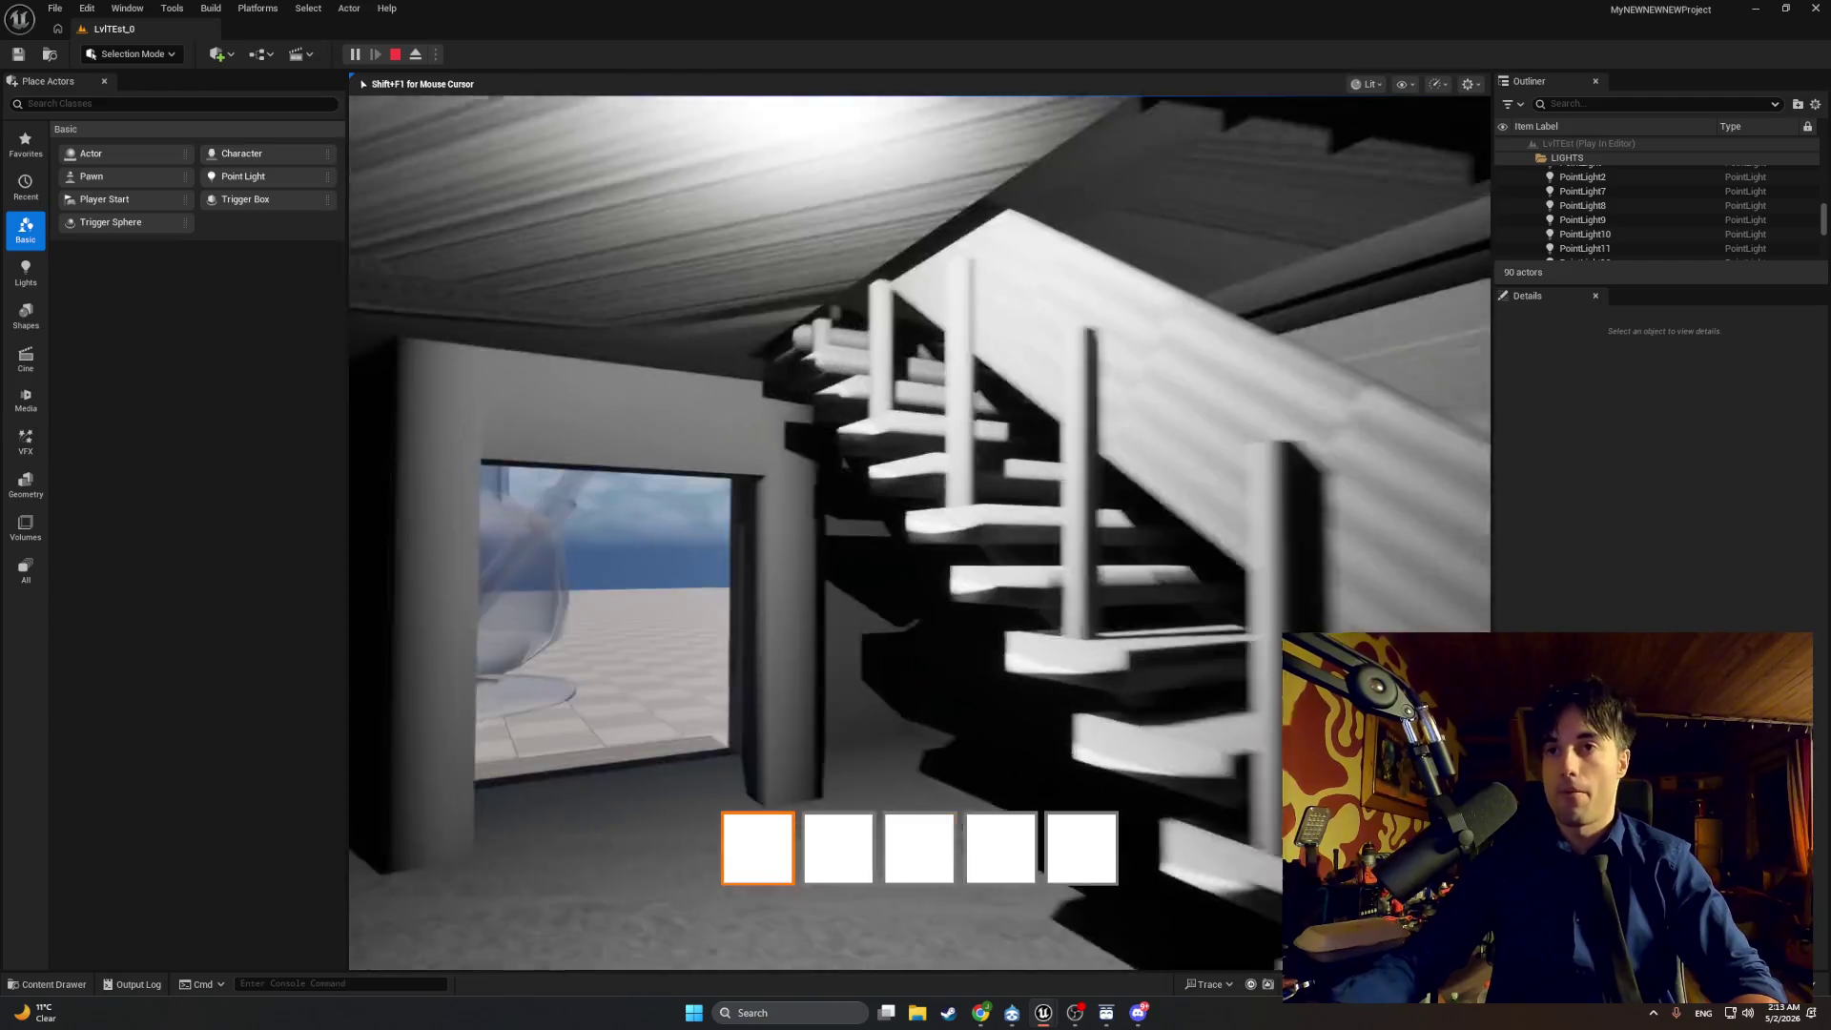
key(w)
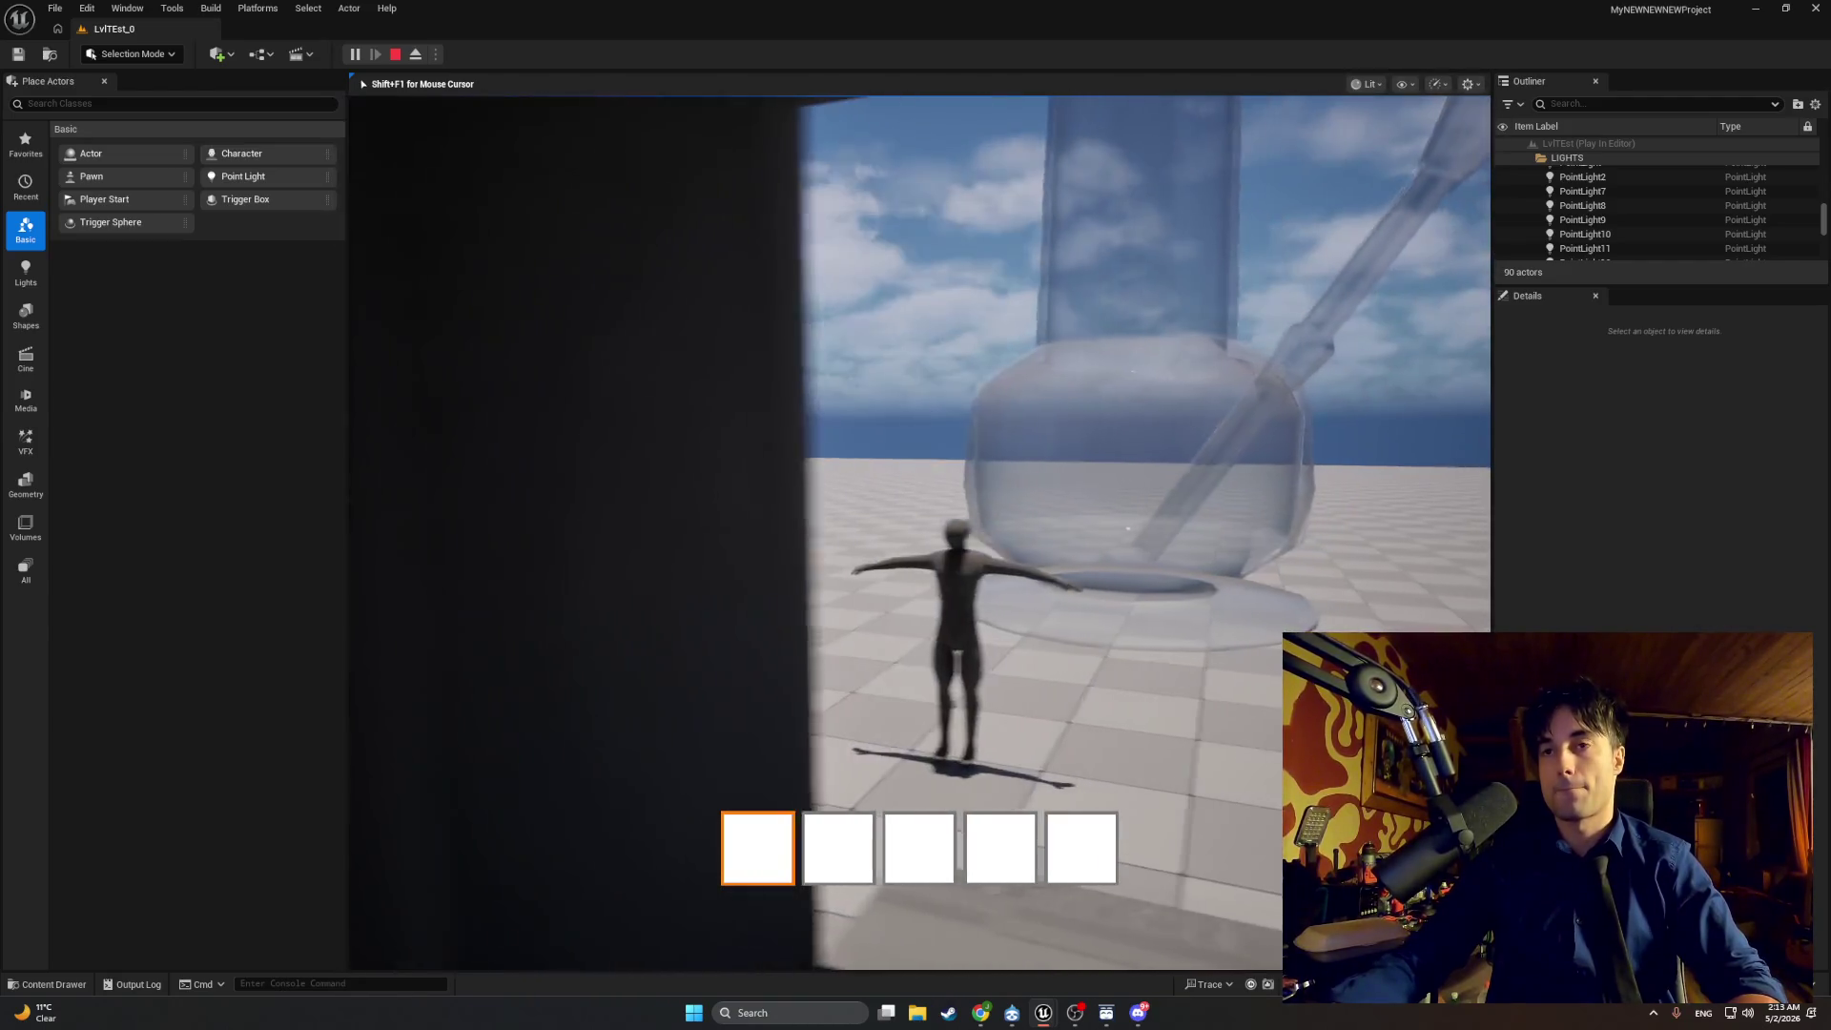
key(w)
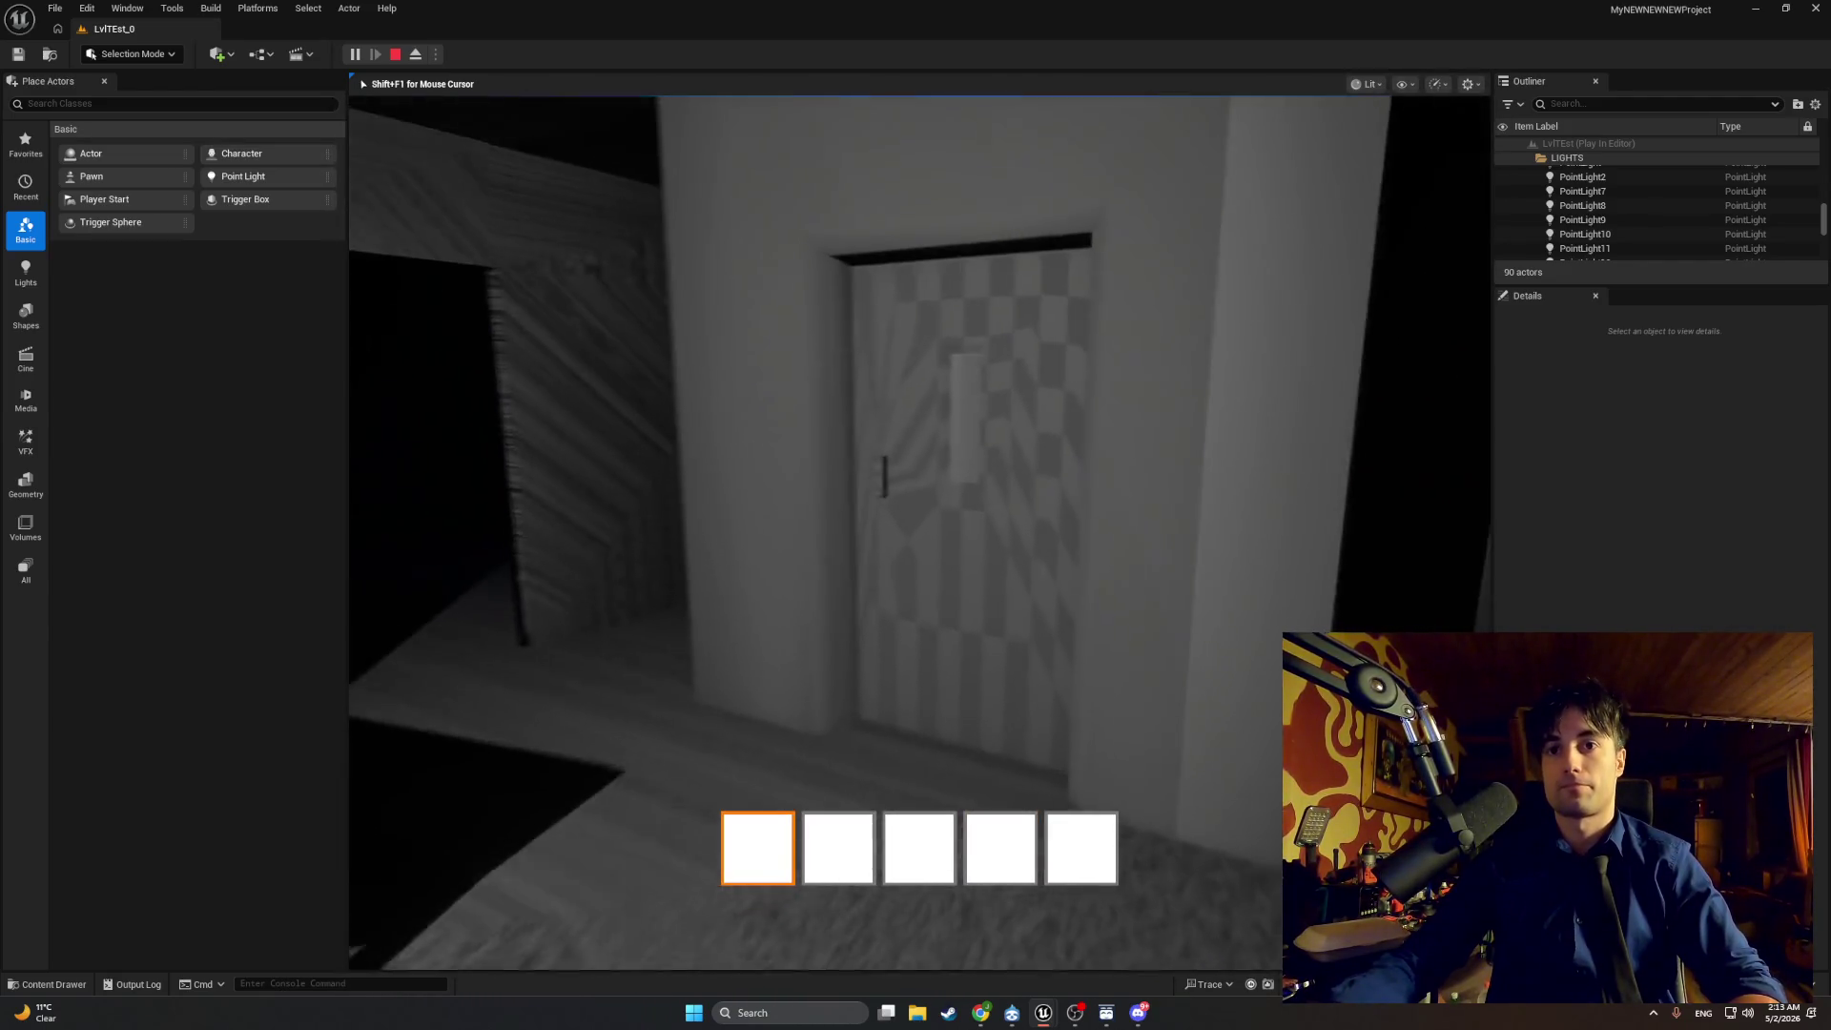
key(w)
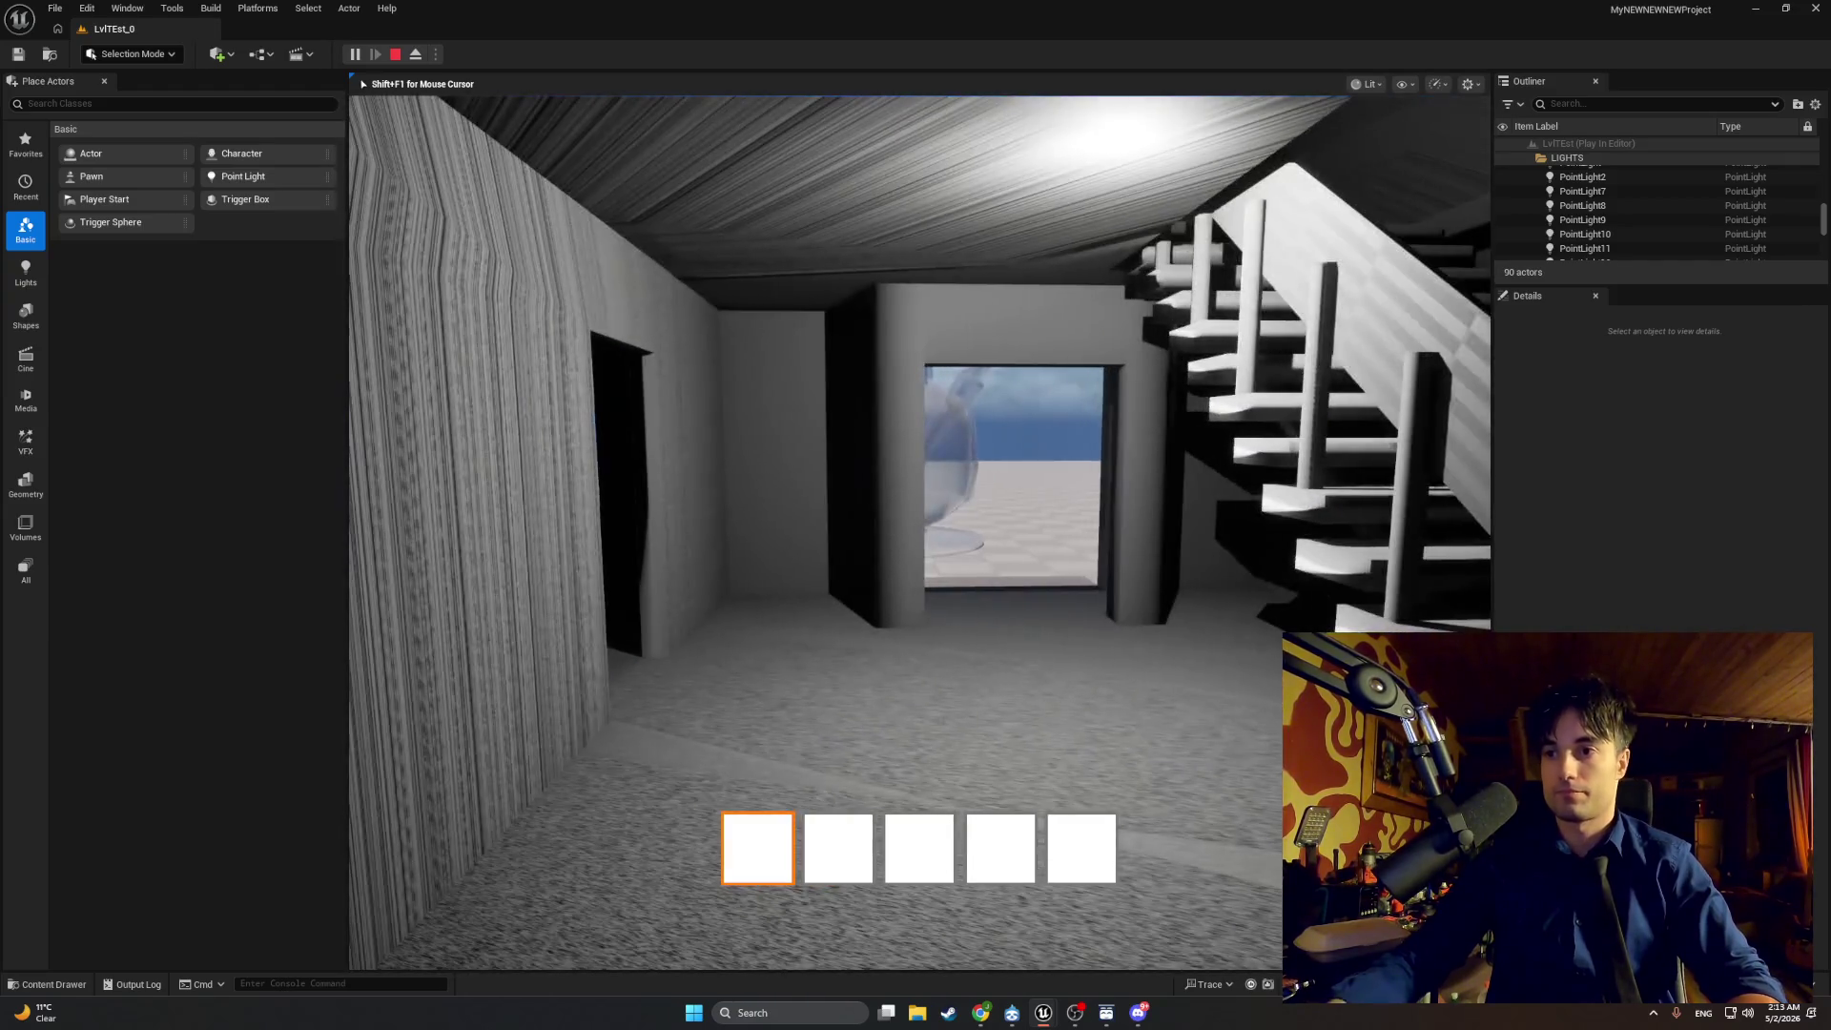
key(Escape)
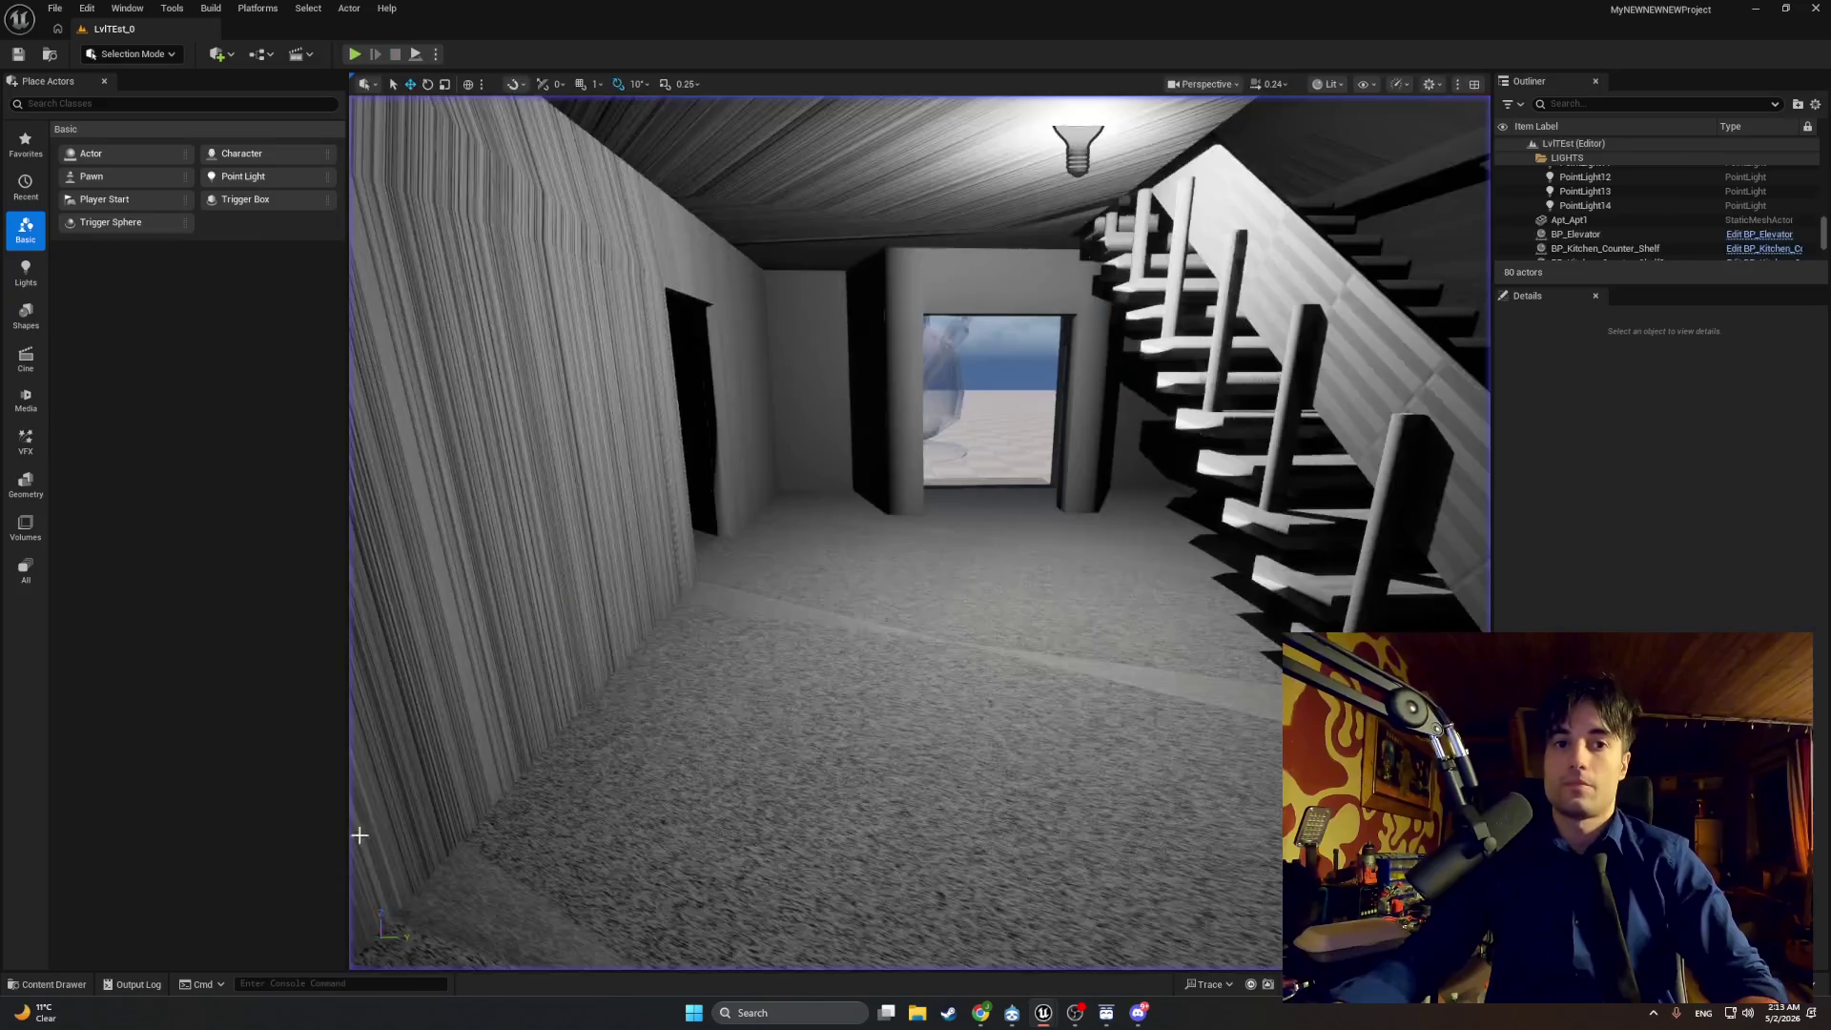
key(ctrl+space)
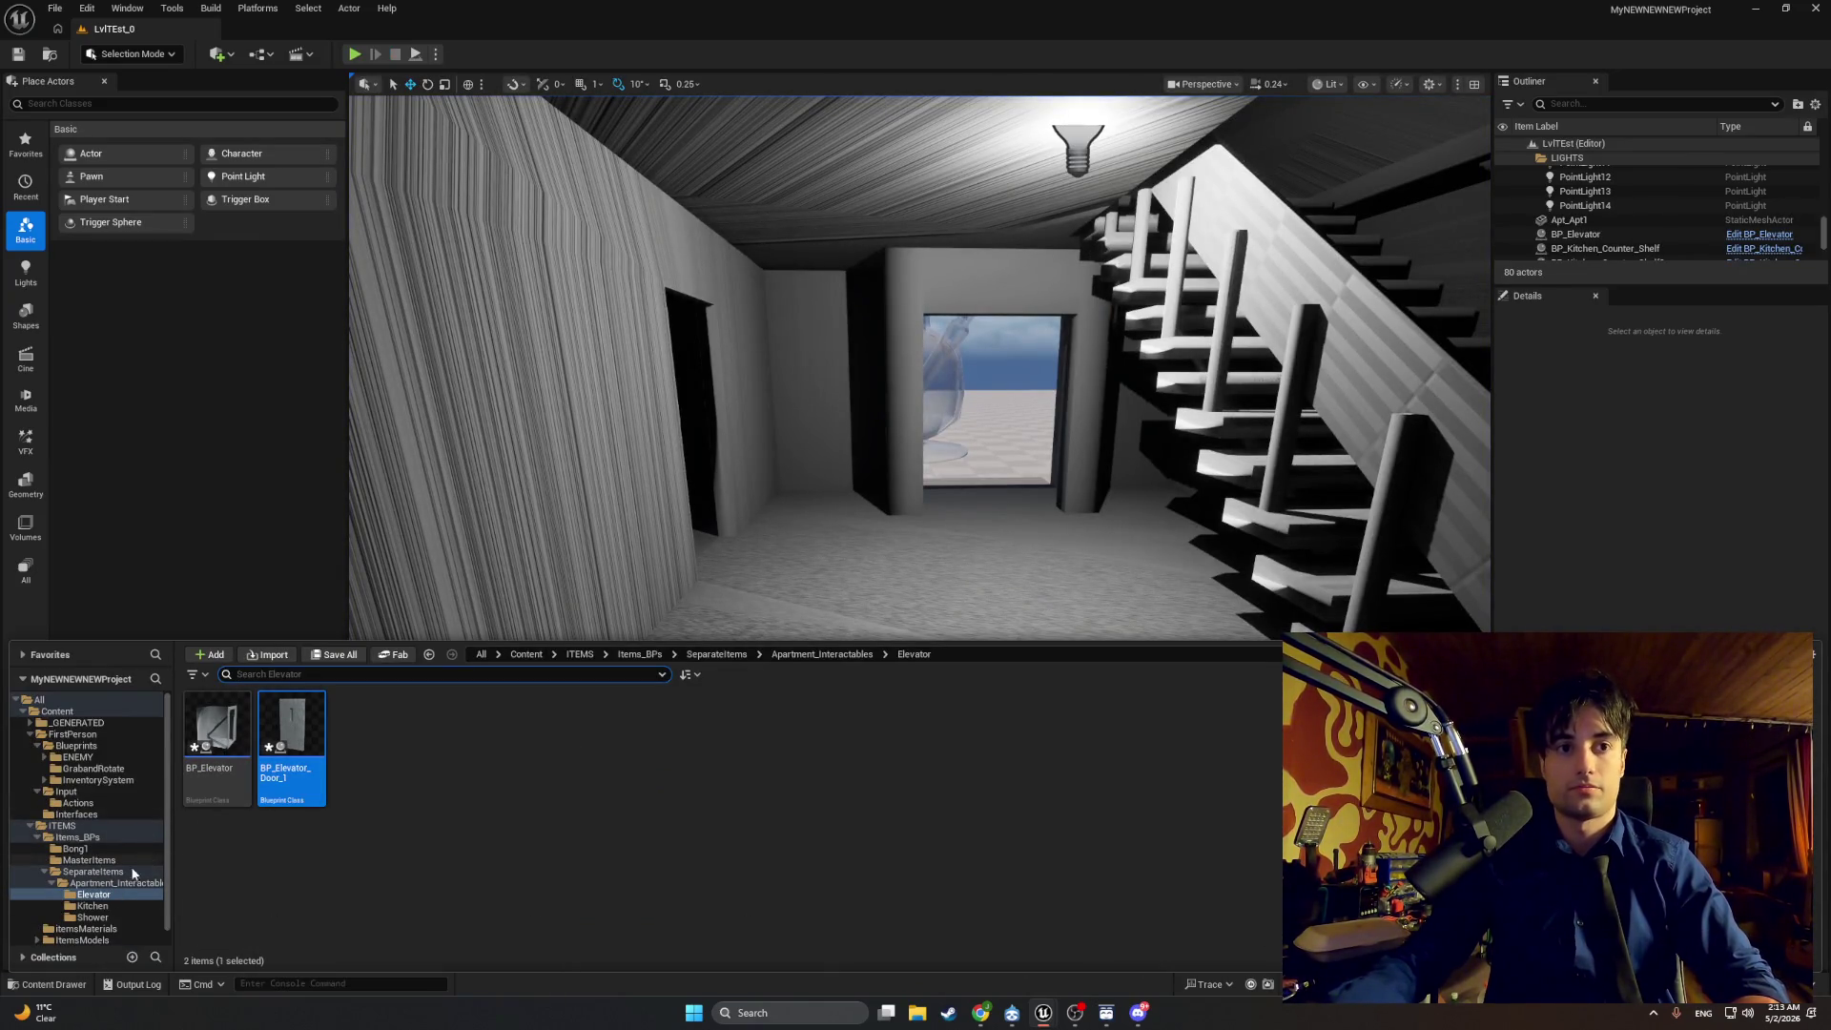
Step: Browse the Bong1, SeparateItems and Elevator folders, then move the editor camera toward a room door
click(117, 850)
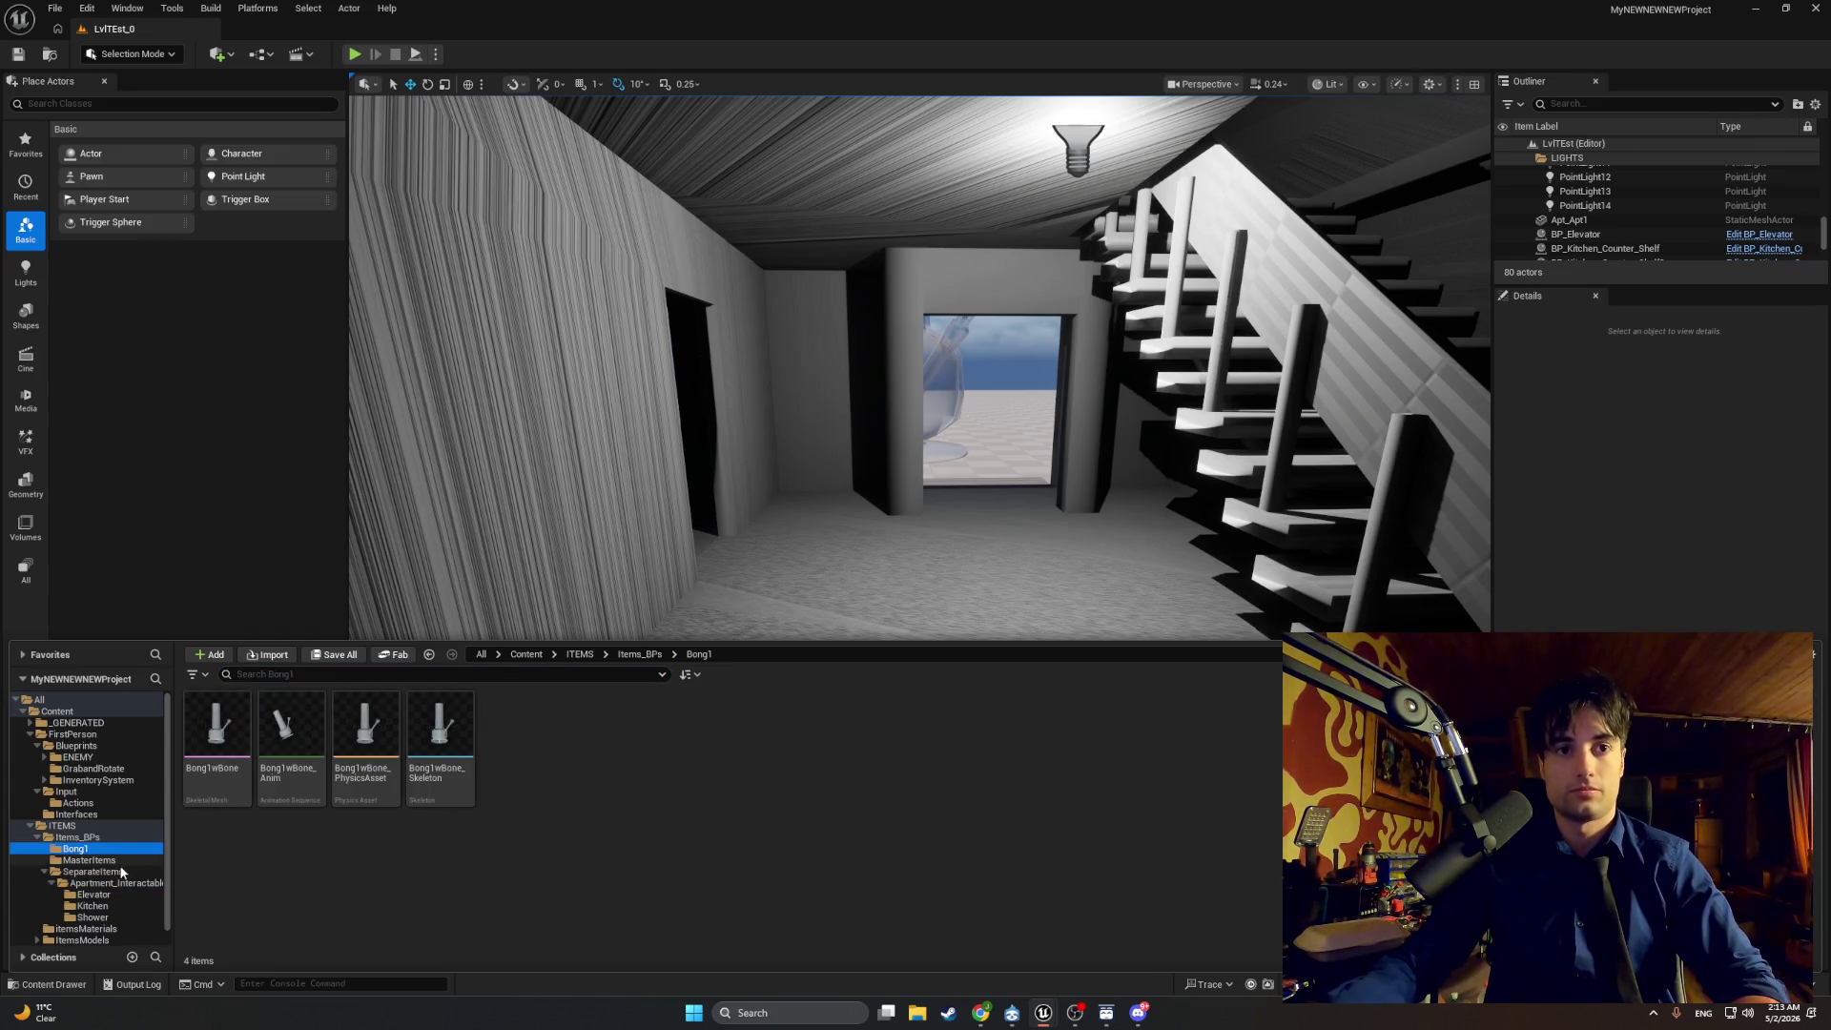
click(100, 871)
click(127, 896)
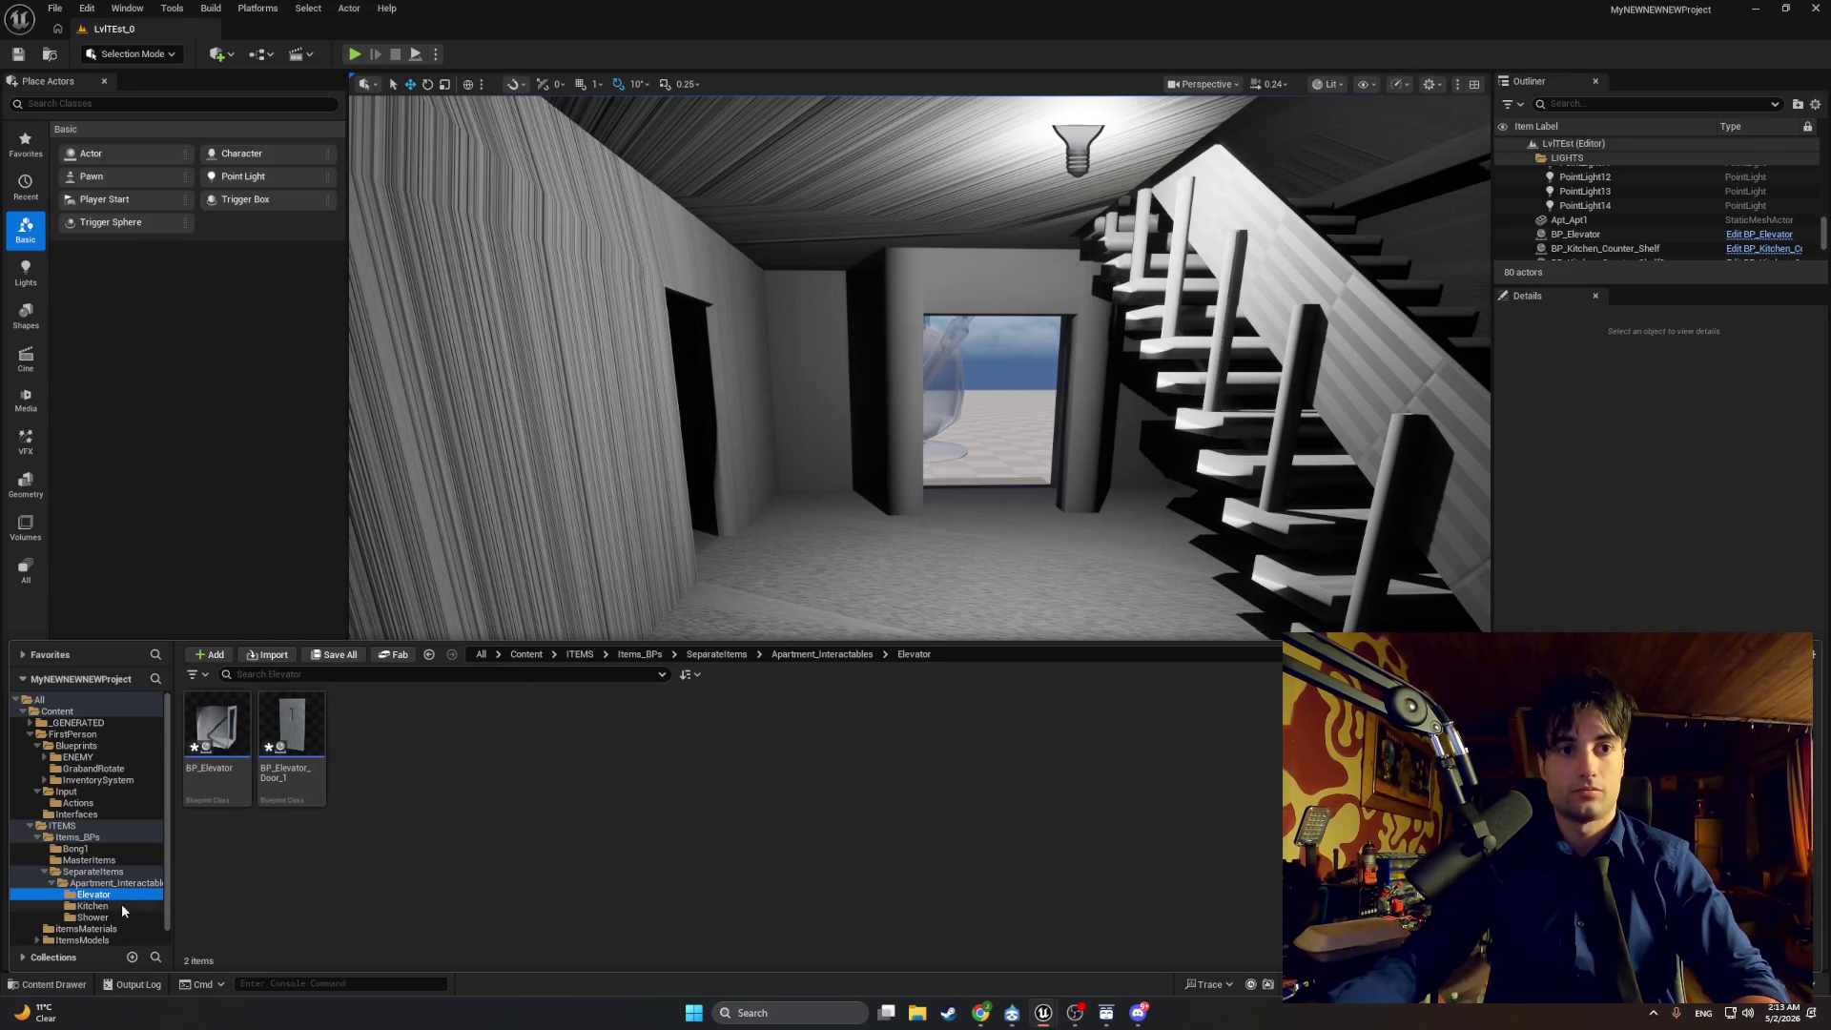
drag(496, 553, 562, 522)
Step: Reopen the content drawer and open the MasterItems folder inside Items_BPs
key(ctrl+space)
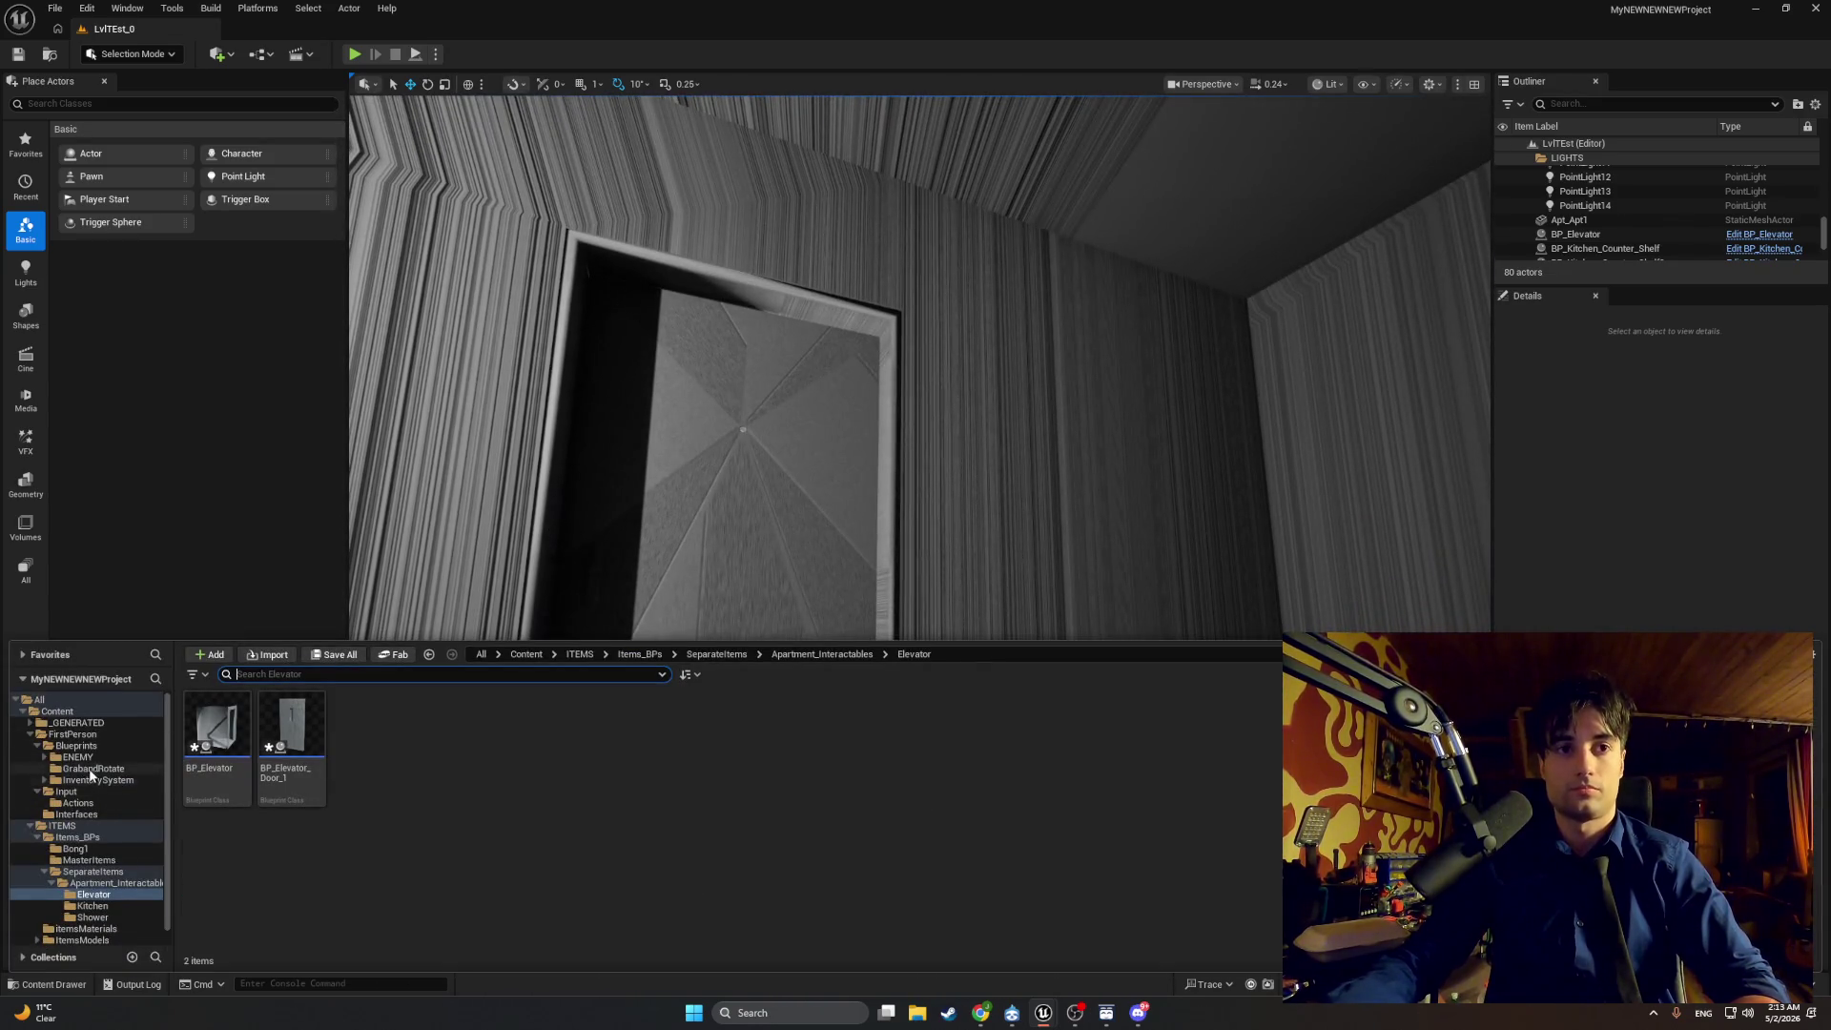
click(89, 768)
click(79, 757)
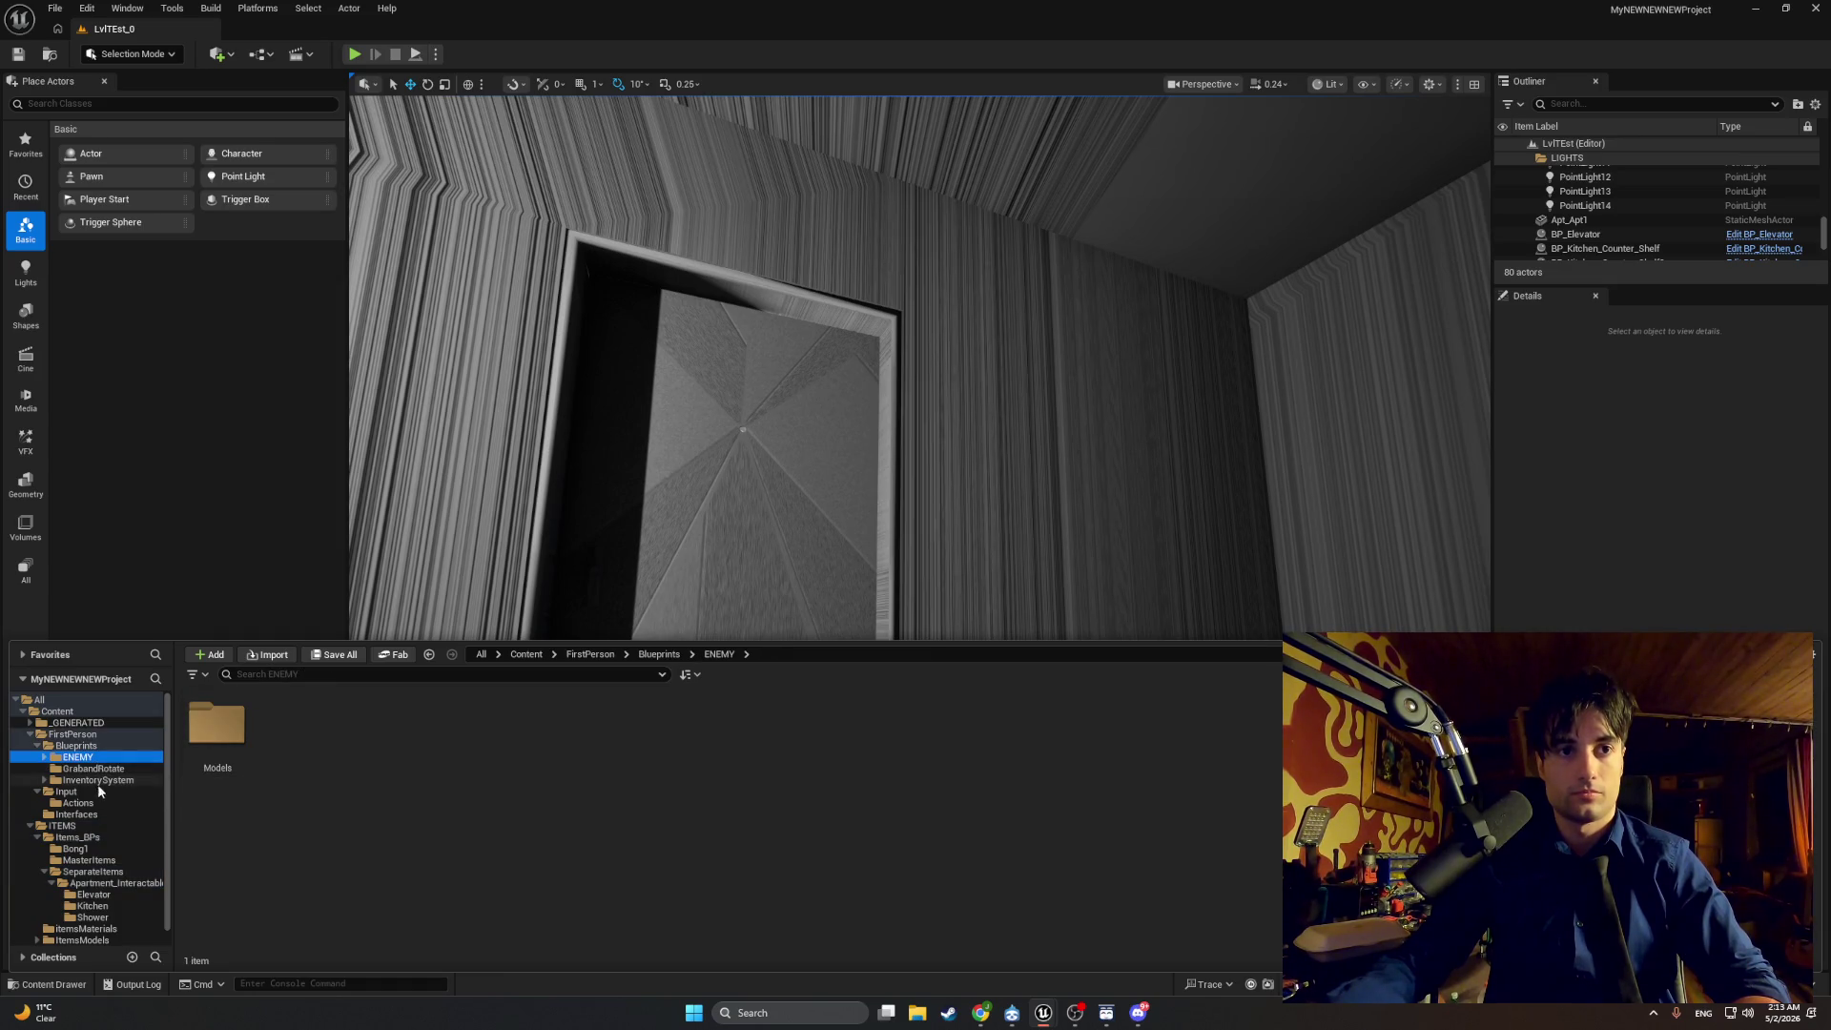
click(100, 814)
click(110, 836)
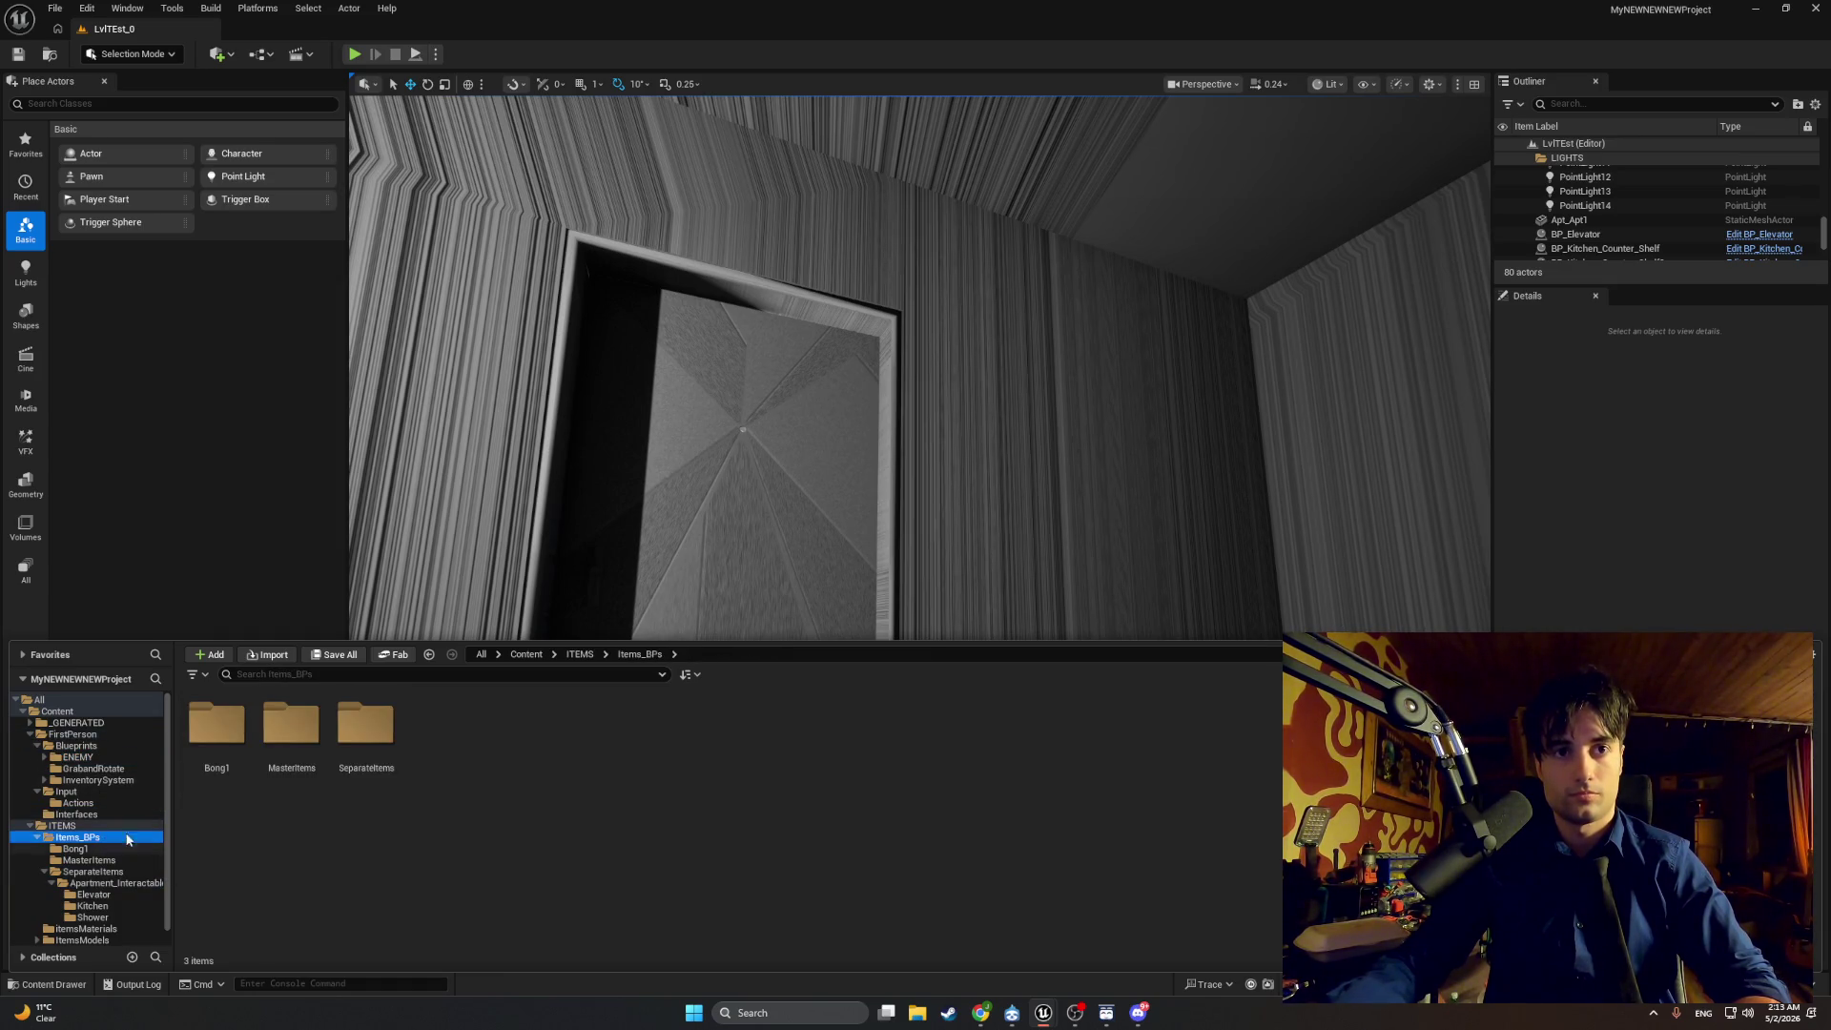
double_click(291, 725)
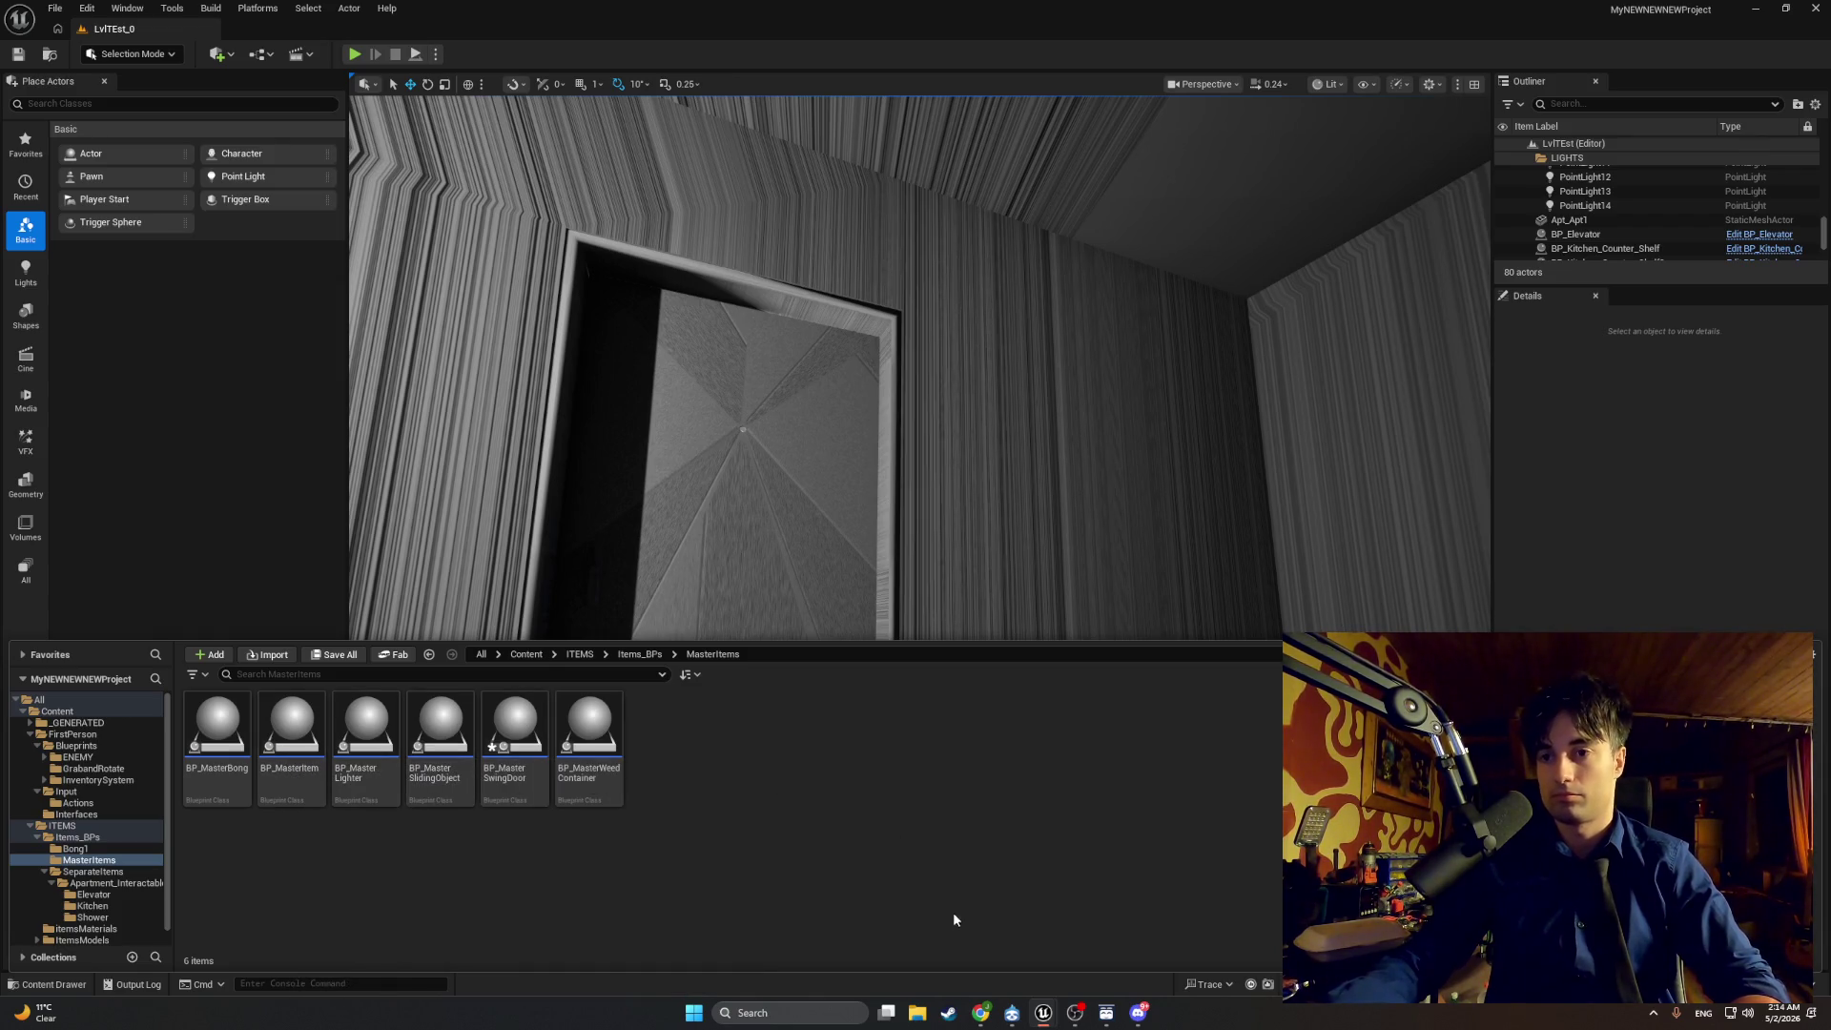
click(1012, 1011)
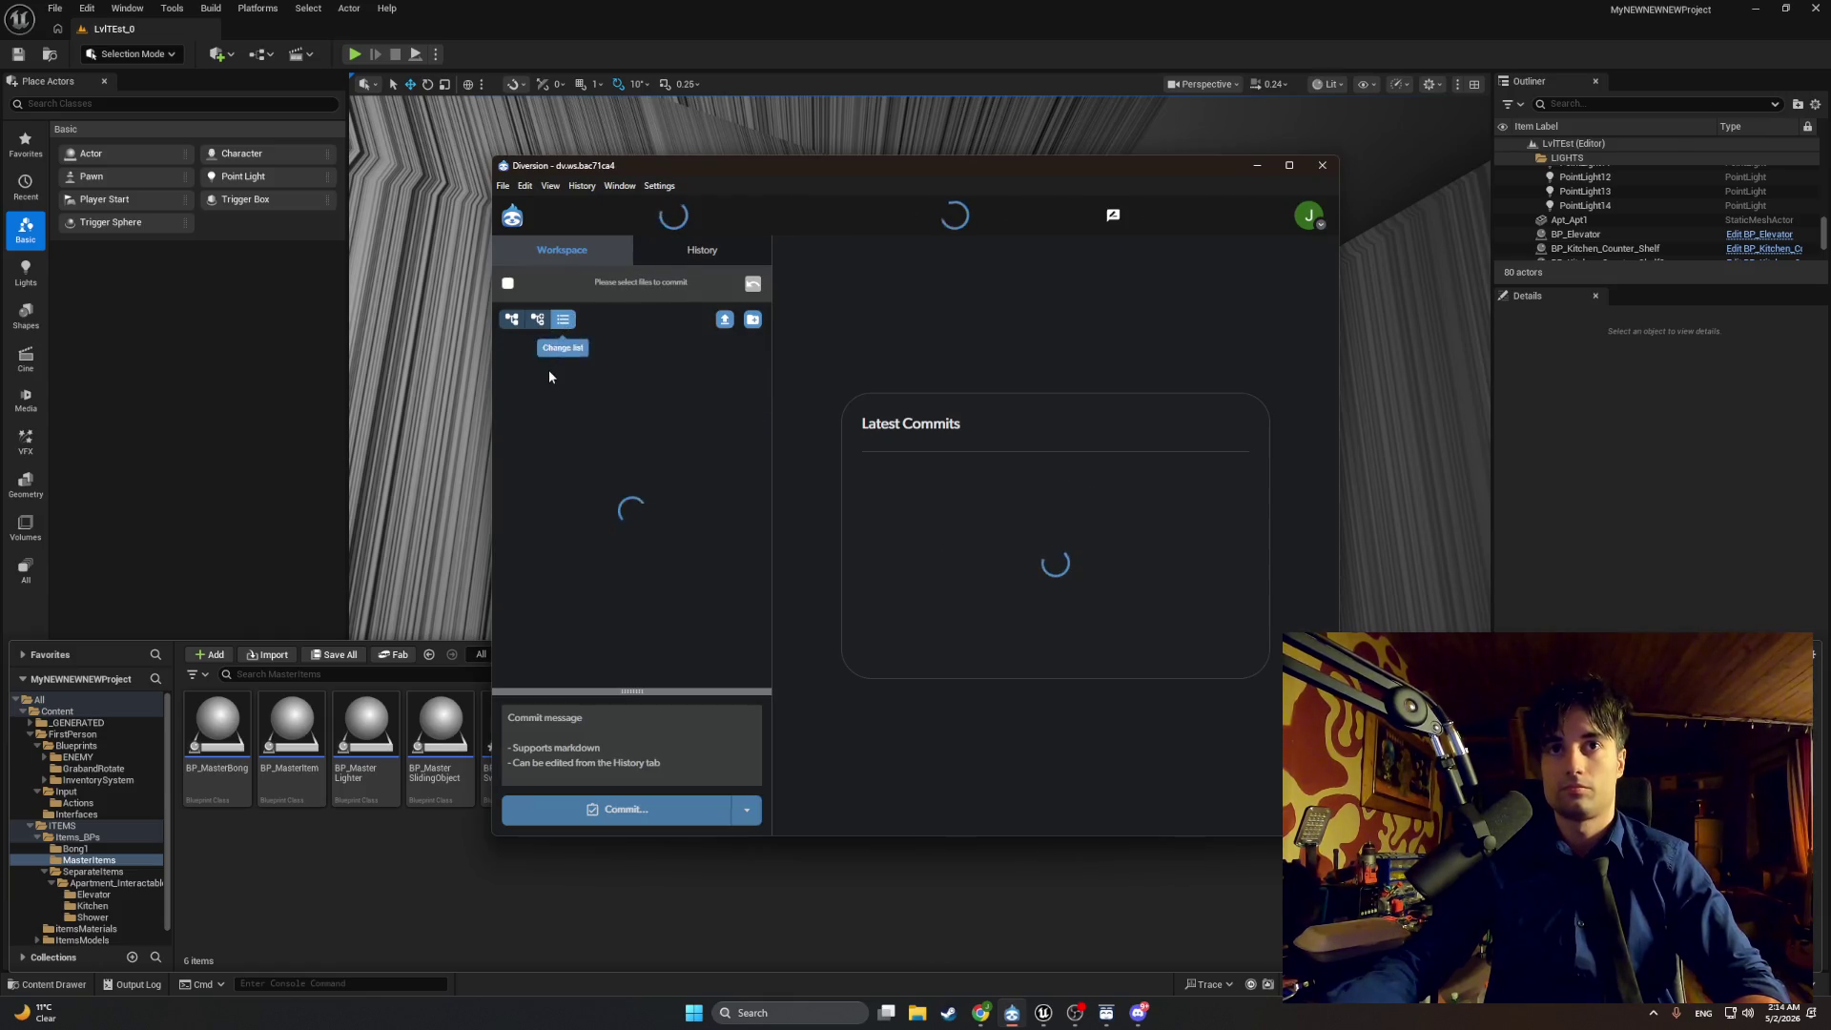
click(537, 321)
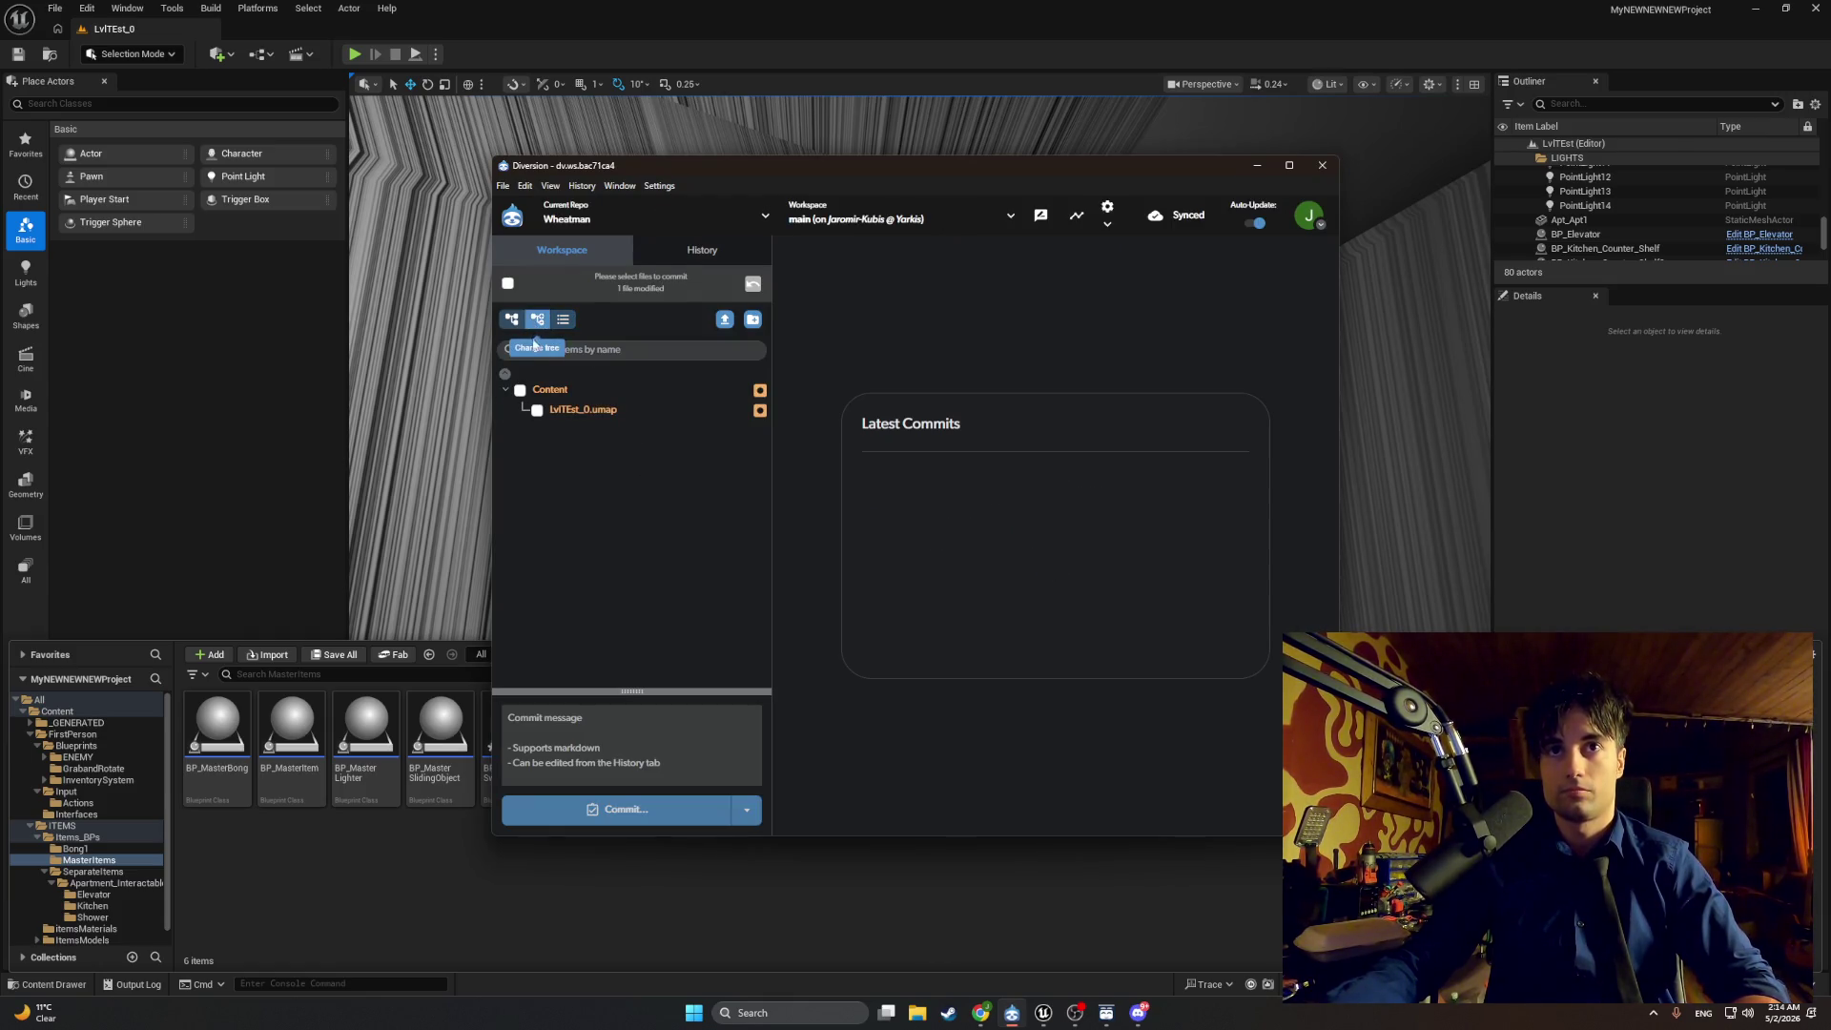
click(507, 390)
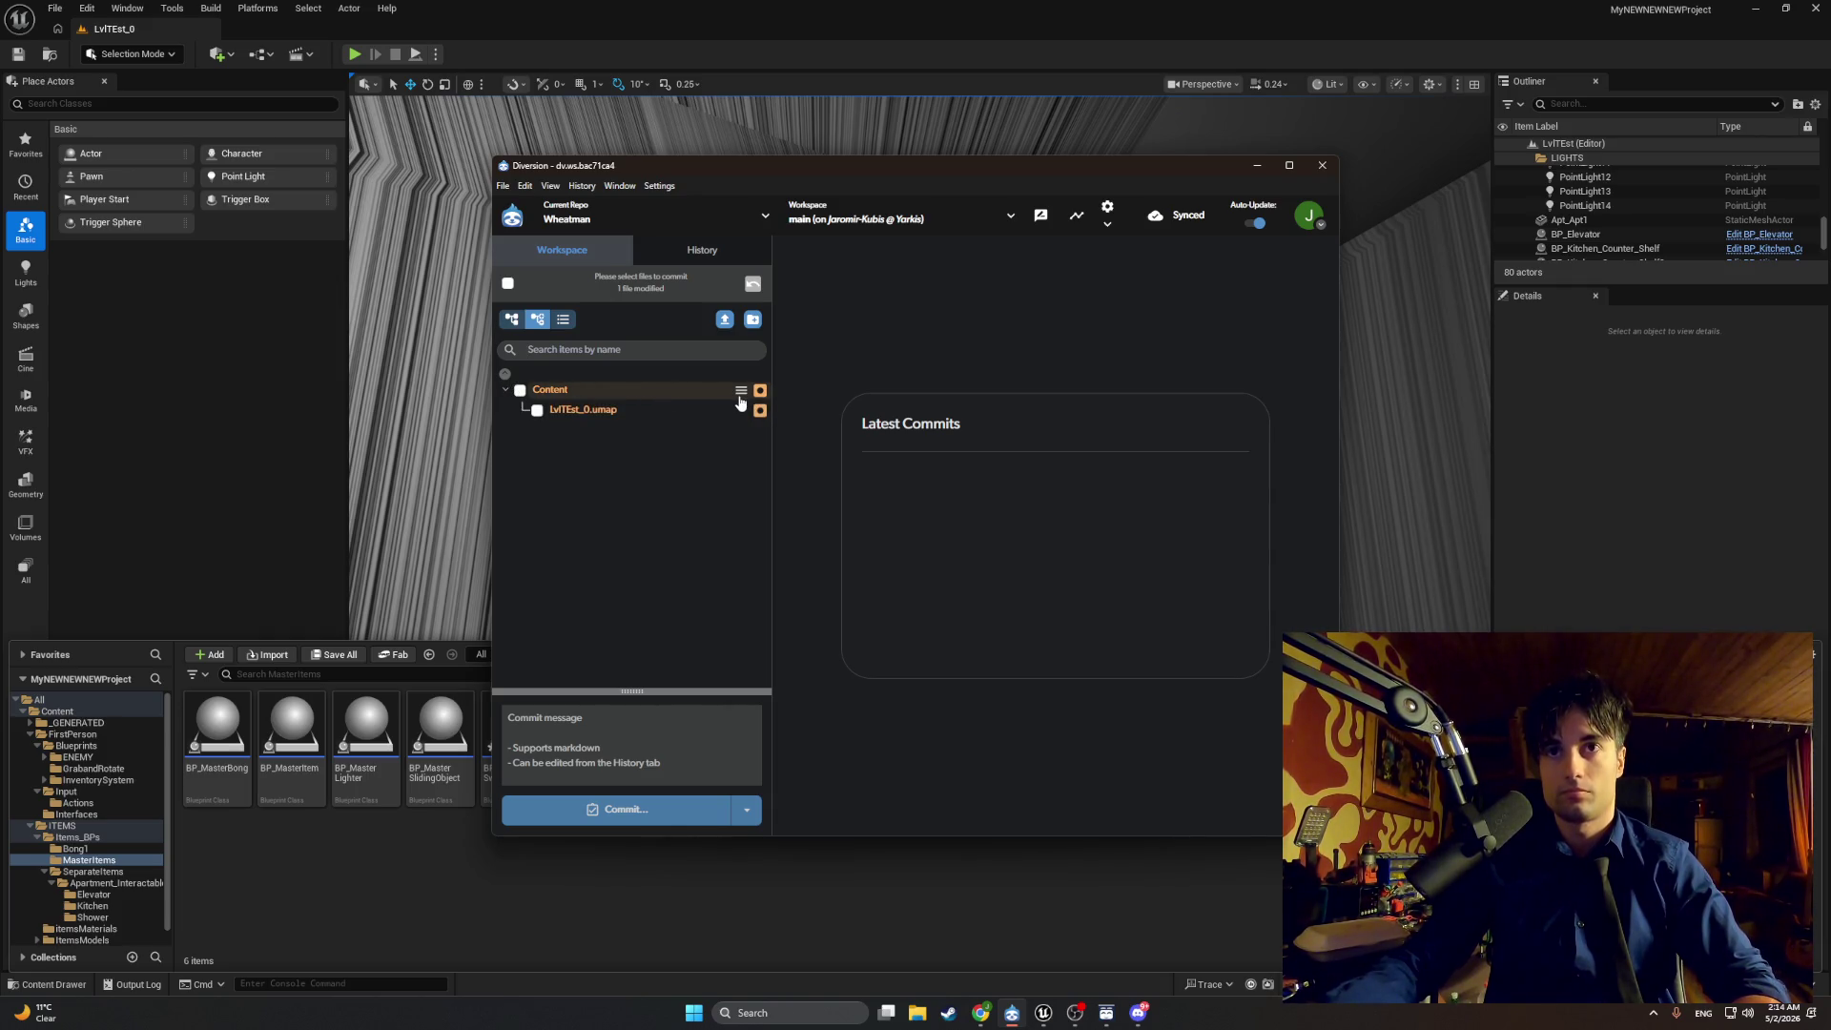
click(740, 392)
click(697, 399)
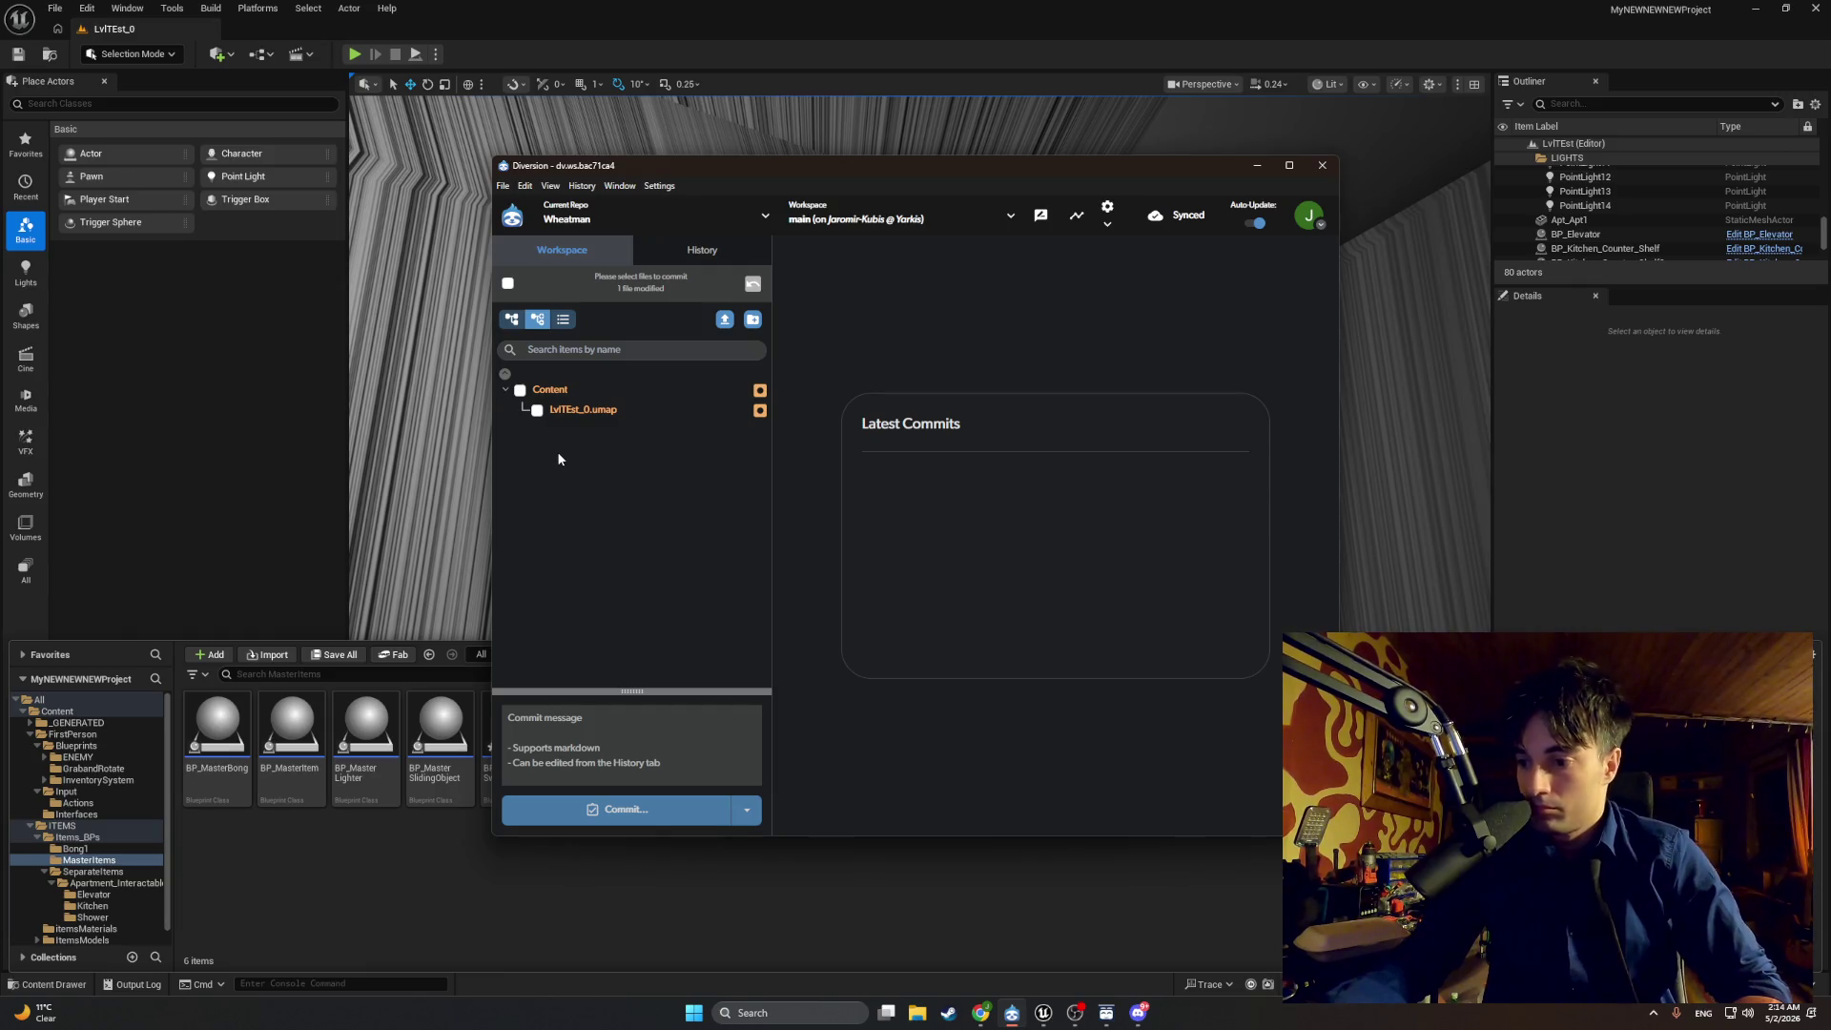
click(1257, 166)
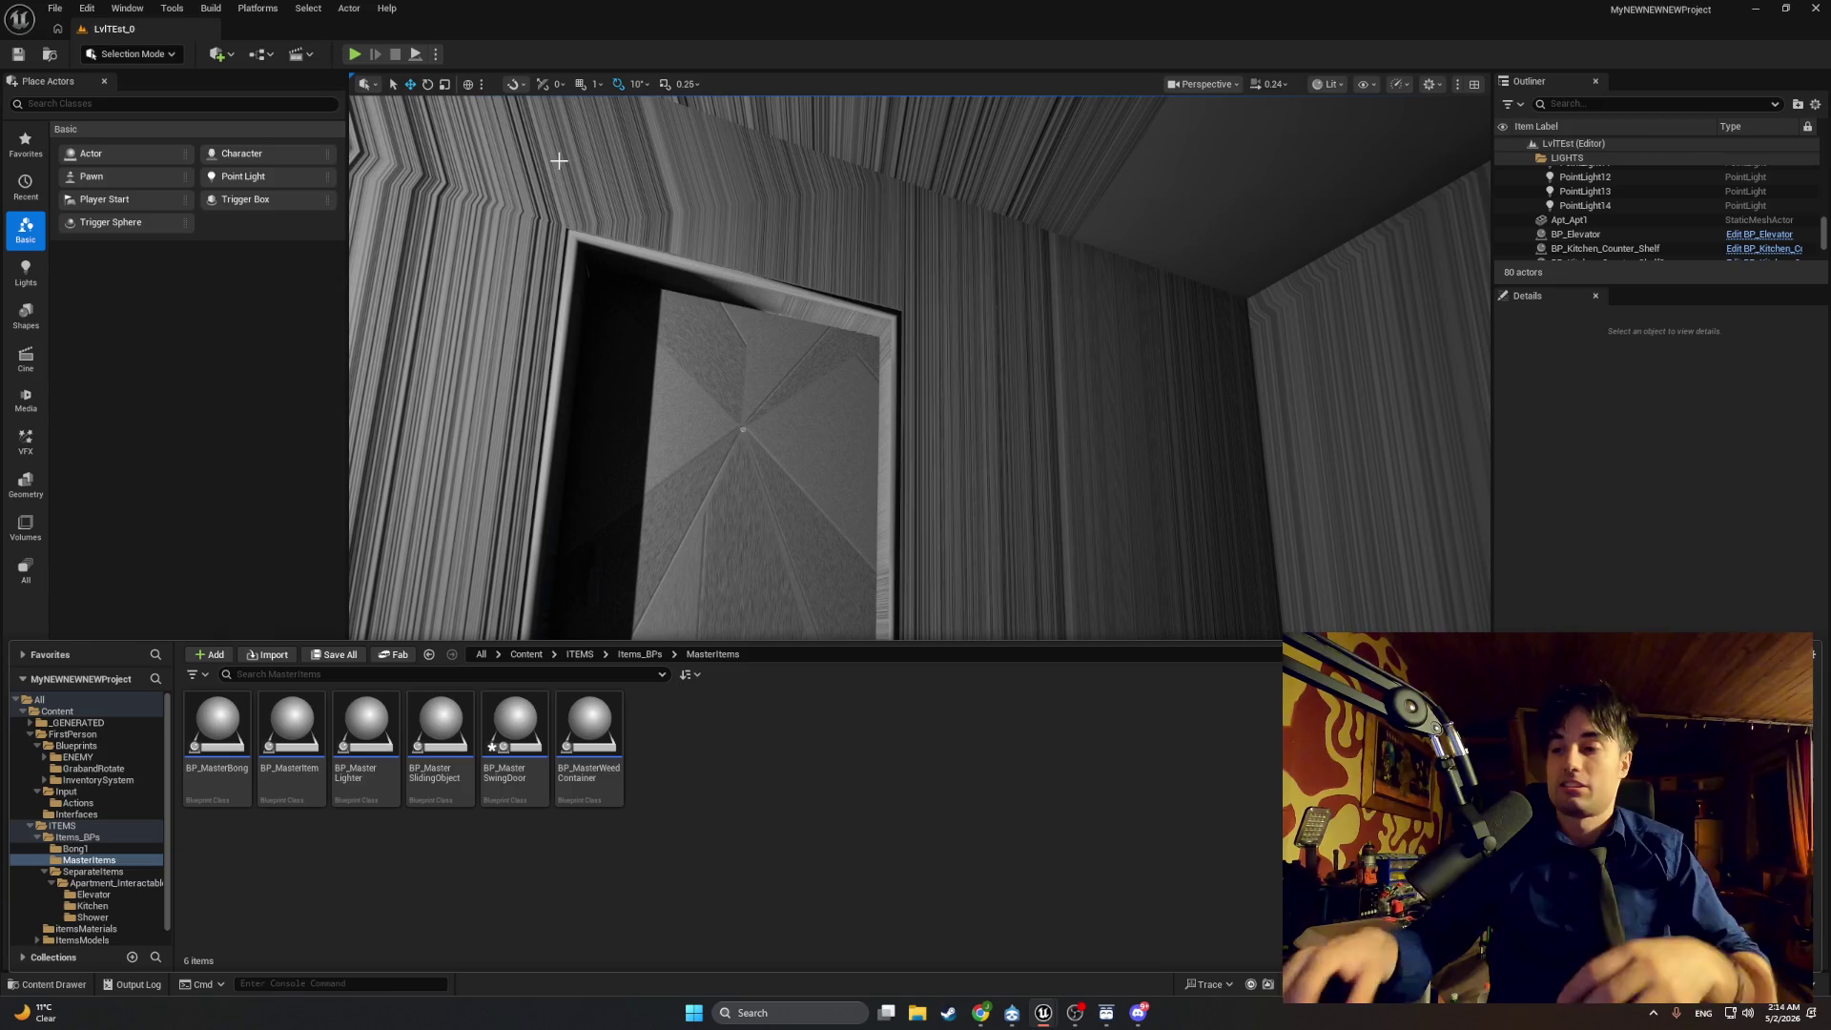
Step: Playtest by climbing the stairs to the checkered elevator door, exploring the rooms, then stop
click(354, 53)
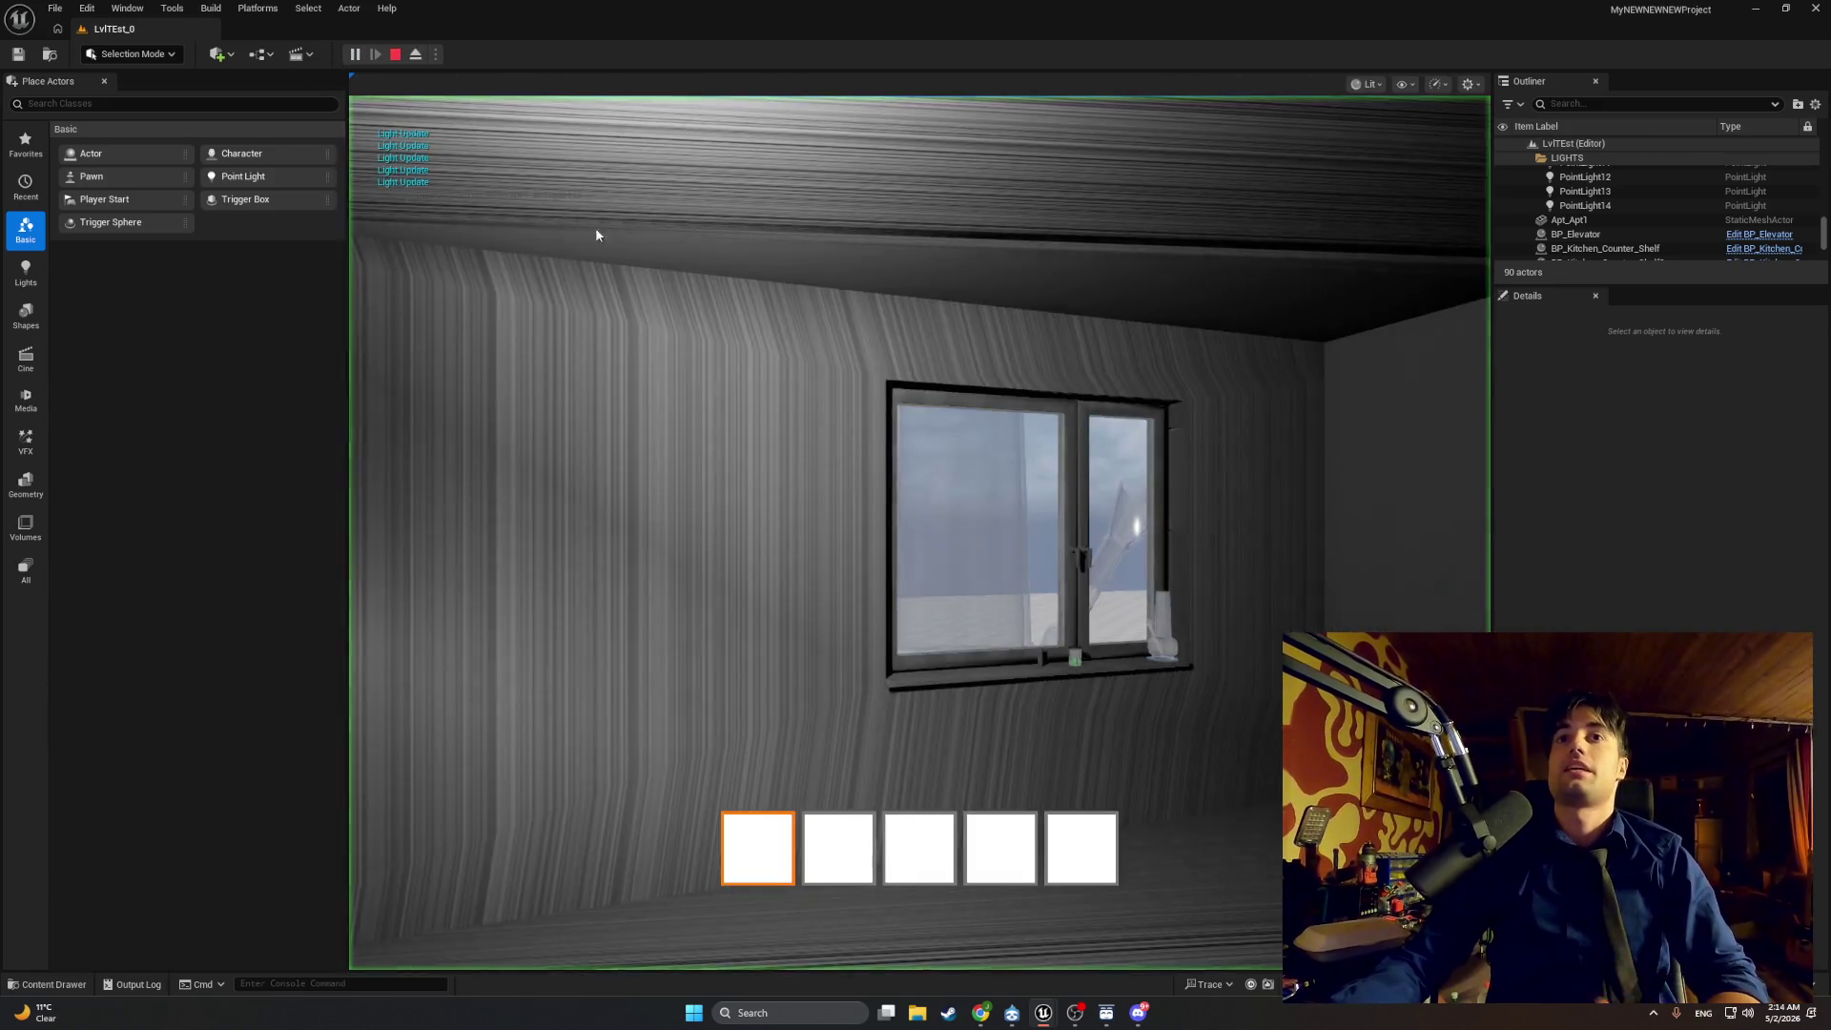
key(w)
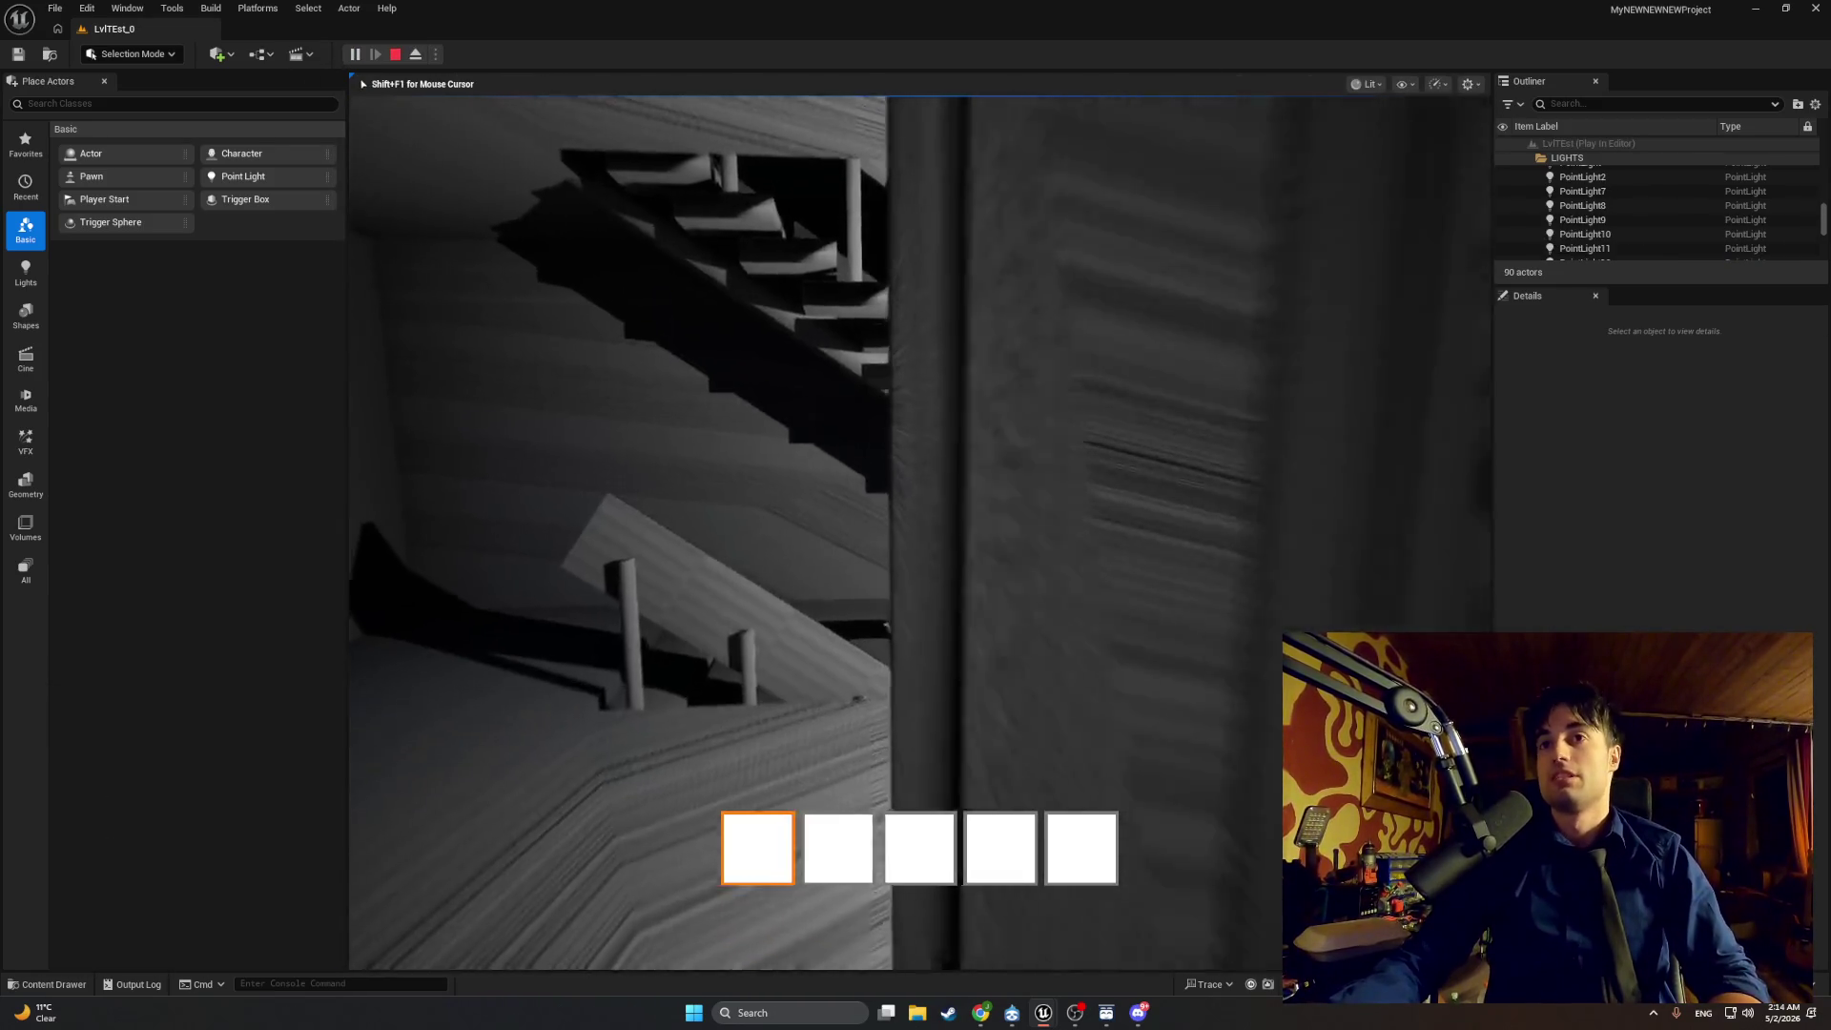
key(w)
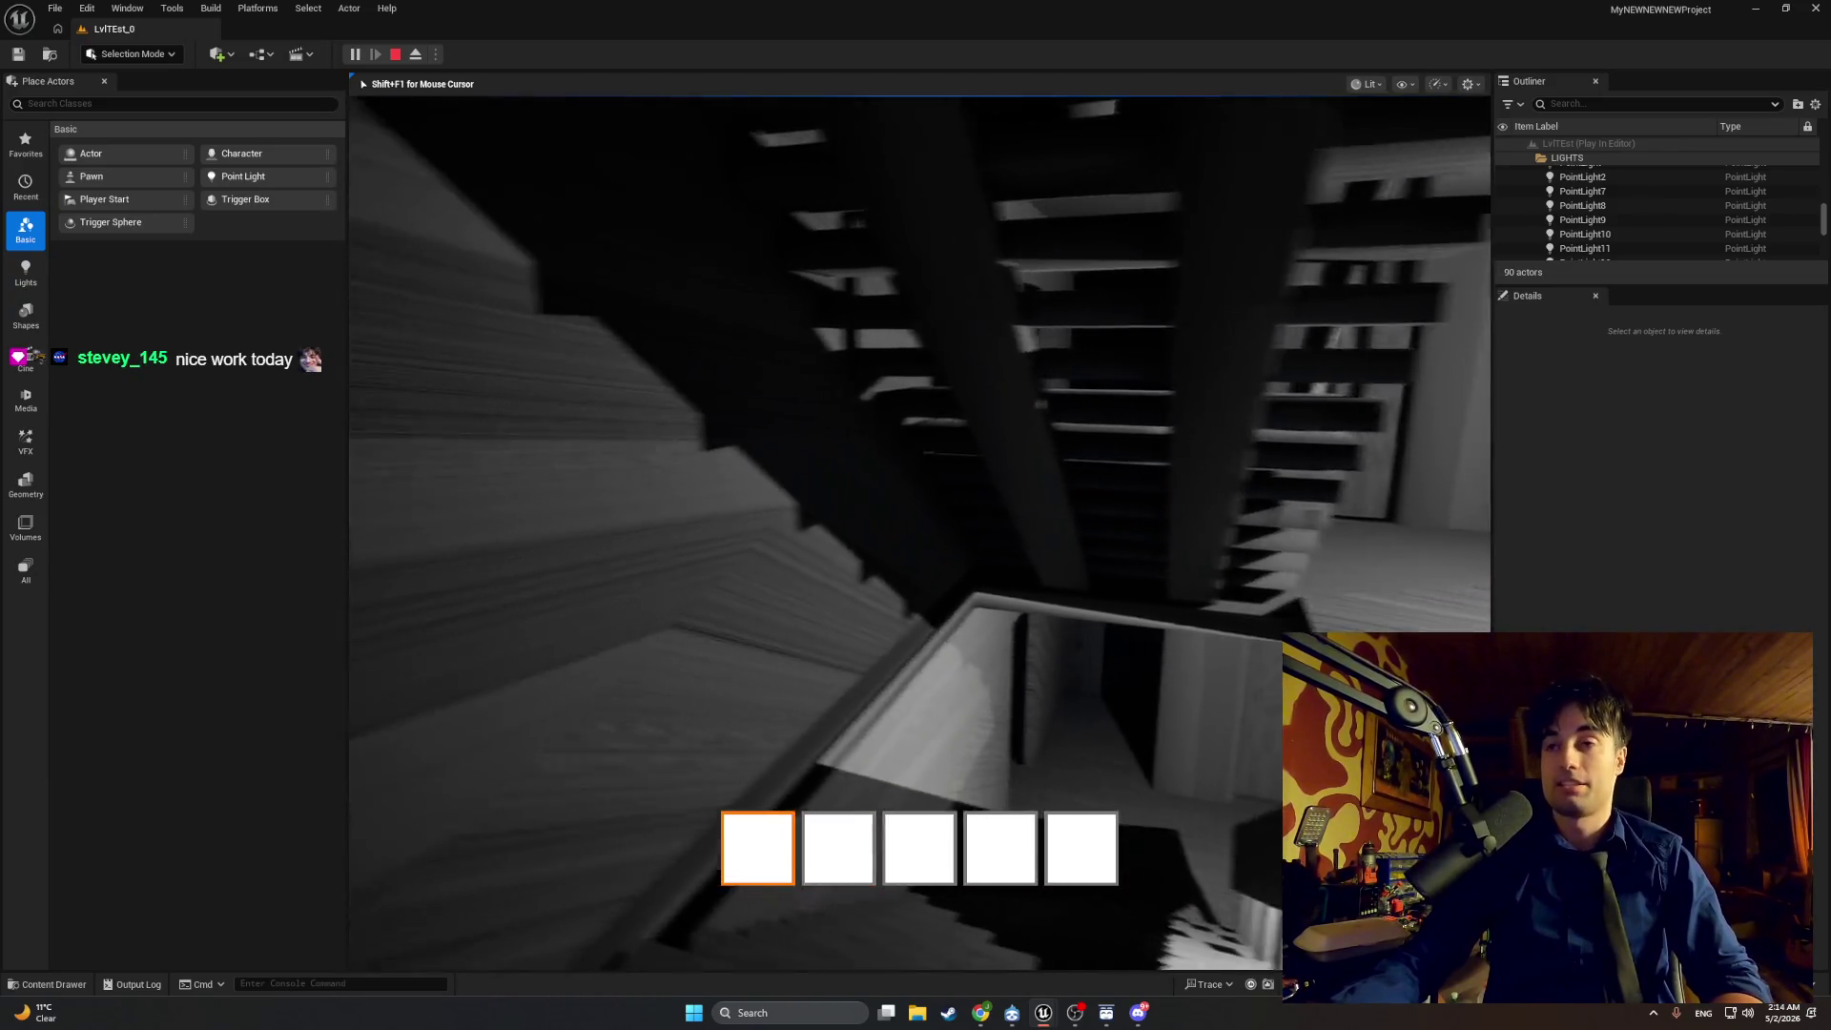
key(w)
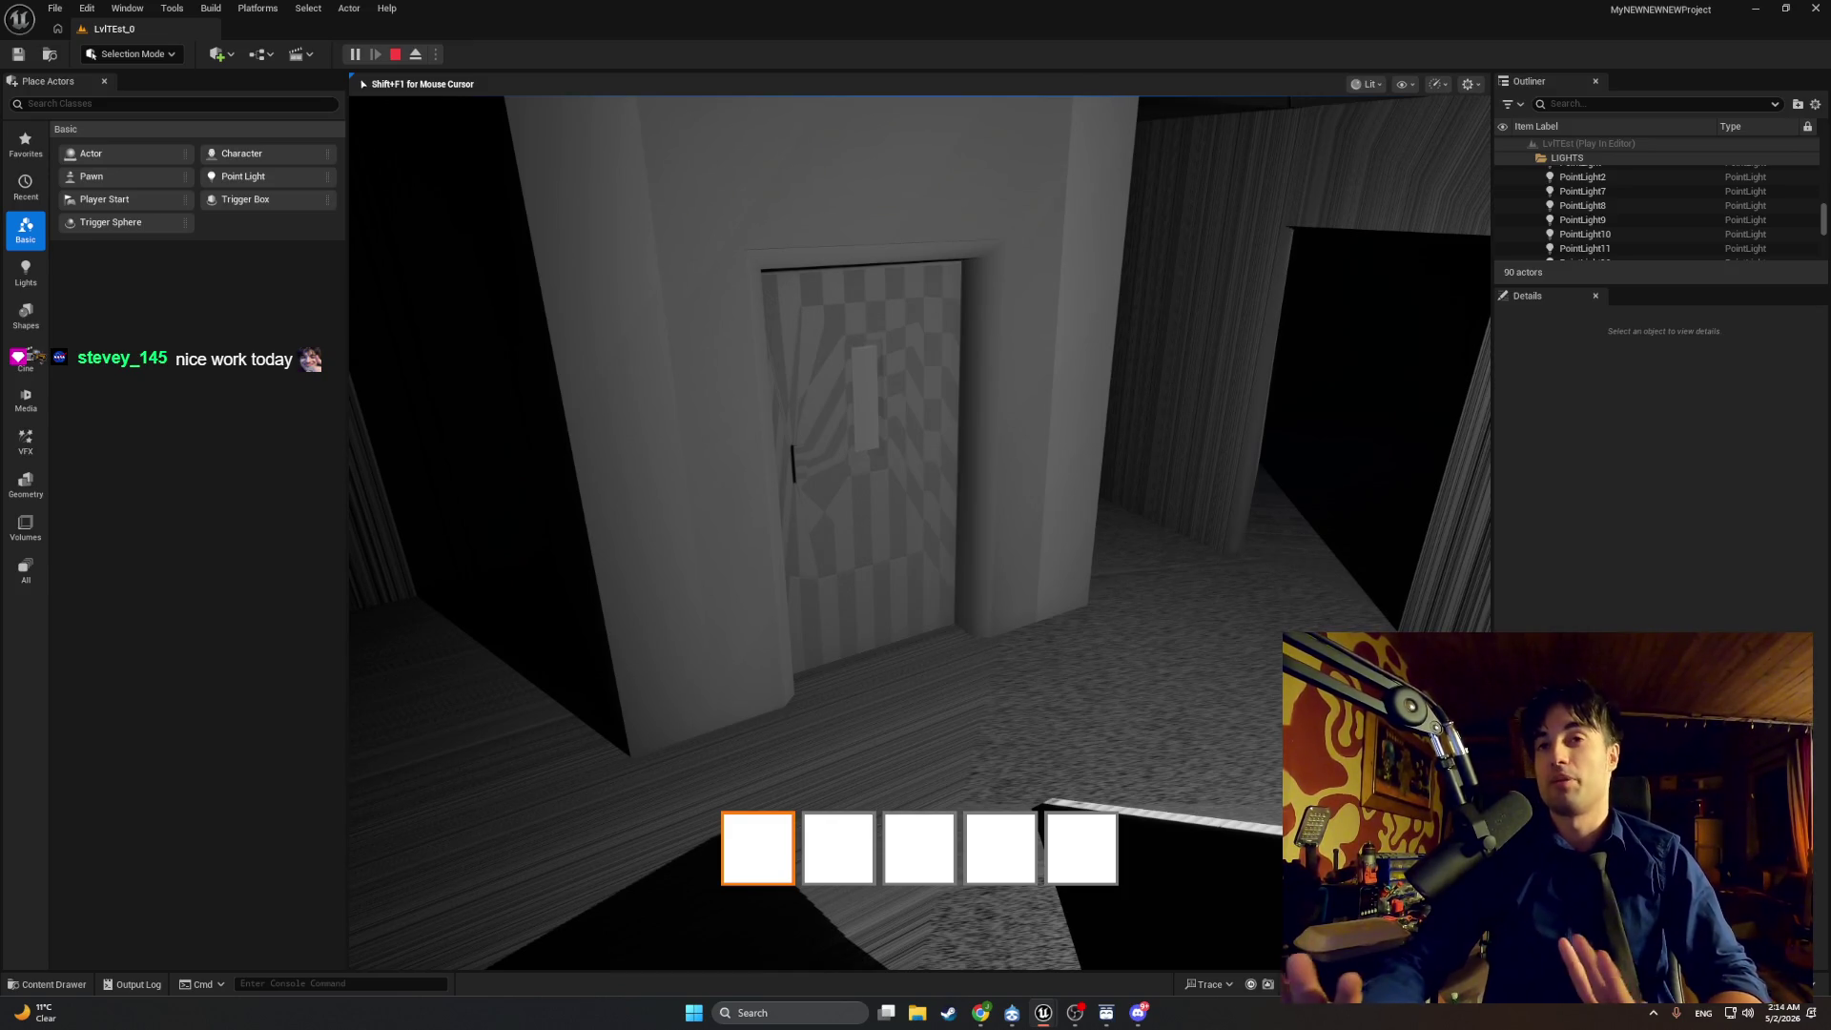
key(w)
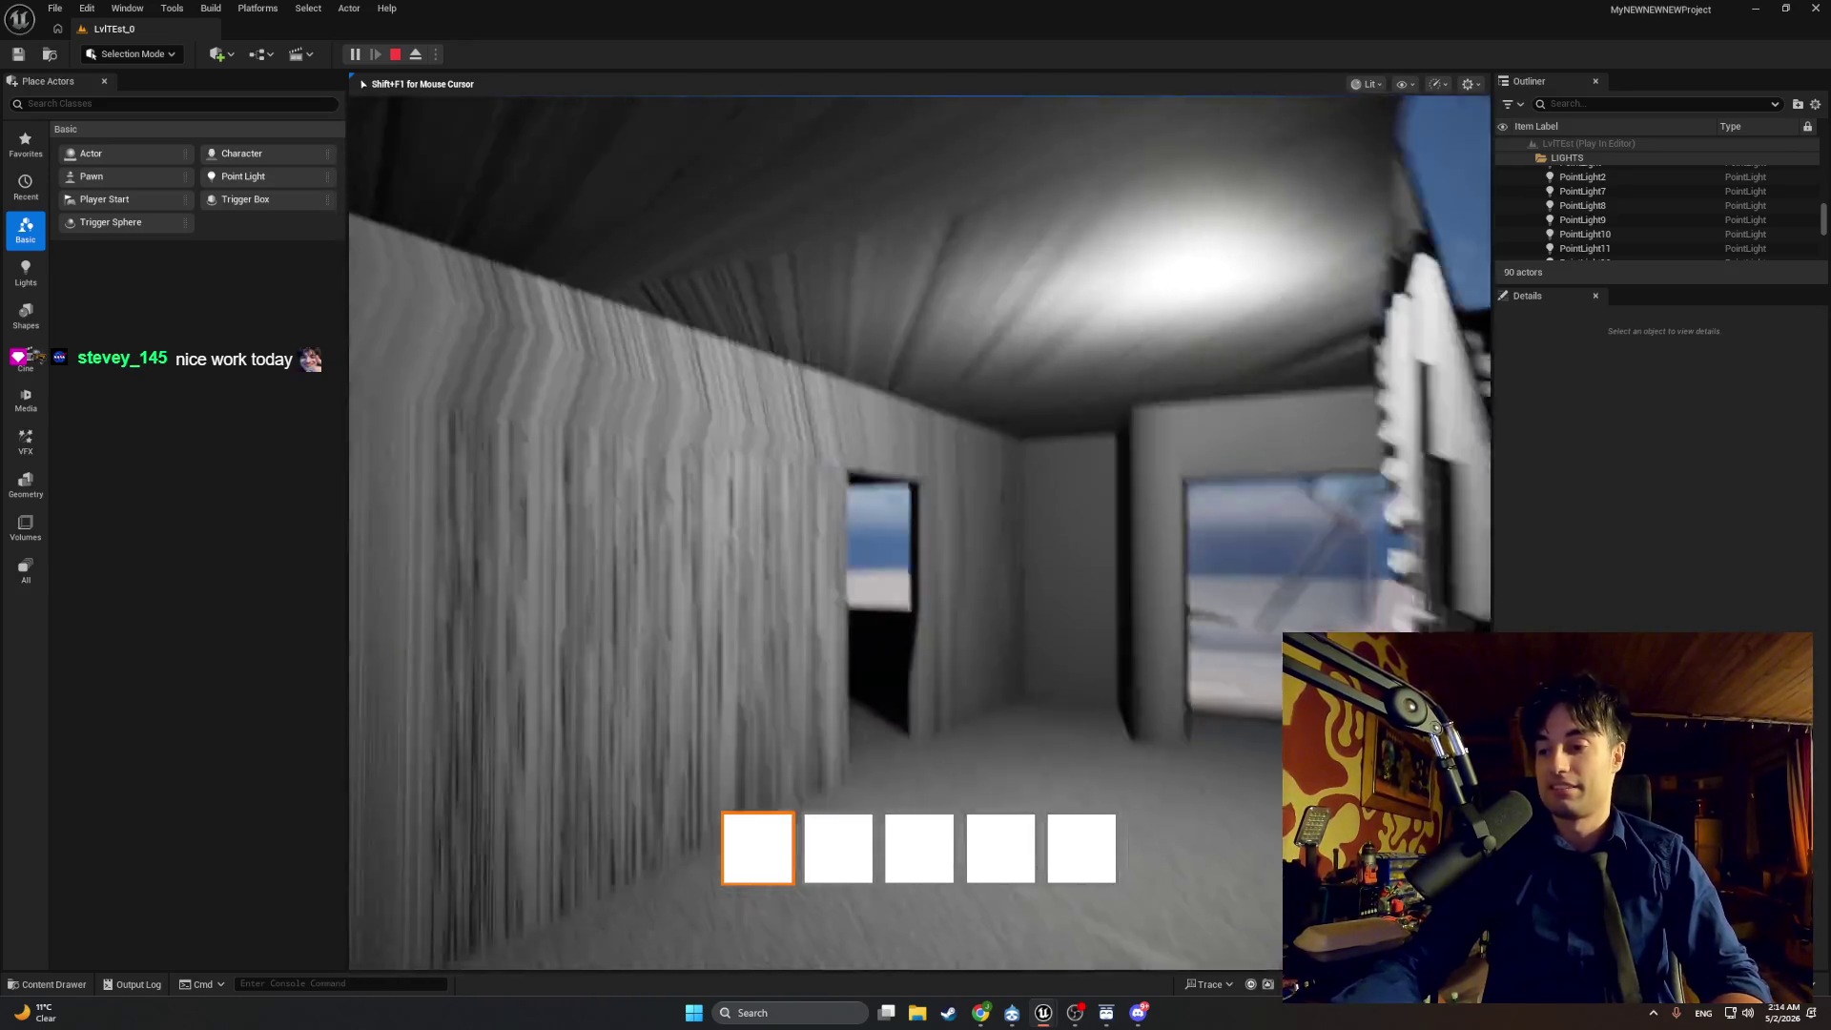
key(w)
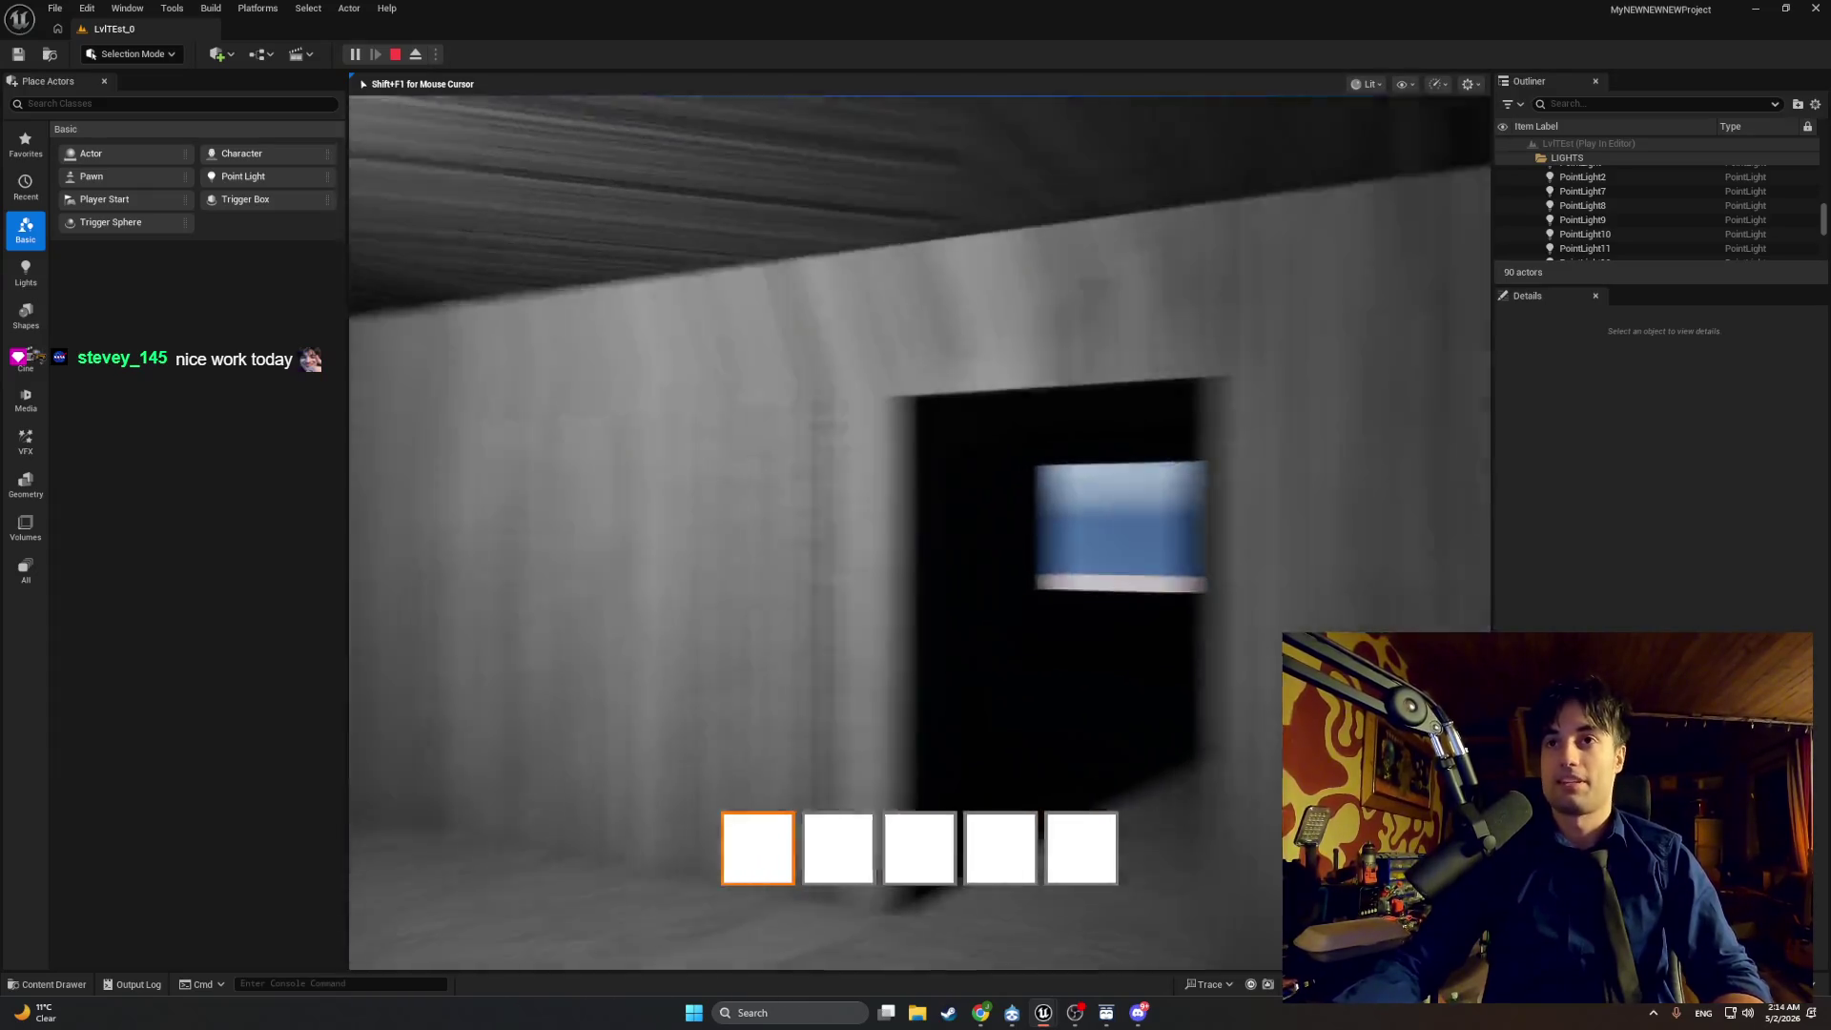
key(w)
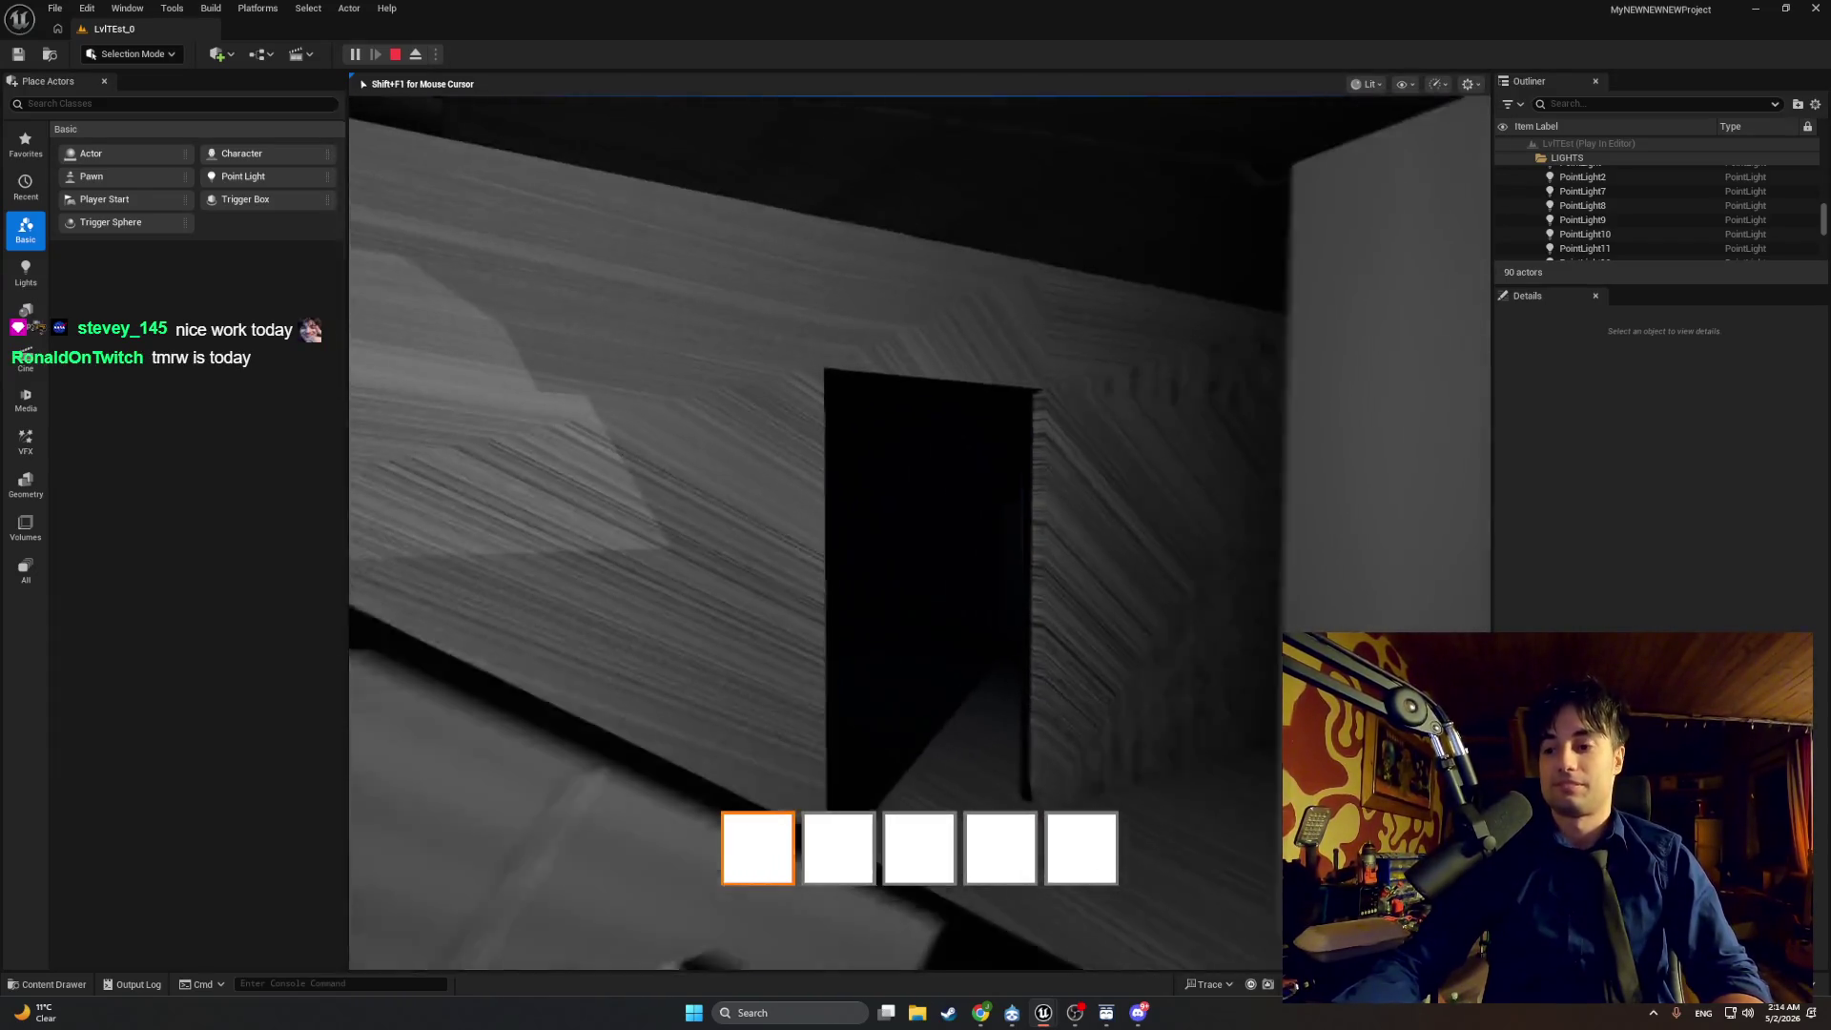
key(w)
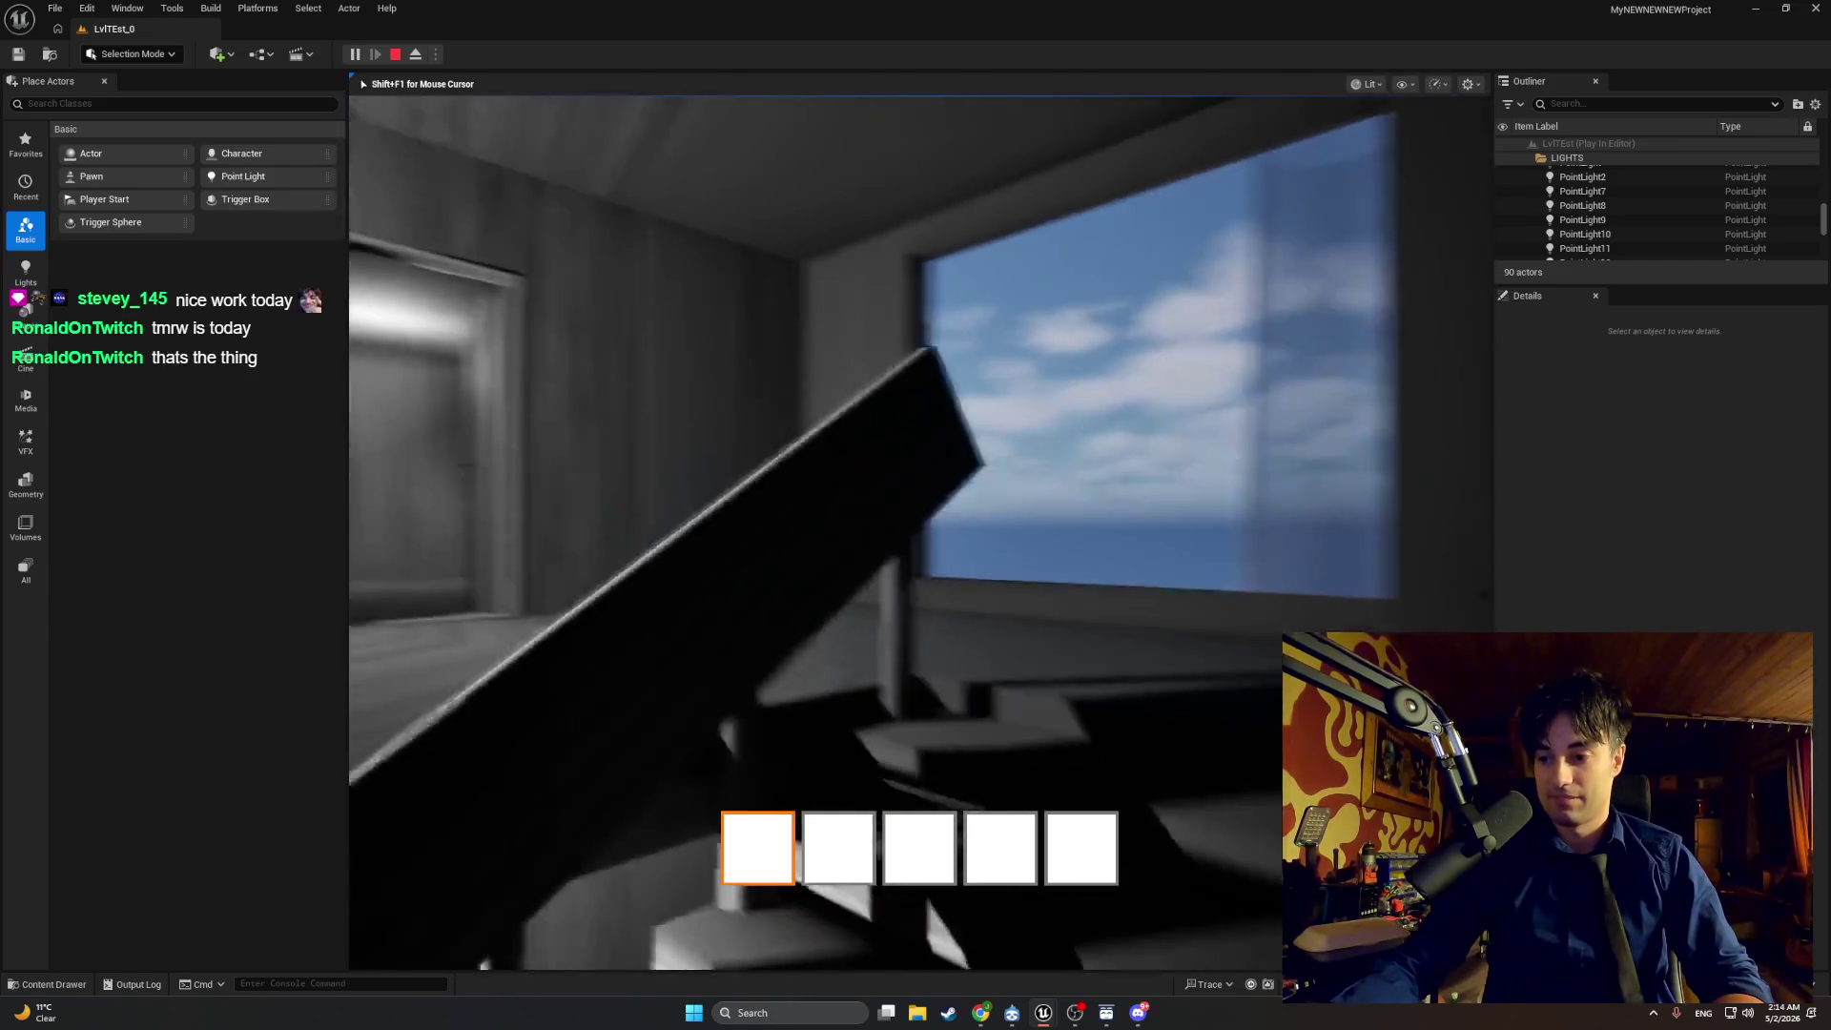
key(Escape)
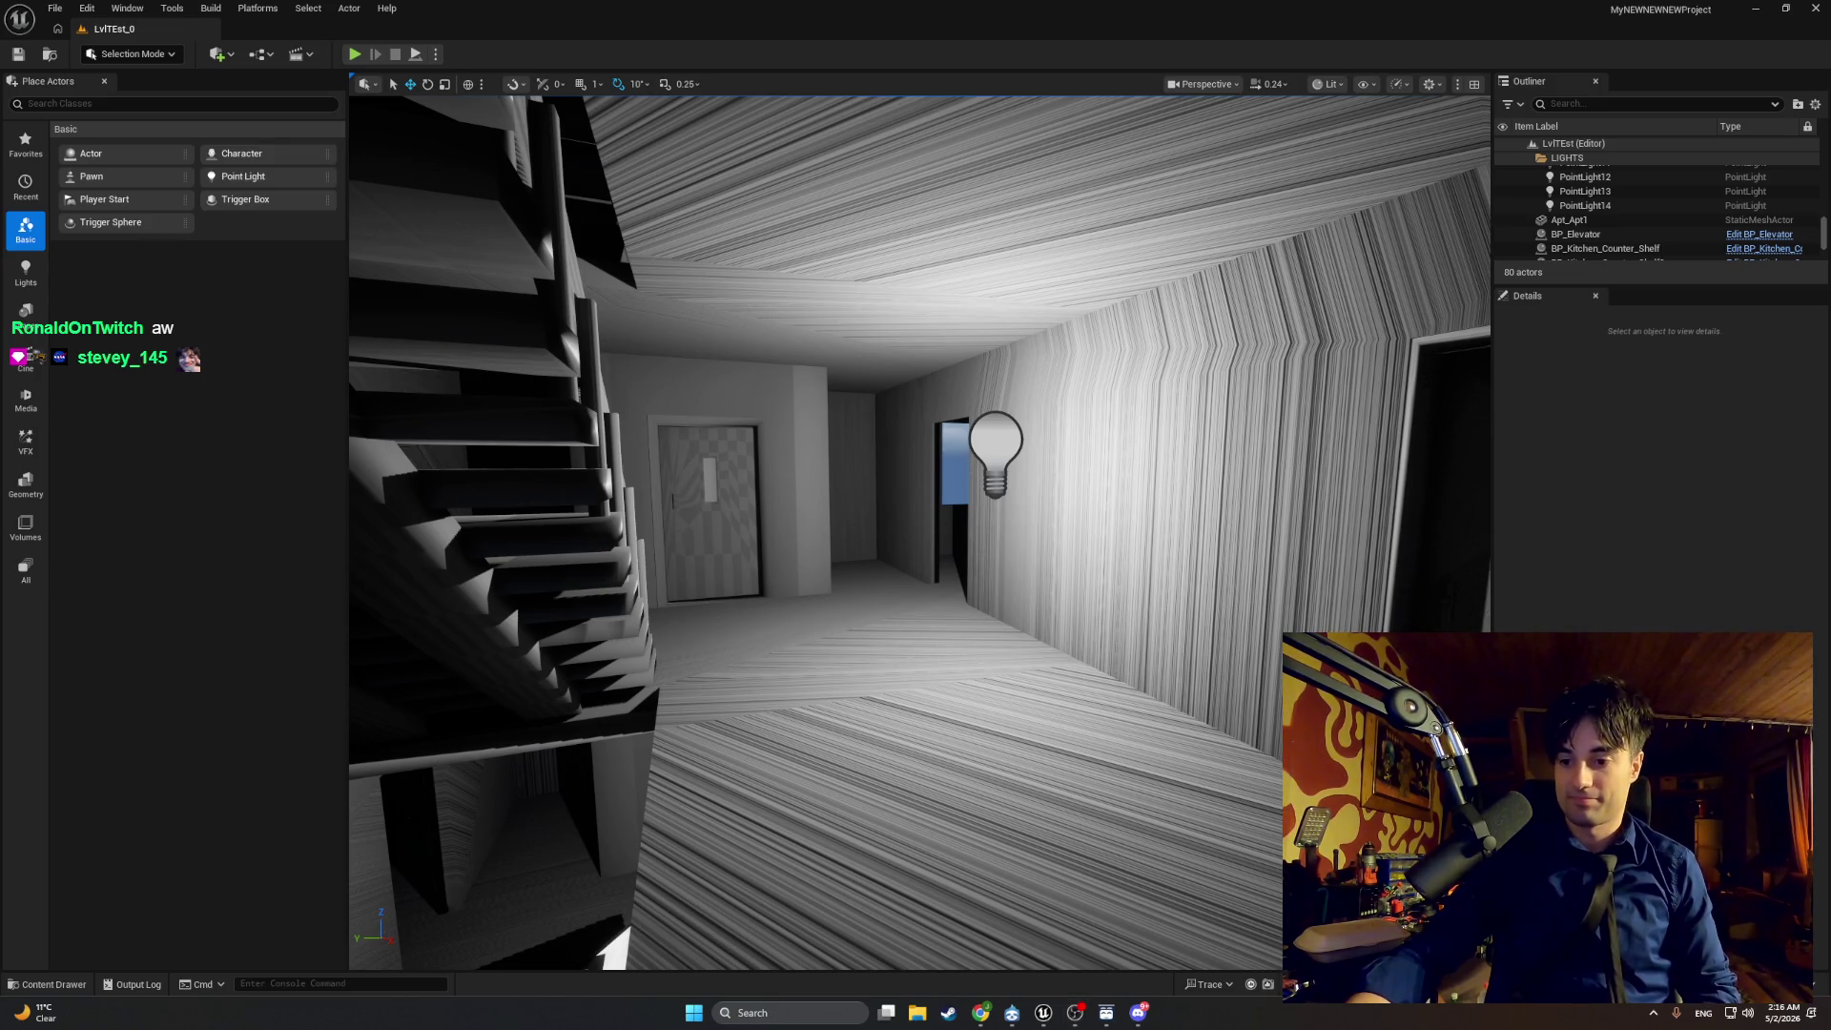
Step: Switch to the browser and go to the suggested Twitch channel
key(alt+Tab)
click(935, 343)
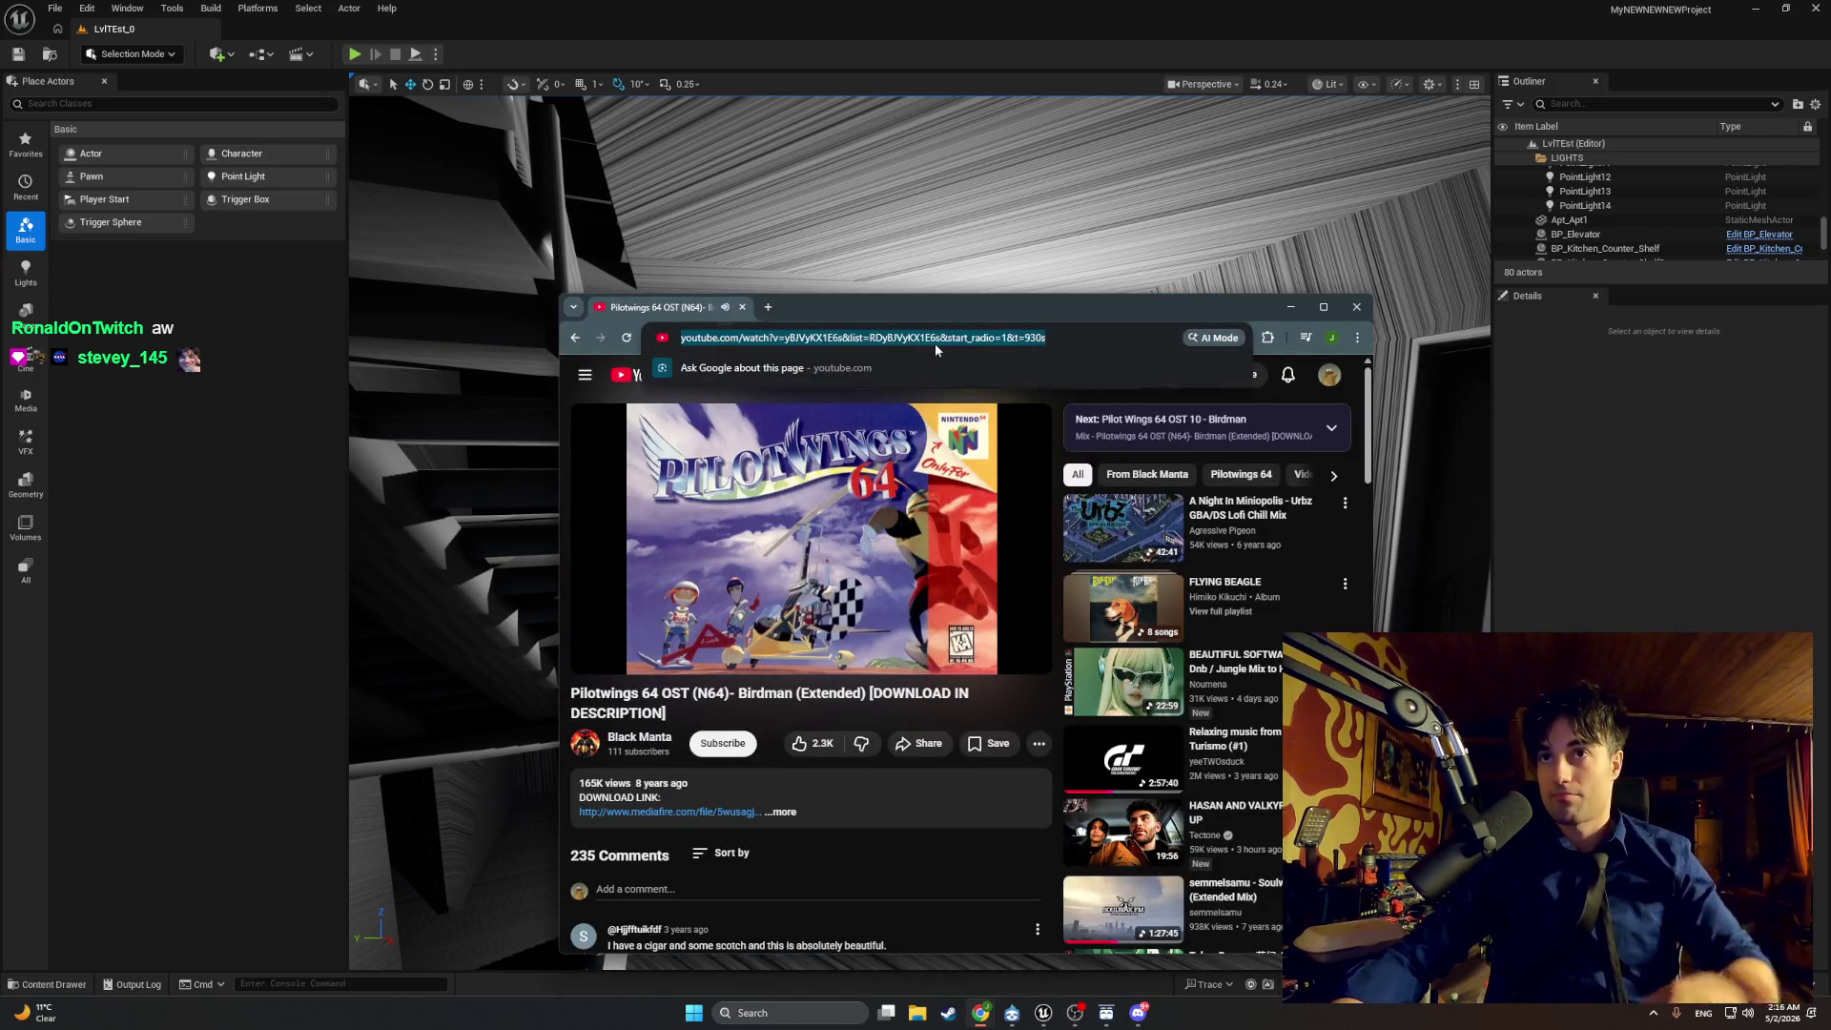
text(twitch.tv/trekkiea)
key(Return)
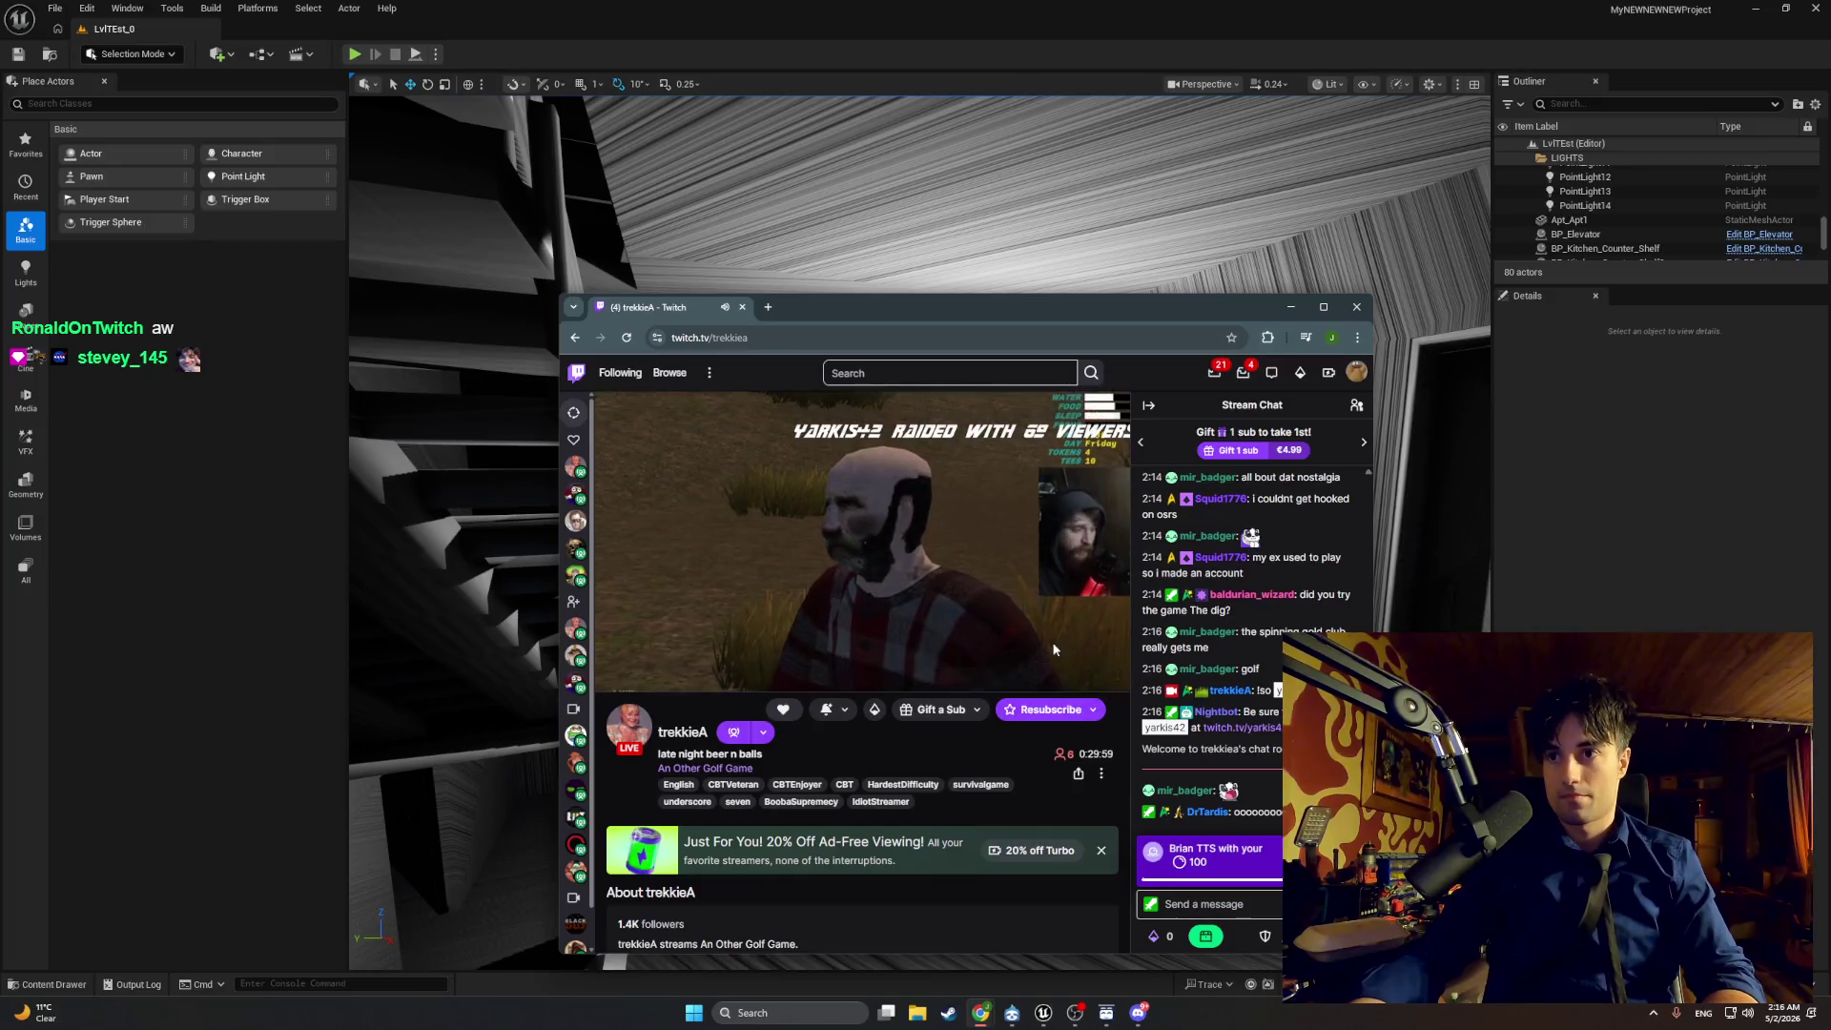
Step: Send a chat message of four blue emotes from the emote picker
click(1353, 904)
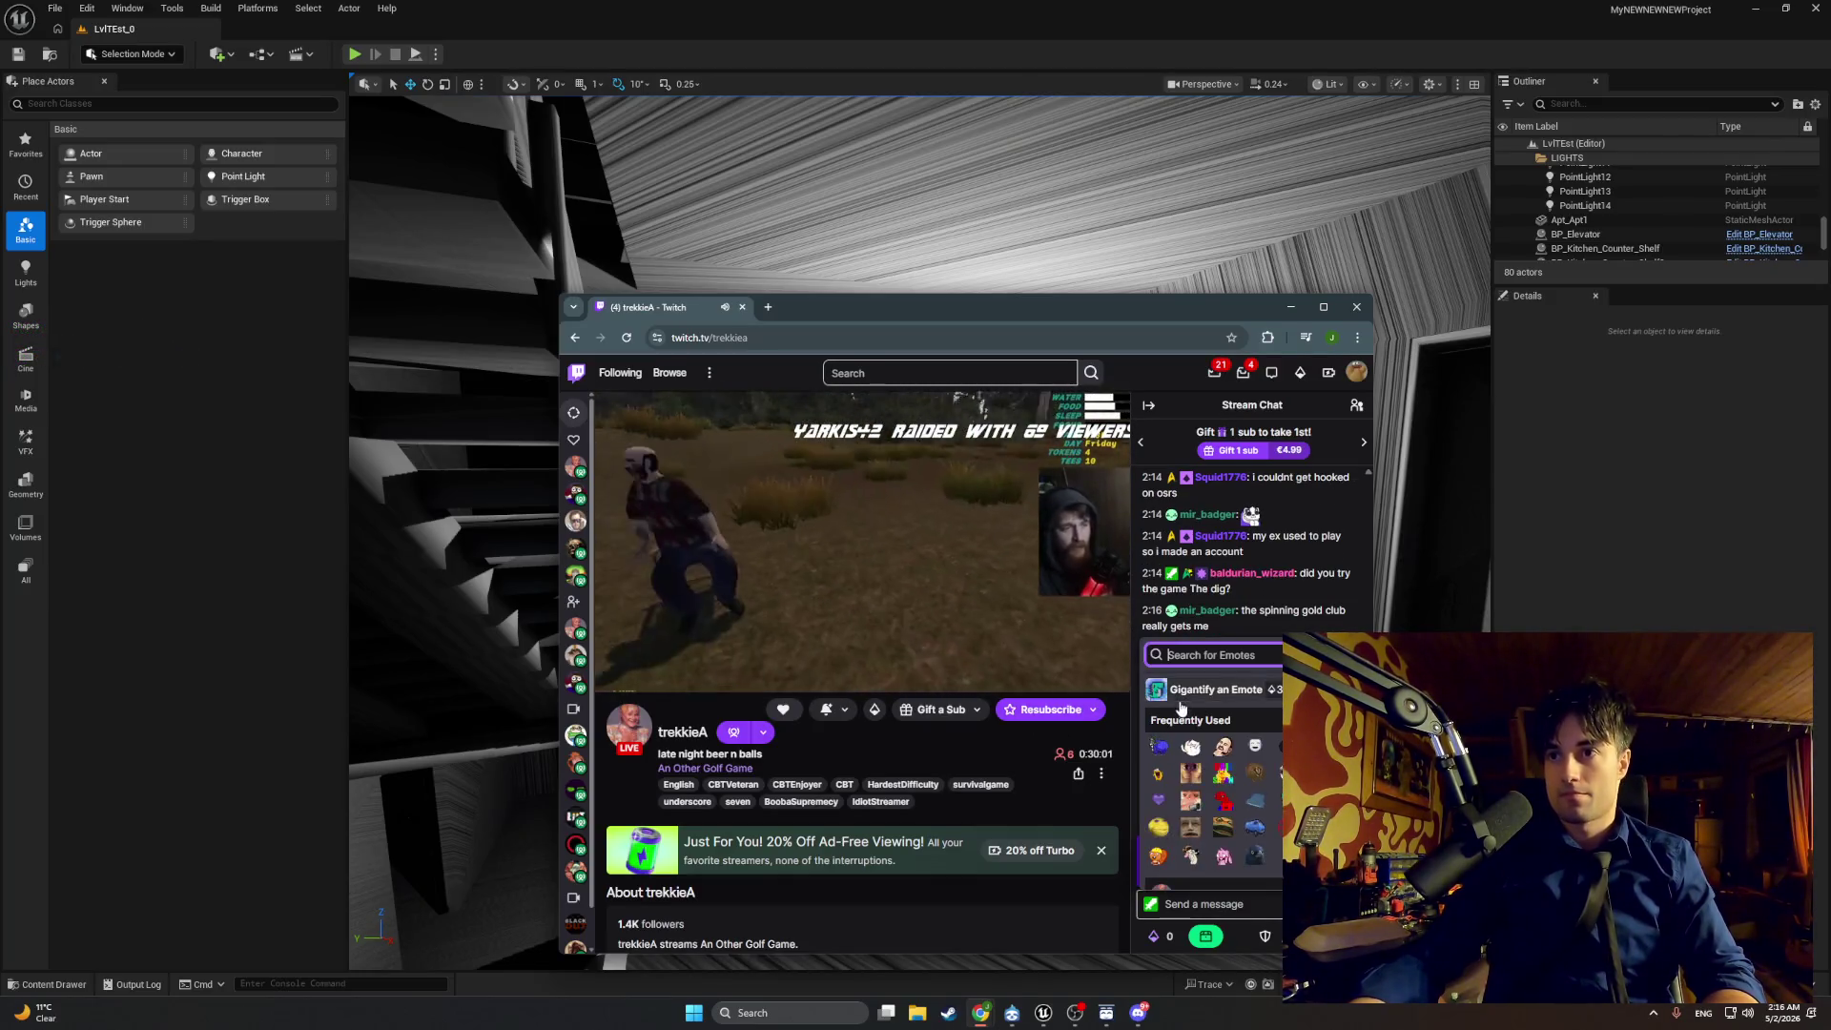
click(1161, 747)
click(1161, 746)
click(1160, 747)
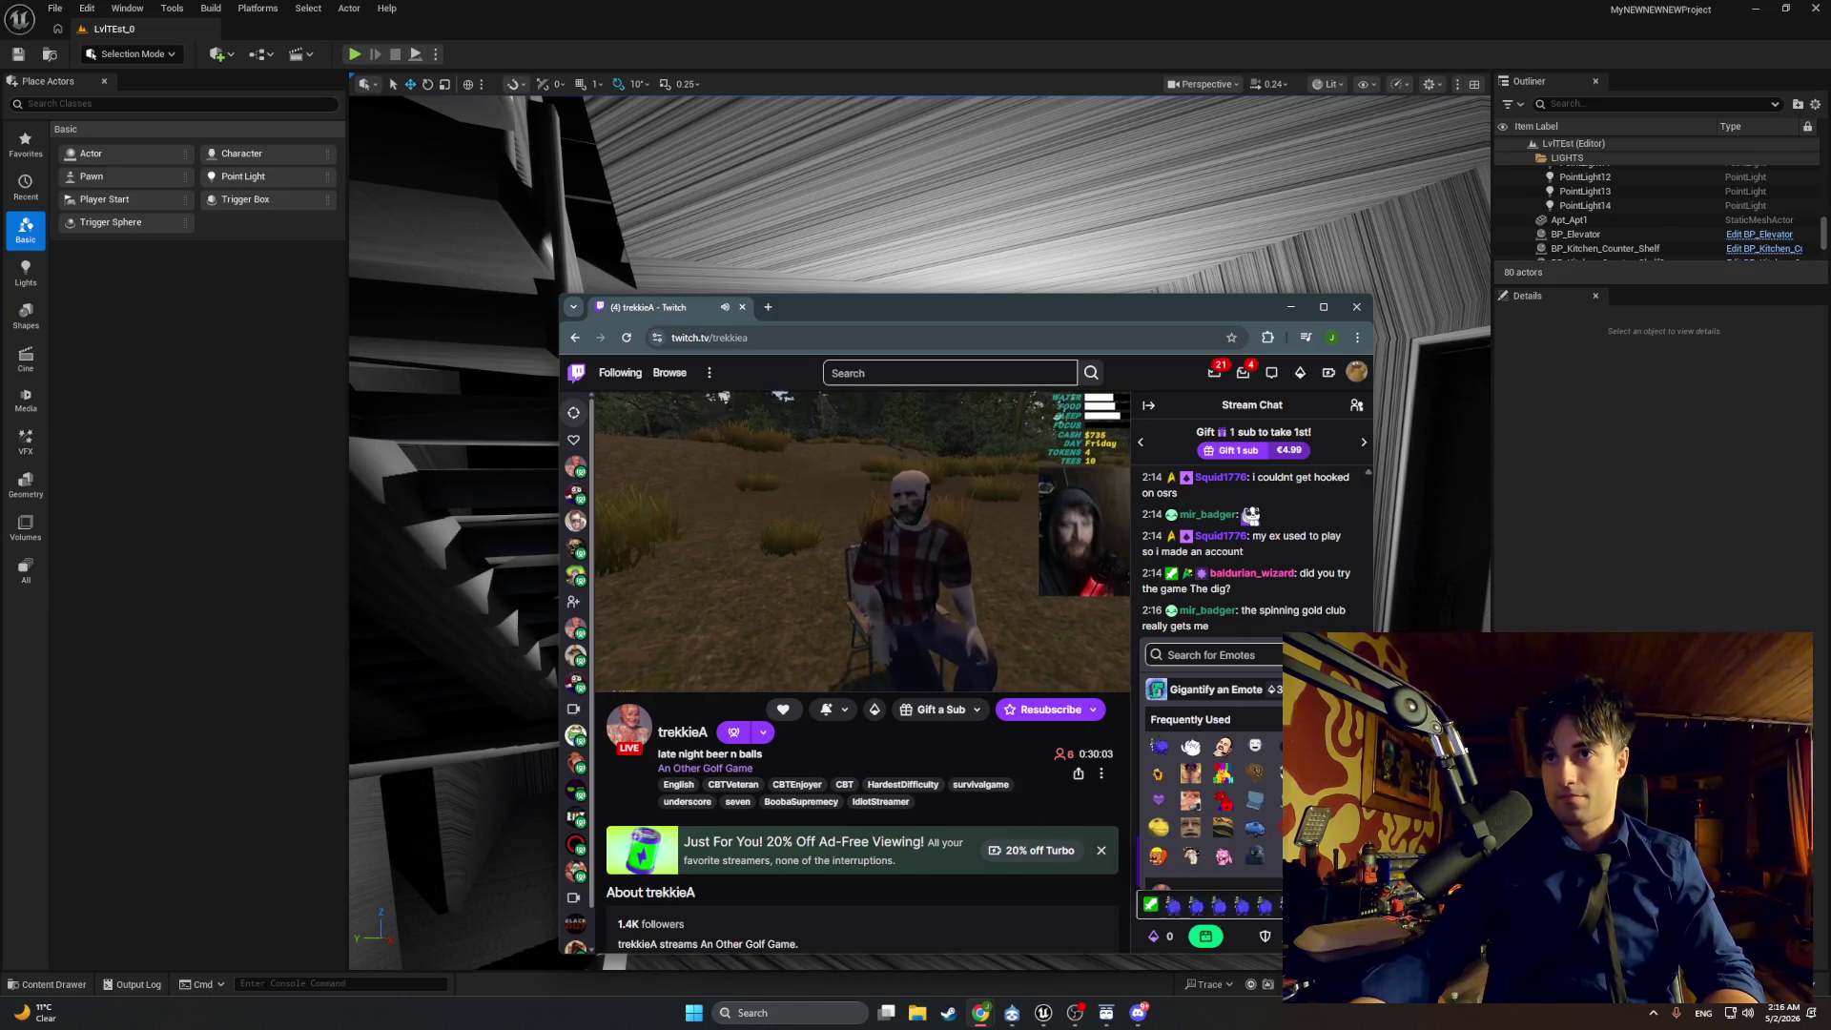
click(1161, 747)
click(1160, 747)
key(Return)
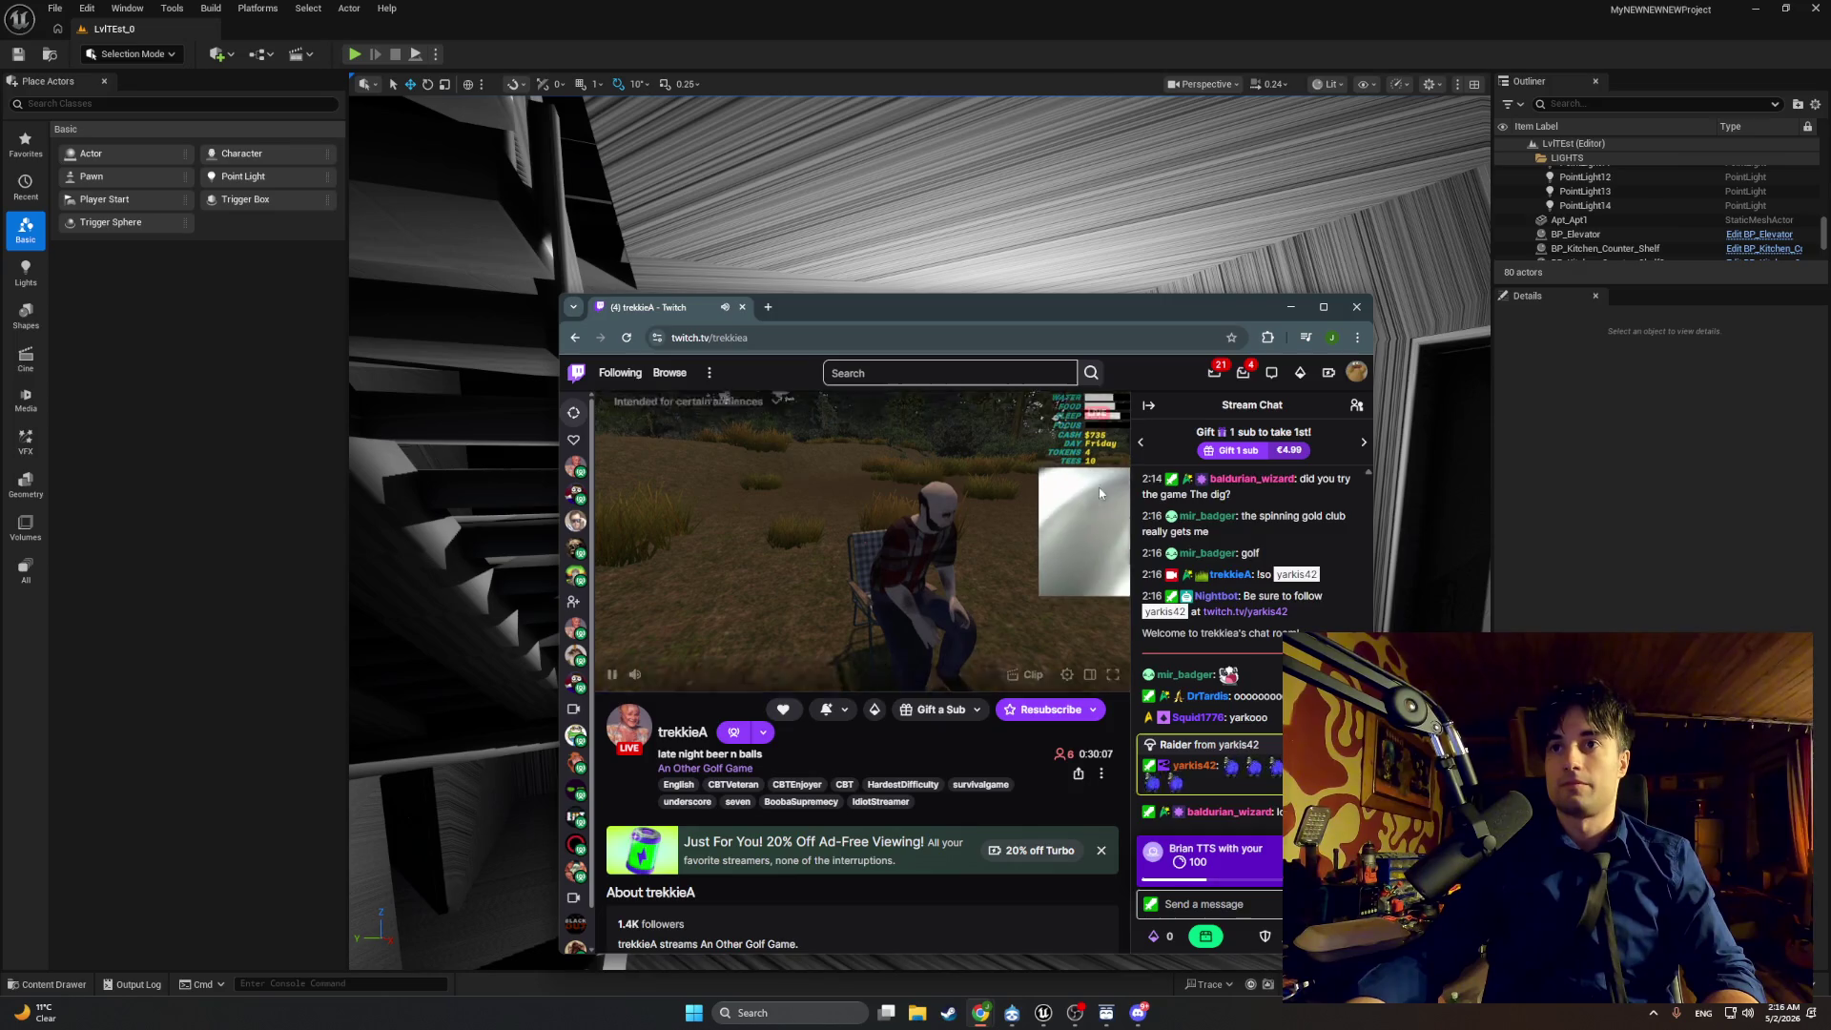
Step: Post 'i made like billions of spa for door code and elevato 10 gigabites of data for' in chat
click(1199, 903)
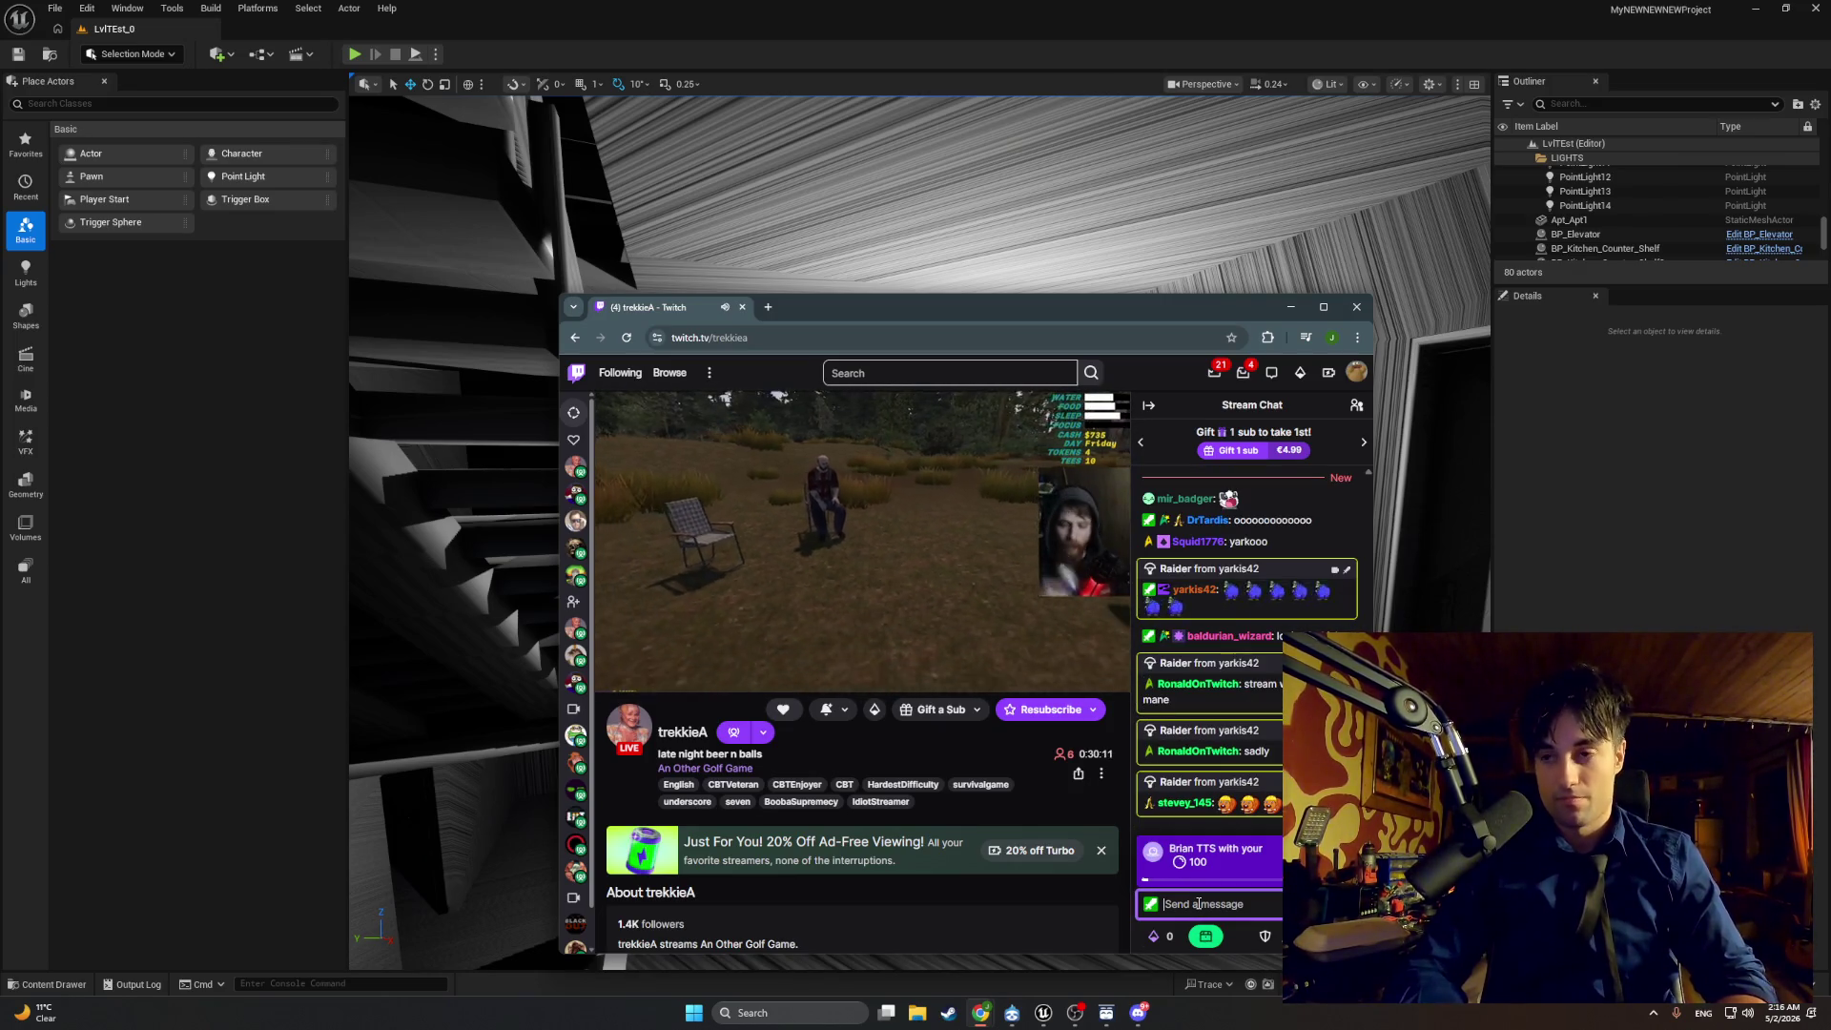
text(i)
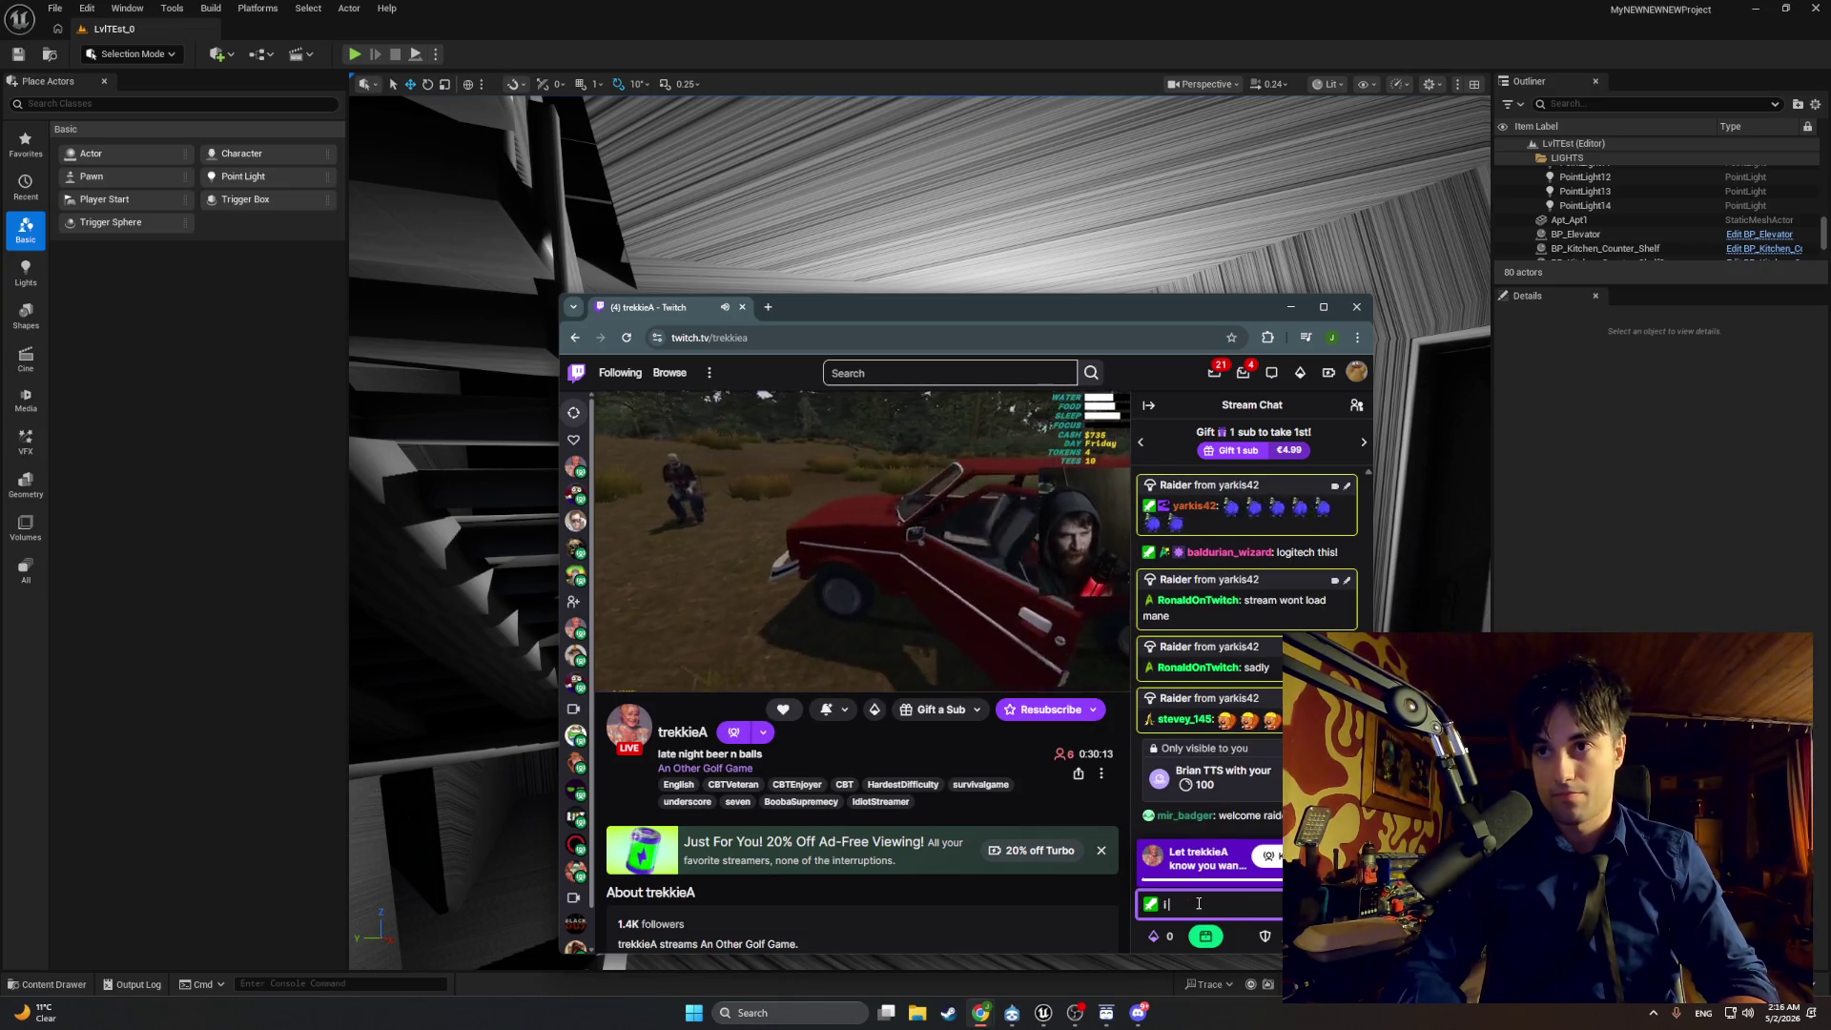
text( made like )
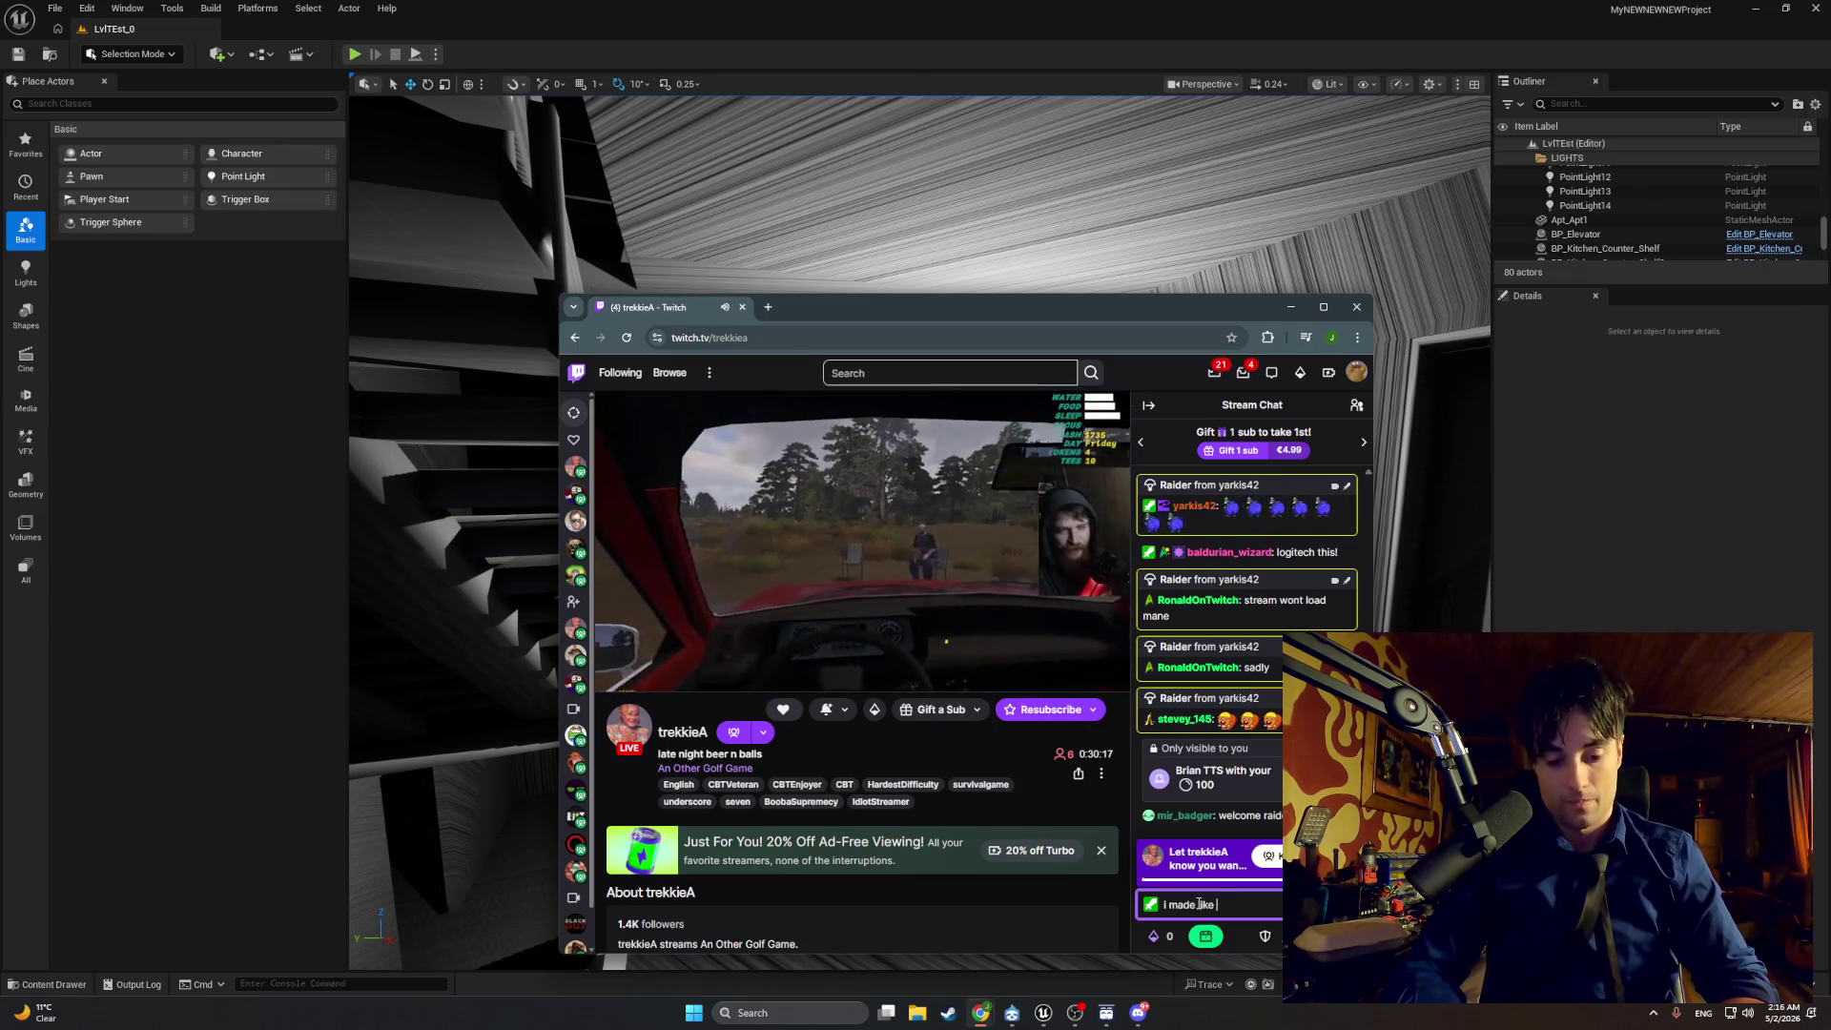
text(billio)
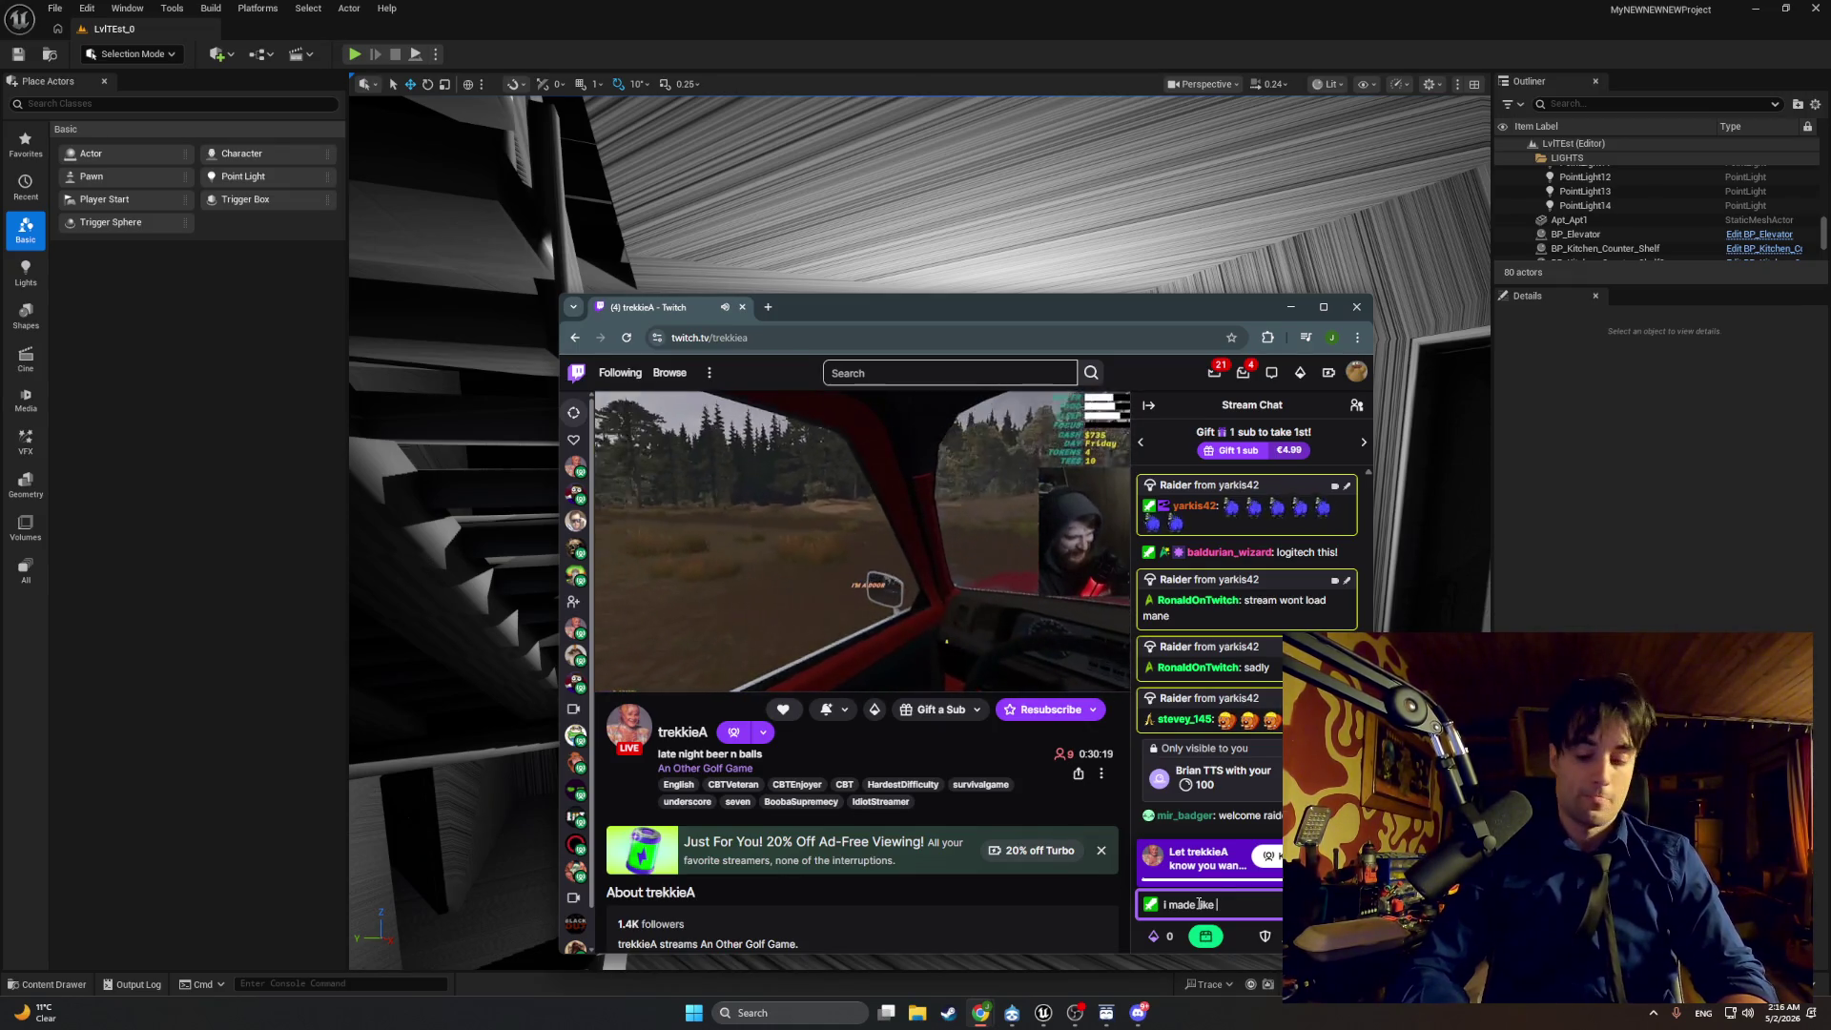
text(ns of )
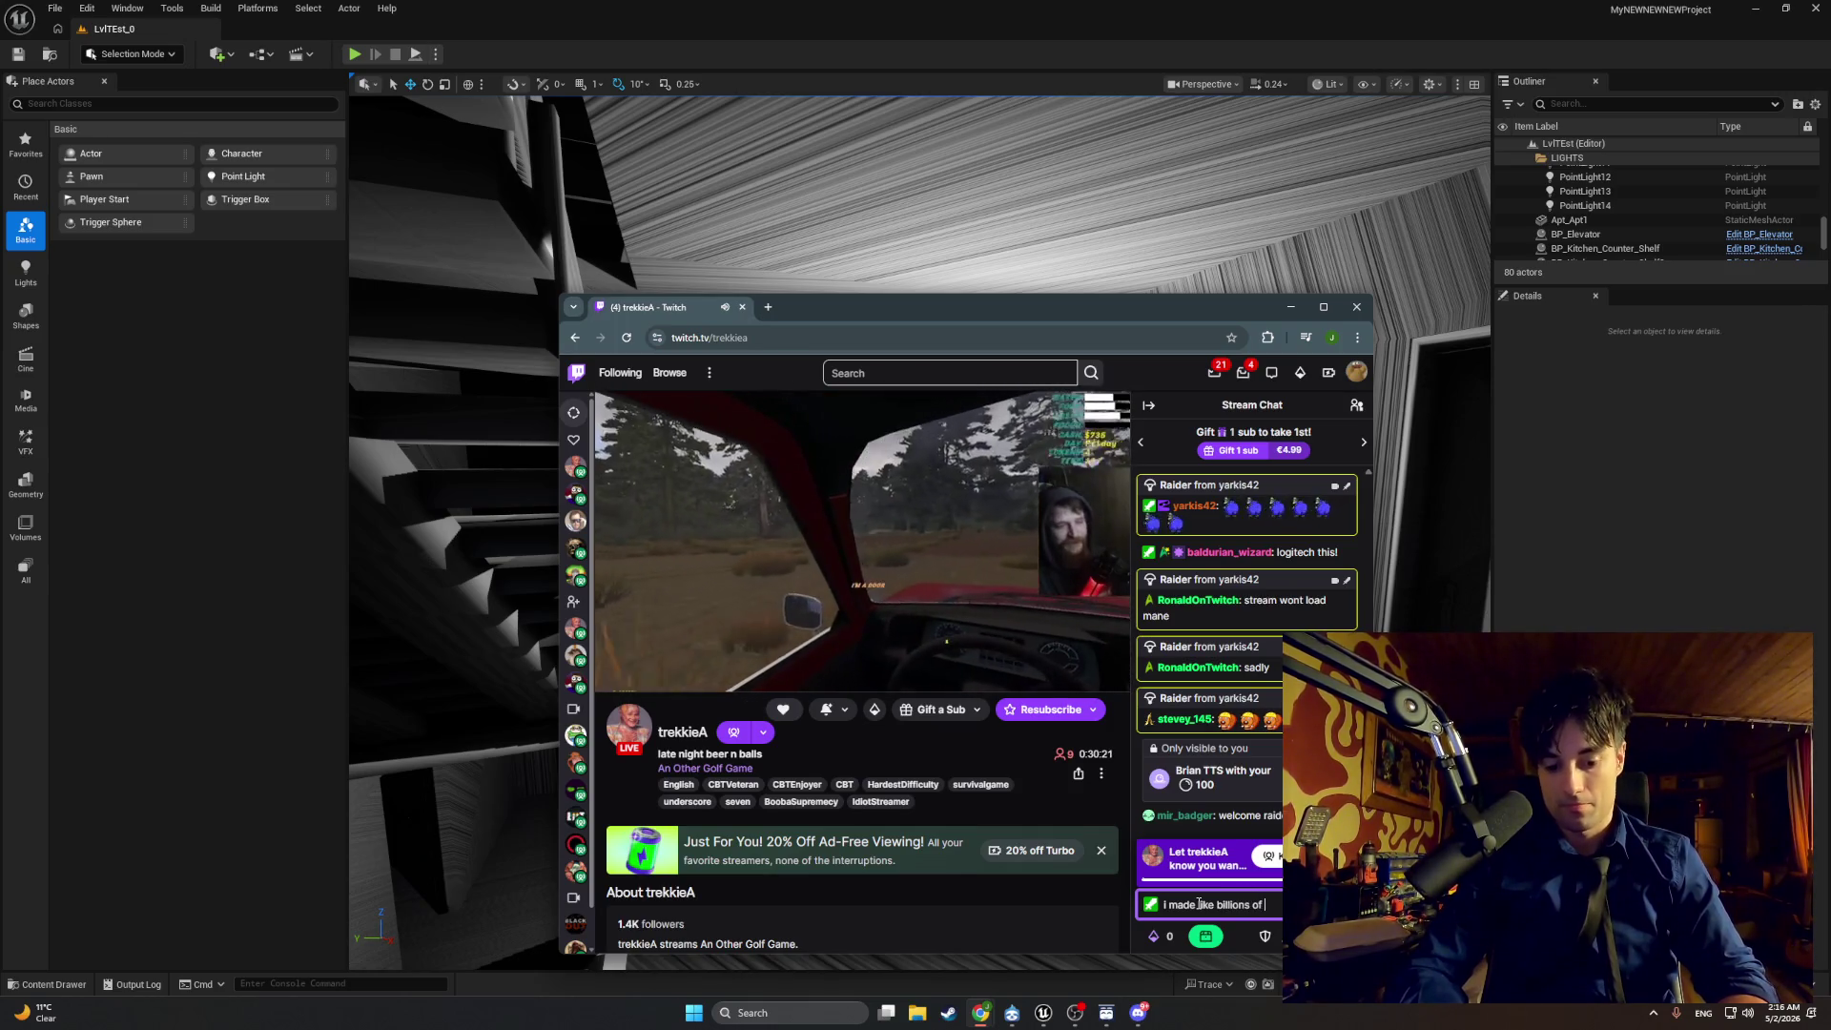
text(spa for door)
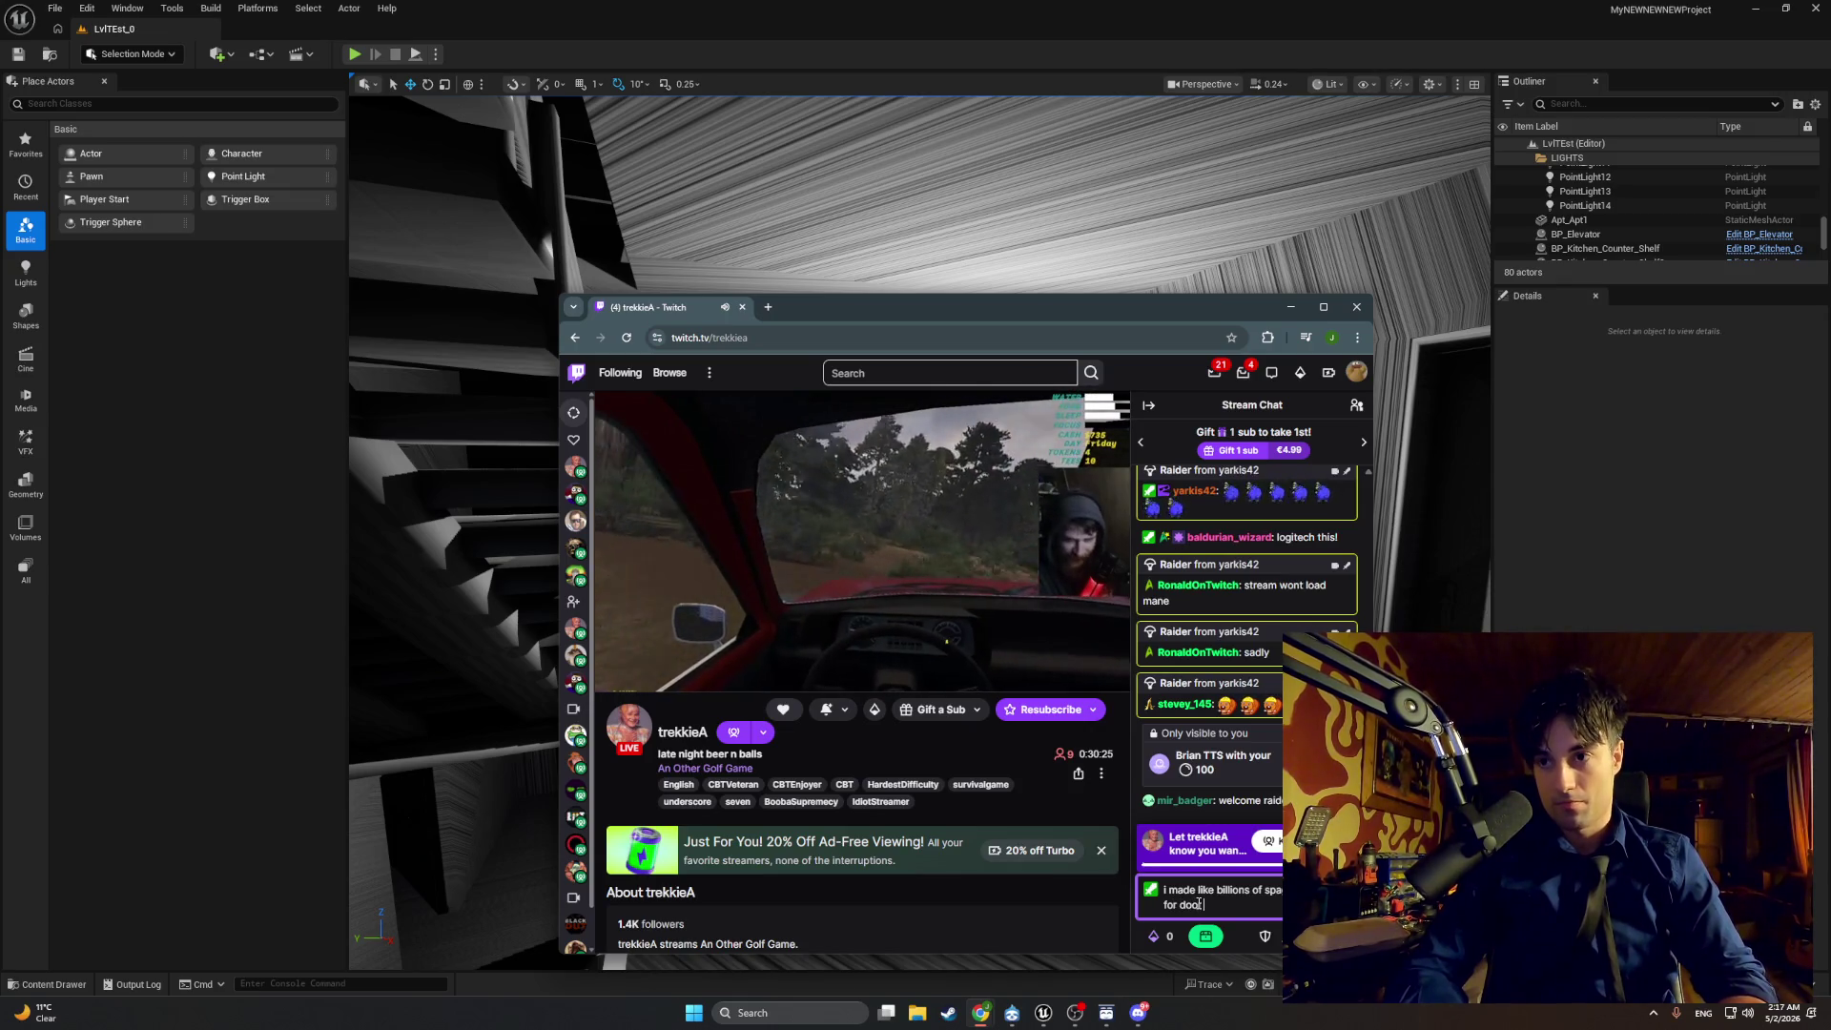
text( code and elevato )
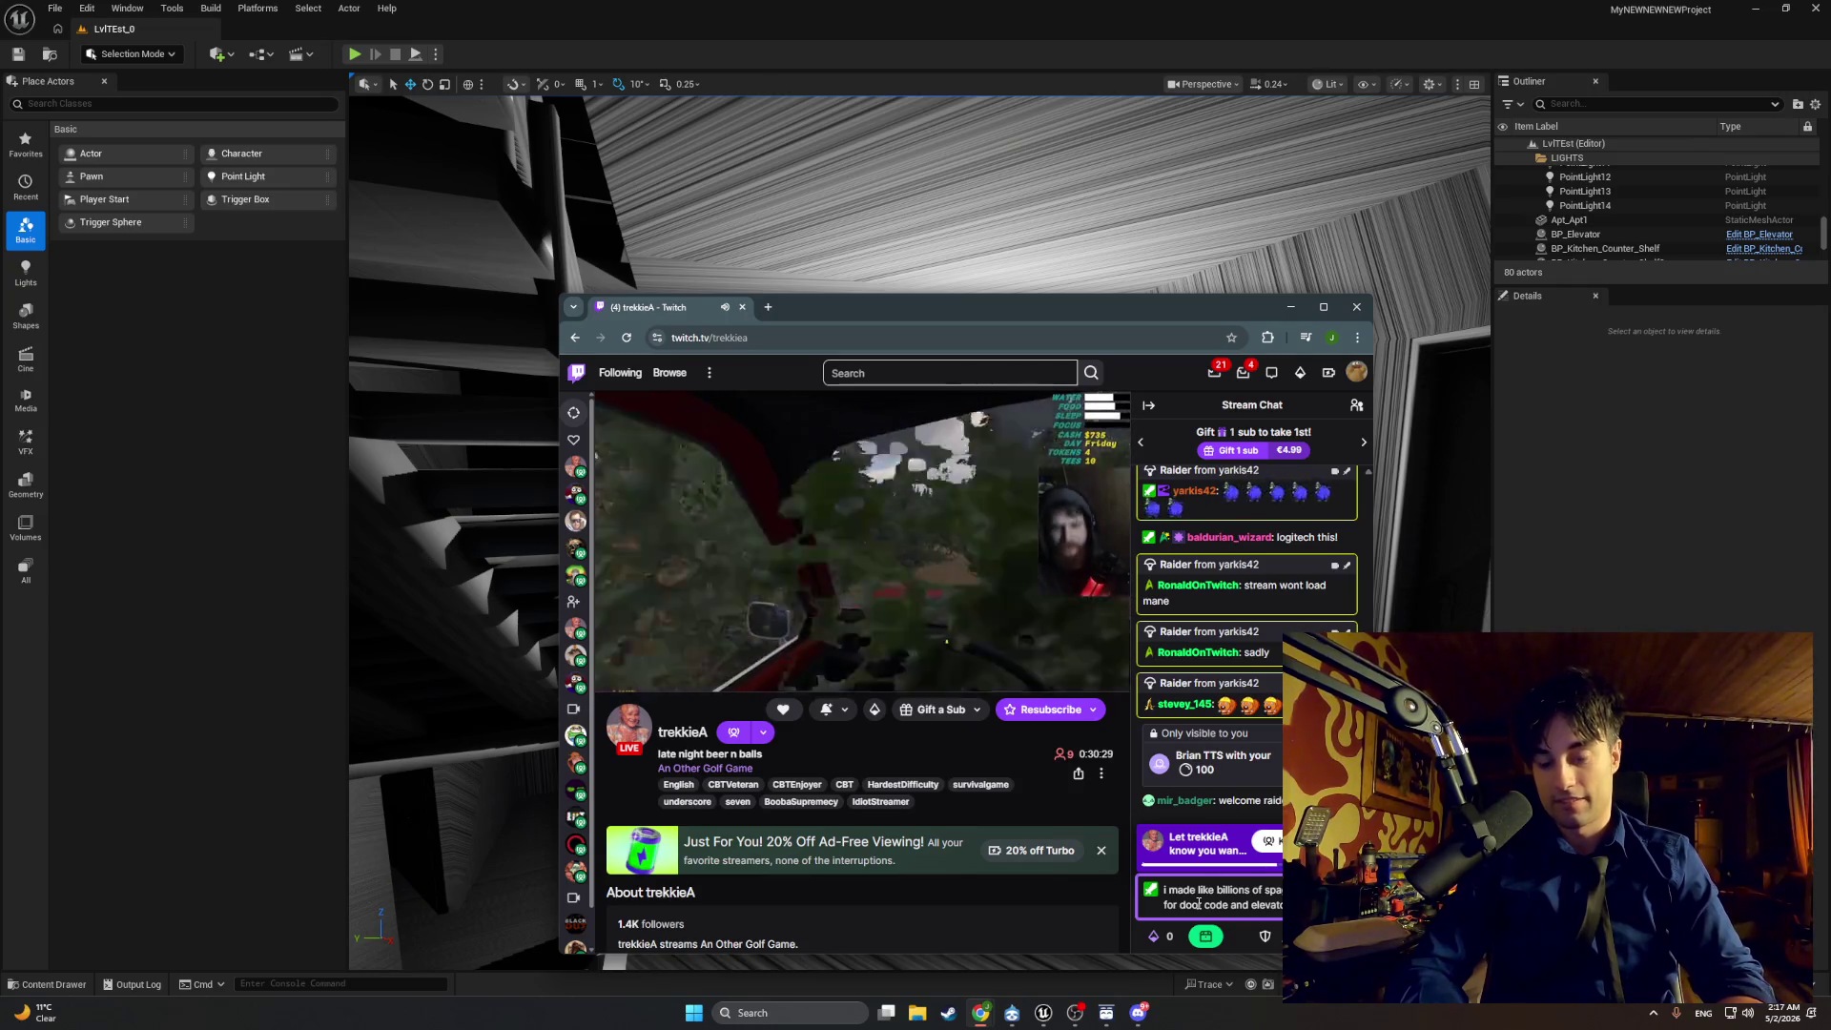
text(10 gigabites of d)
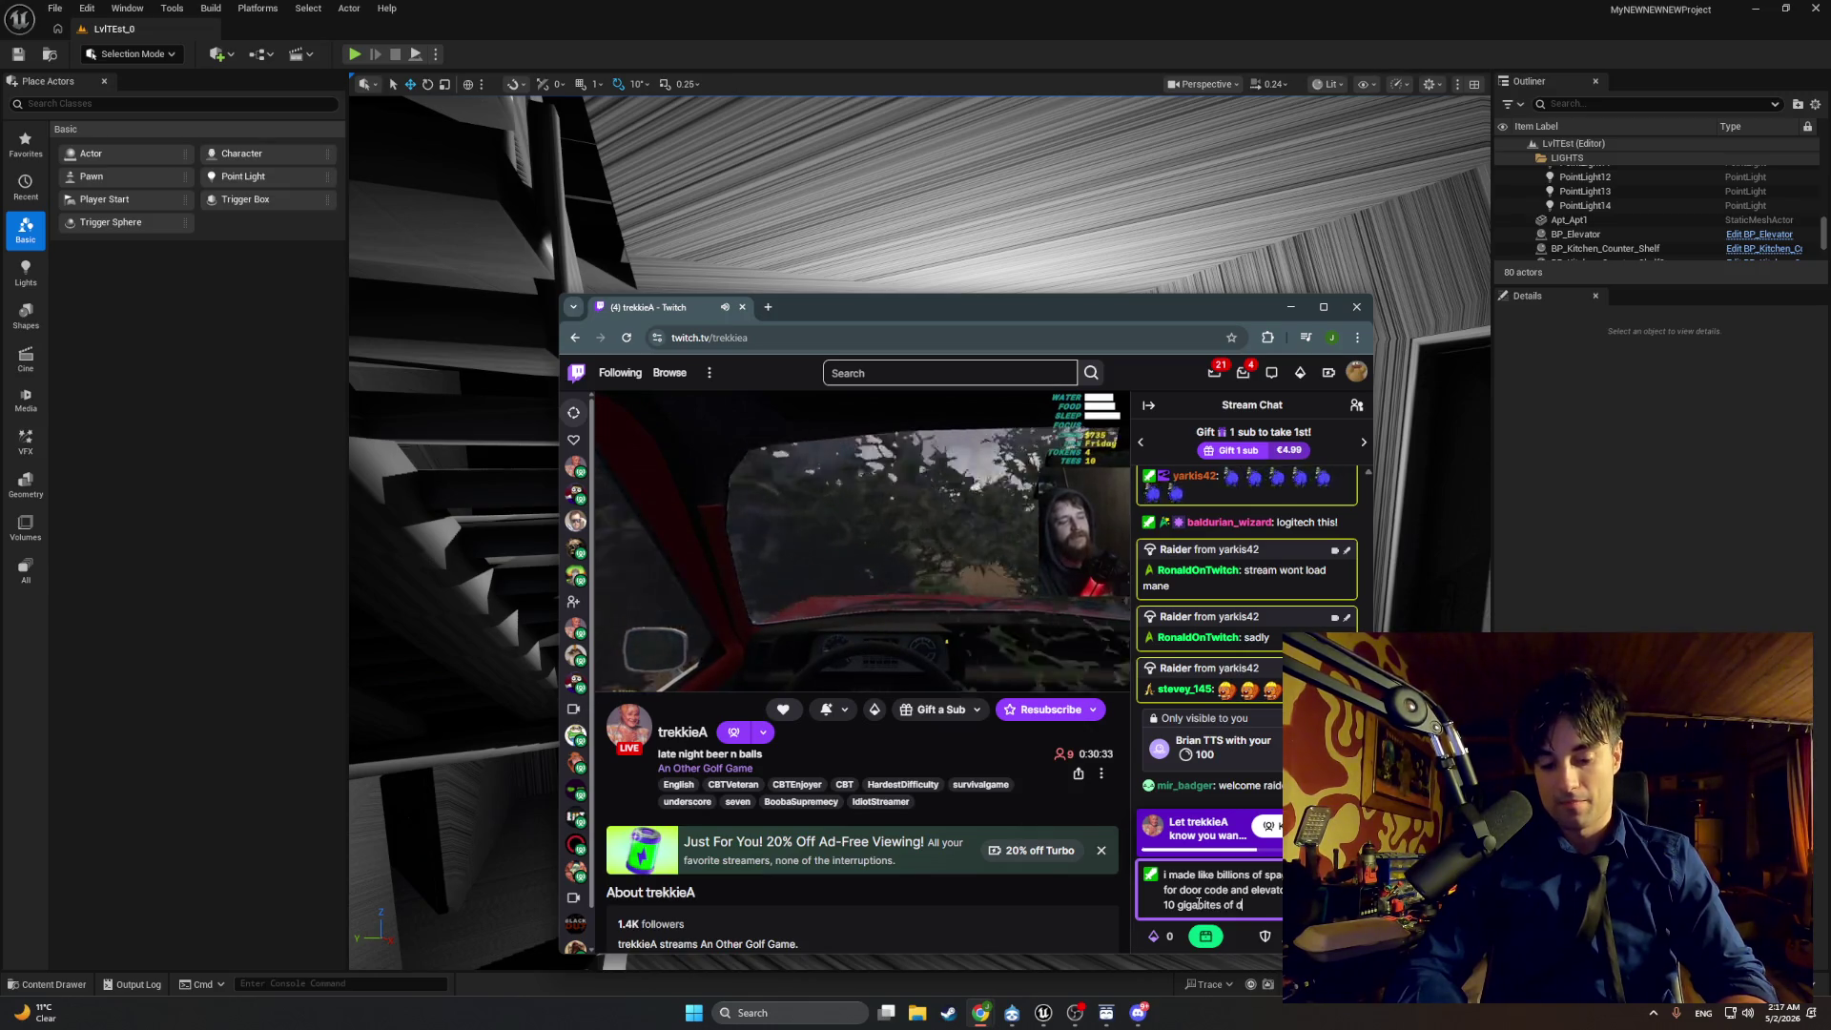
text(ata for d)
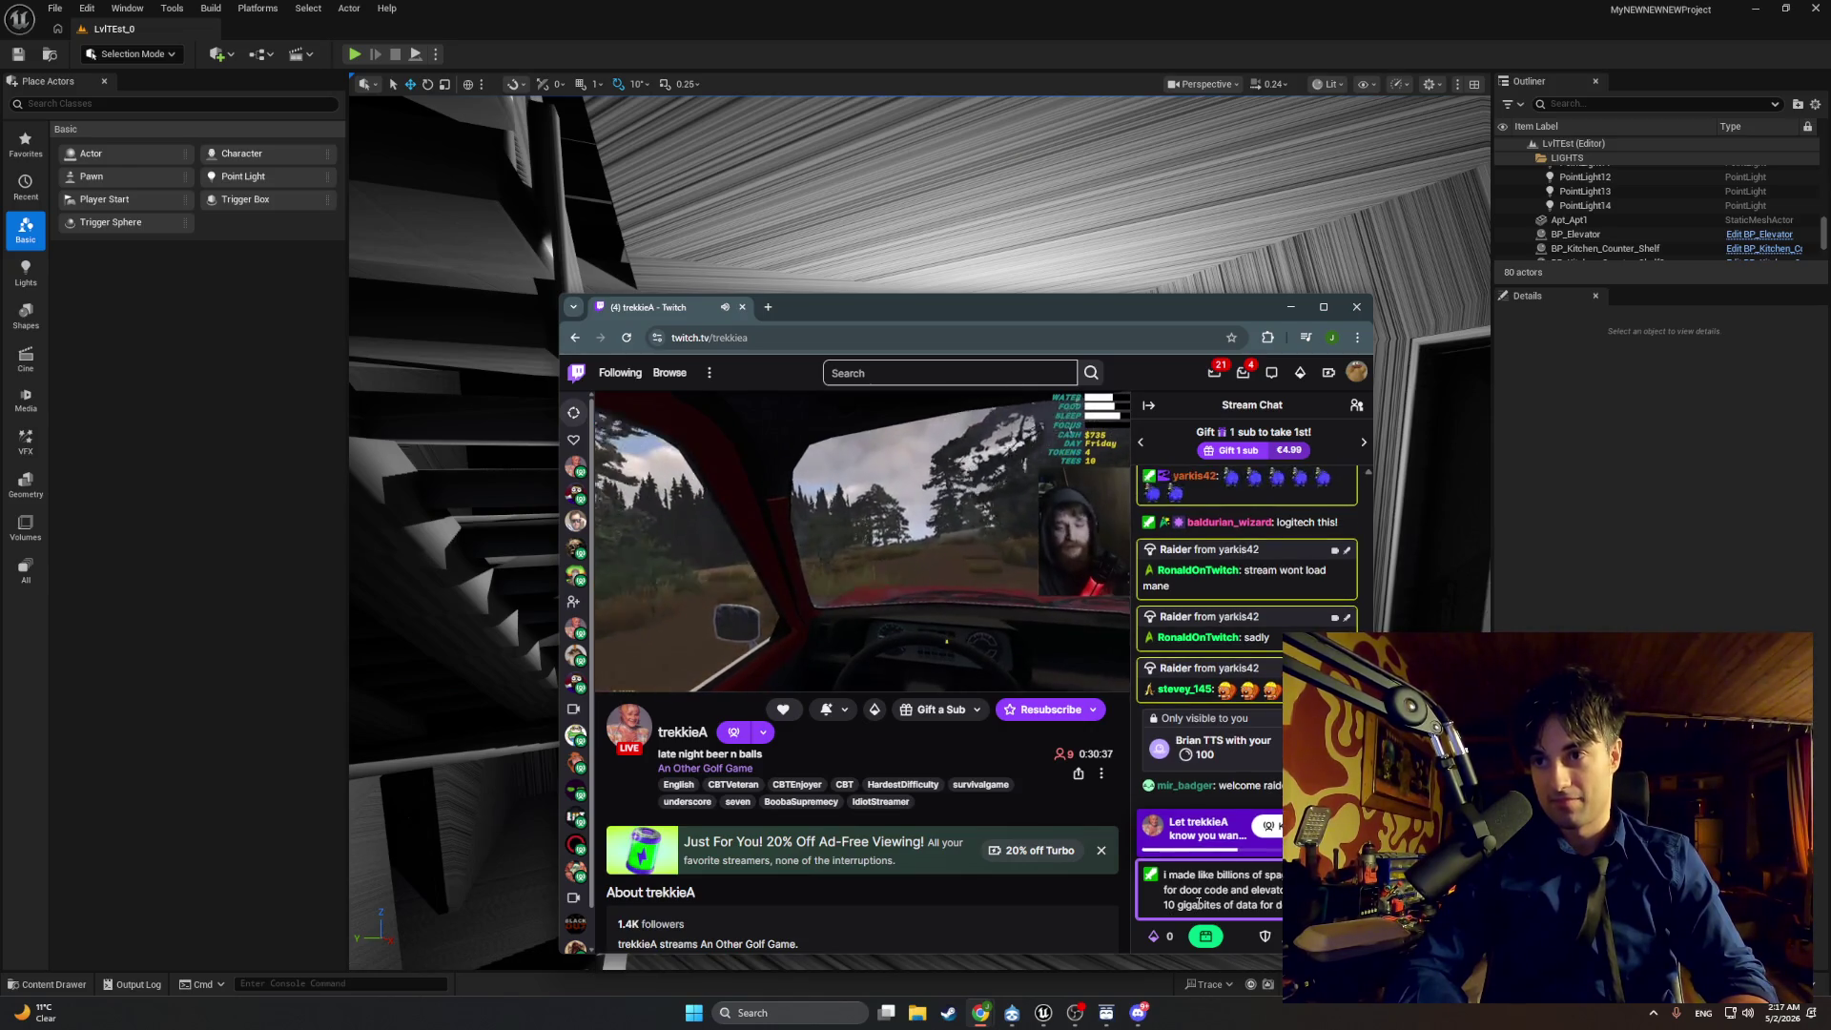
key(Return)
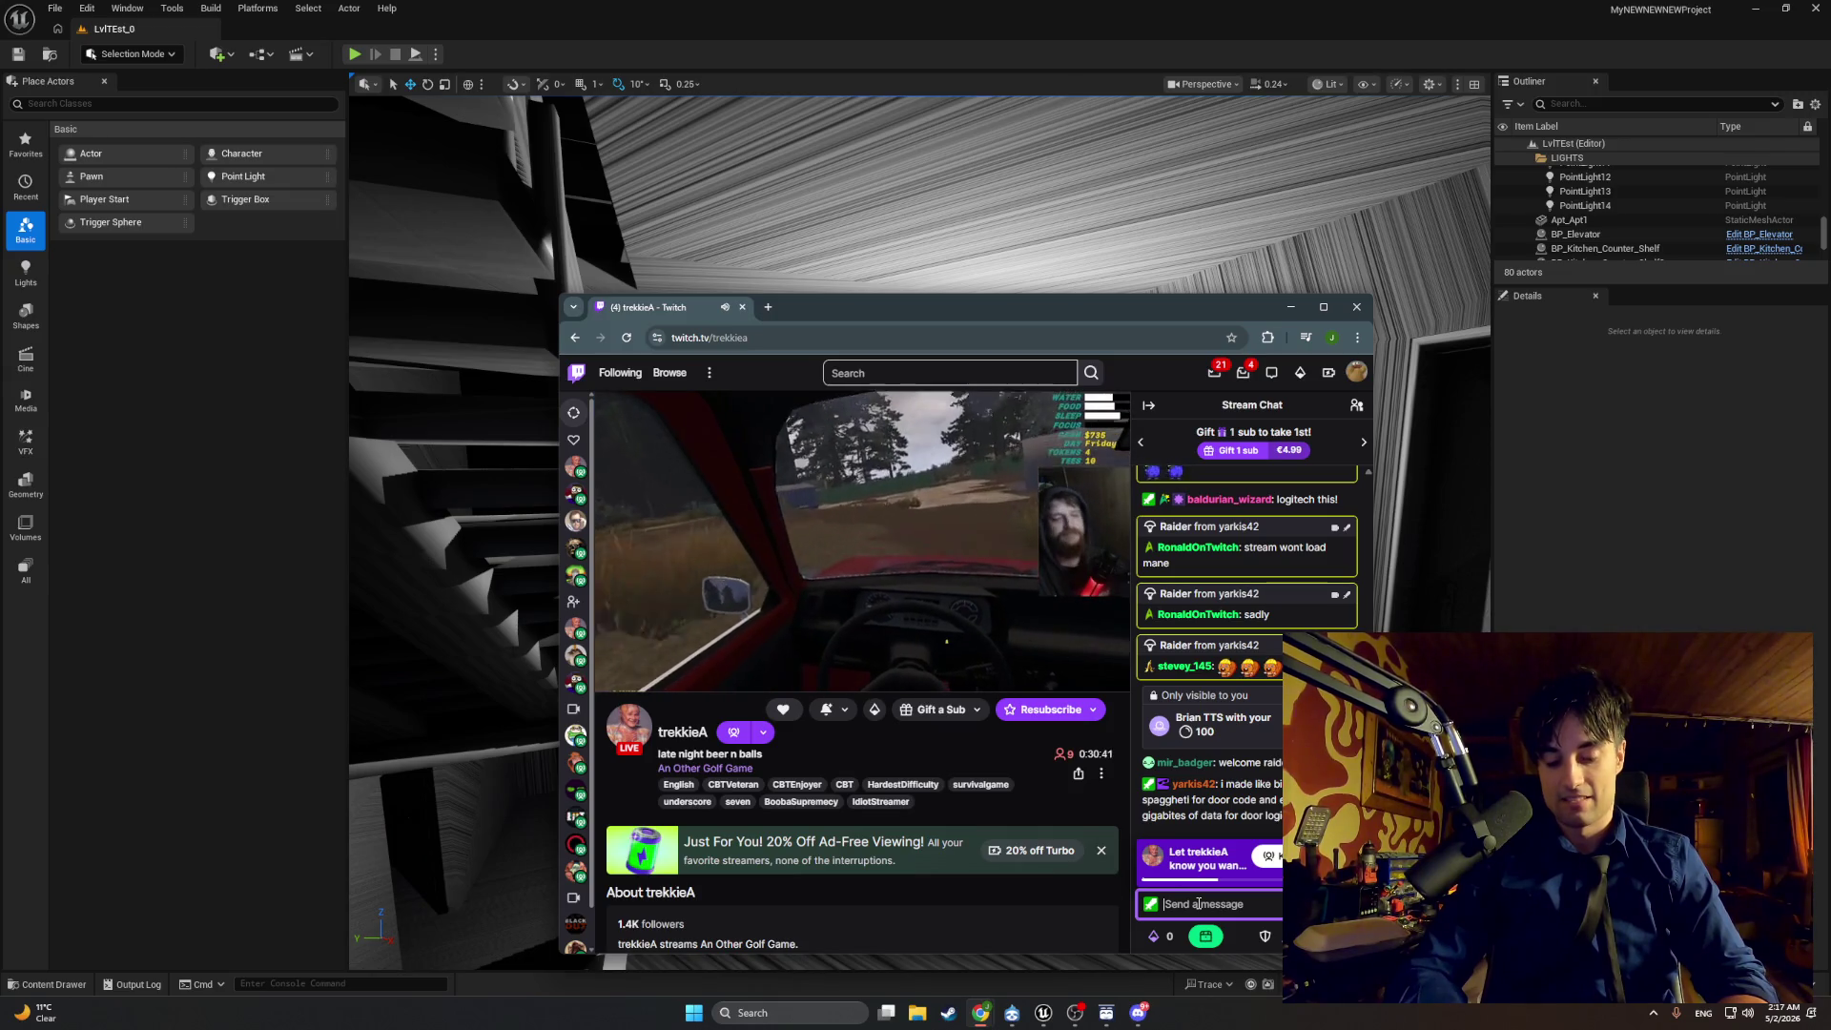
Step: Post 'i had my pizzu' in chat, then dismiss the emote picker unused
text(i had my)
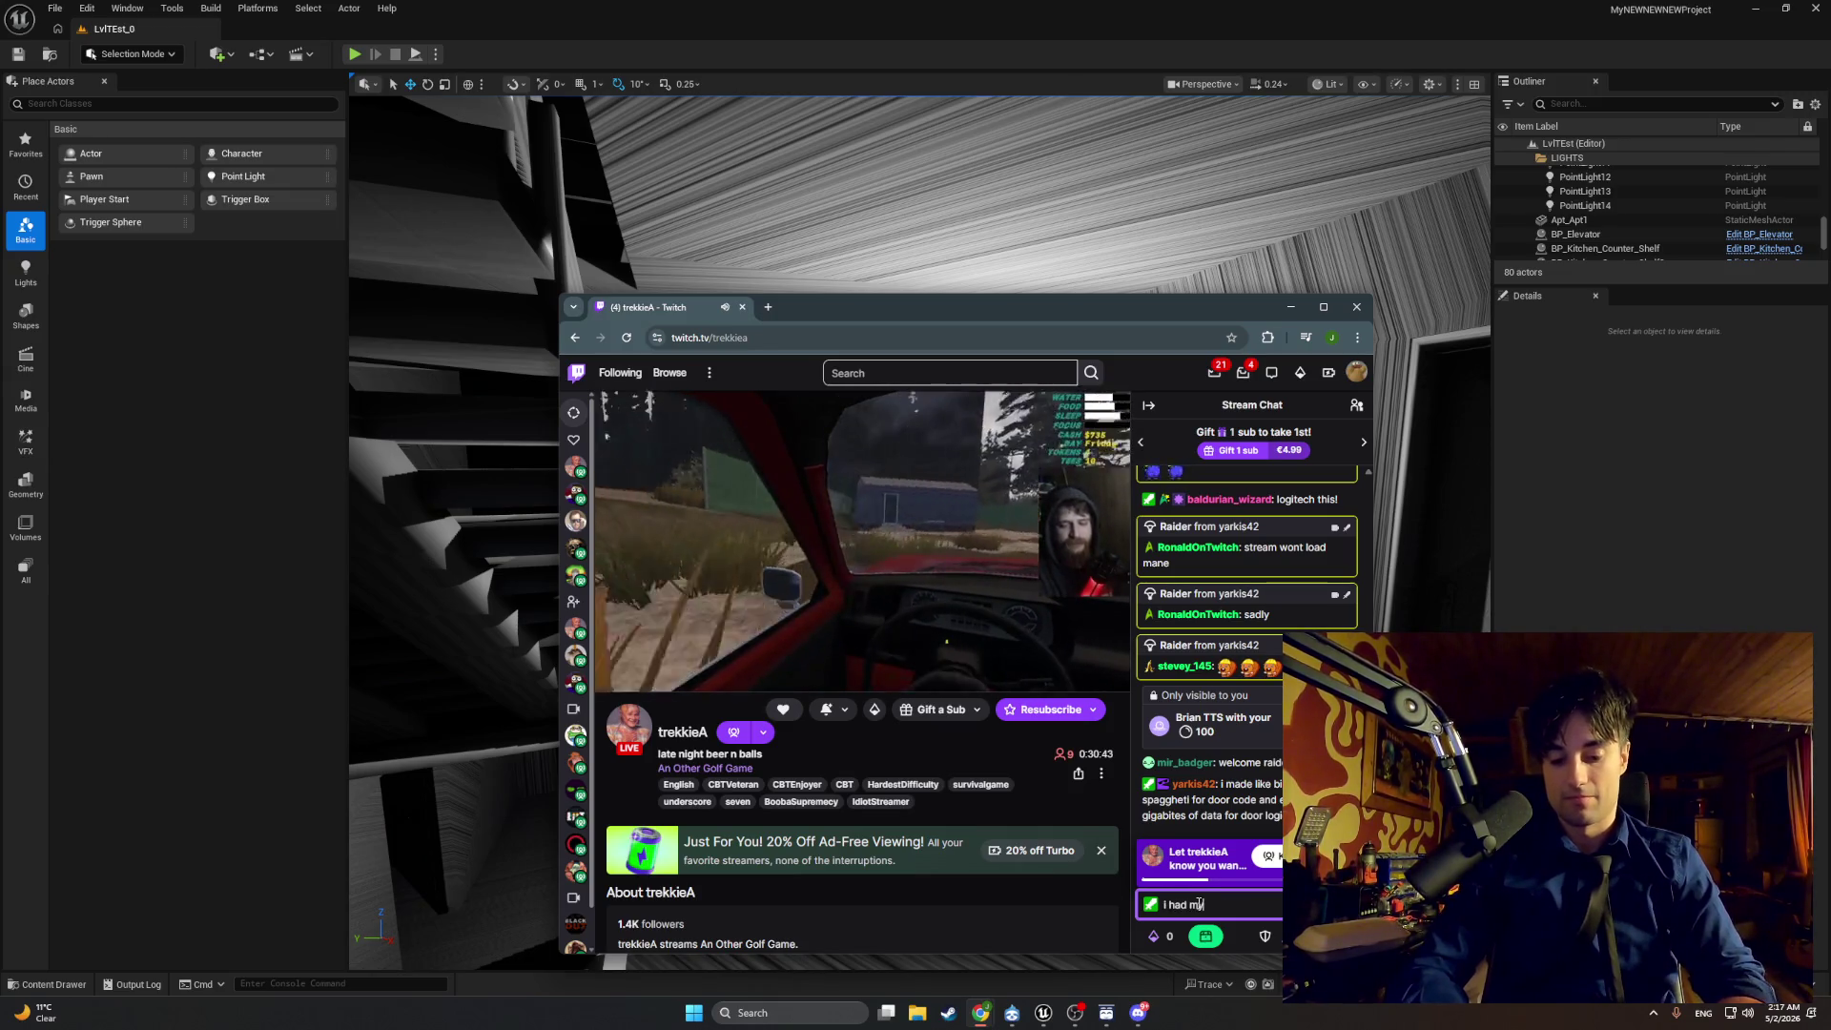
text( pizzuh hay)
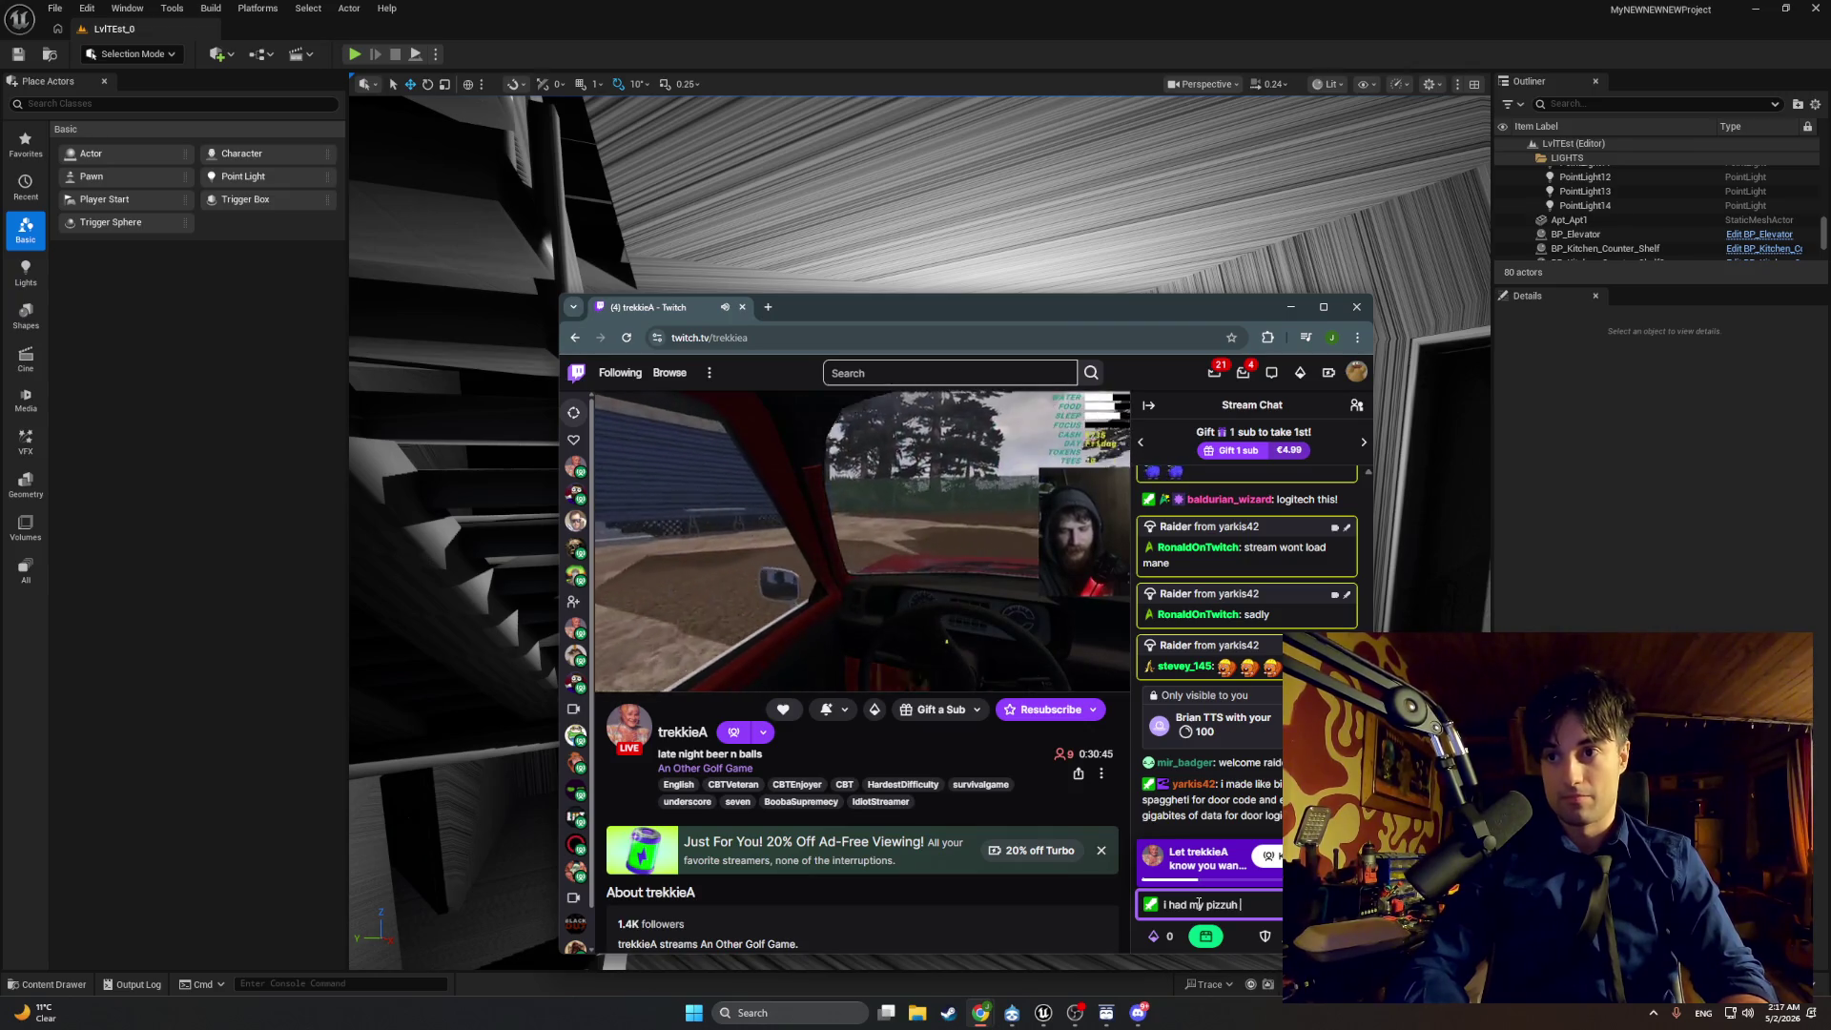
key(Return)
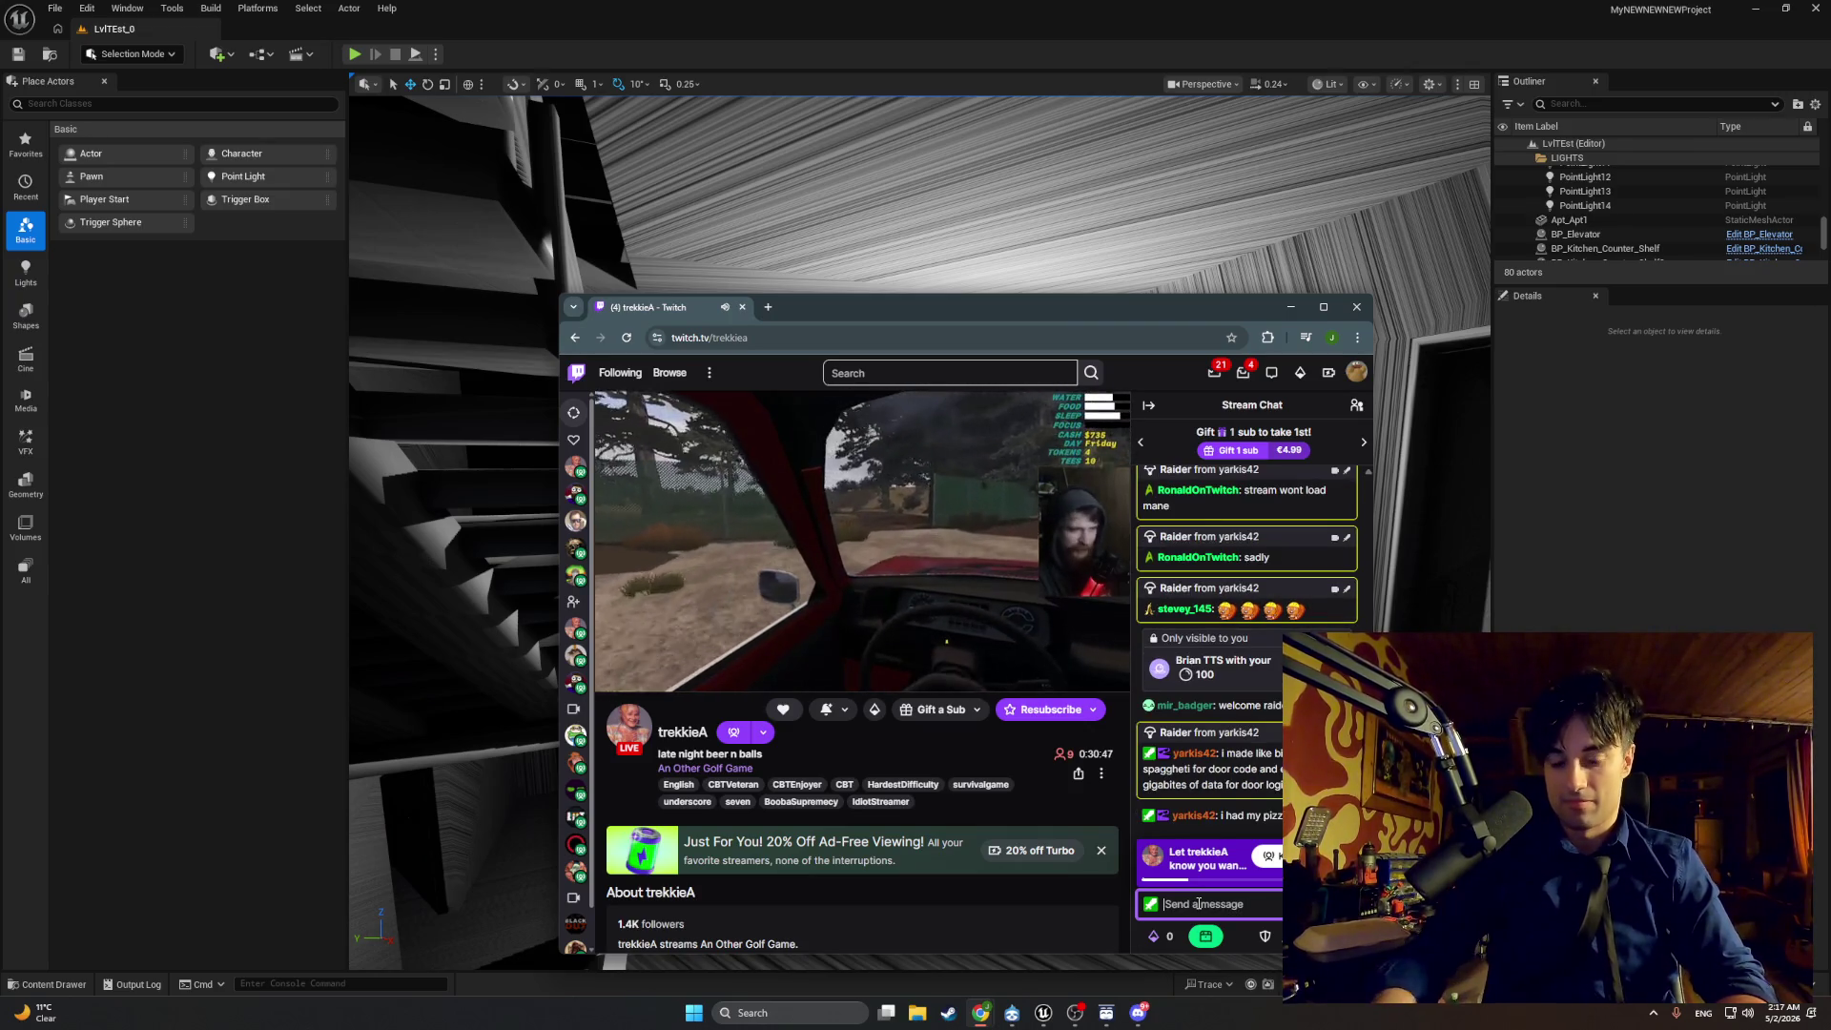
click(1345, 904)
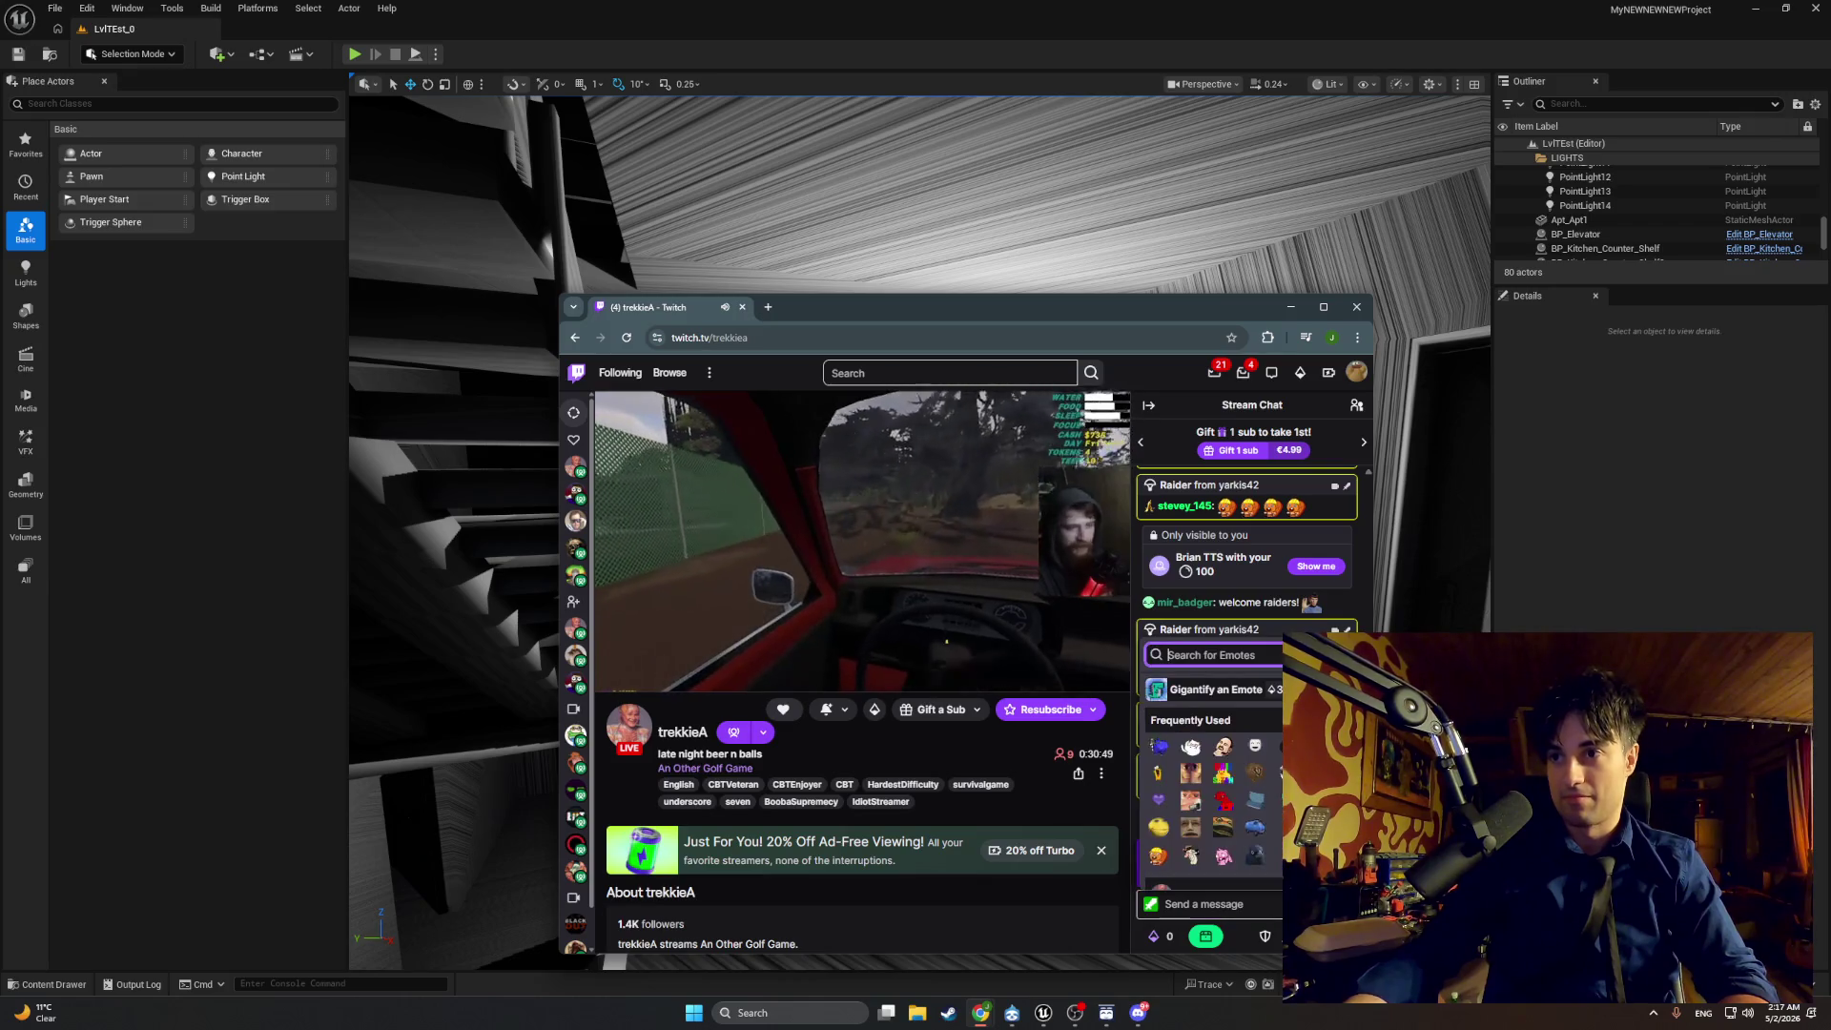
key(Escape)
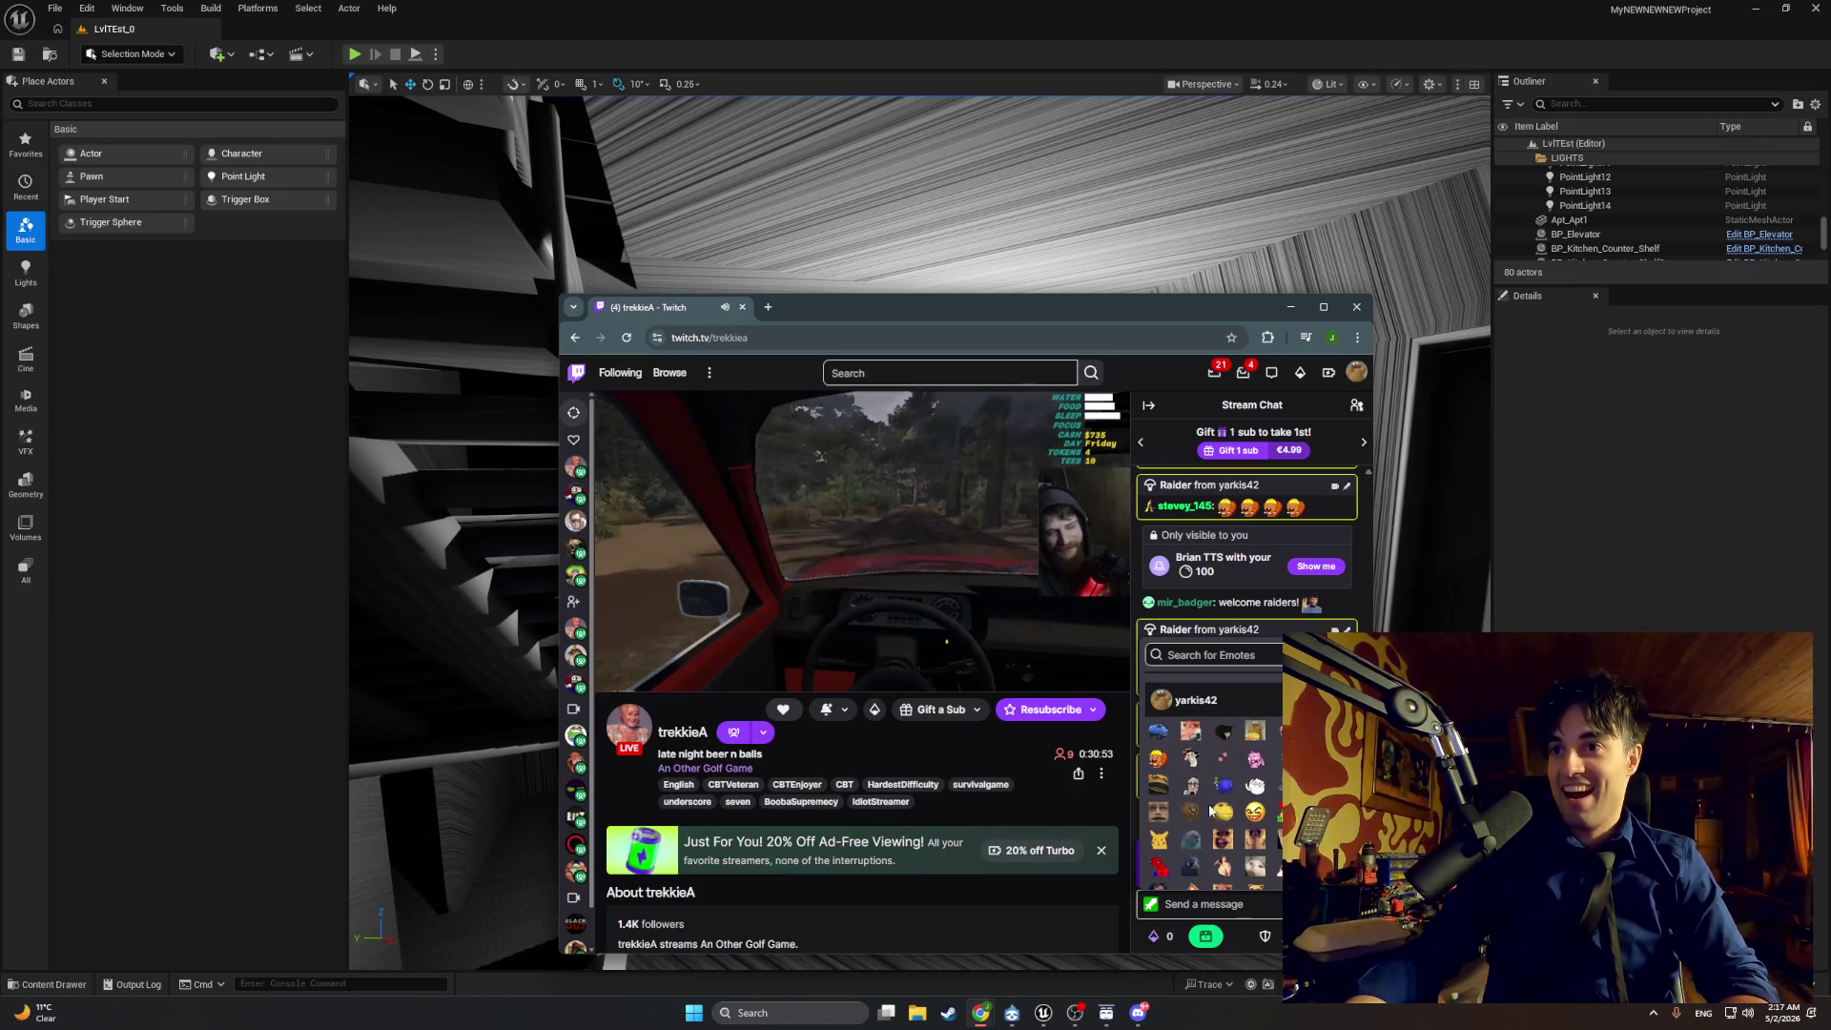
Step: Post 'you open door and your r will go from 100 fps to 34' in chat
click(1205, 911)
text(you open d)
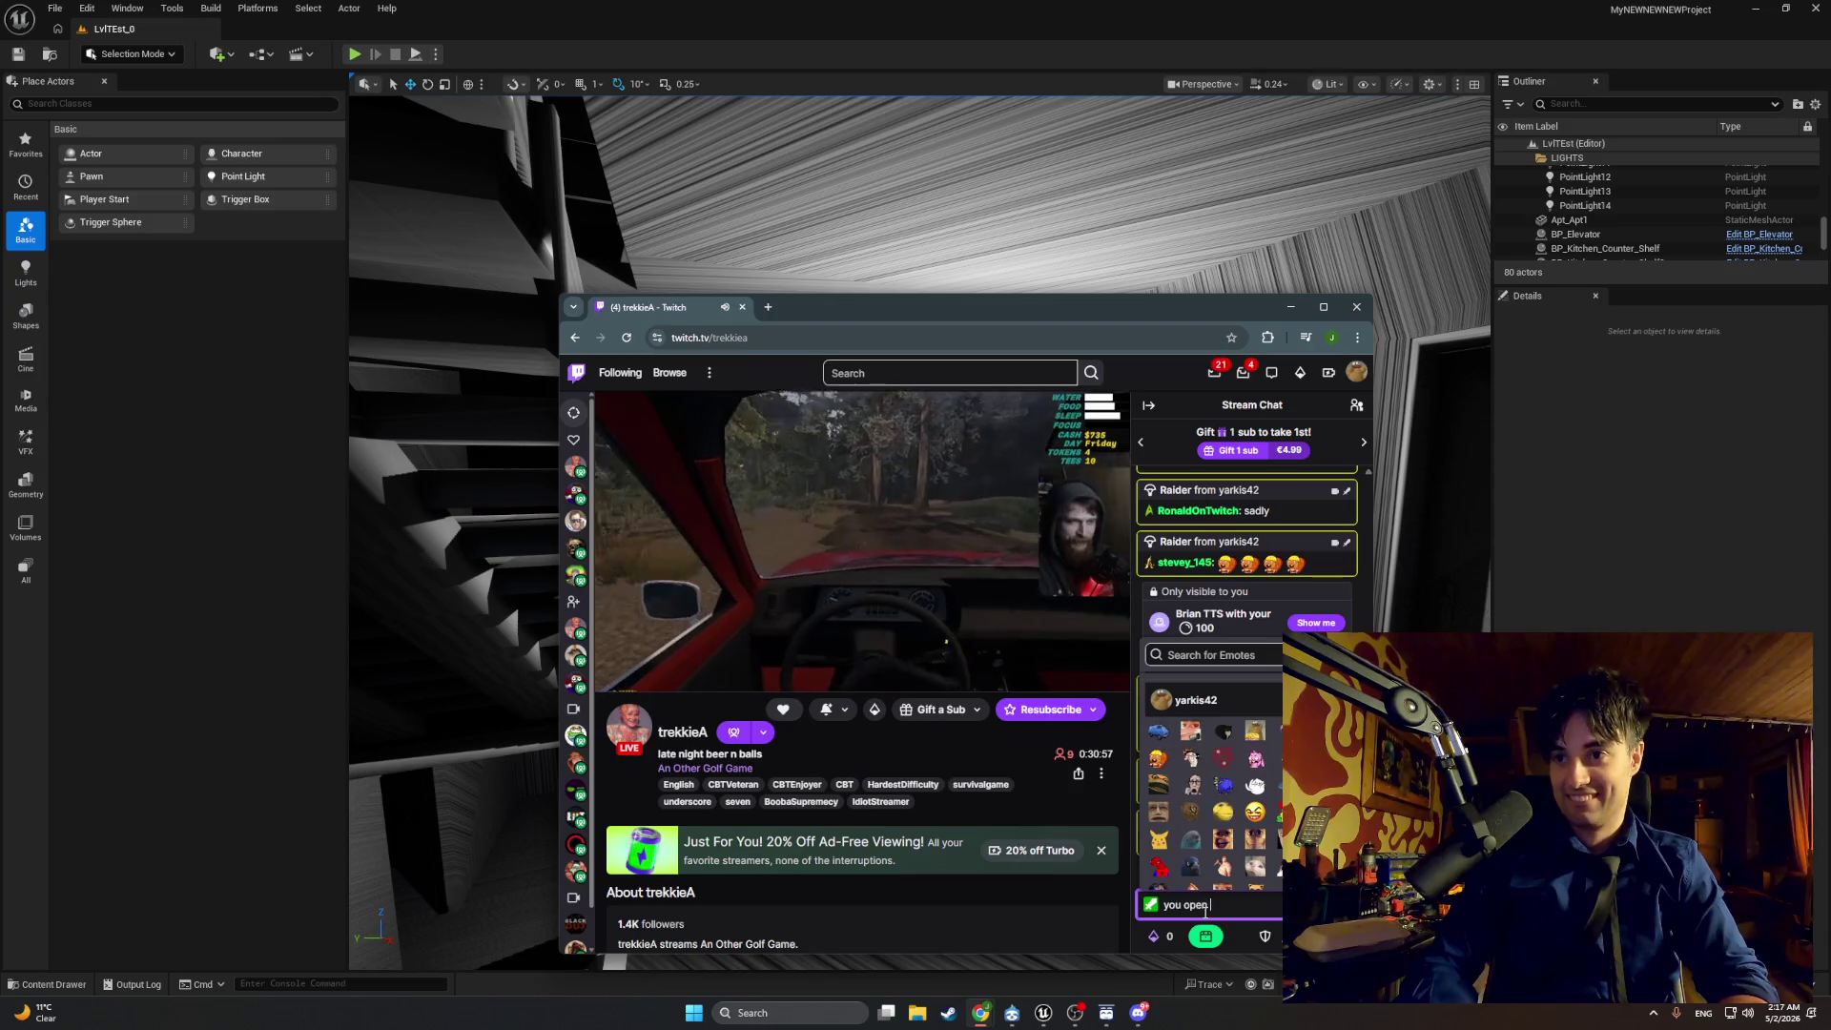
text(oor and y)
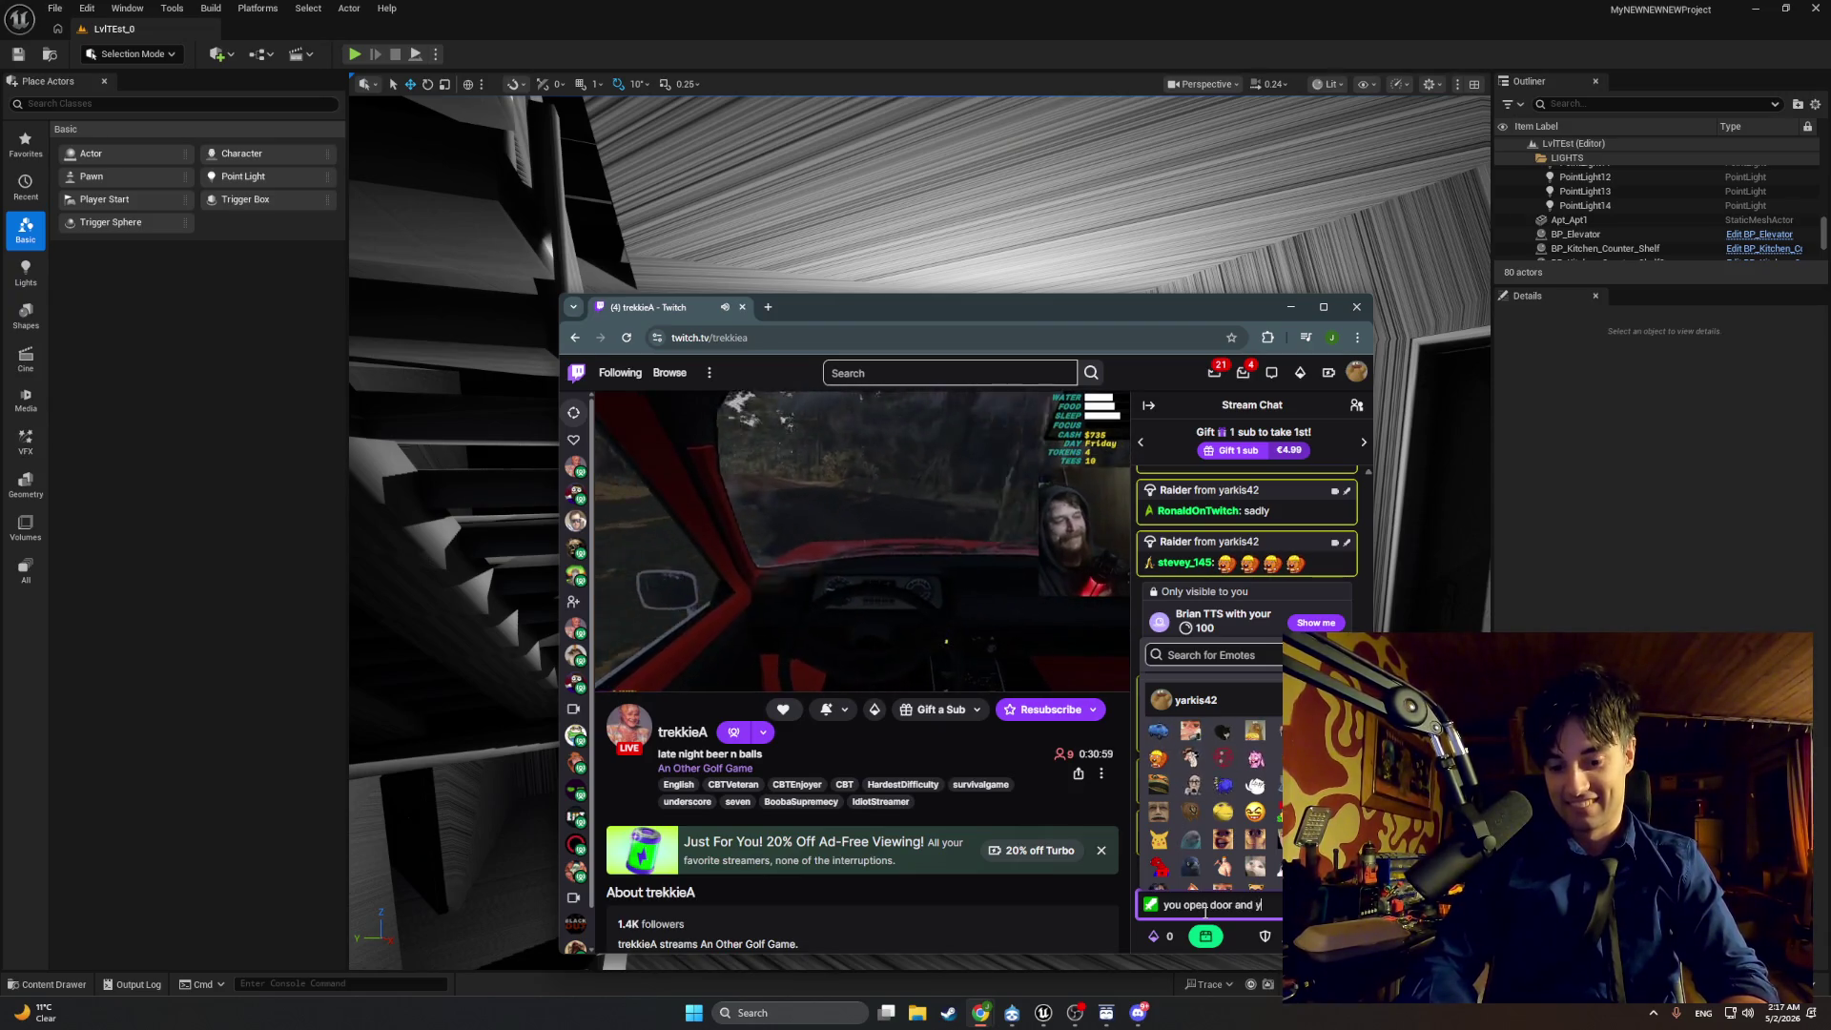
text(our r)
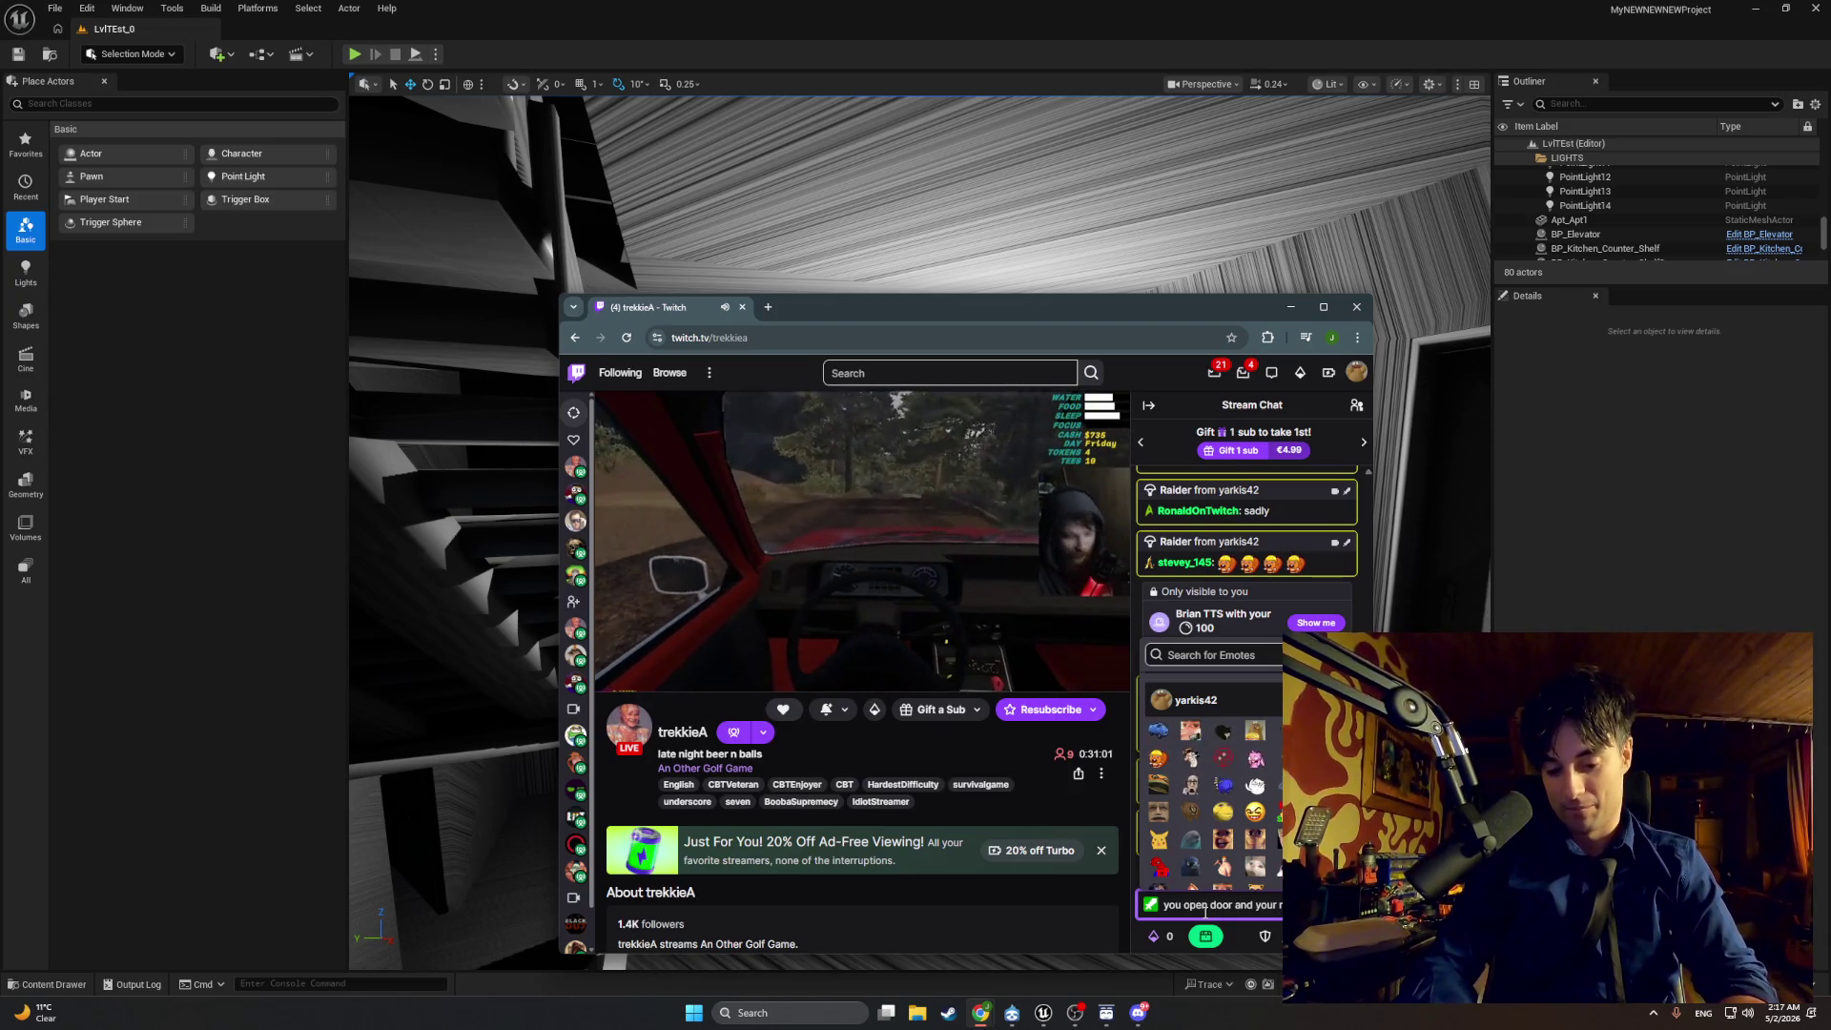
text( will go from)
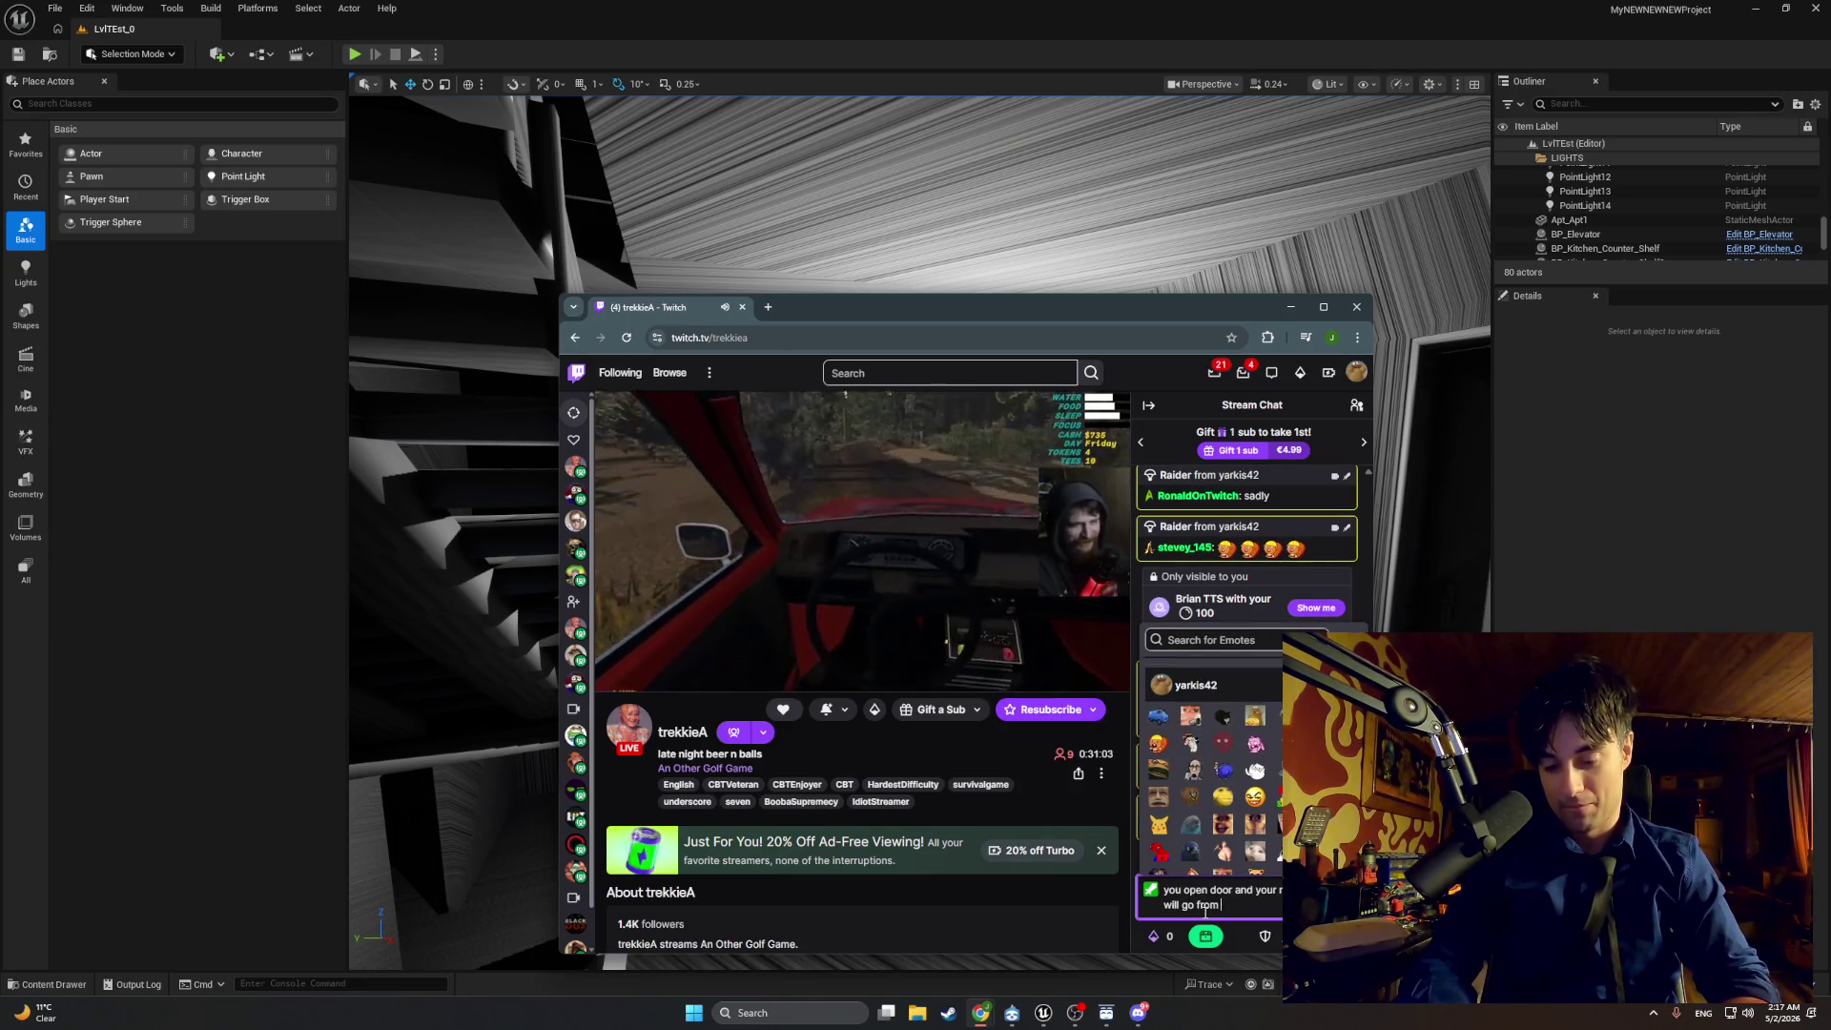
text( 100 fps to 34)
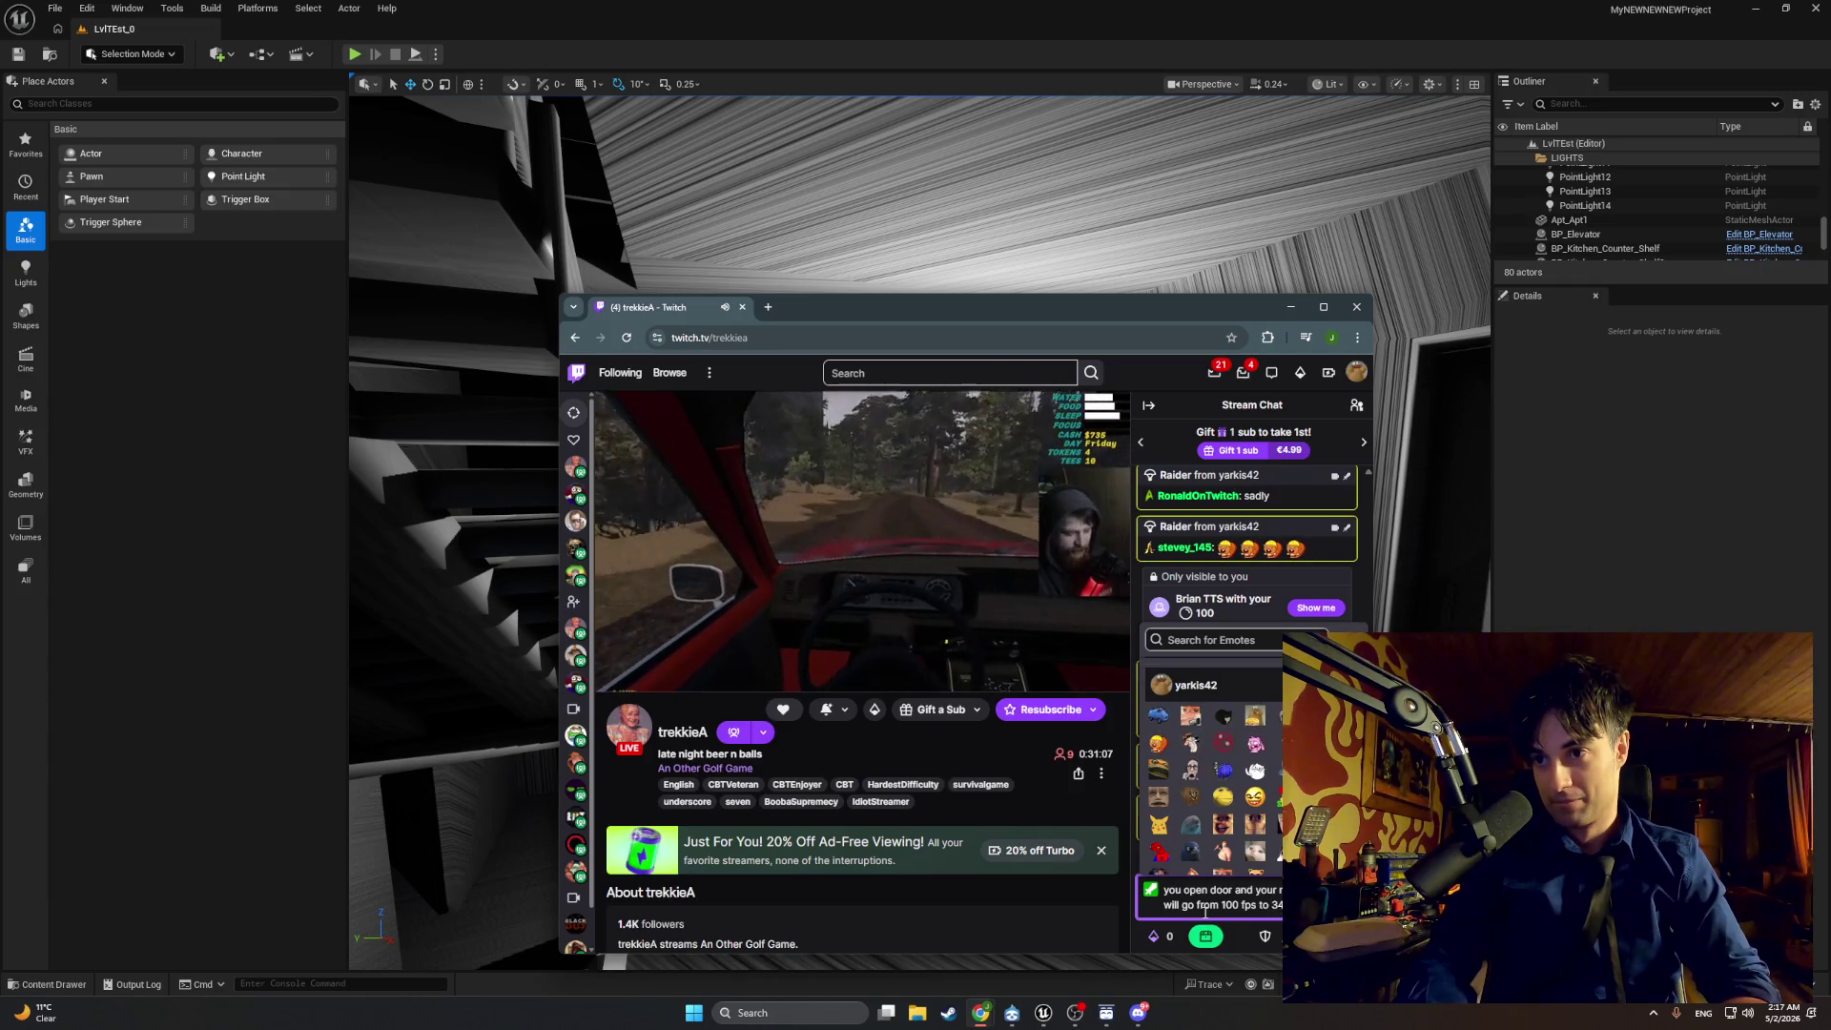
key(Return)
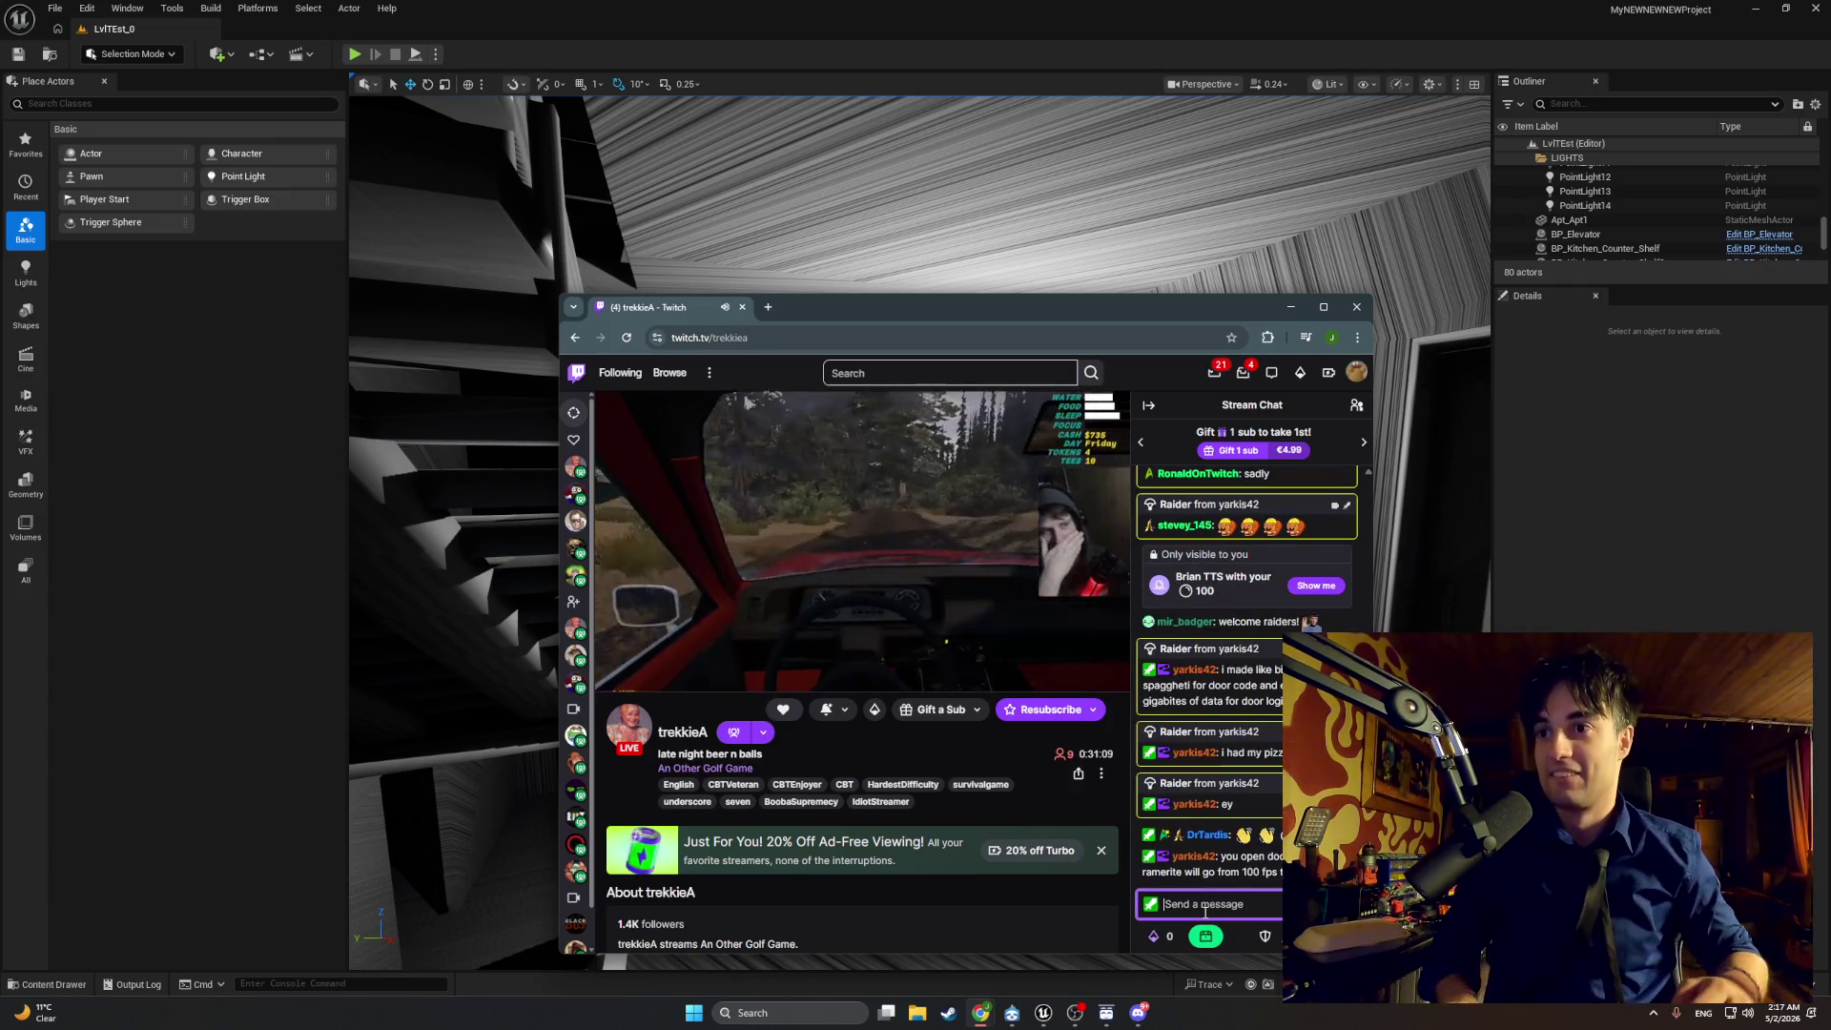
Step: Post 'framerate*' and then 'lets do it brudaaa' in chat
text(framre)
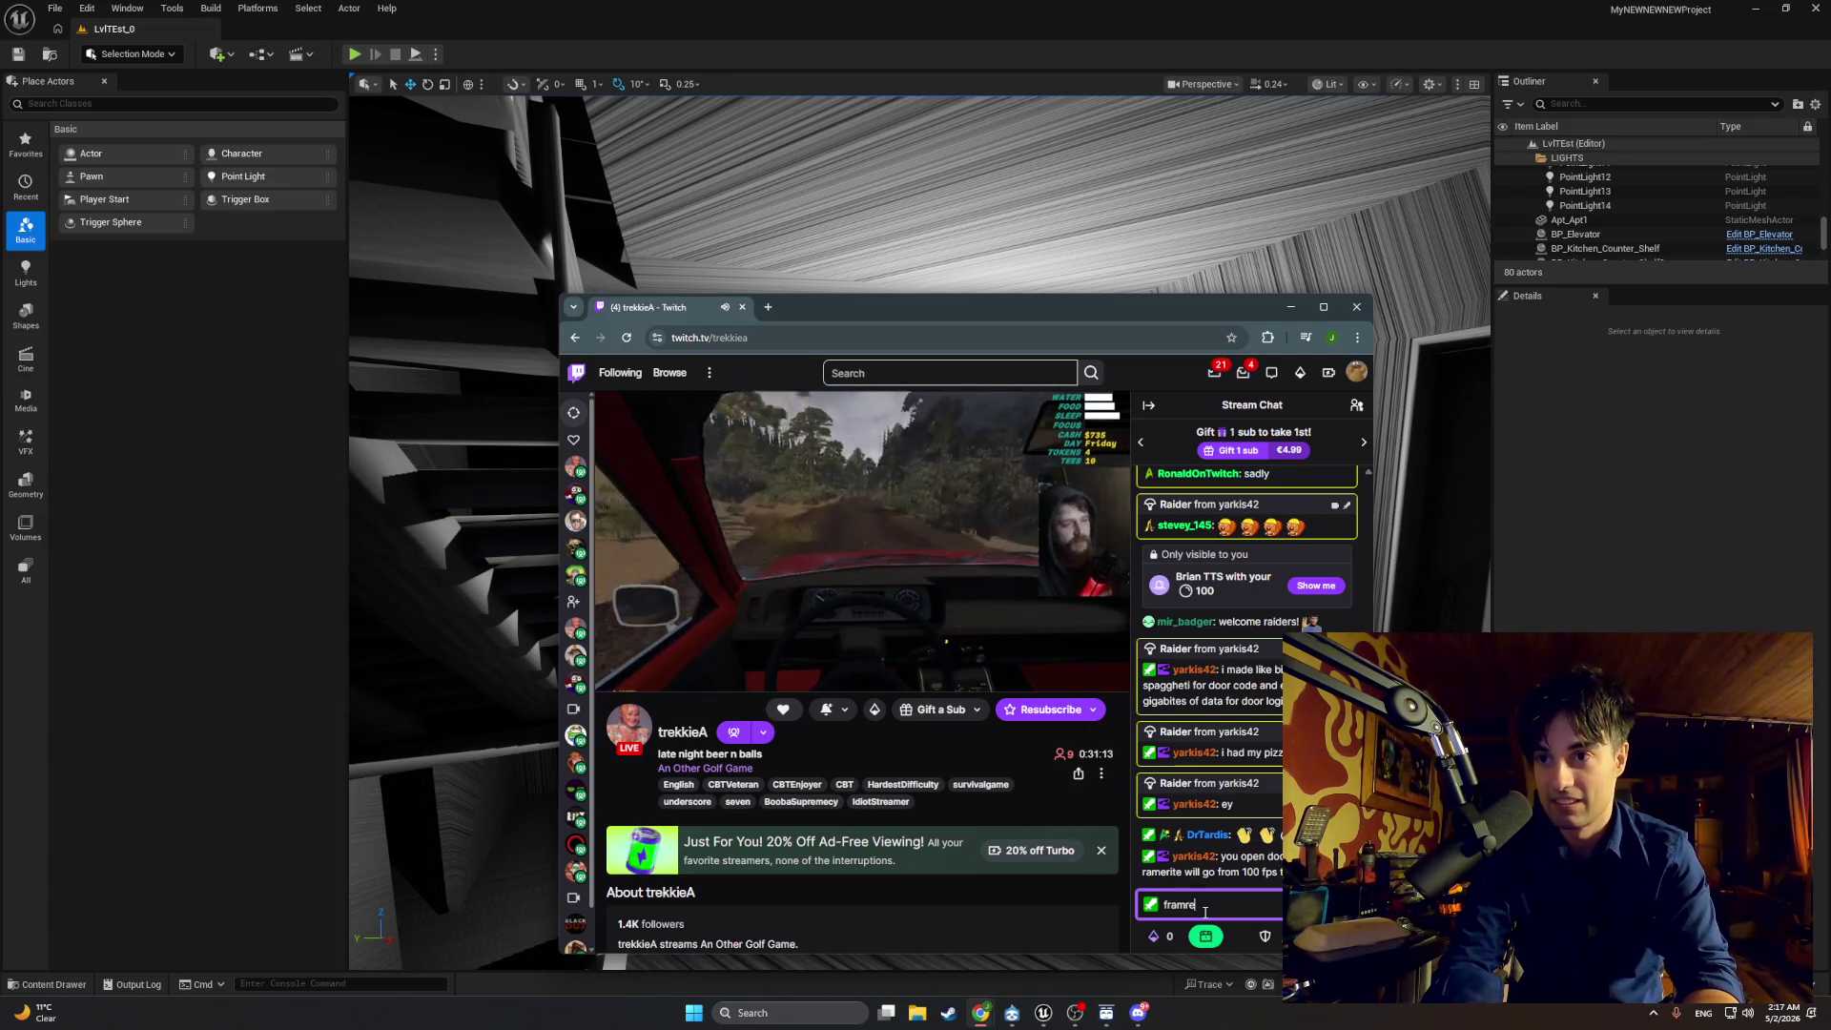
key(BackSpace)
key(BackSpace)
text(erate)
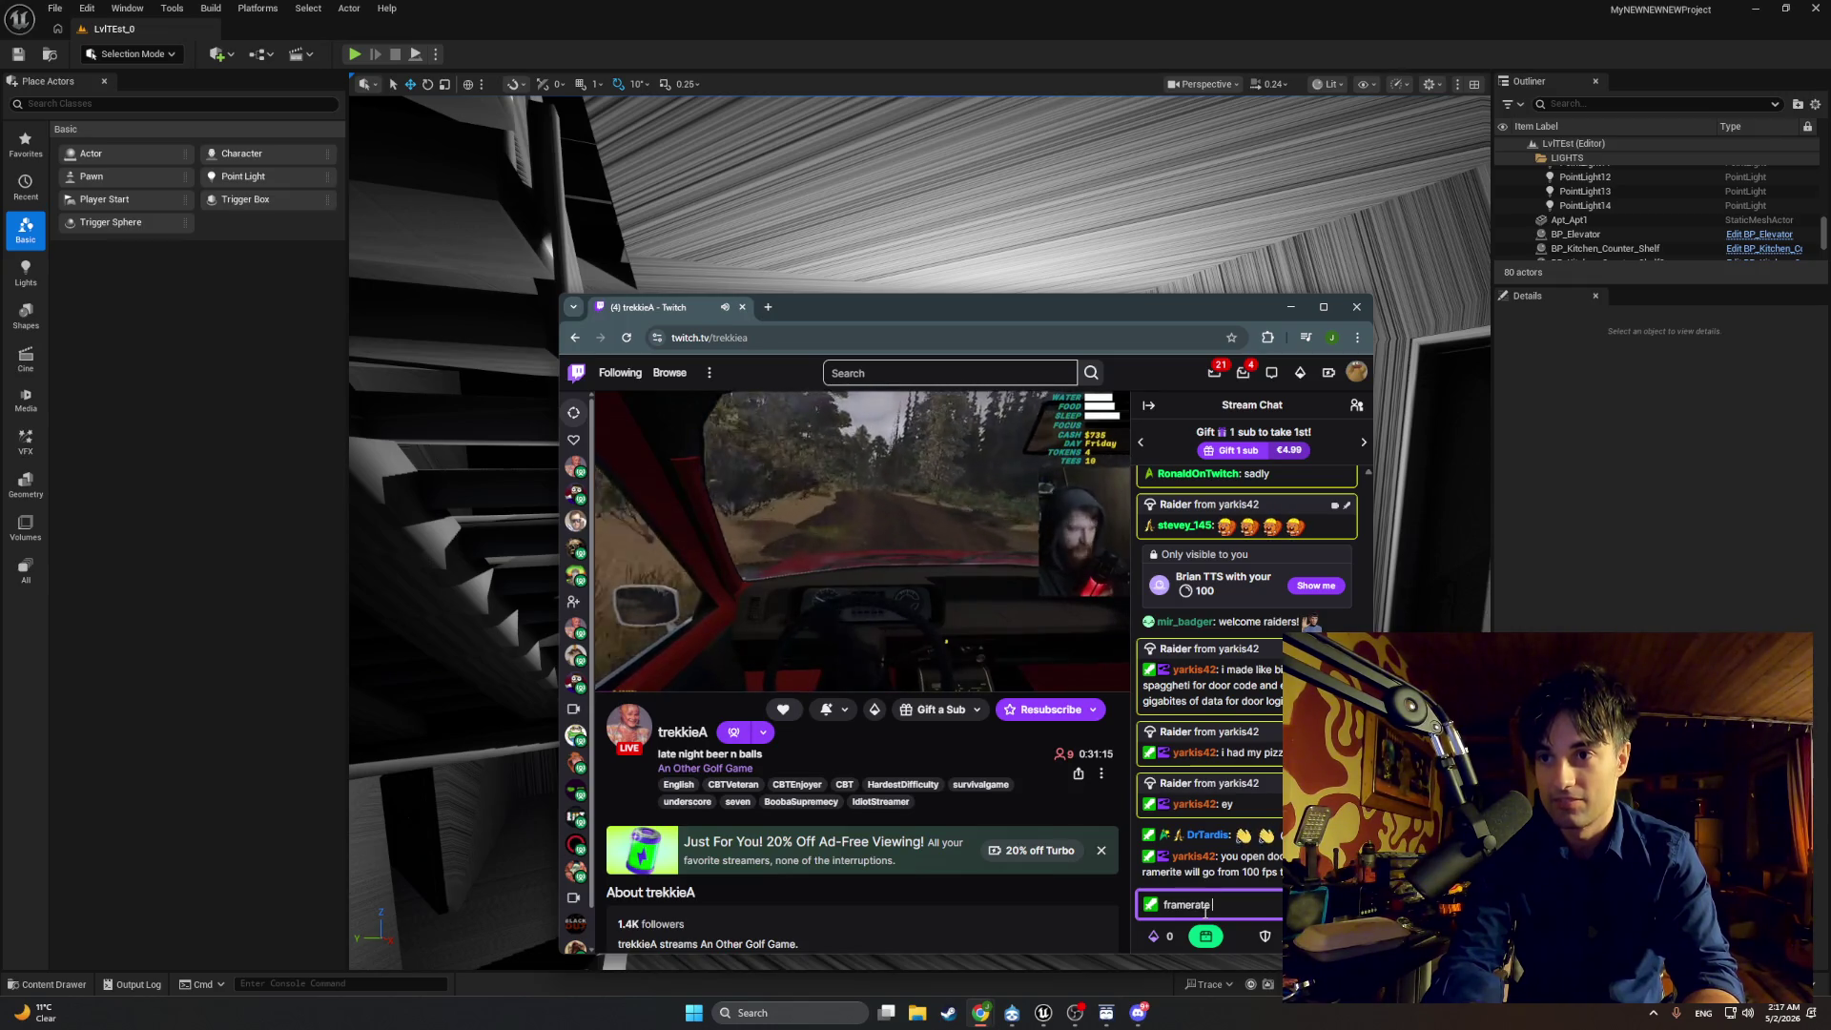
key(BackSpace)
key(Return)
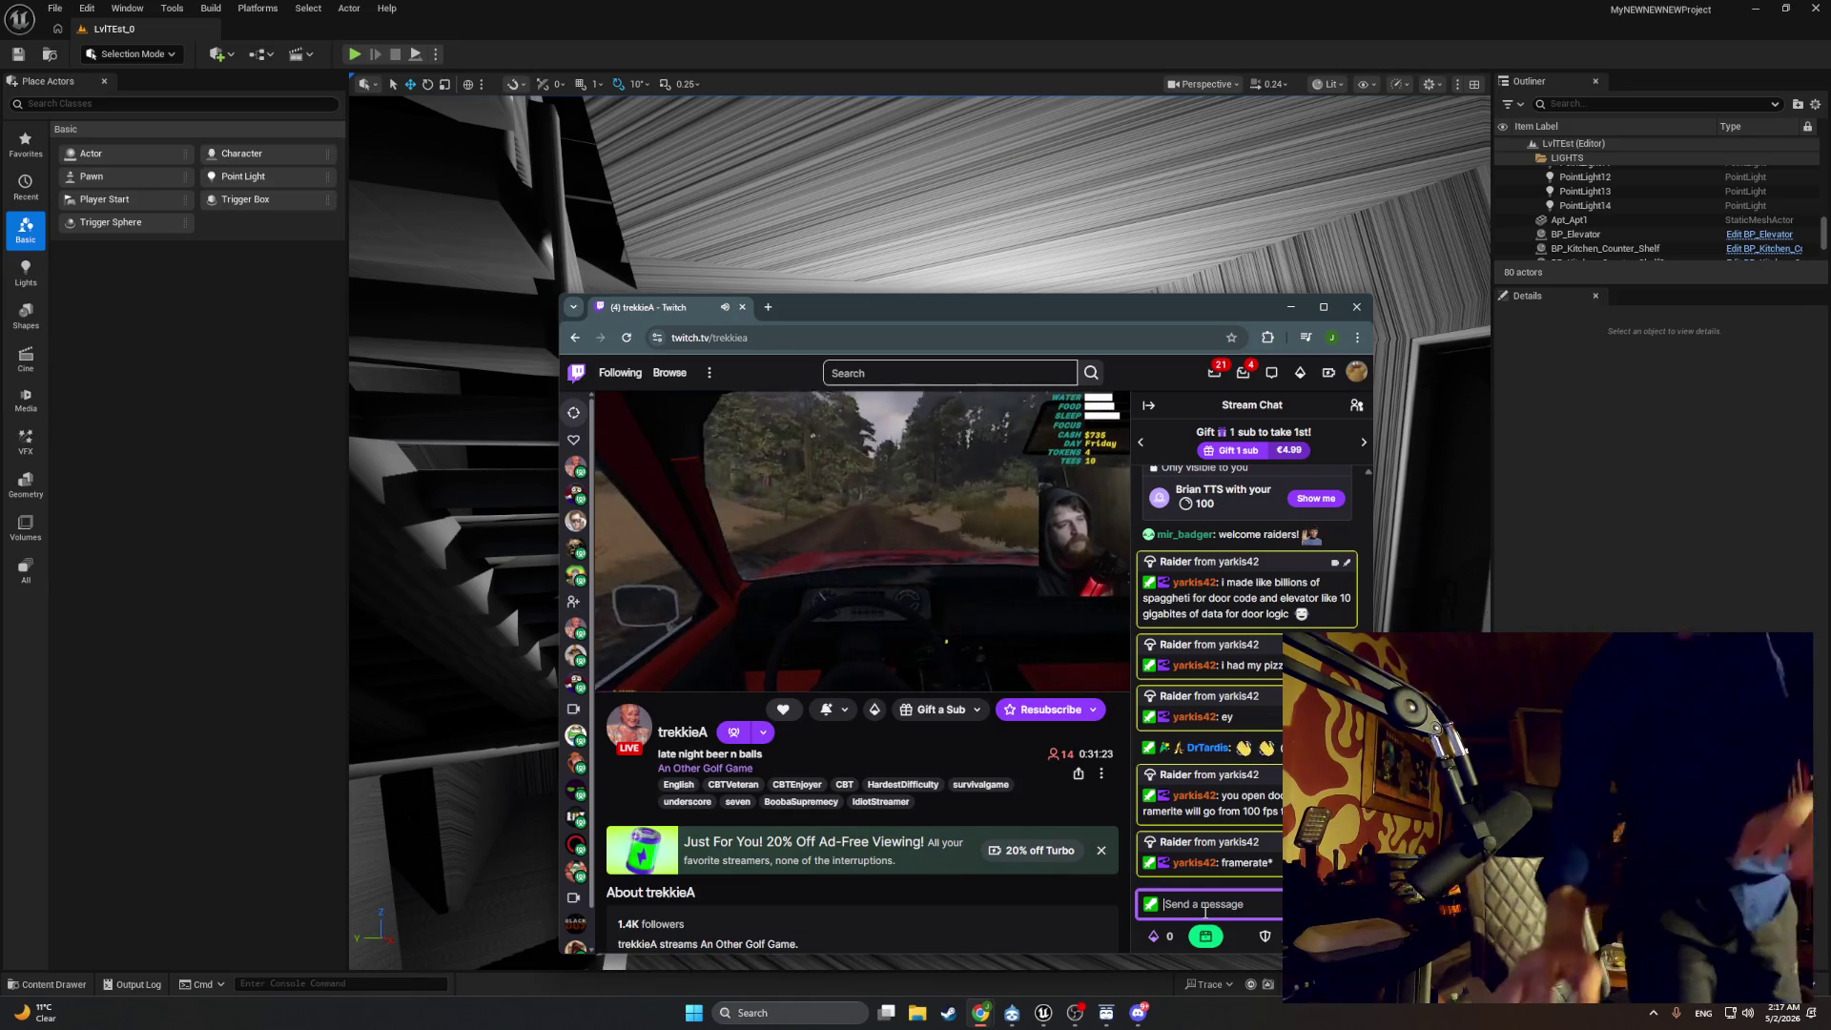
text(lets do it brudaaa)
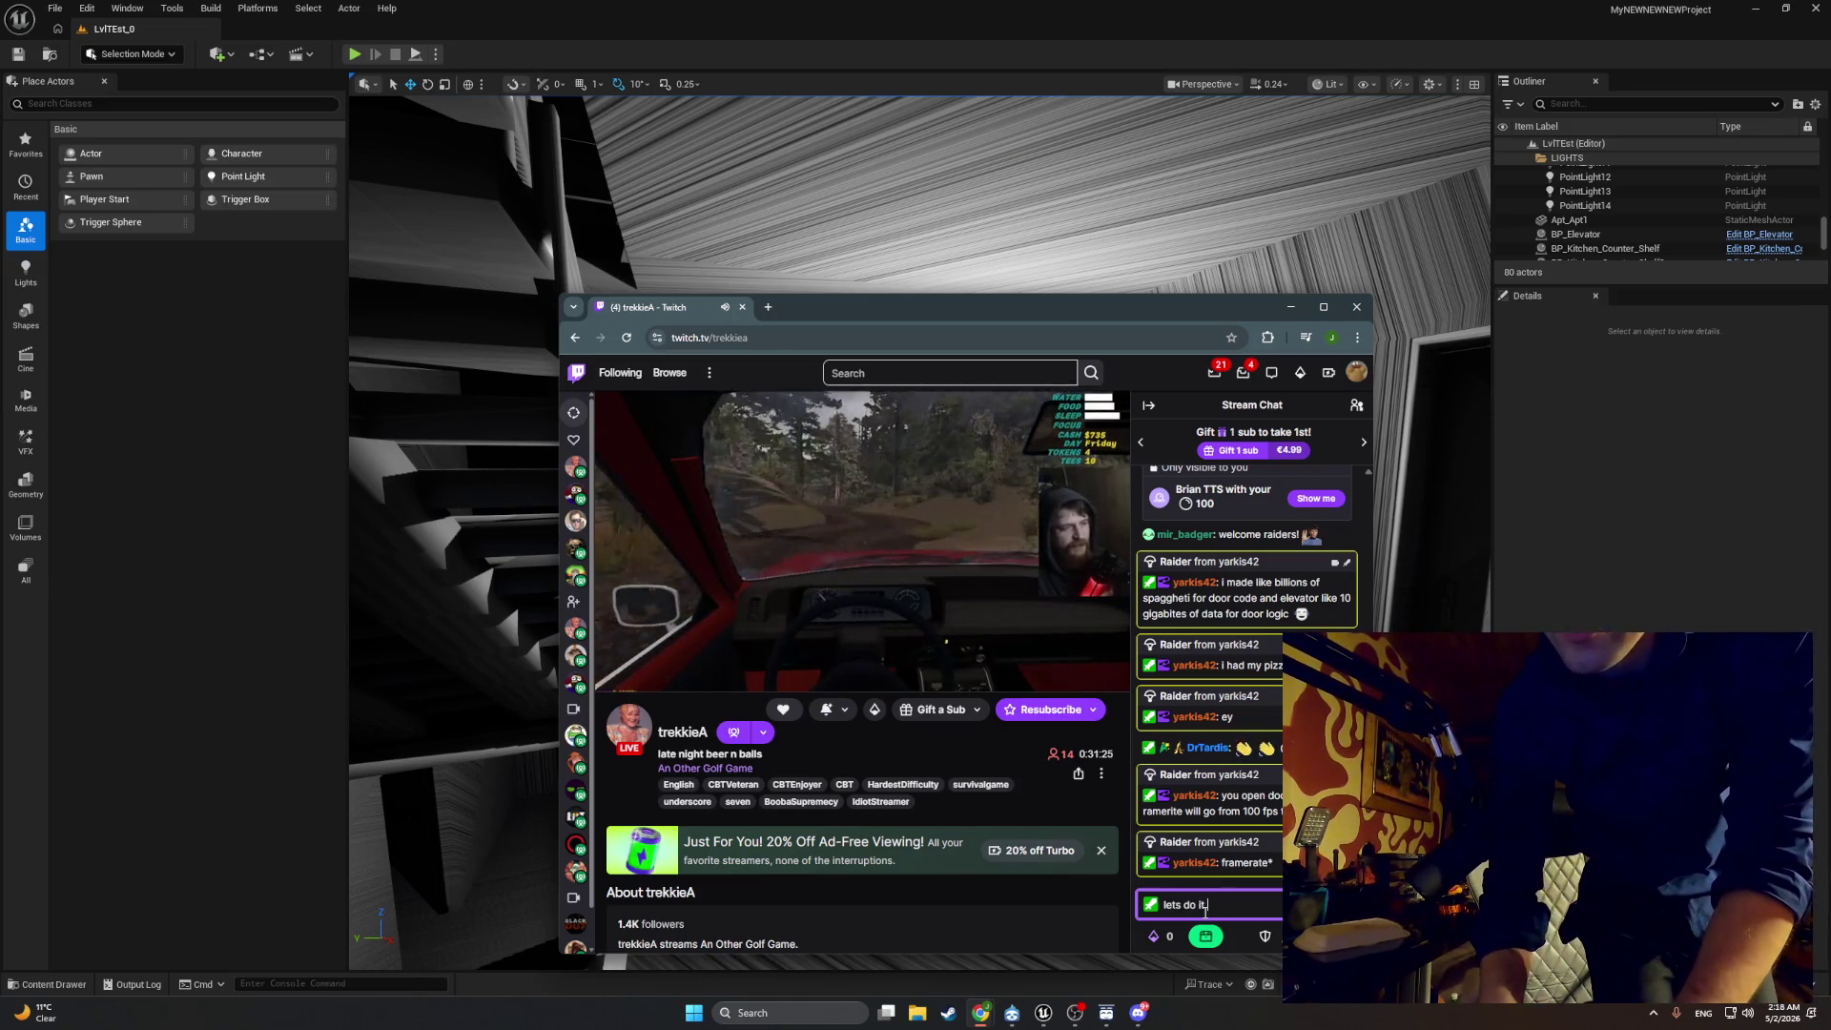
key(Return)
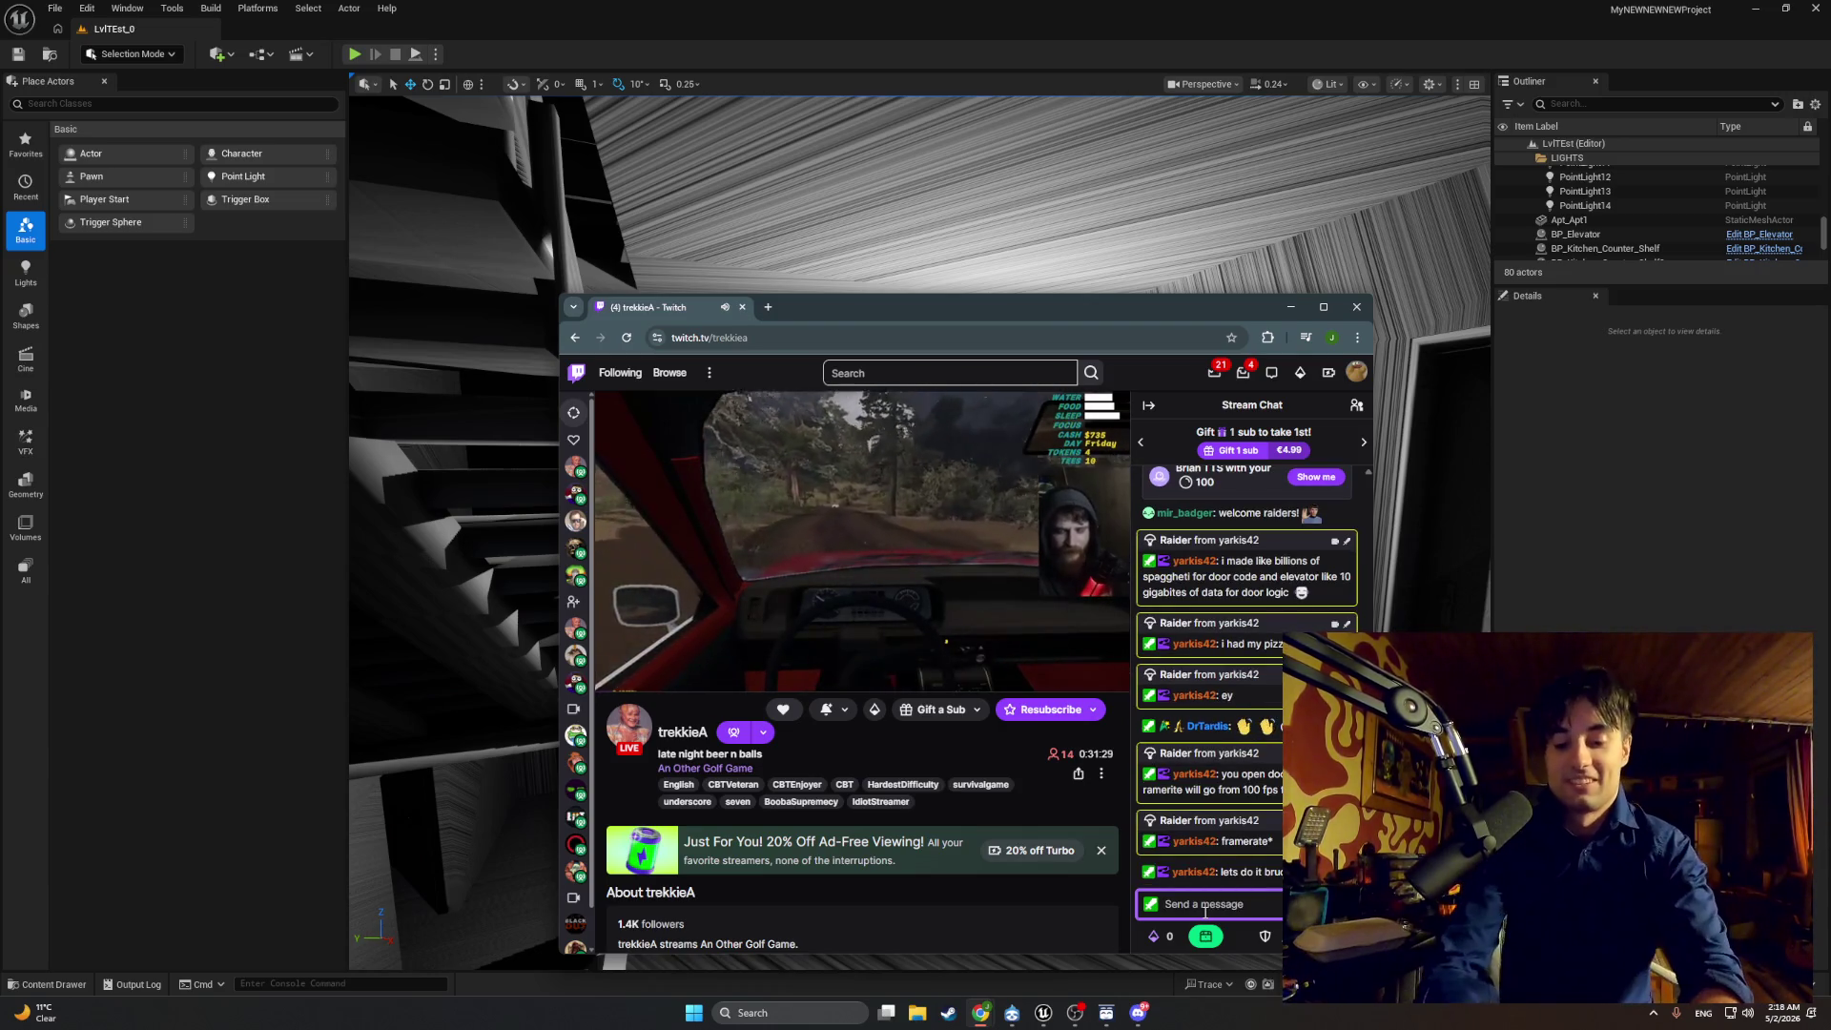
Step: Draft an unsent reply about having a similar idea as a broke high-school teenager
text(ye i)
text( tr)
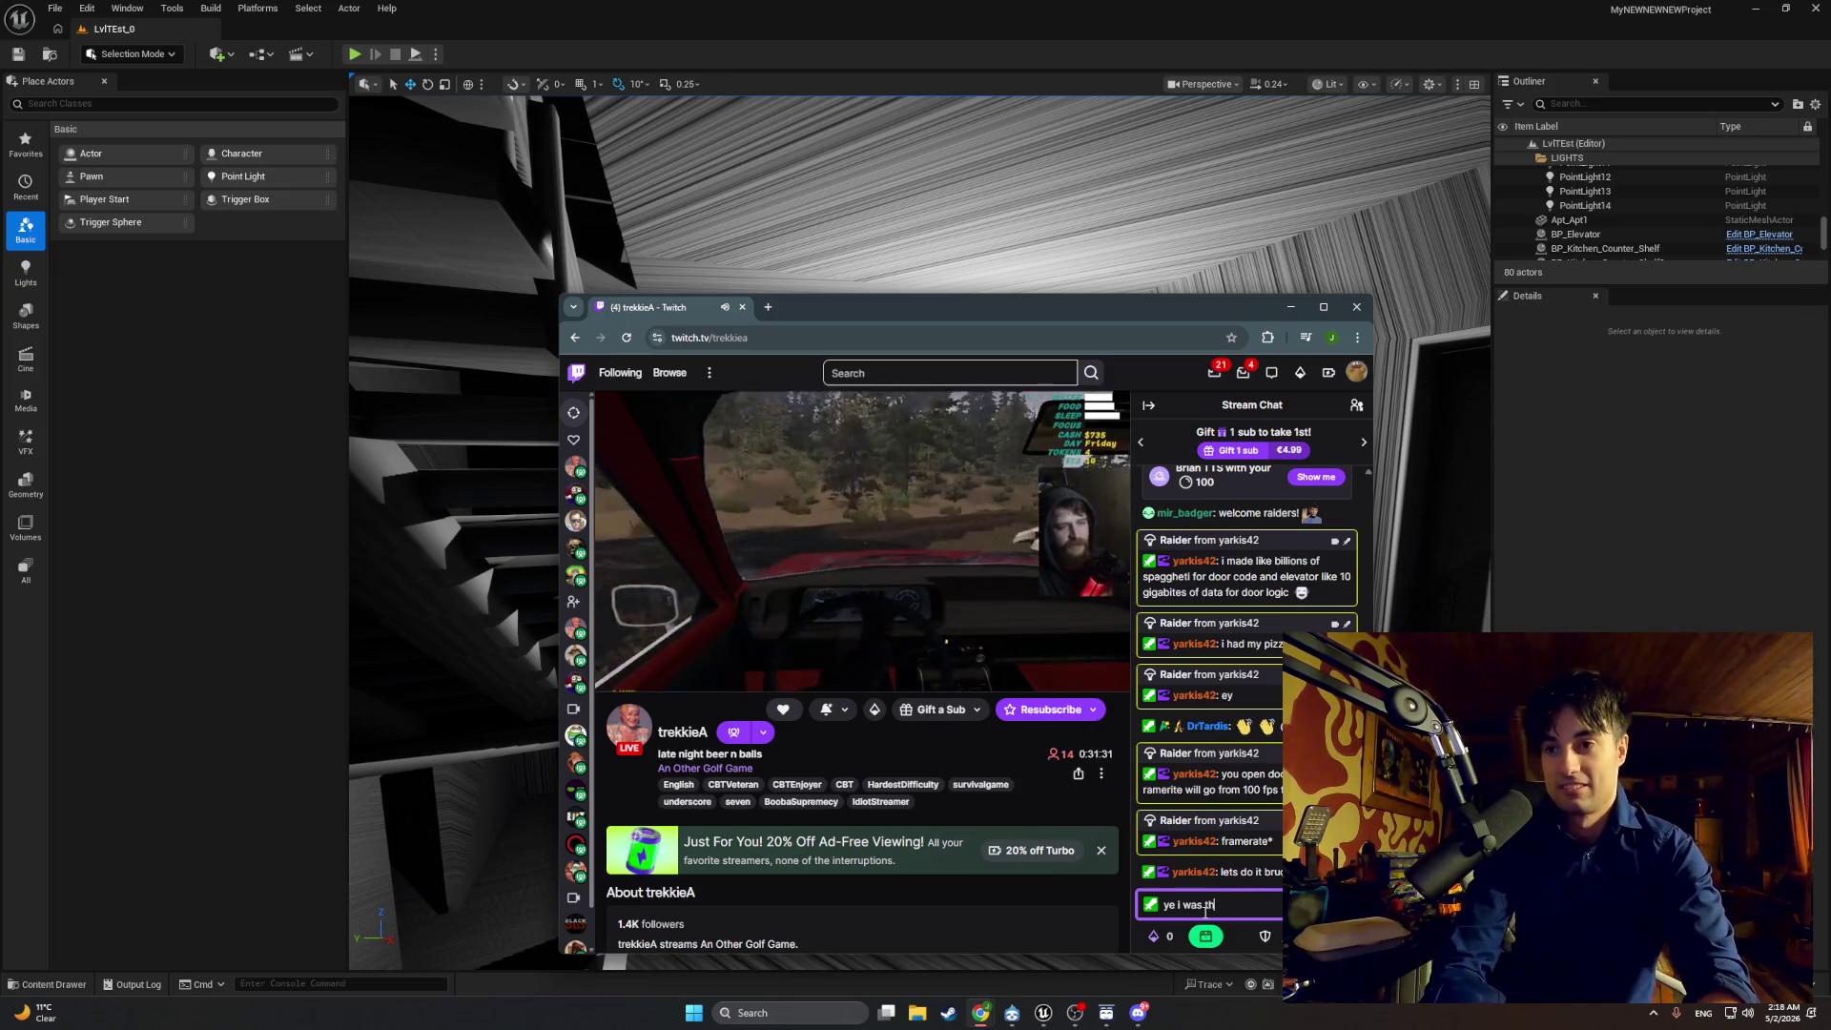
text(inkin same you)
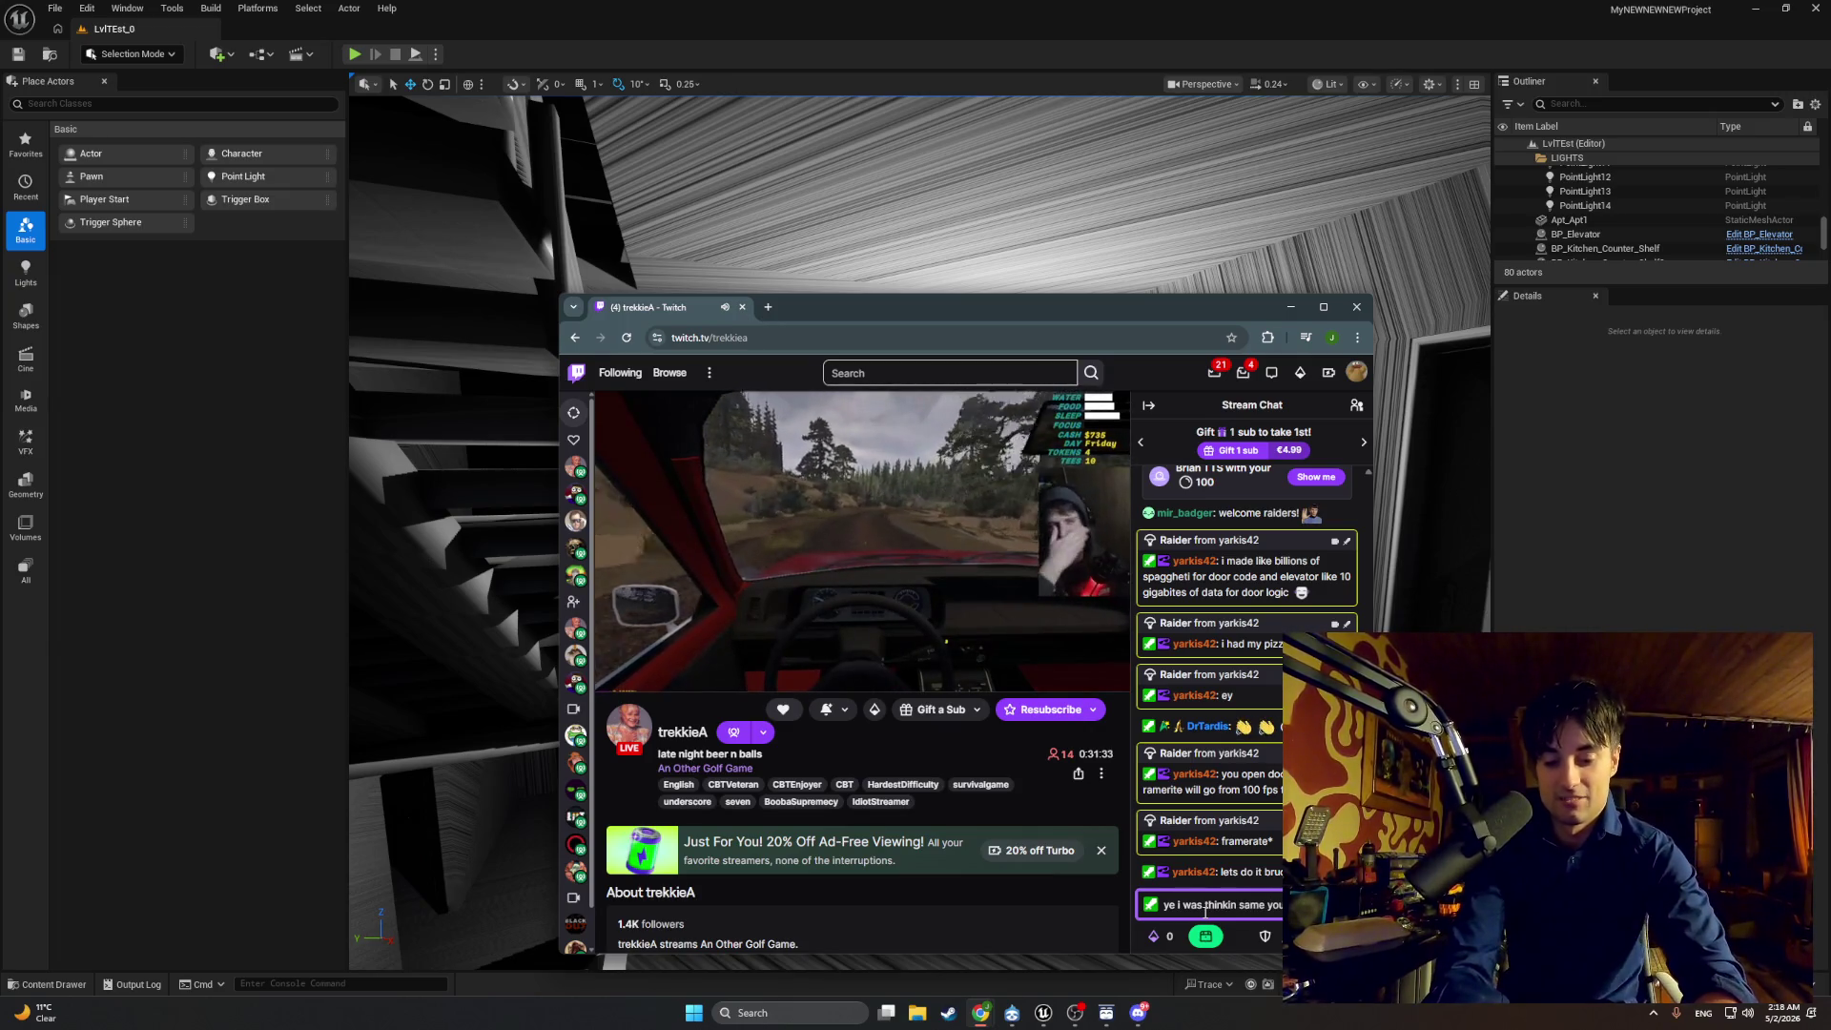
text( similiar a)
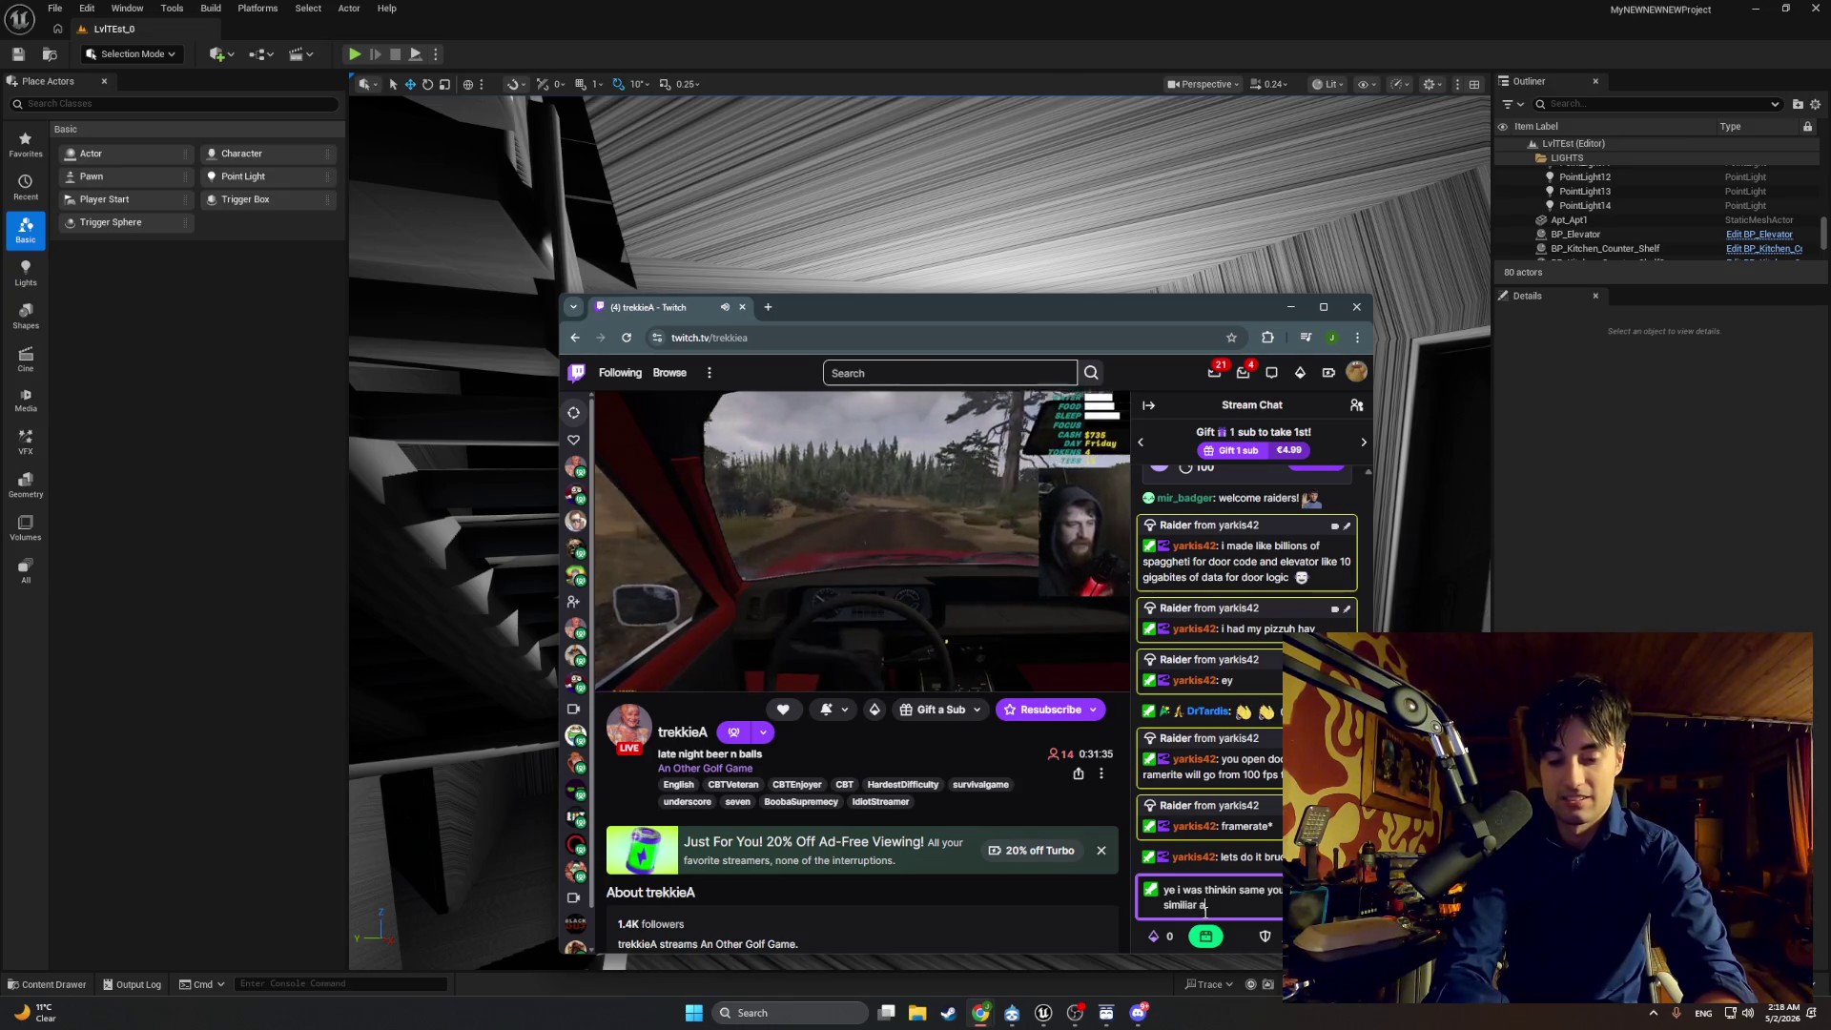
key(BackSpace)
text(ide)
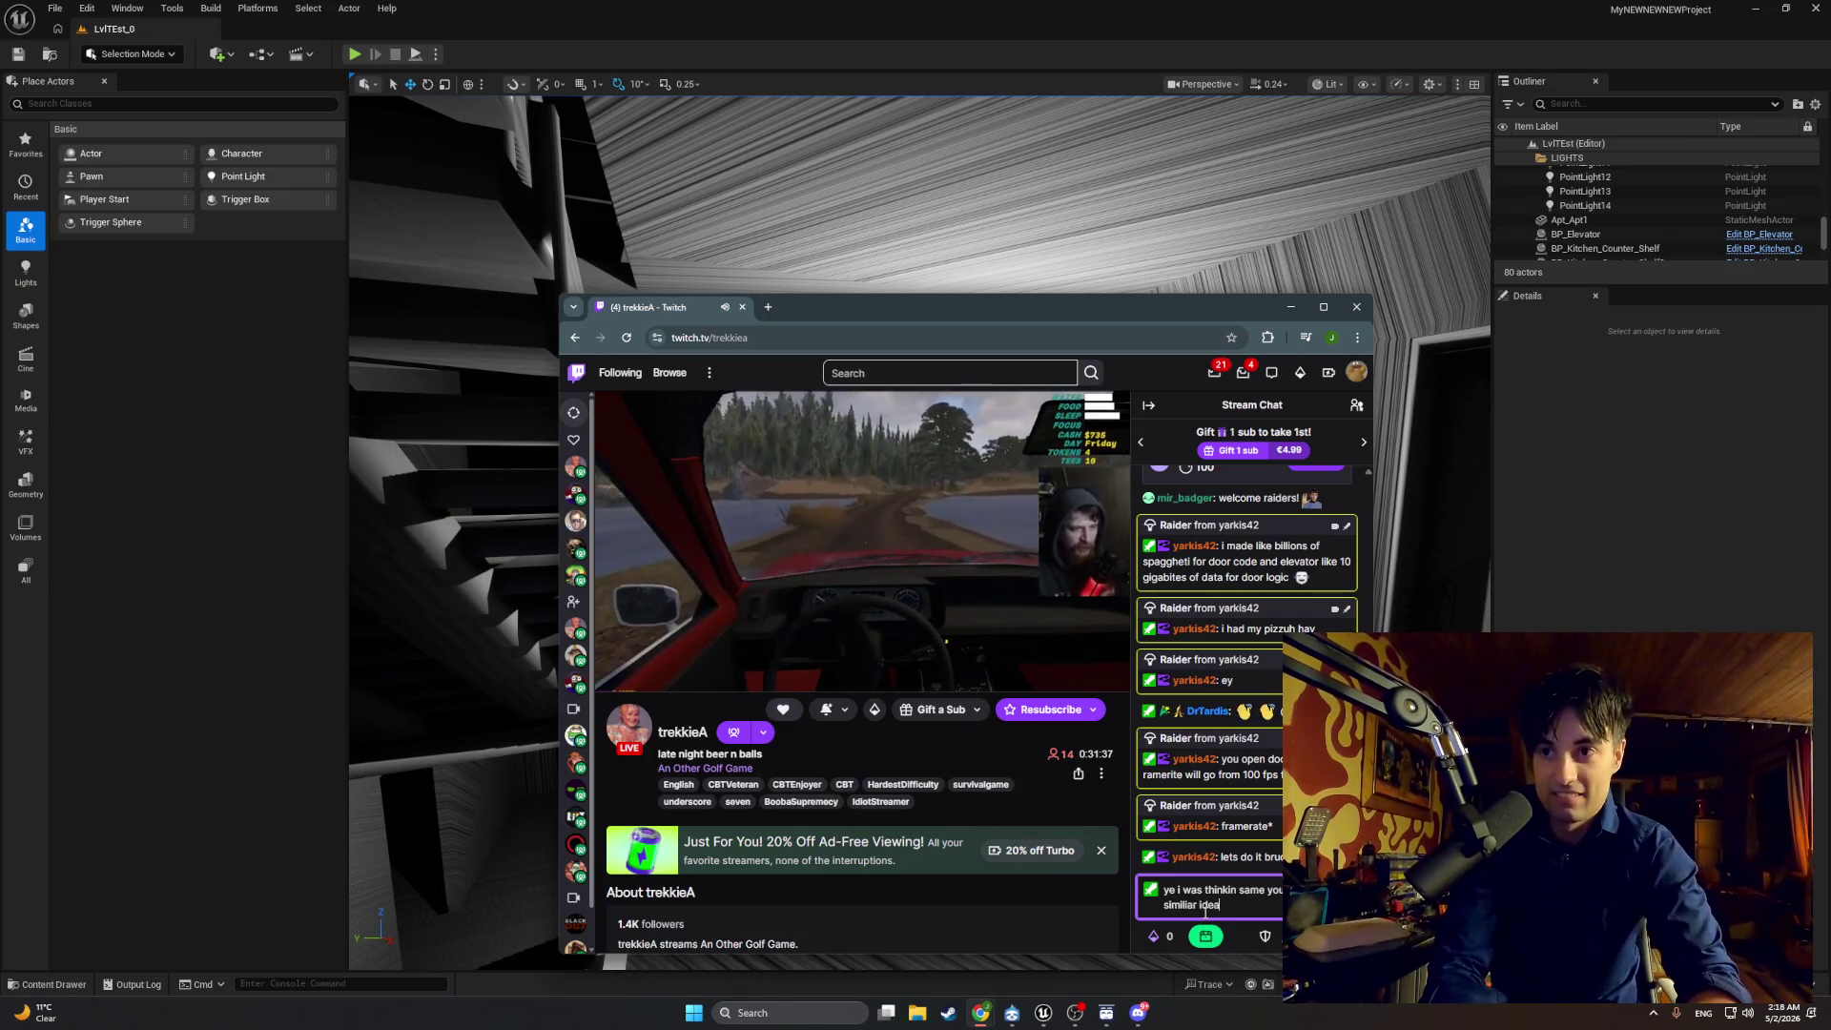
text( but you got)
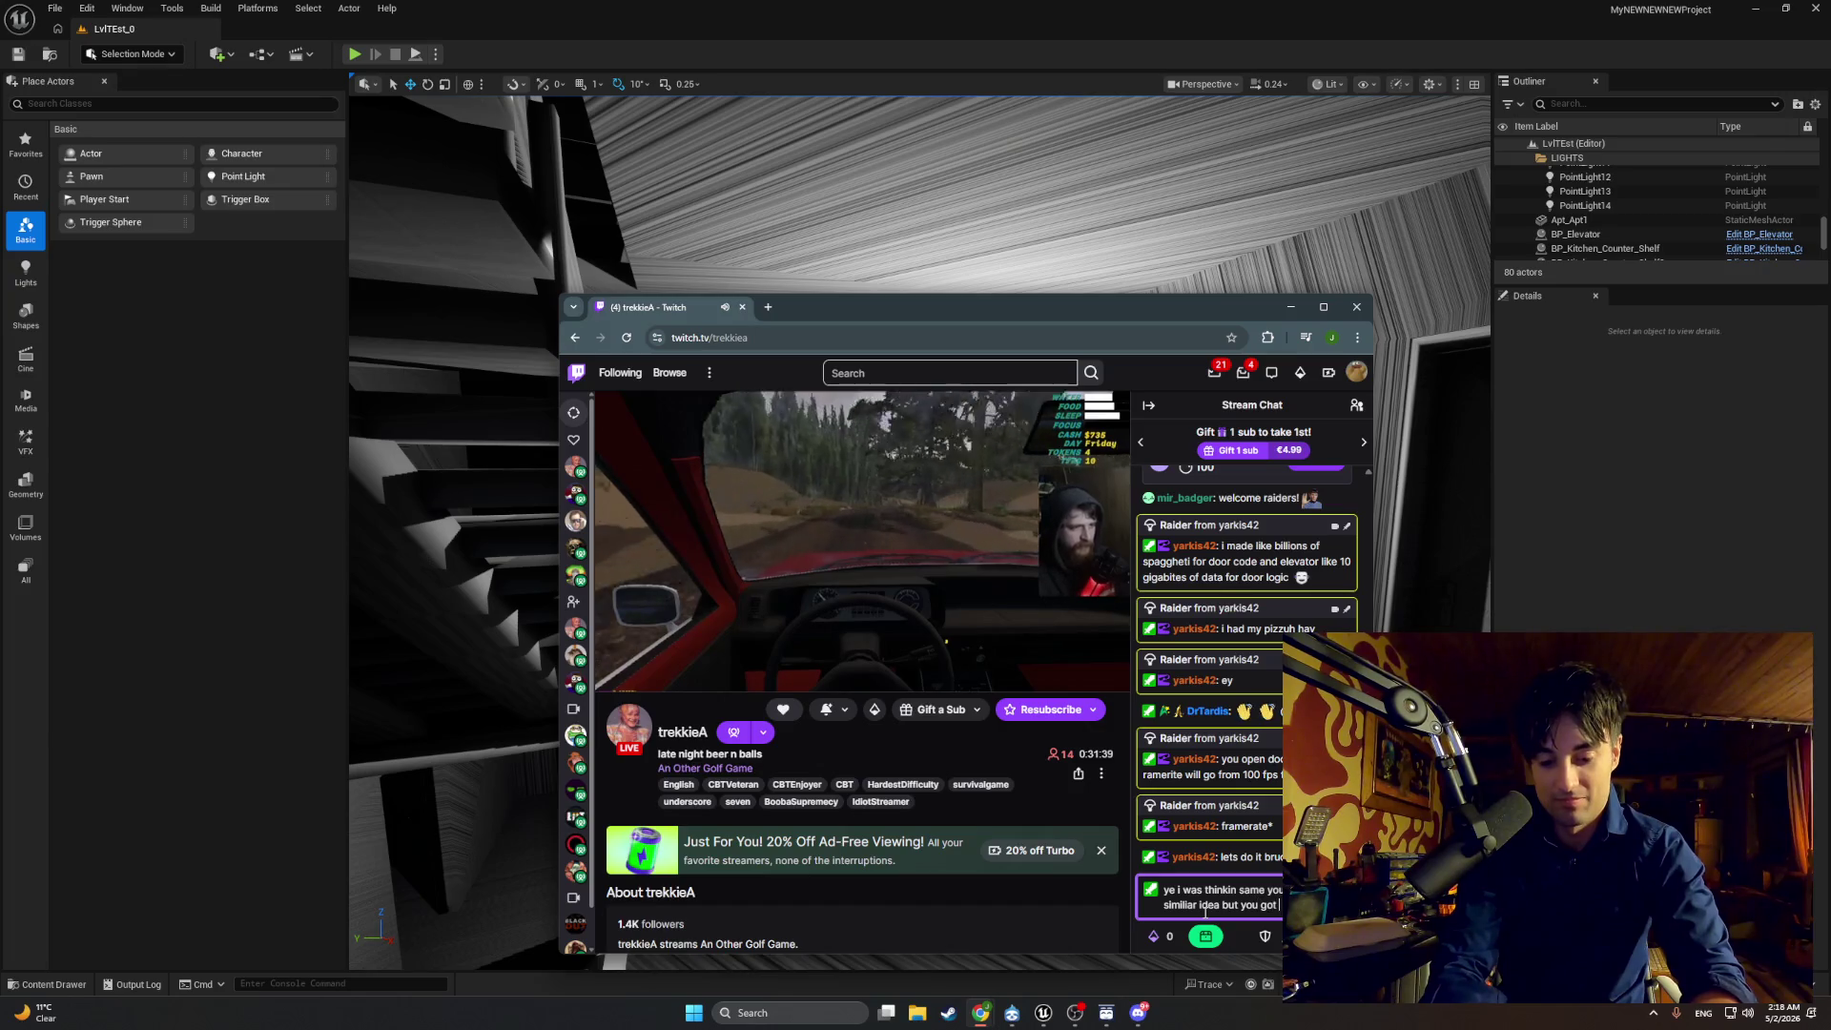
text(s)
text(ide)
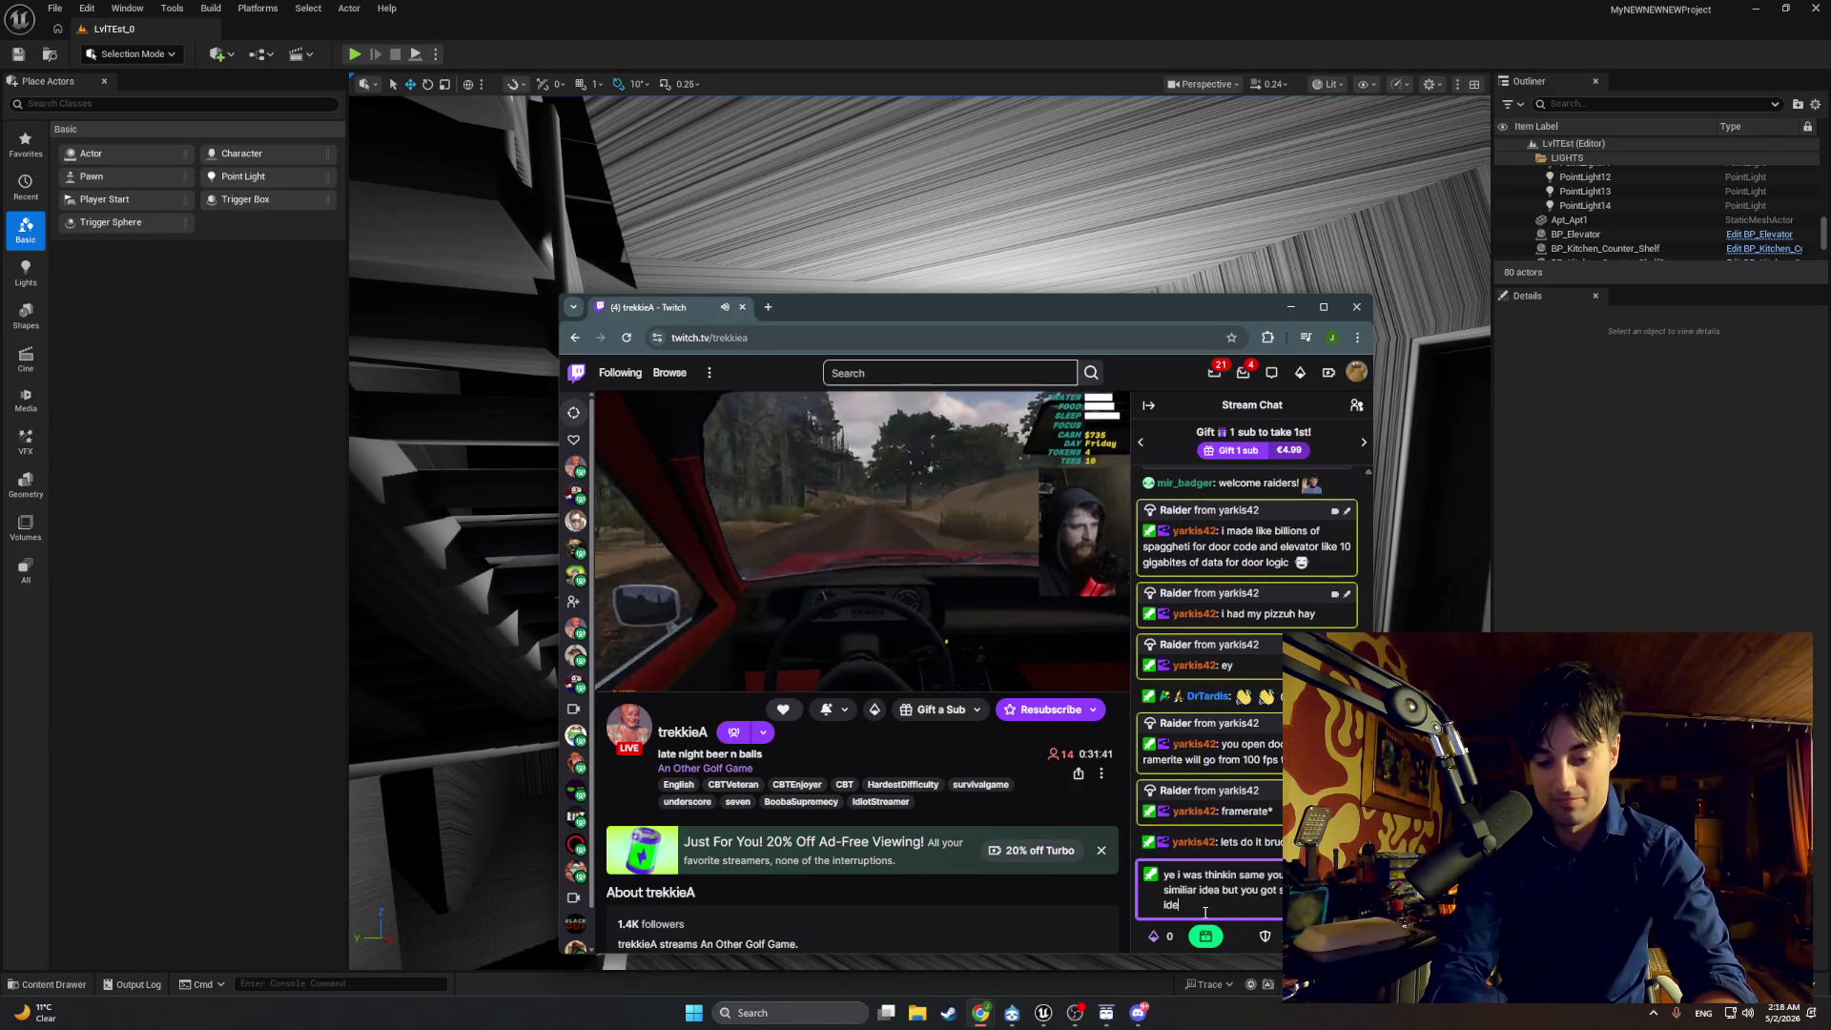
text(tee)
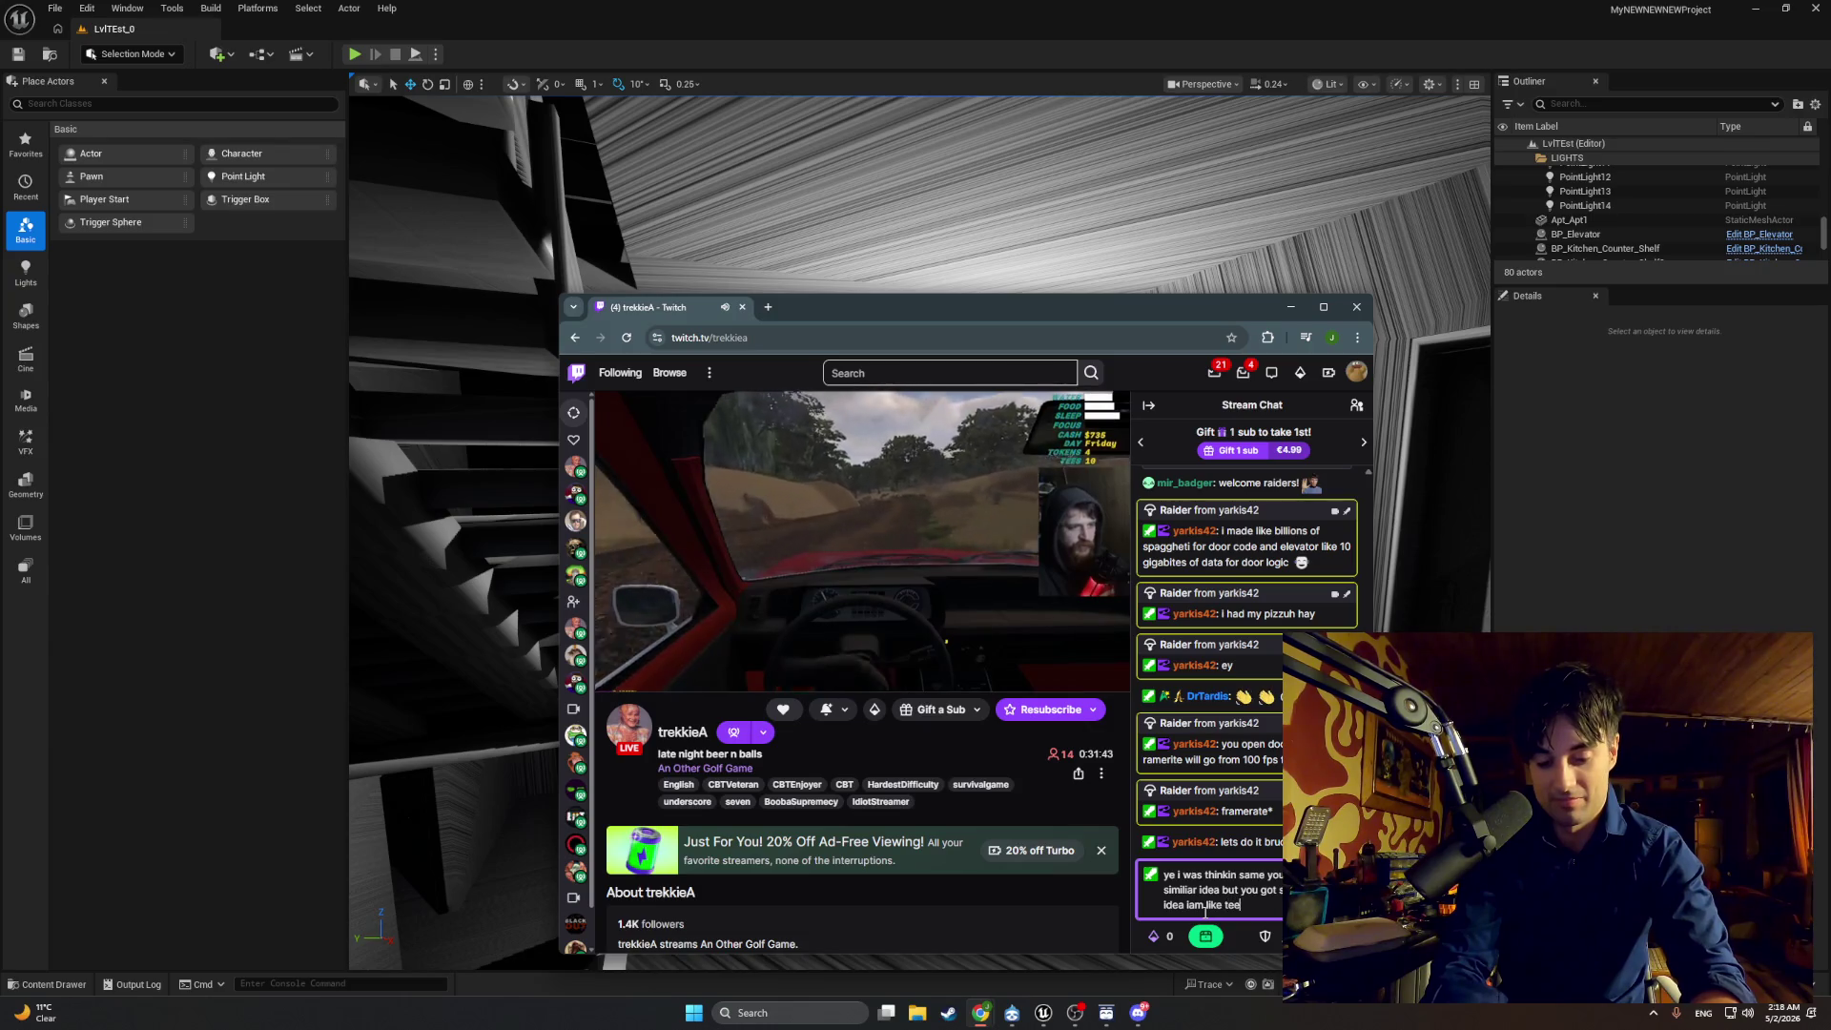
text(nag guy)
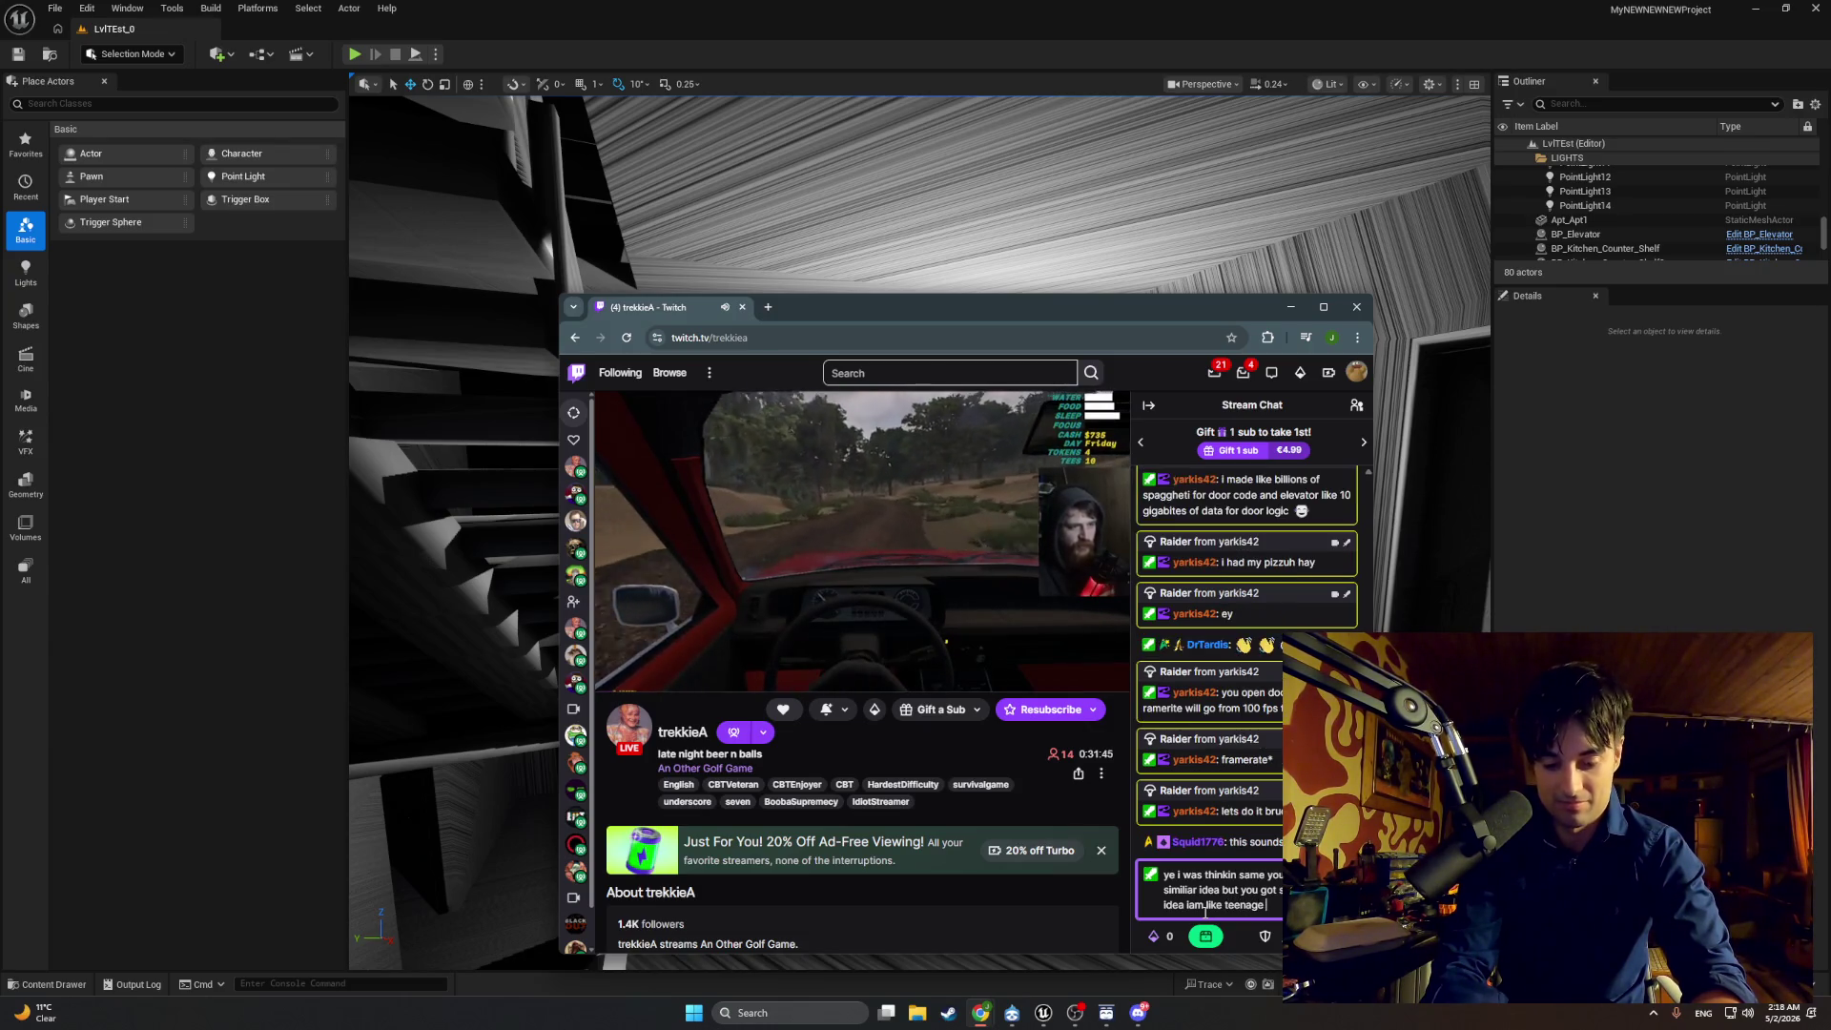
text(ghighs)
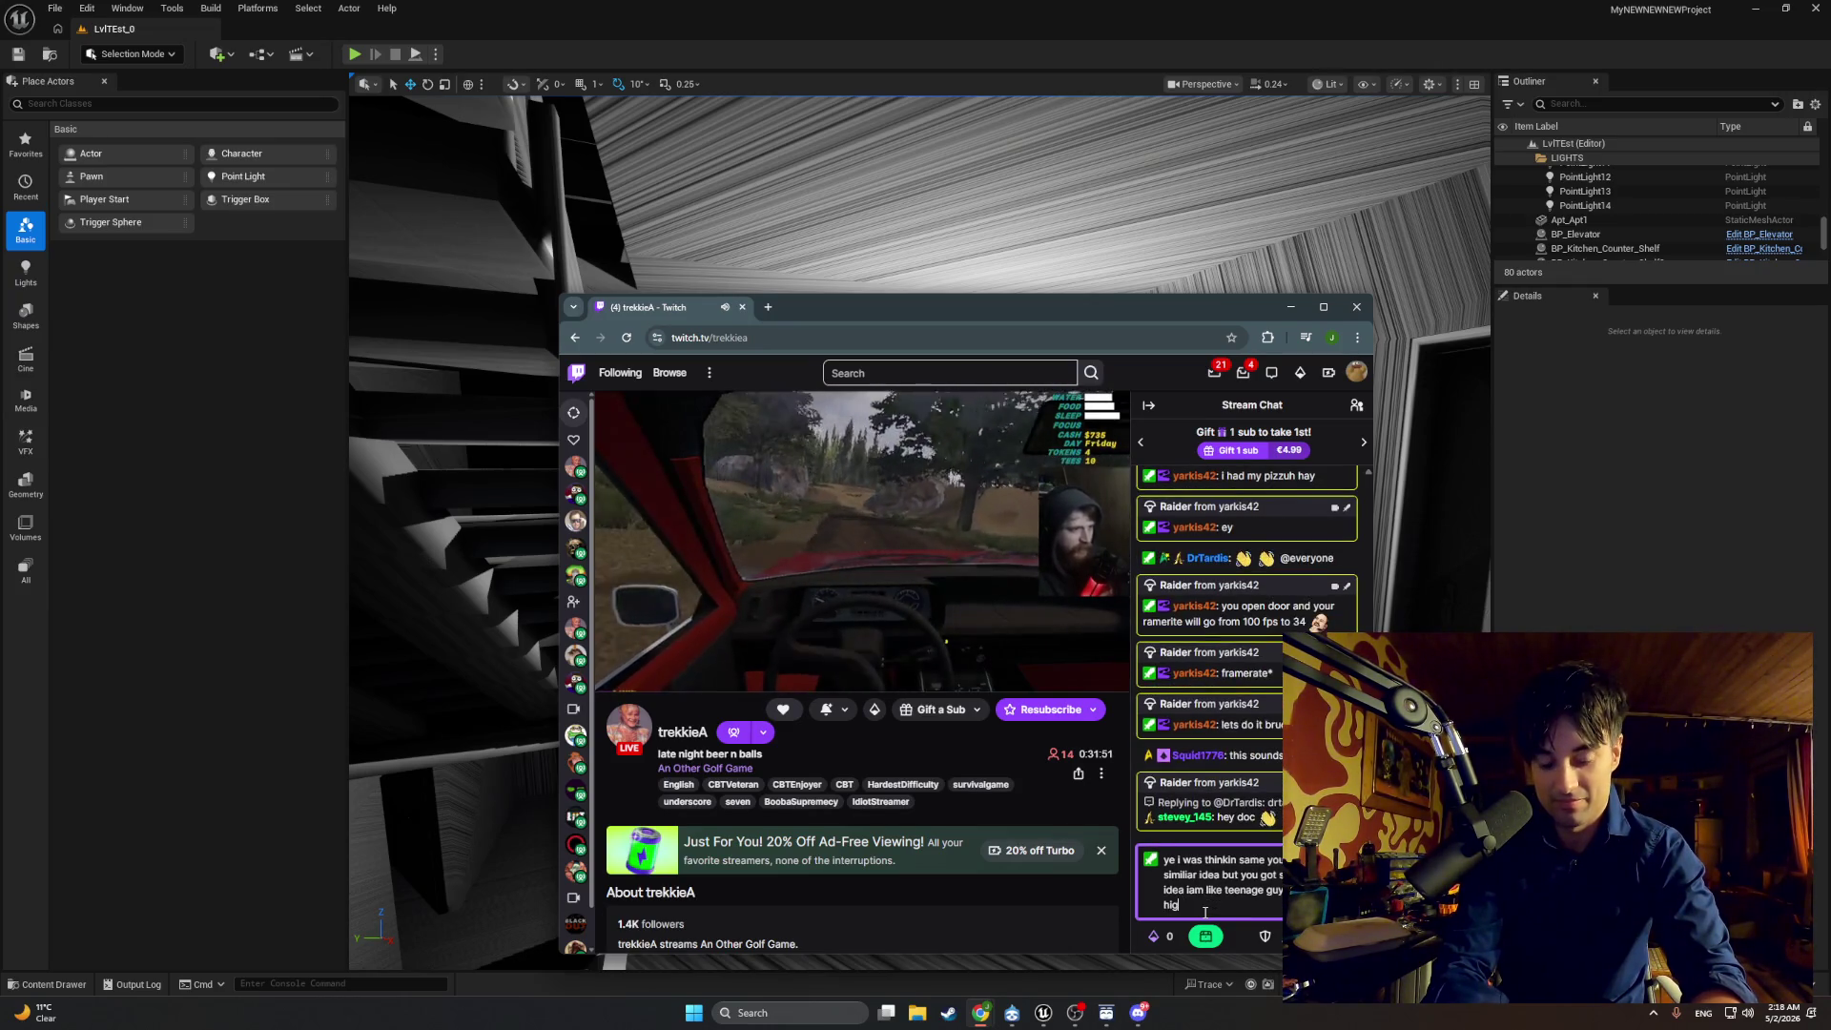
key(BackSpace)
key(BackSpace)
text(scho)
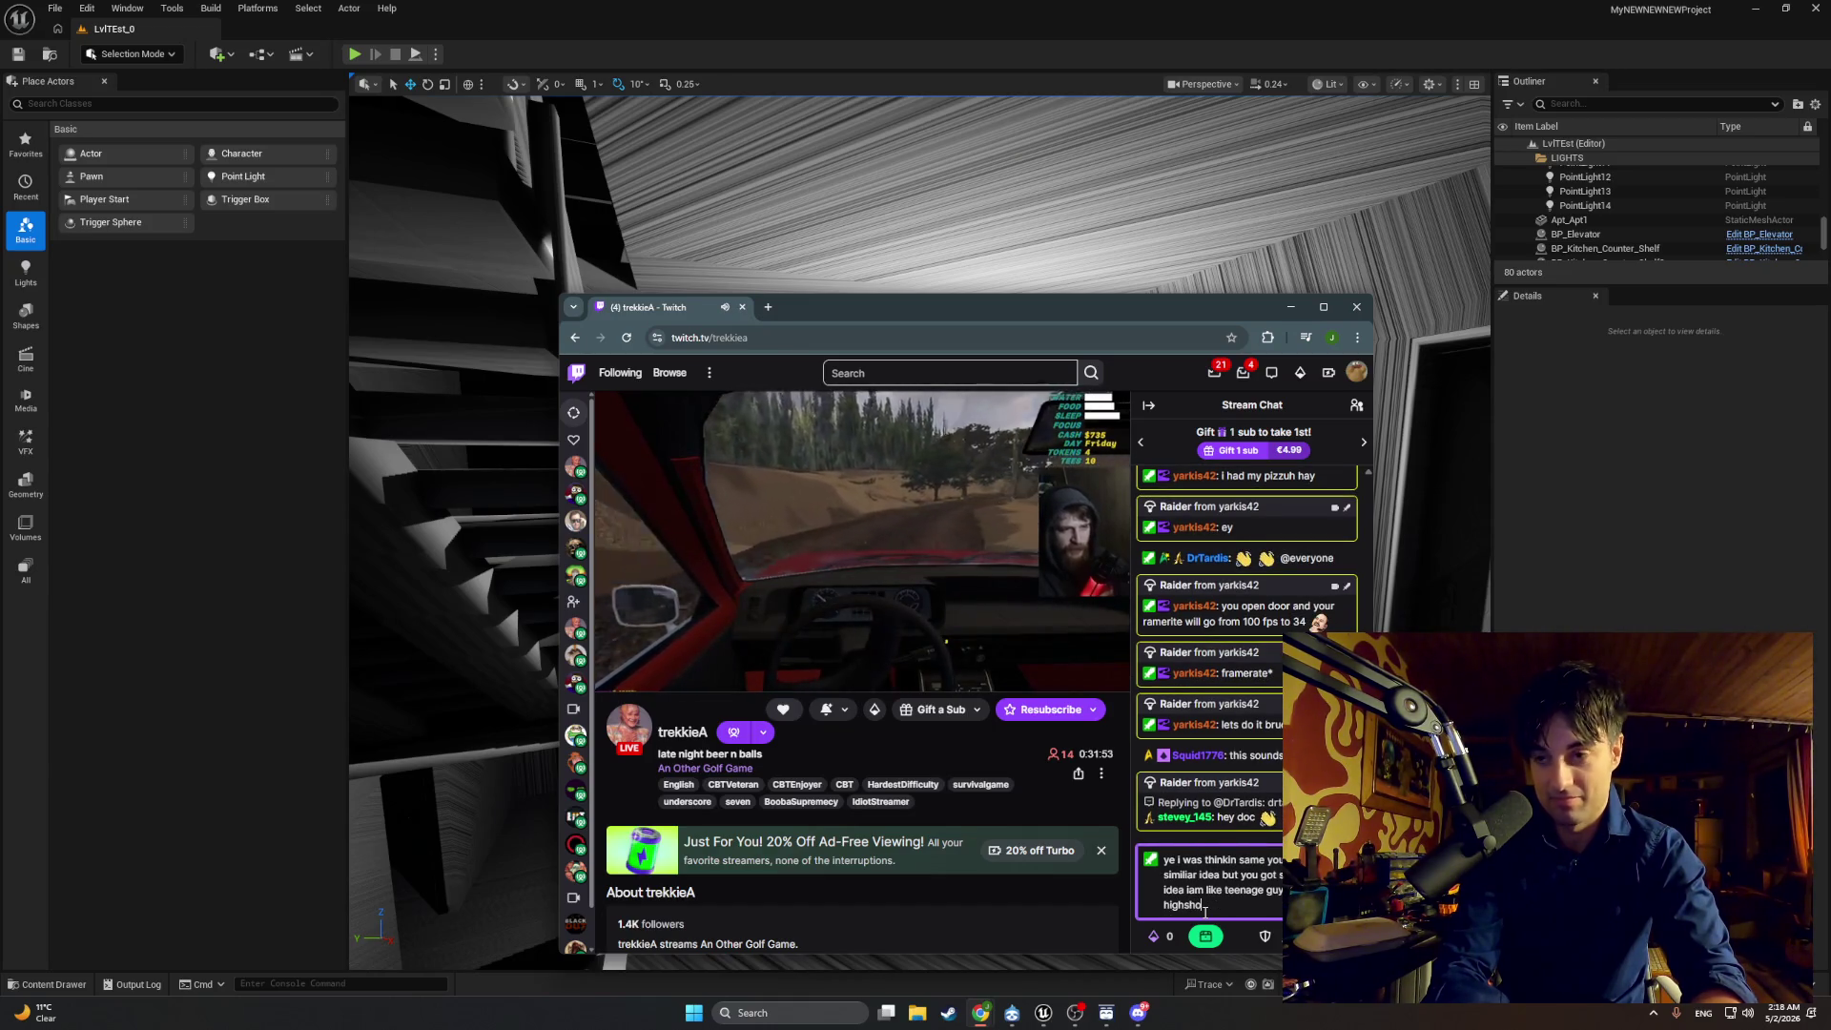
text(ol broke boi)
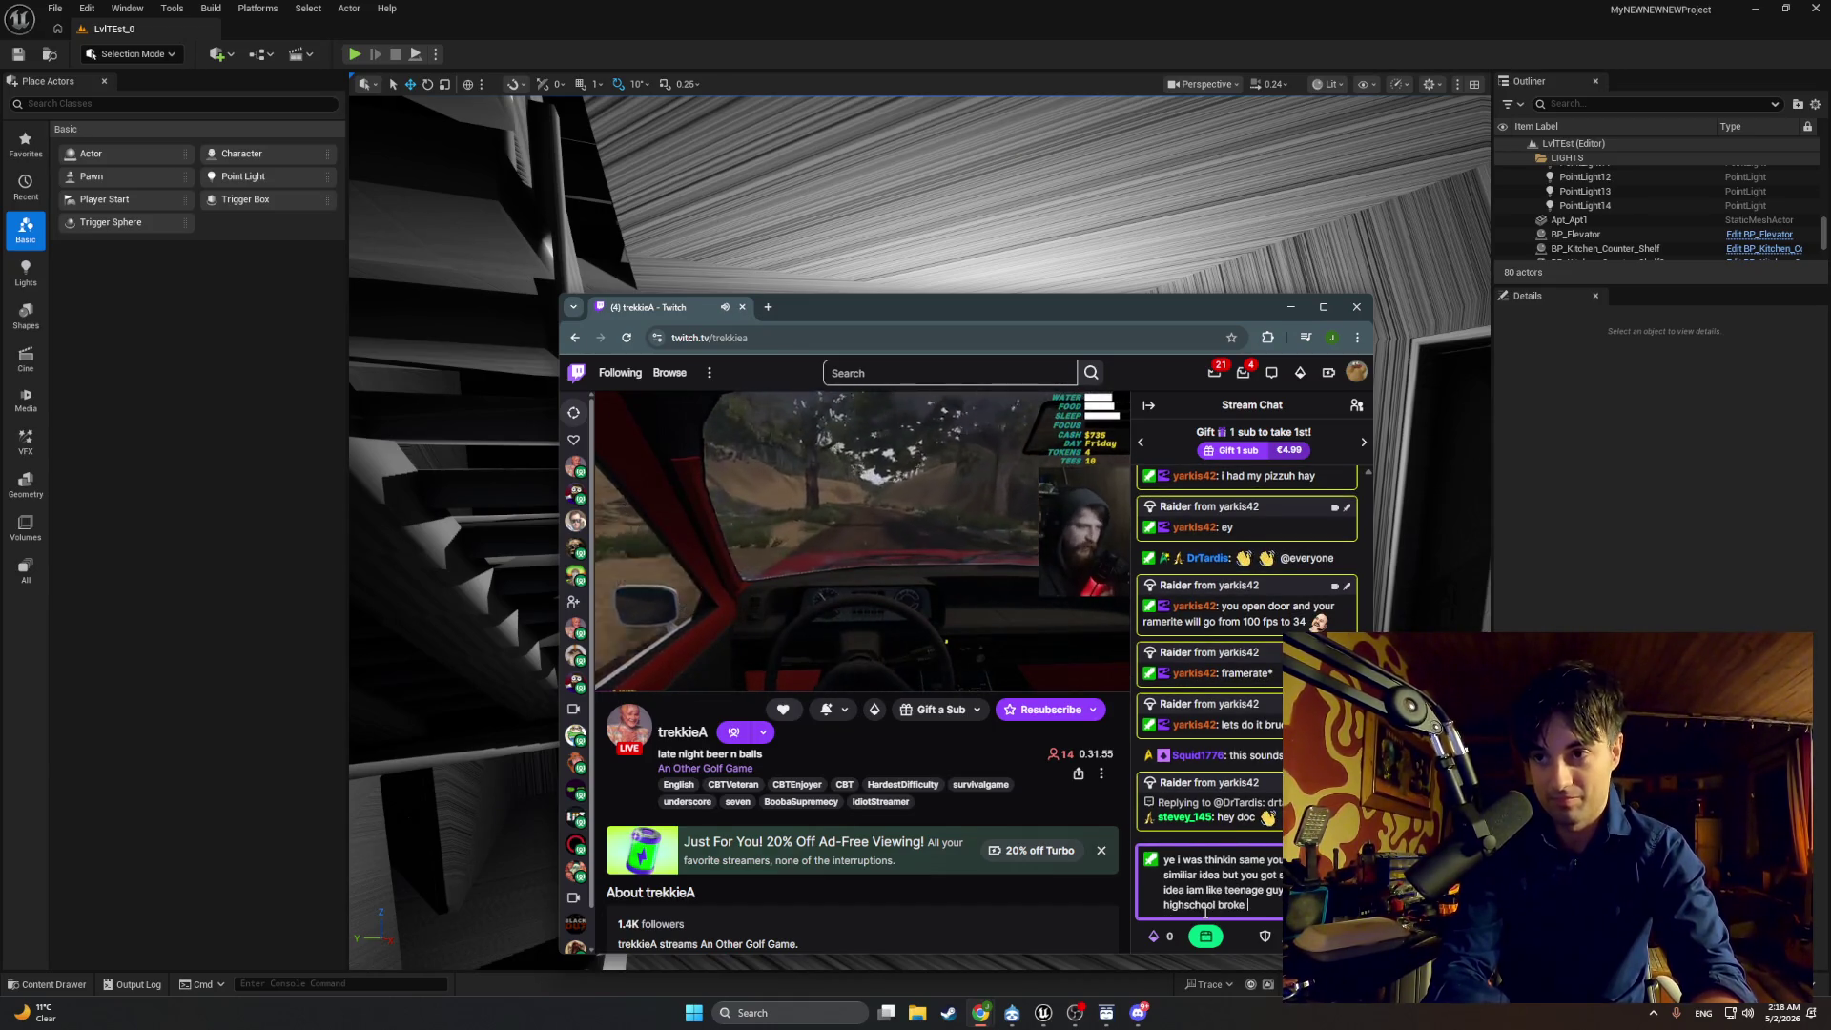